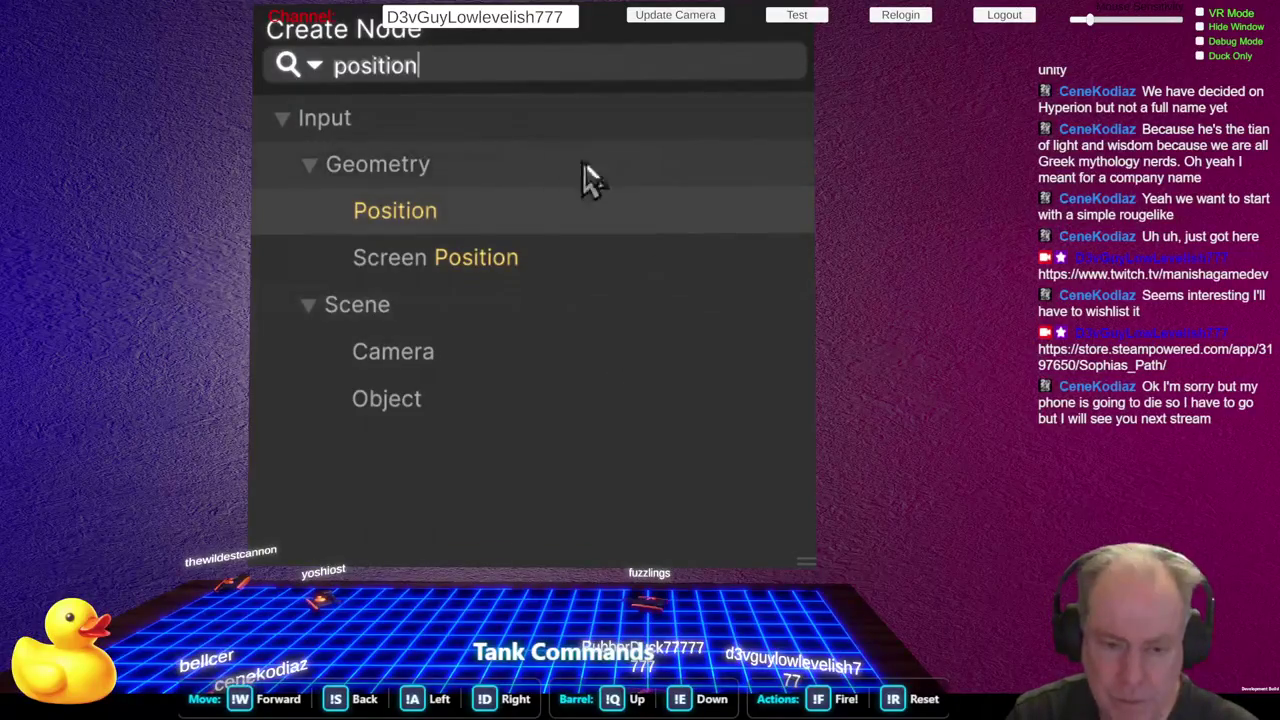
Add a Position node to the Volumetric Portal shader graph and hide its preview
click(428, 222)
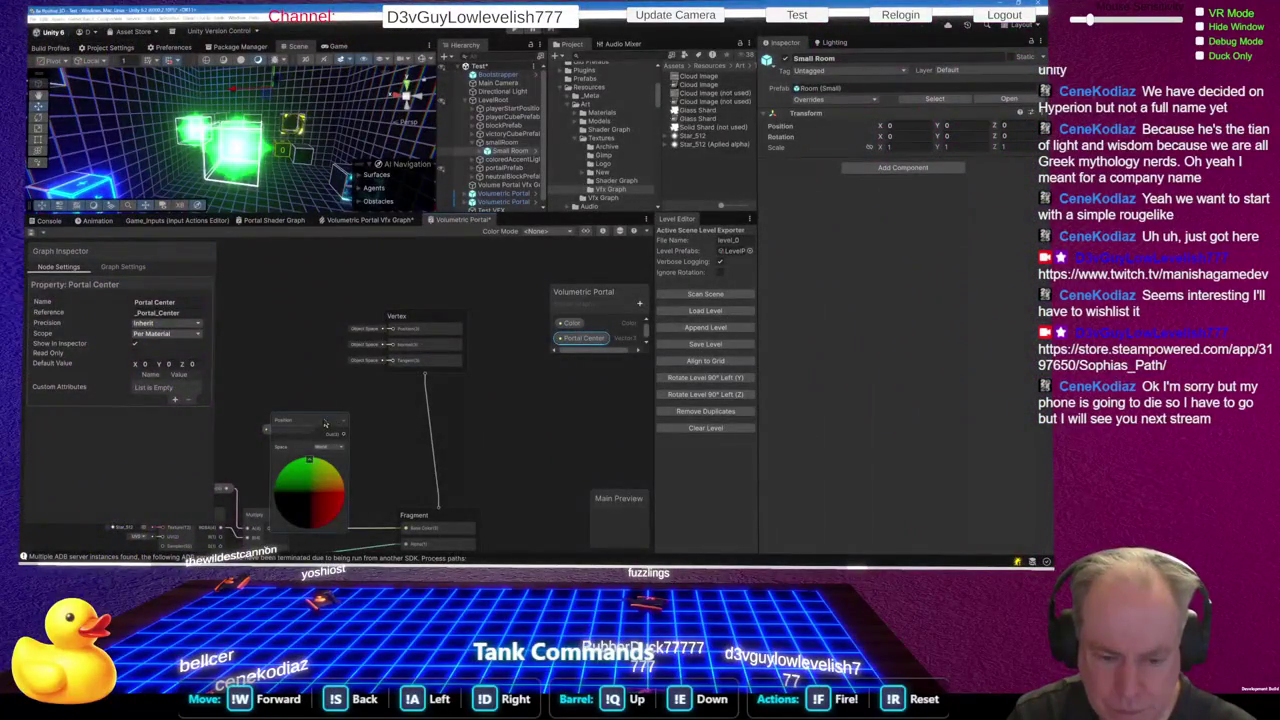
click(325, 421)
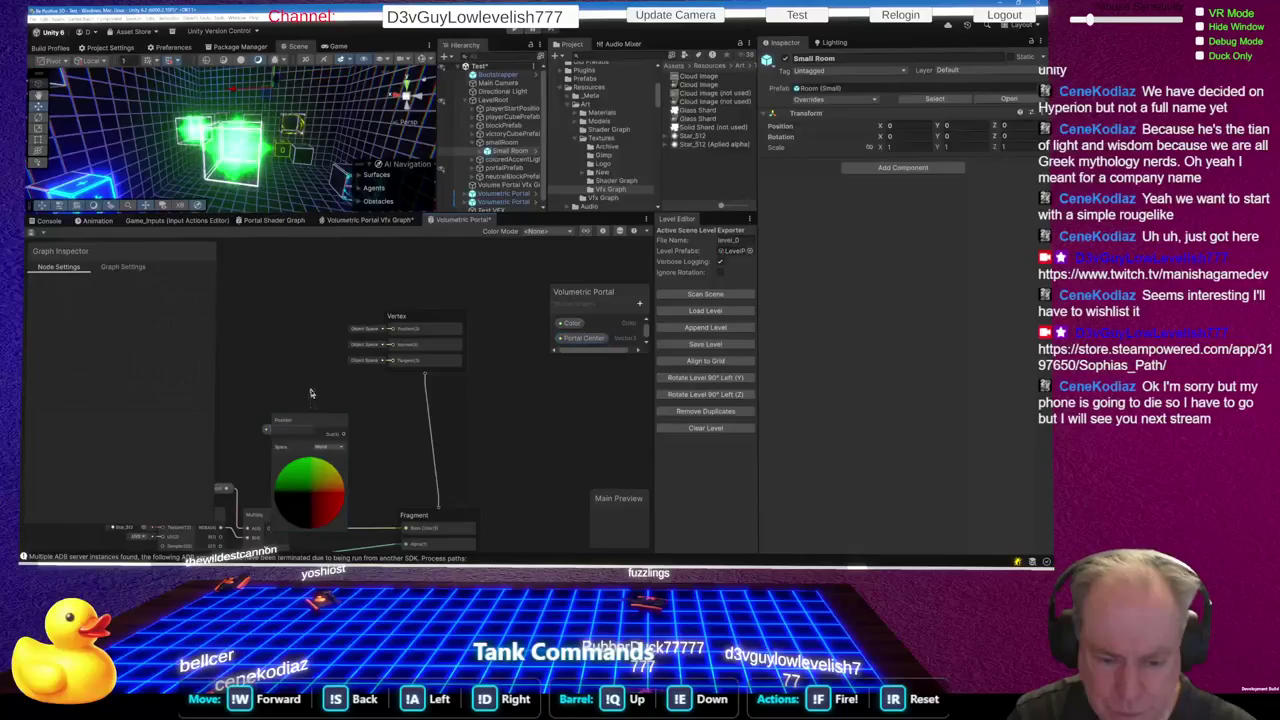
drag(325, 421, 303, 358)
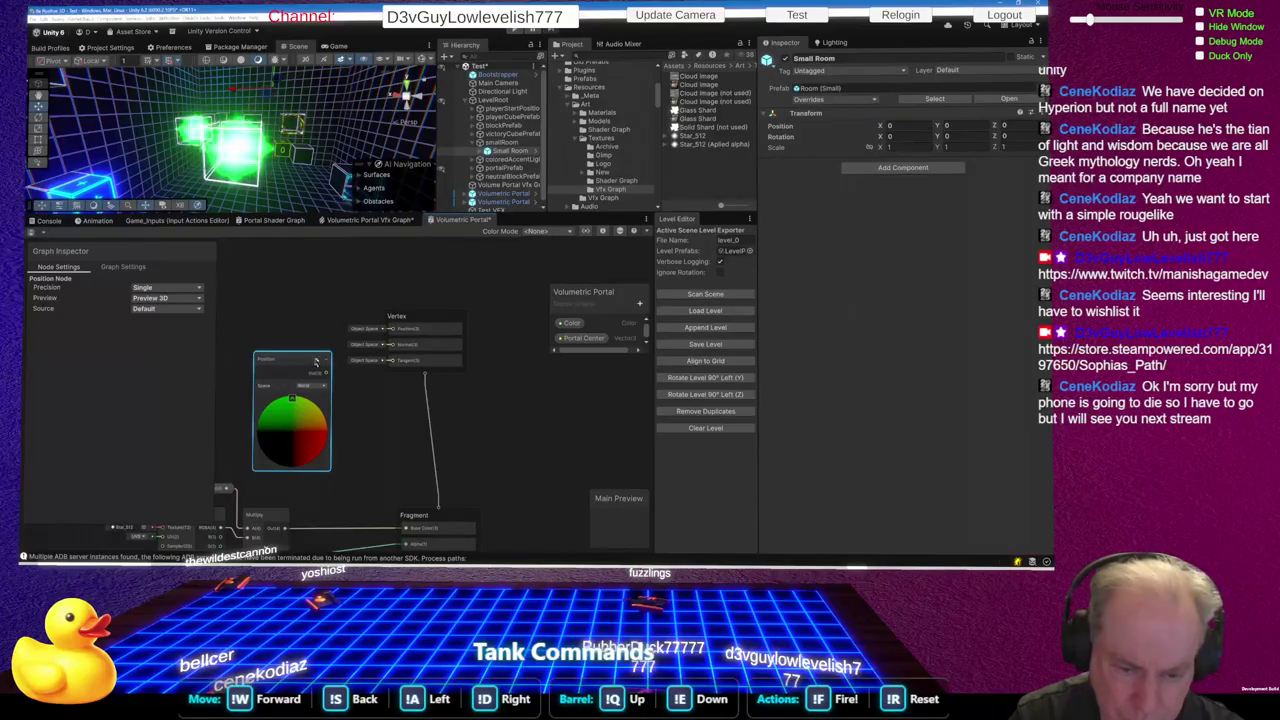
click(325, 365)
click(325, 366)
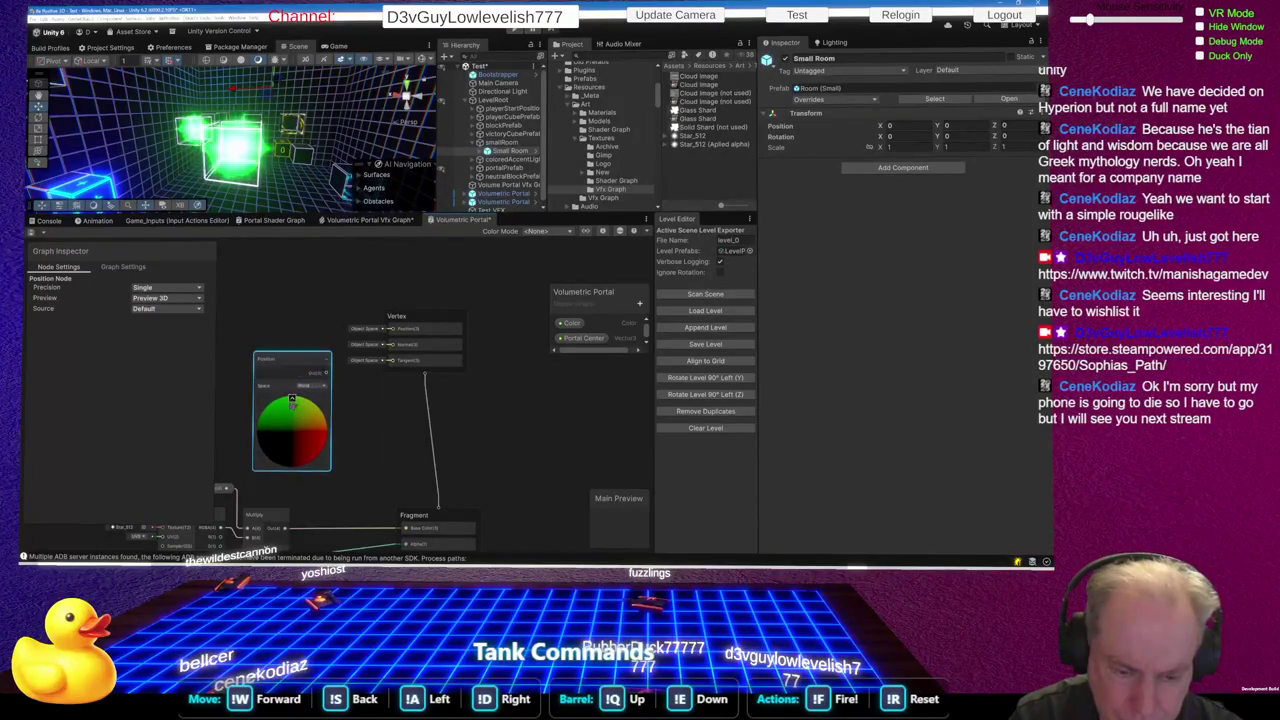
click(293, 400)
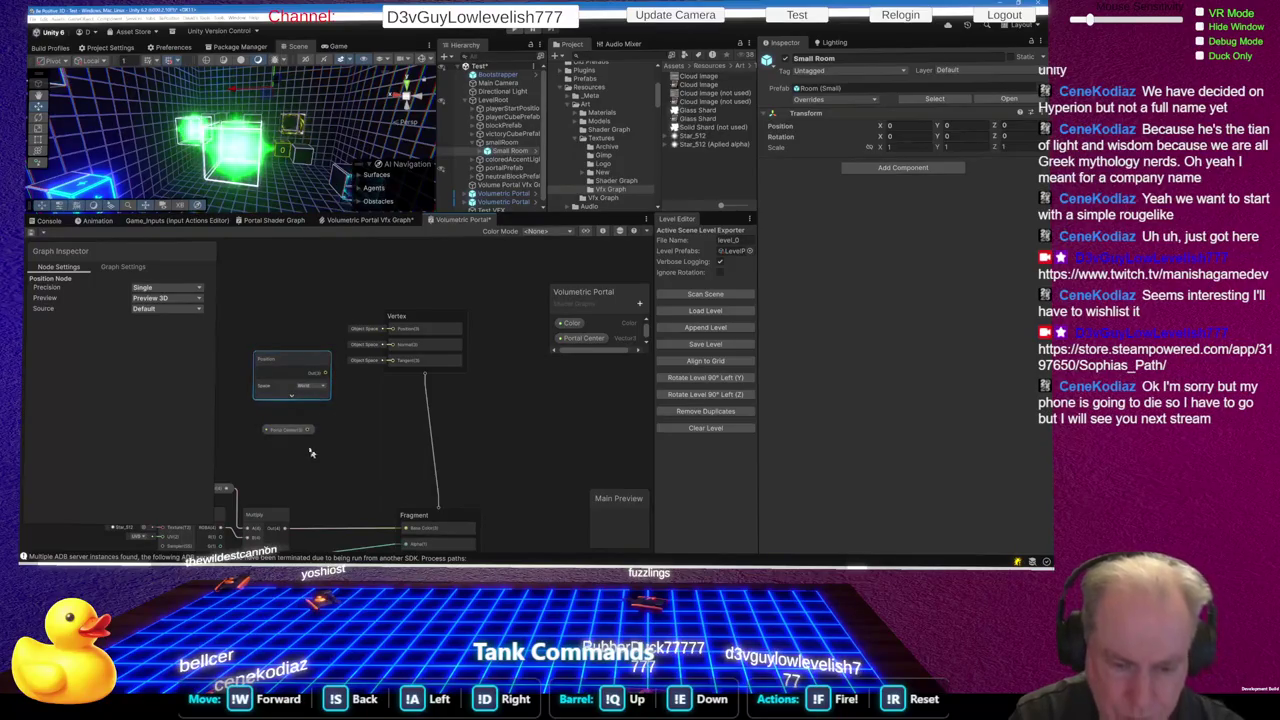
Arrange the Position node beneath the Portal Center node and save the shader graph
mouse_move(284, 430)
mouse_down()
mouse_move(315, 443)
mouse_move(276, 408)
mouse_up()
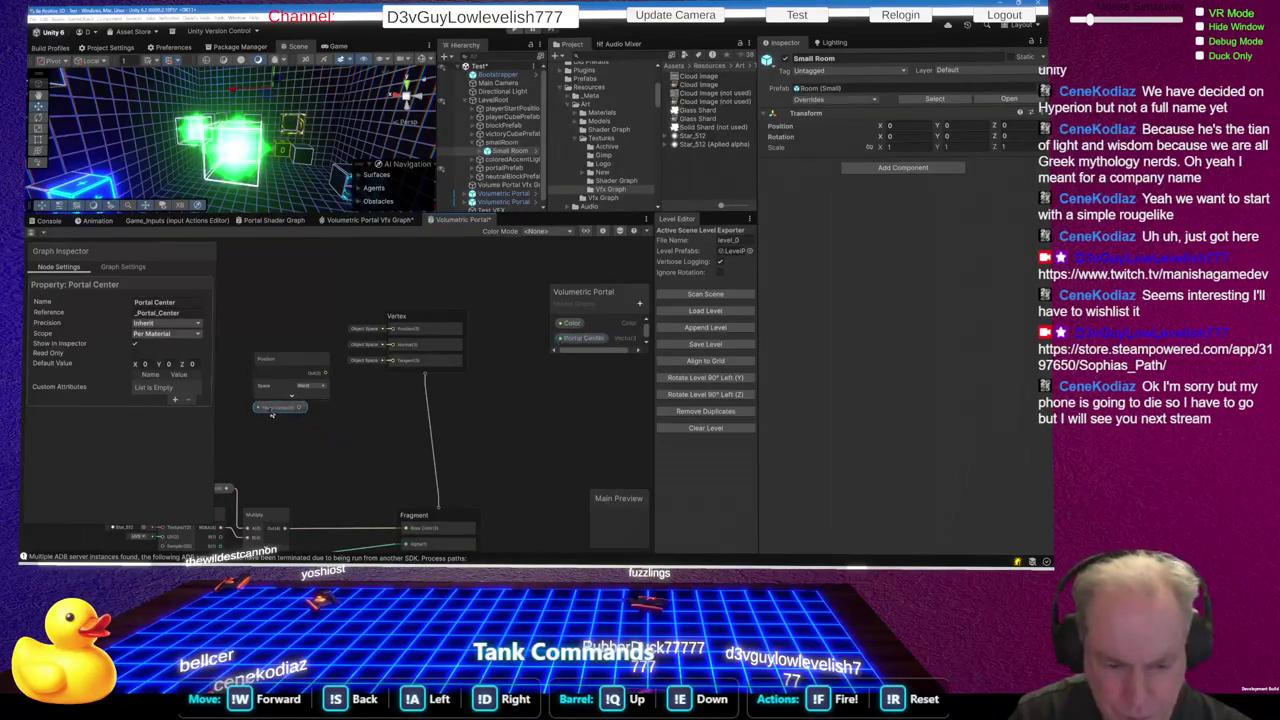
mouse_move(295, 362)
mouse_down()
mouse_move(294, 435)
mouse_move(271, 435)
mouse_up()
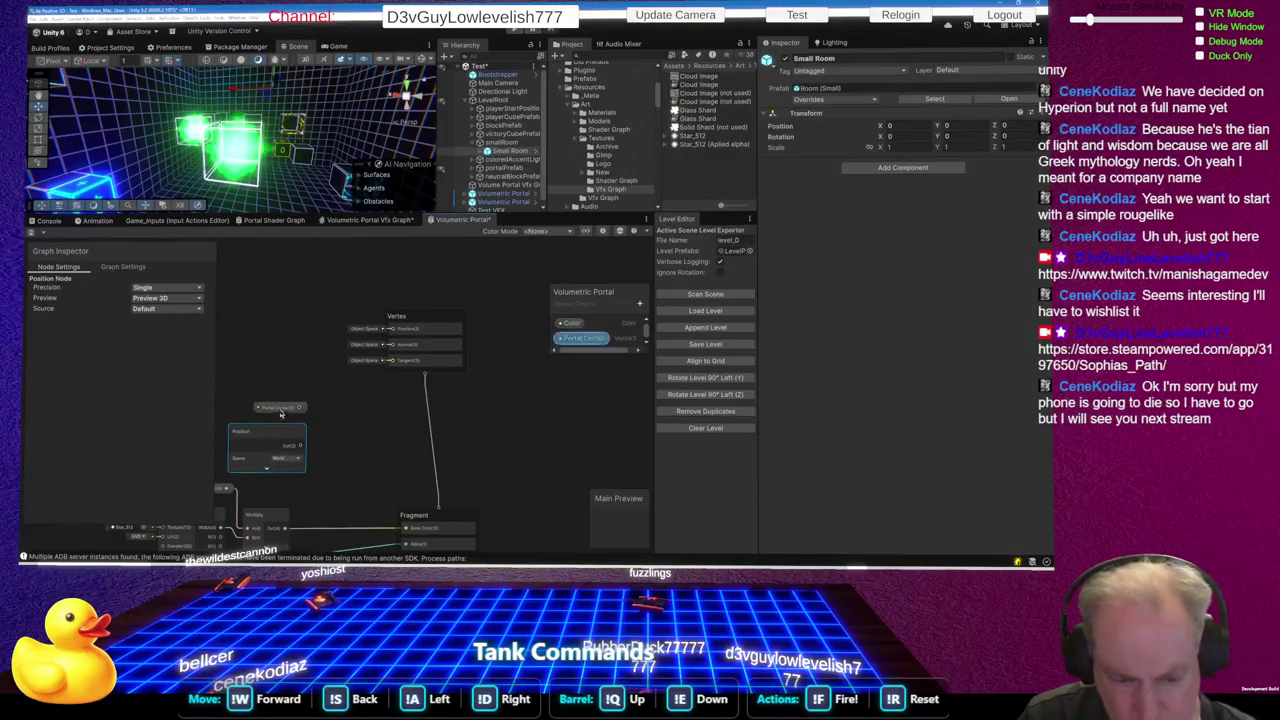
drag(282, 412, 285, 403)
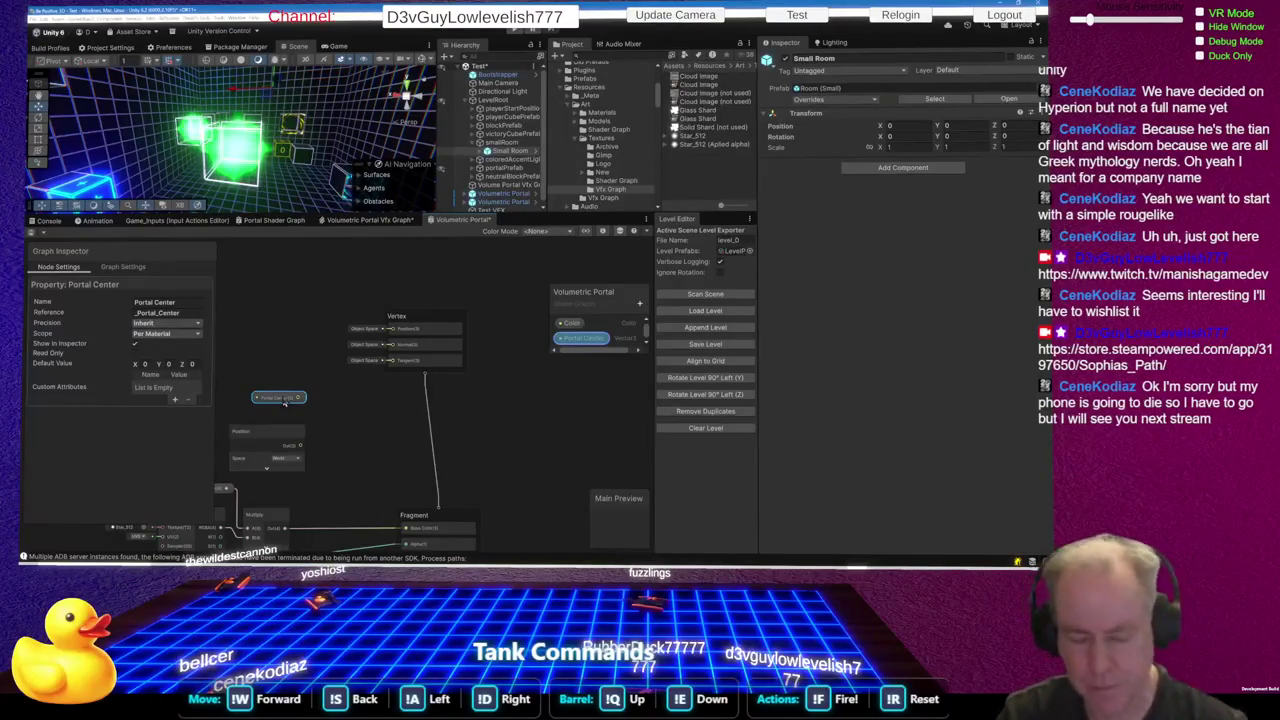
key(alt+Tab)
key(alt+Tab)
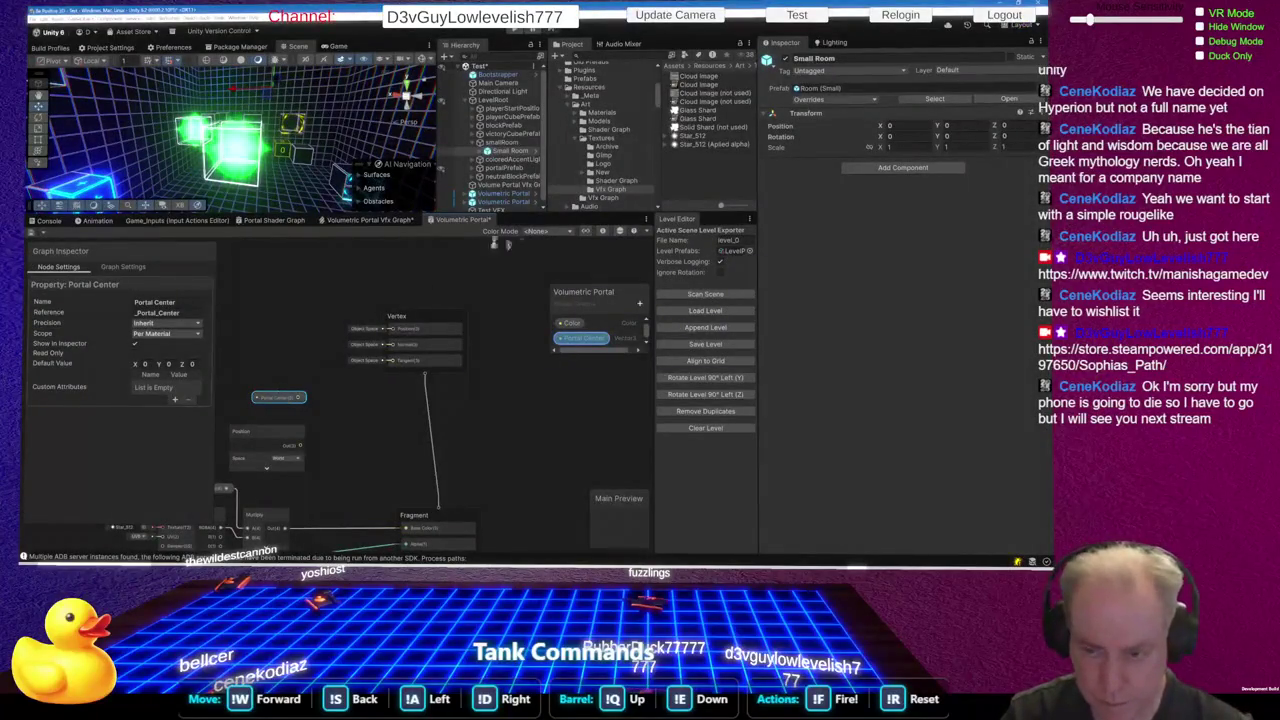
key(ctrl+s)
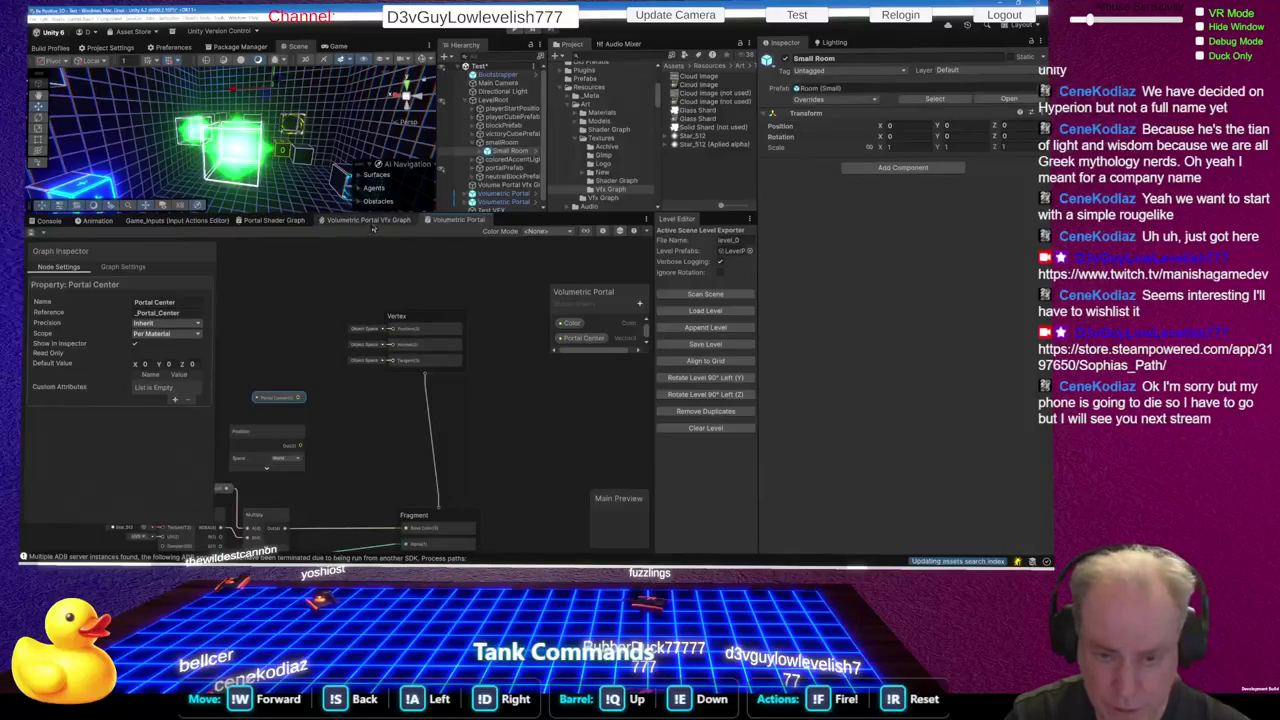
click(373, 222)
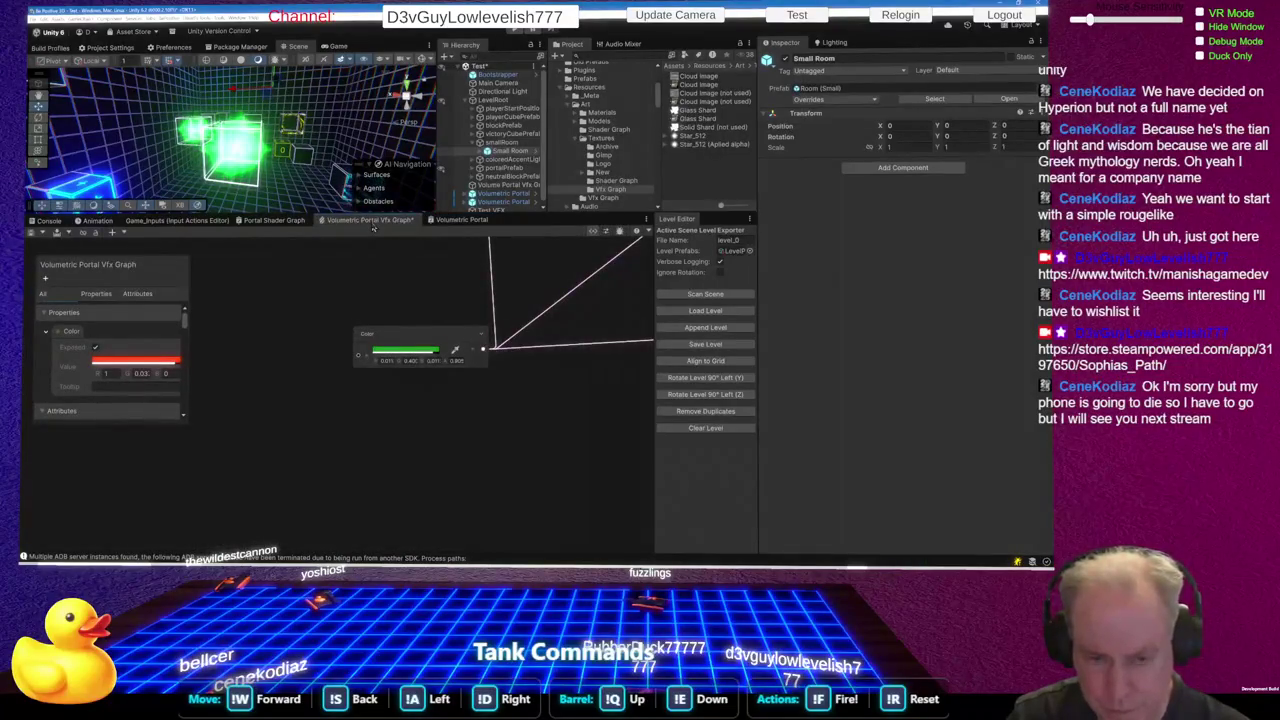
Zoom around the Vfx Graph's Spawn, Initialize Particle, Update and Output contexts
scroll(386, 401, down, 5)
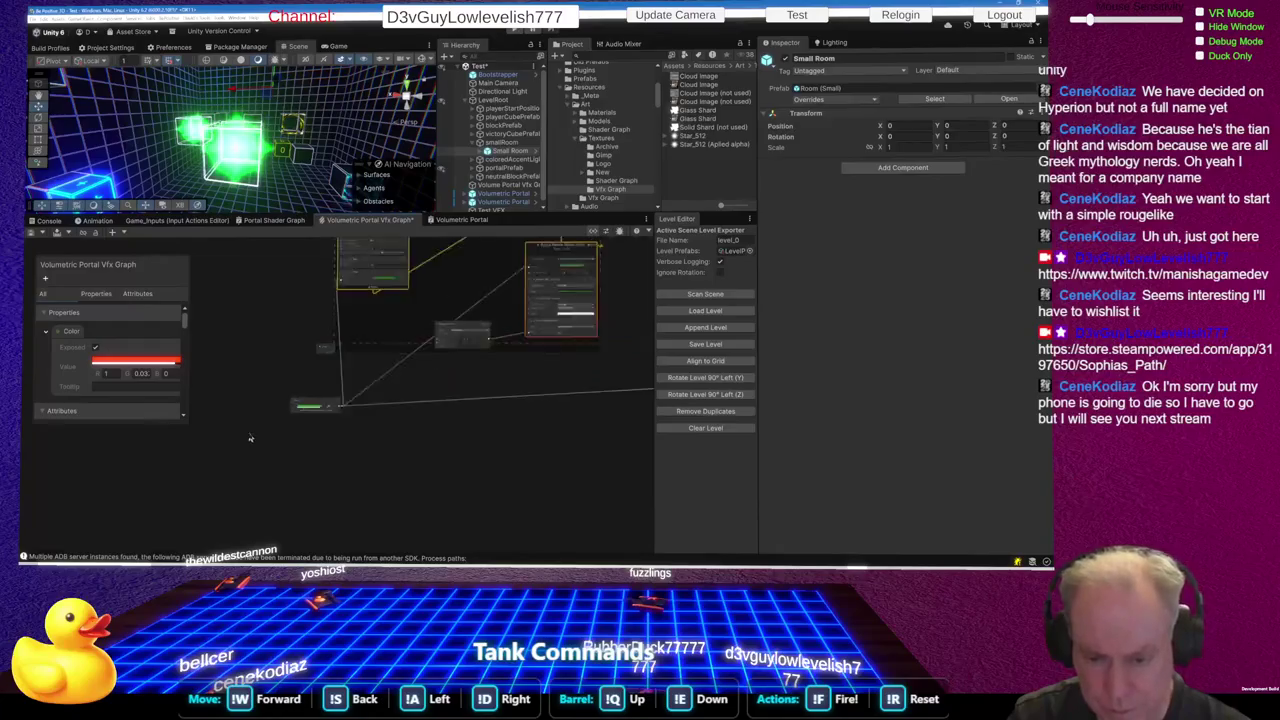
scroll(426, 400, up, 5)
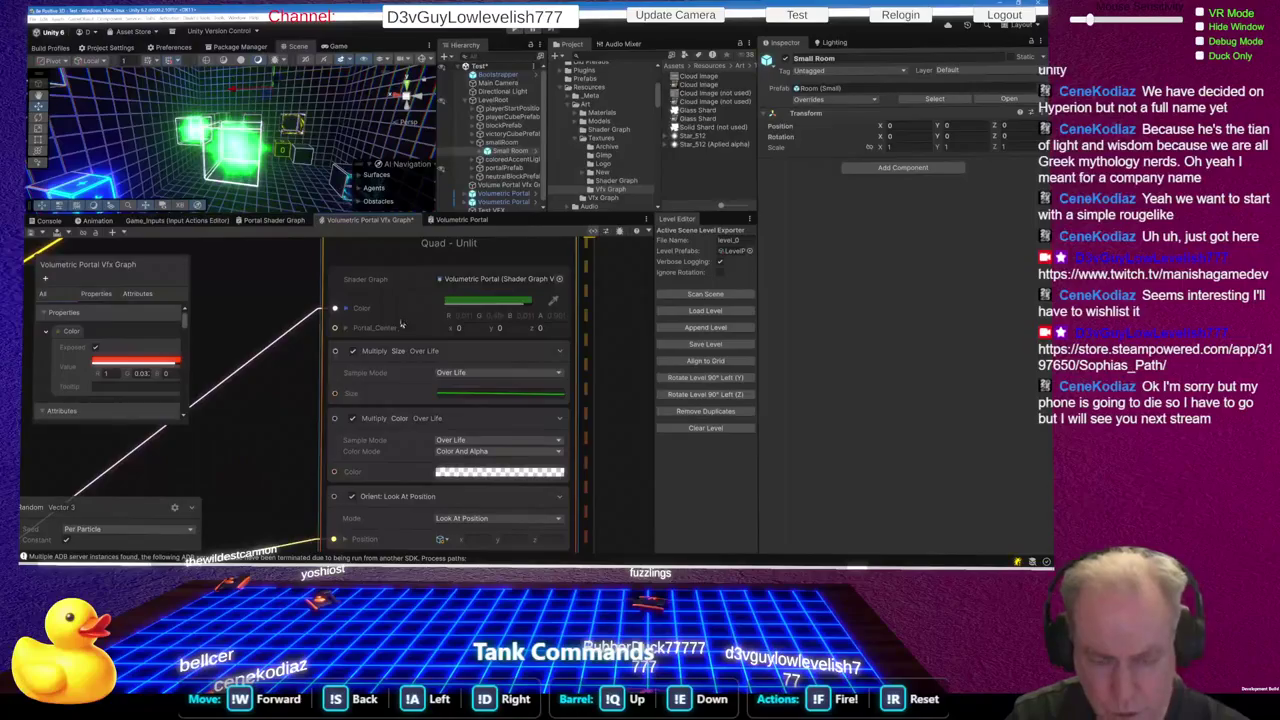
scroll(412, 320, down, 4)
scroll(516, 381, up, 2)
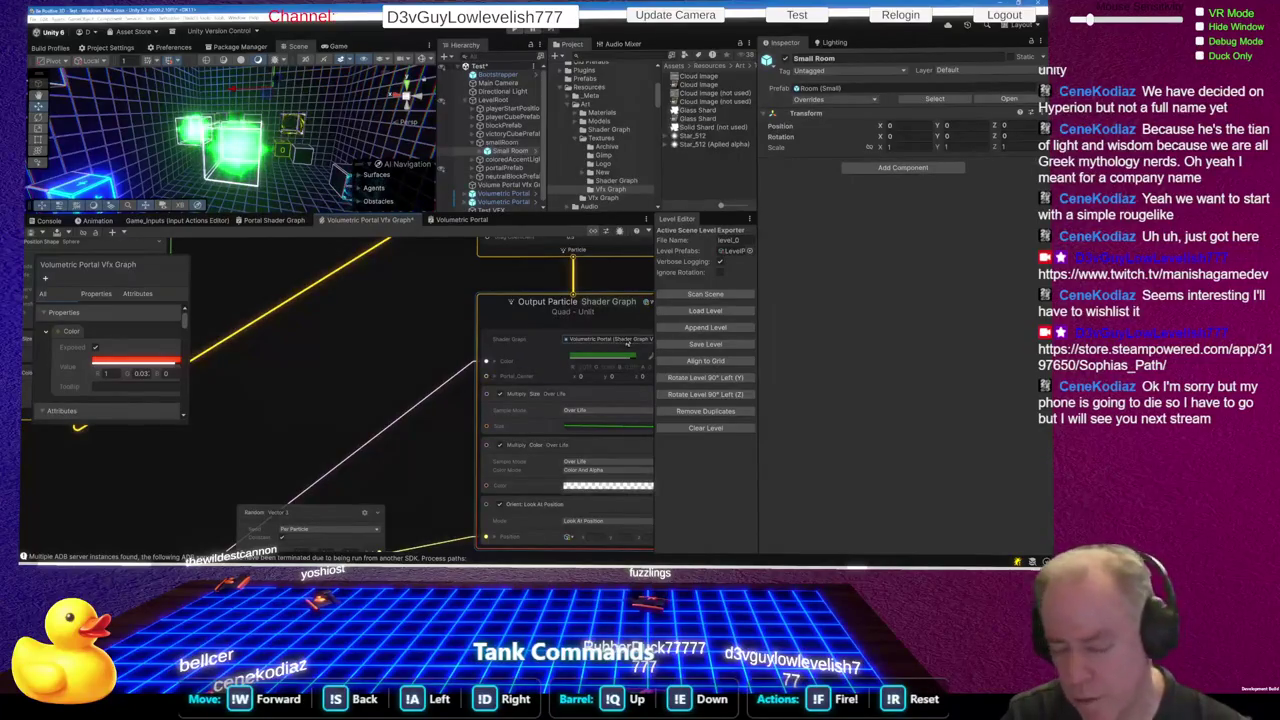
scroll(490, 362, down, 5)
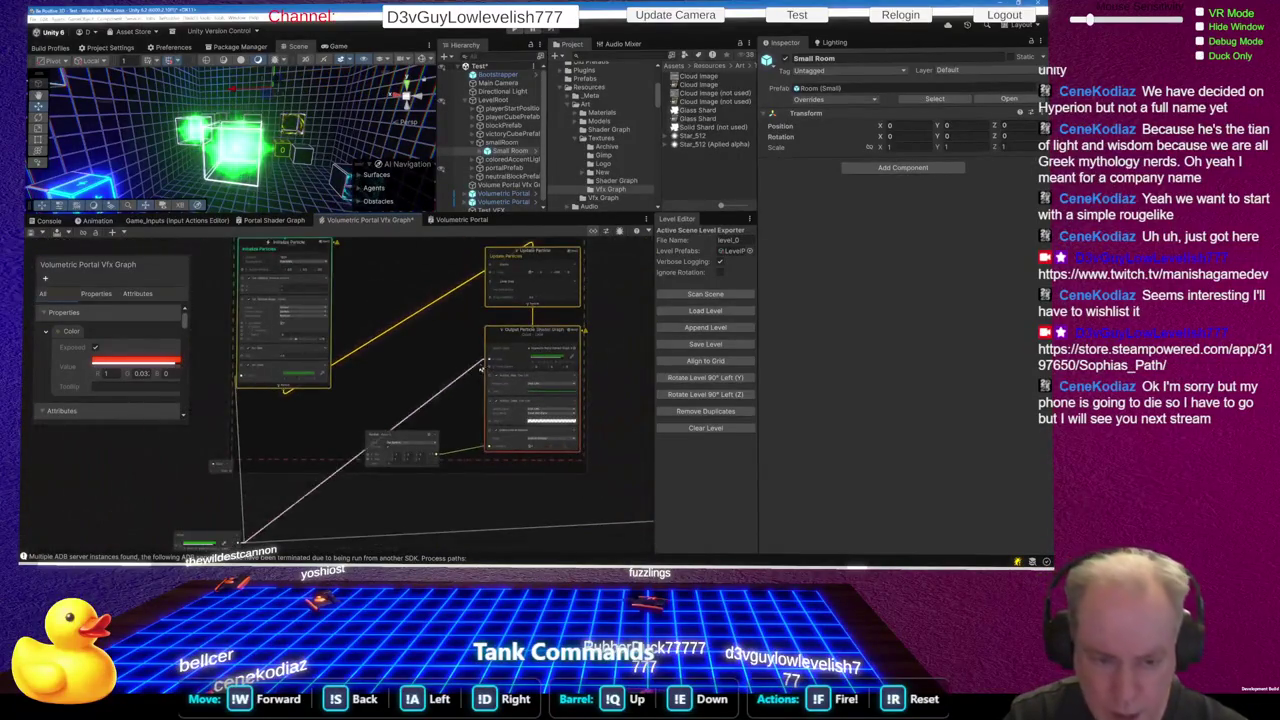
scroll(345, 390, down, 2)
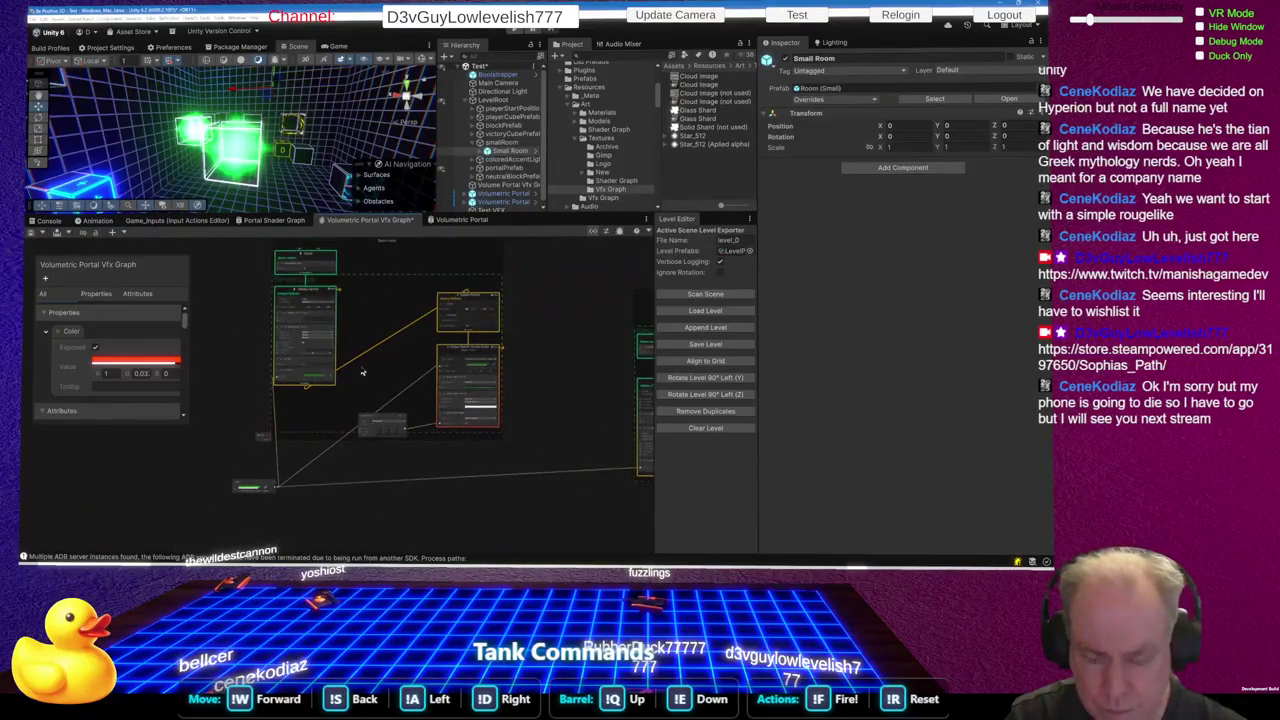
scroll(288, 314, up, 4)
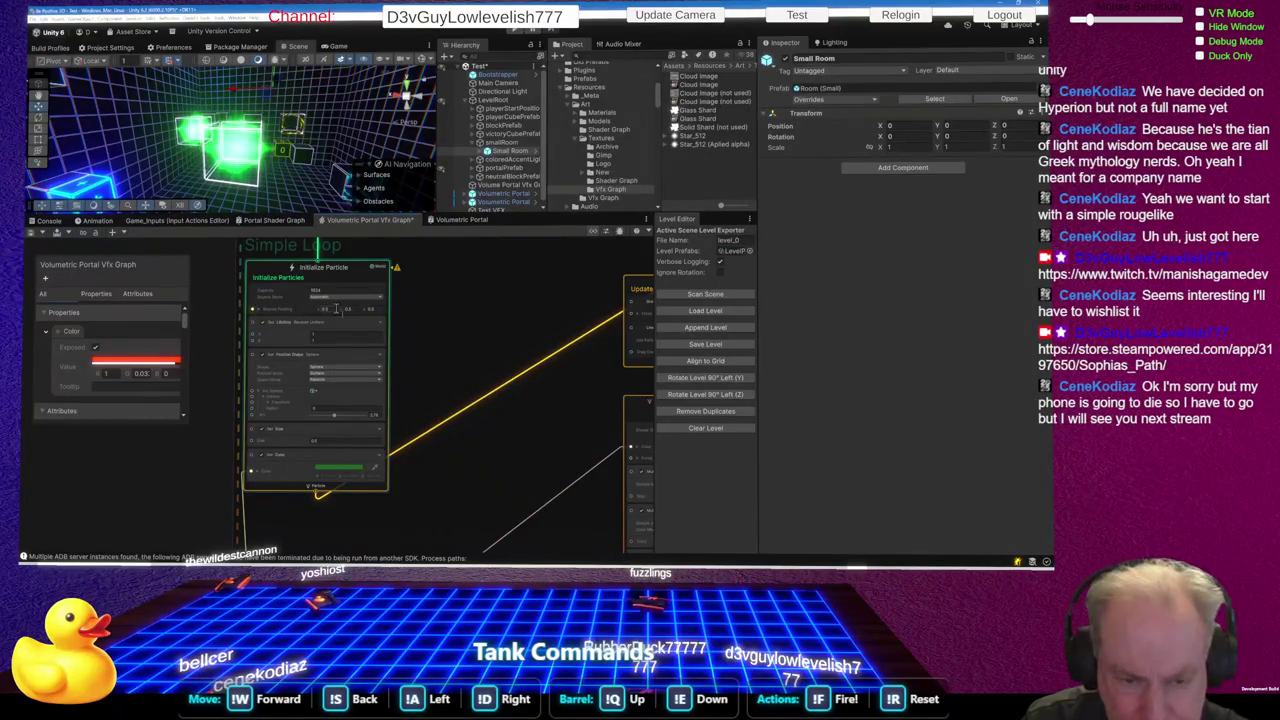
scroll(336, 309, down, 5)
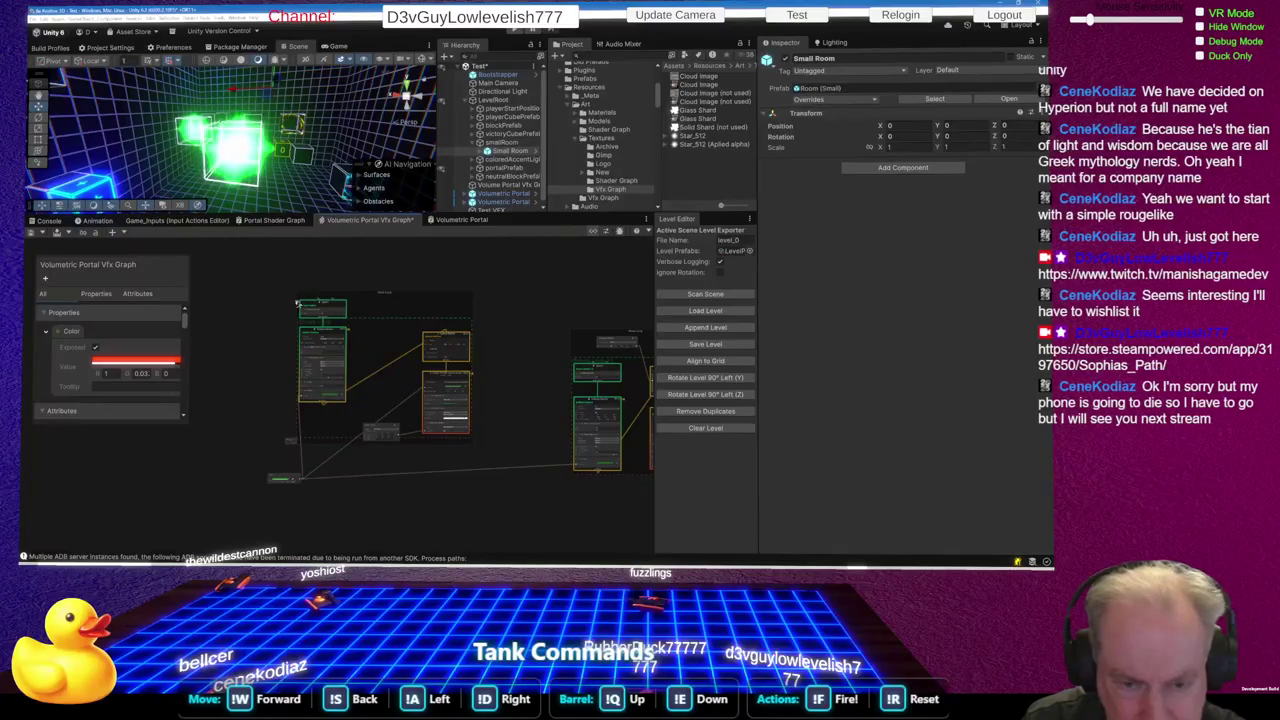
drag(292, 282, 352, 438)
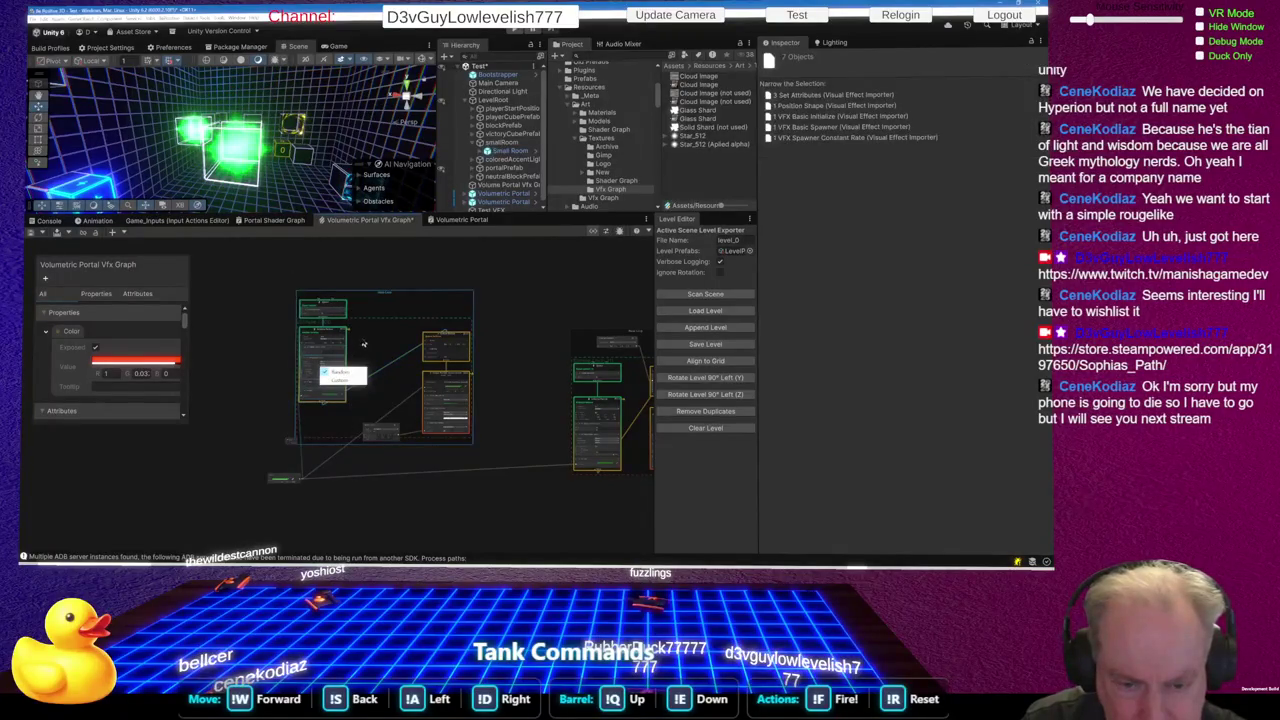
Stack the Initialize Particle context directly under the Spawn context
mouse_move(340, 336)
mouse_down()
mouse_move(352, 330)
mouse_move(343, 313)
mouse_up()
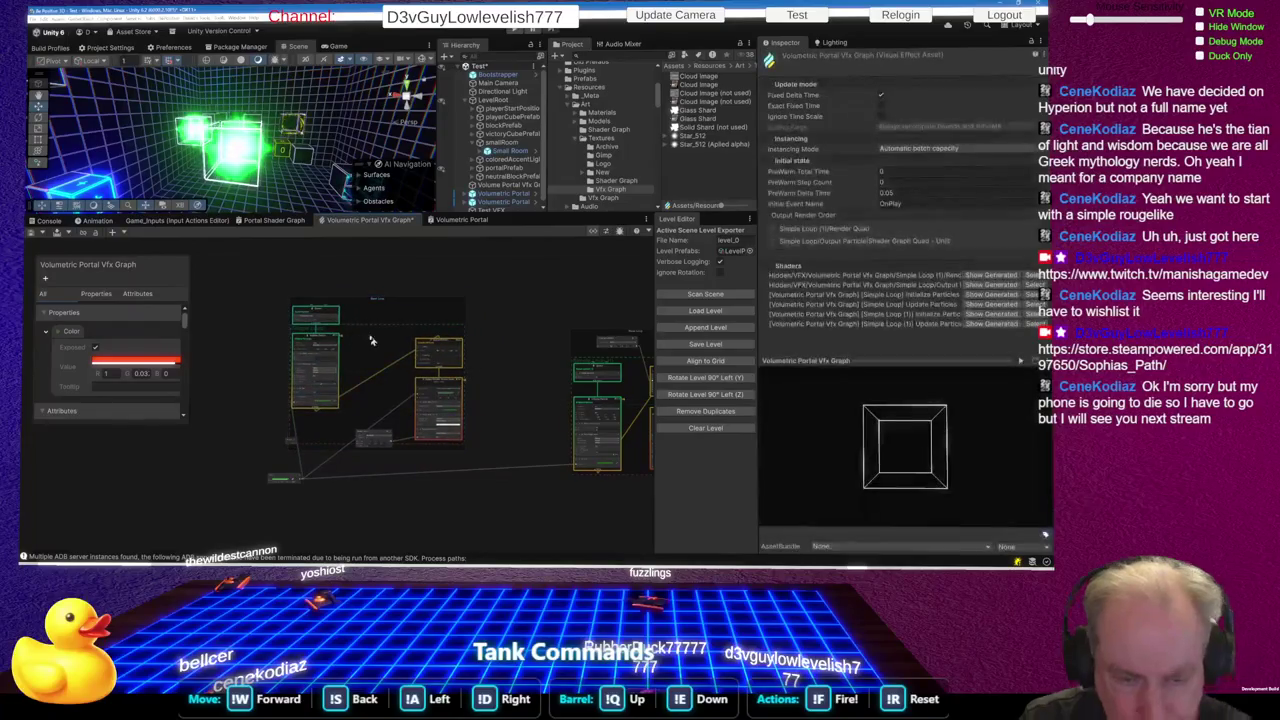
click(338, 314)
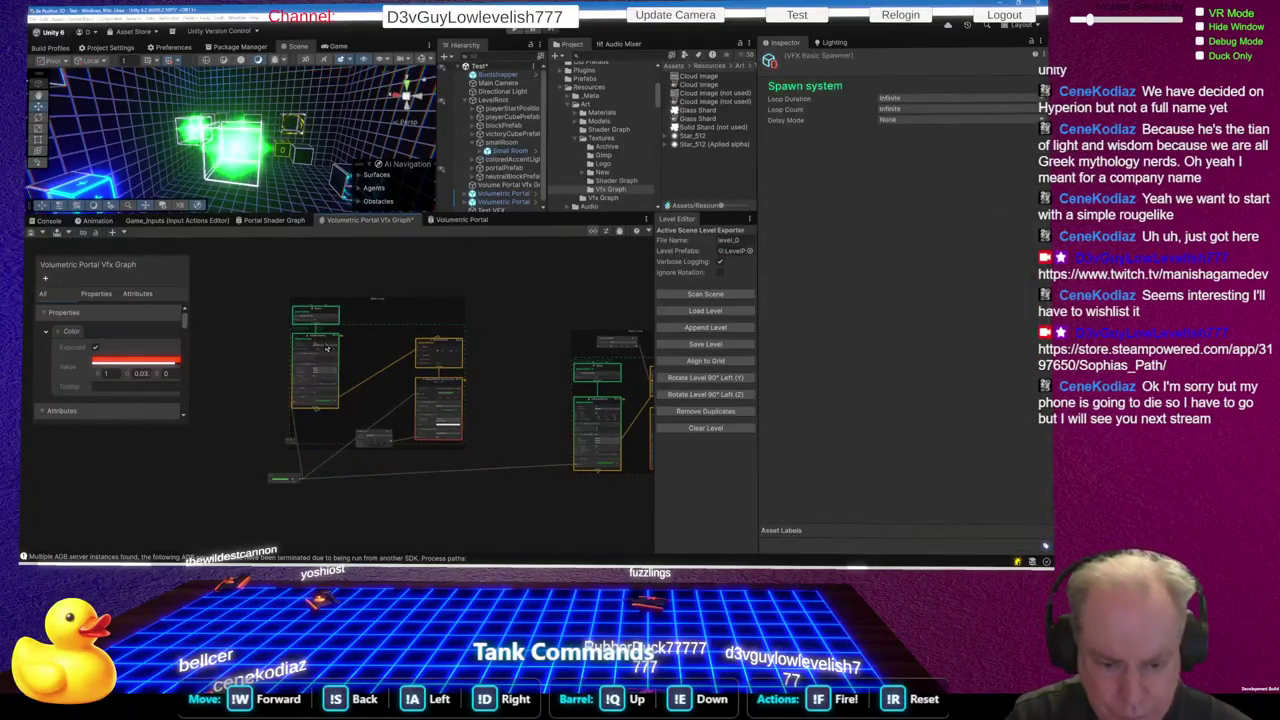
click(326, 347)
drag(333, 318, 460, 283)
mouse_move(332, 420)
mouse_down()
mouse_move(400, 360)
mouse_move(455, 337)
mouse_up()
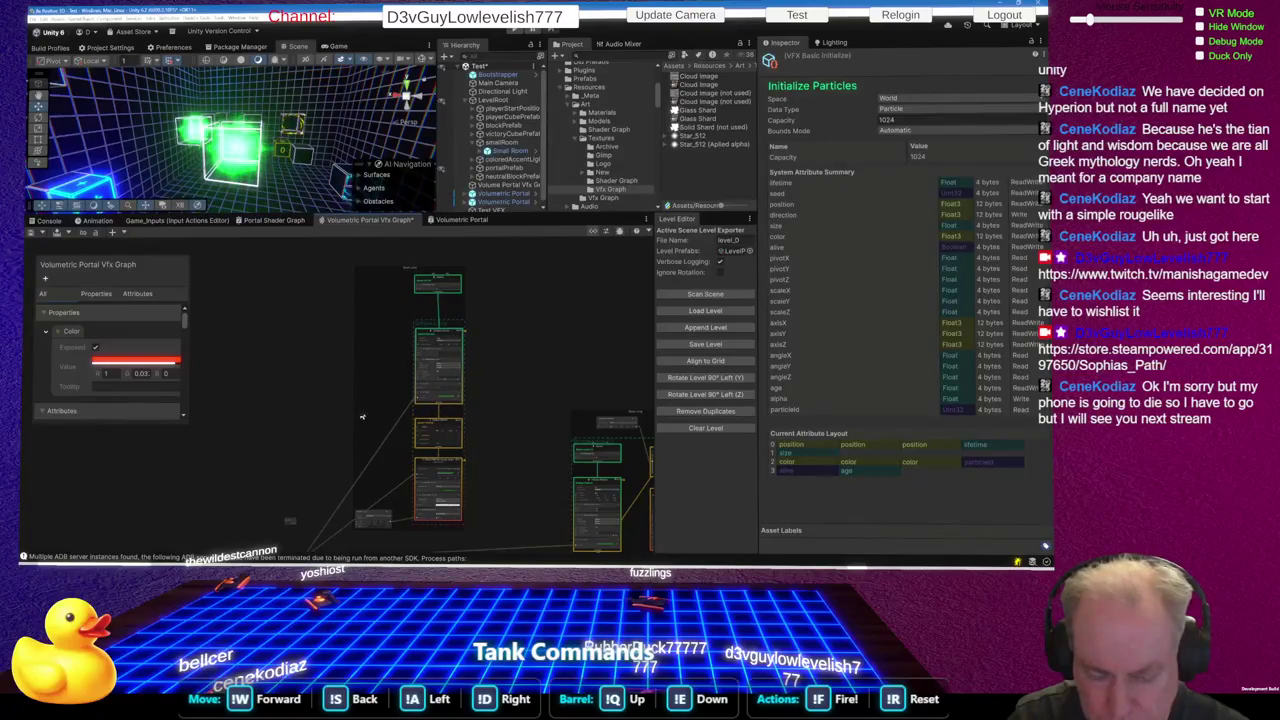
Delete the loose Color property node from the Vfx Graph
scroll(371, 502, down, 4)
click(317, 519)
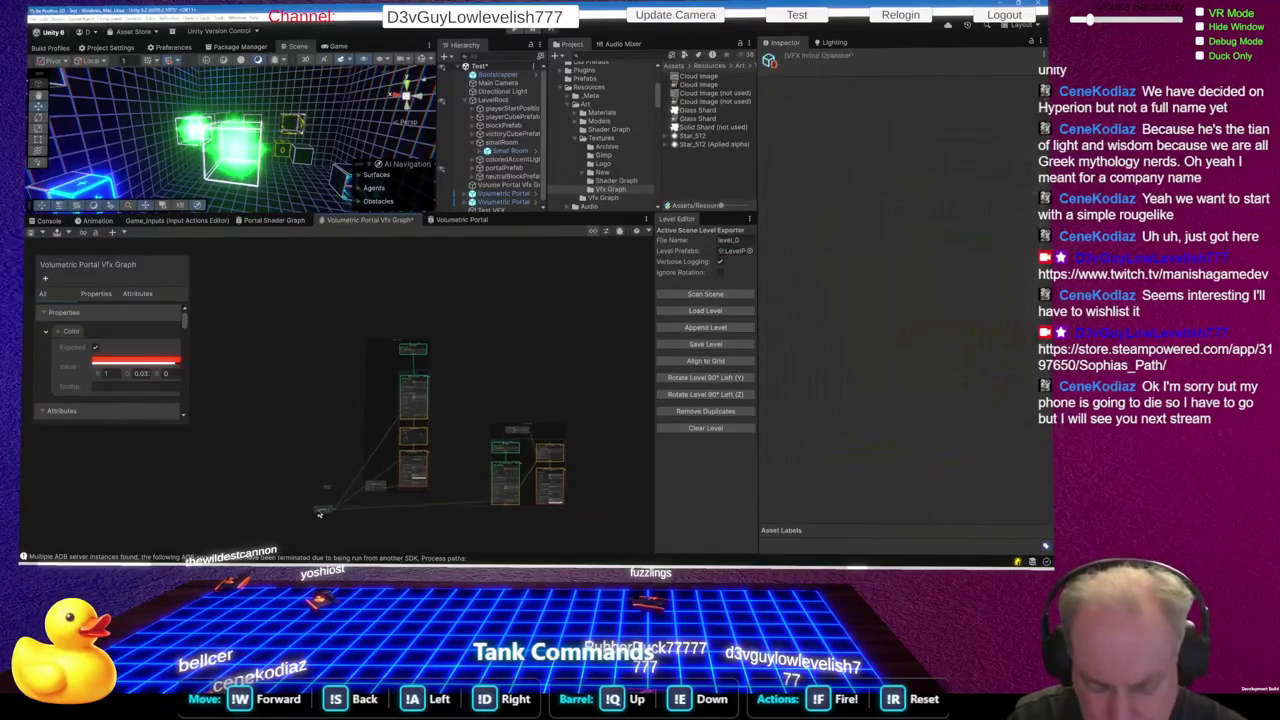
scroll(328, 480, up, 4)
scroll(328, 480, up, 5)
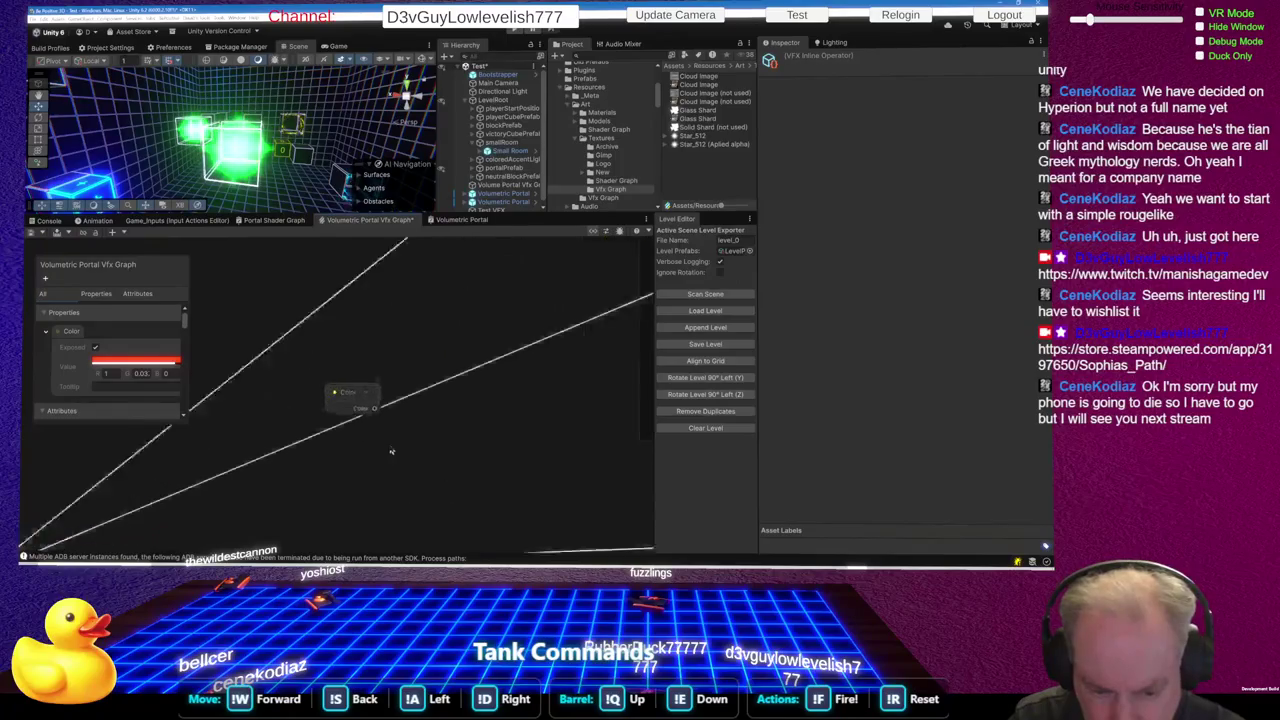
click(355, 386)
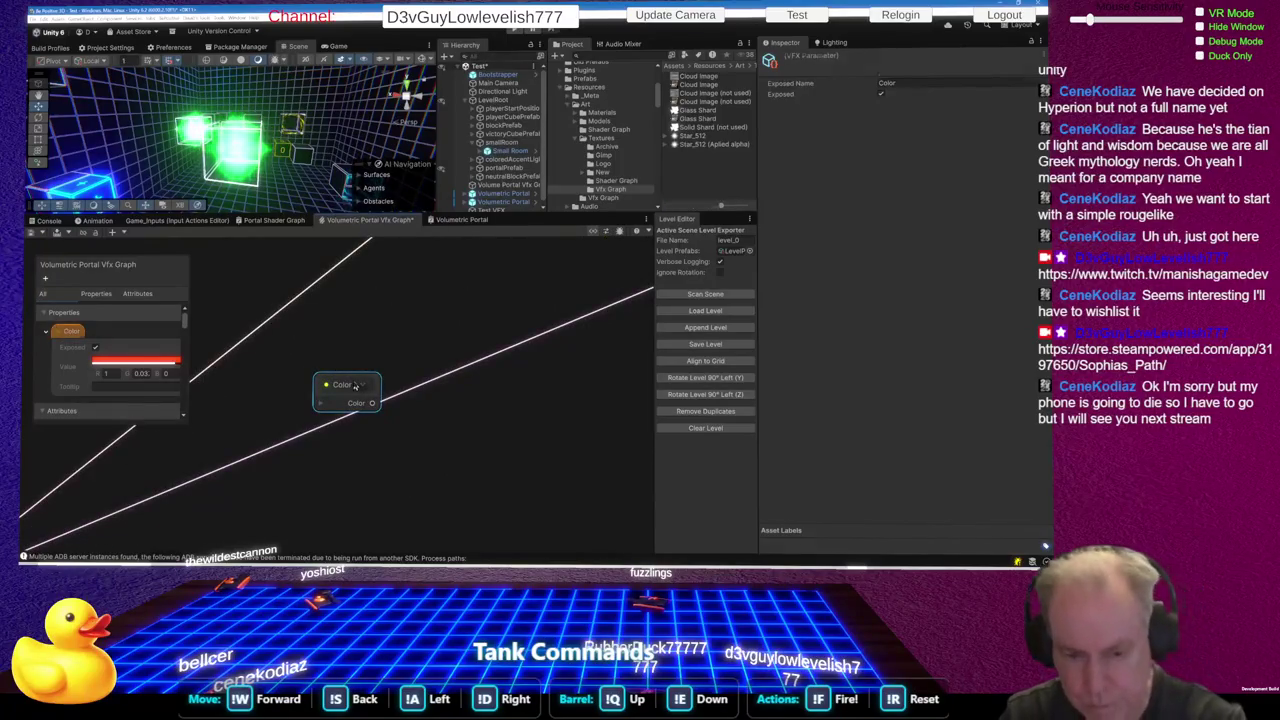
key(Delete)
Pan to the right-hand nodes and nudge the small inline operator node down-right
scroll(616, 432, down, 5)
scroll(616, 432, down, 3)
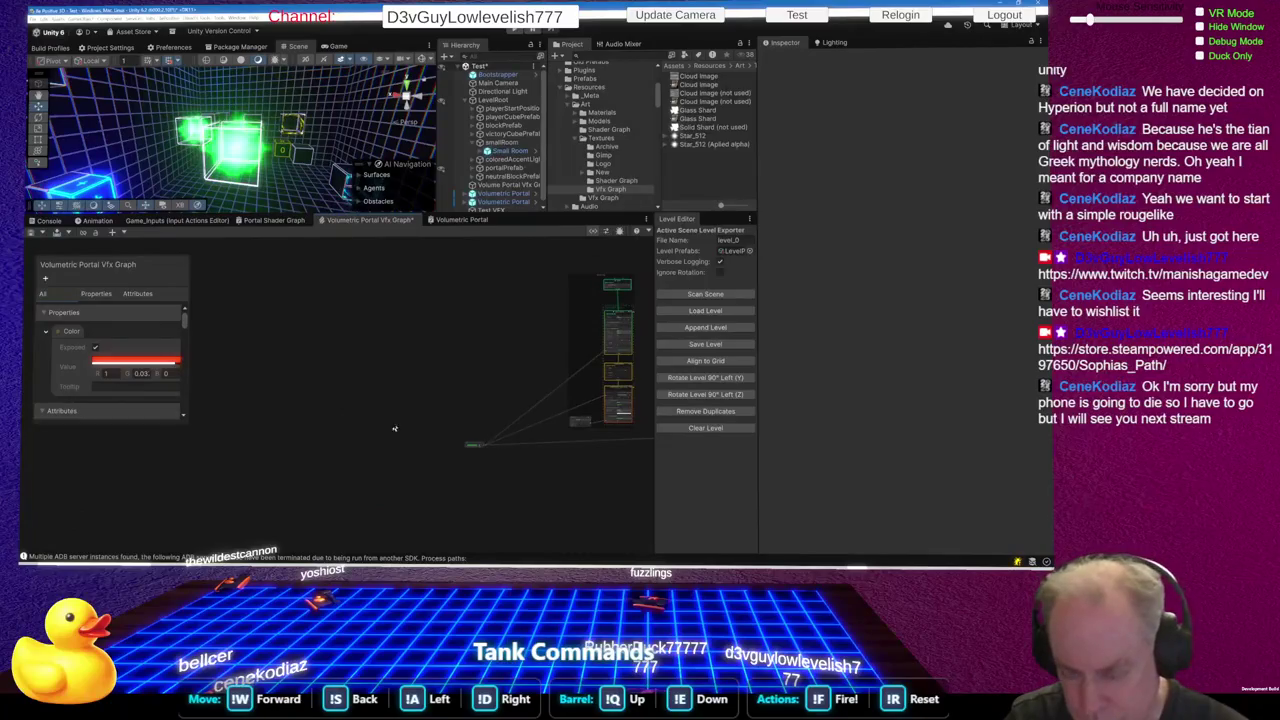
drag(560, 375, 400, 390)
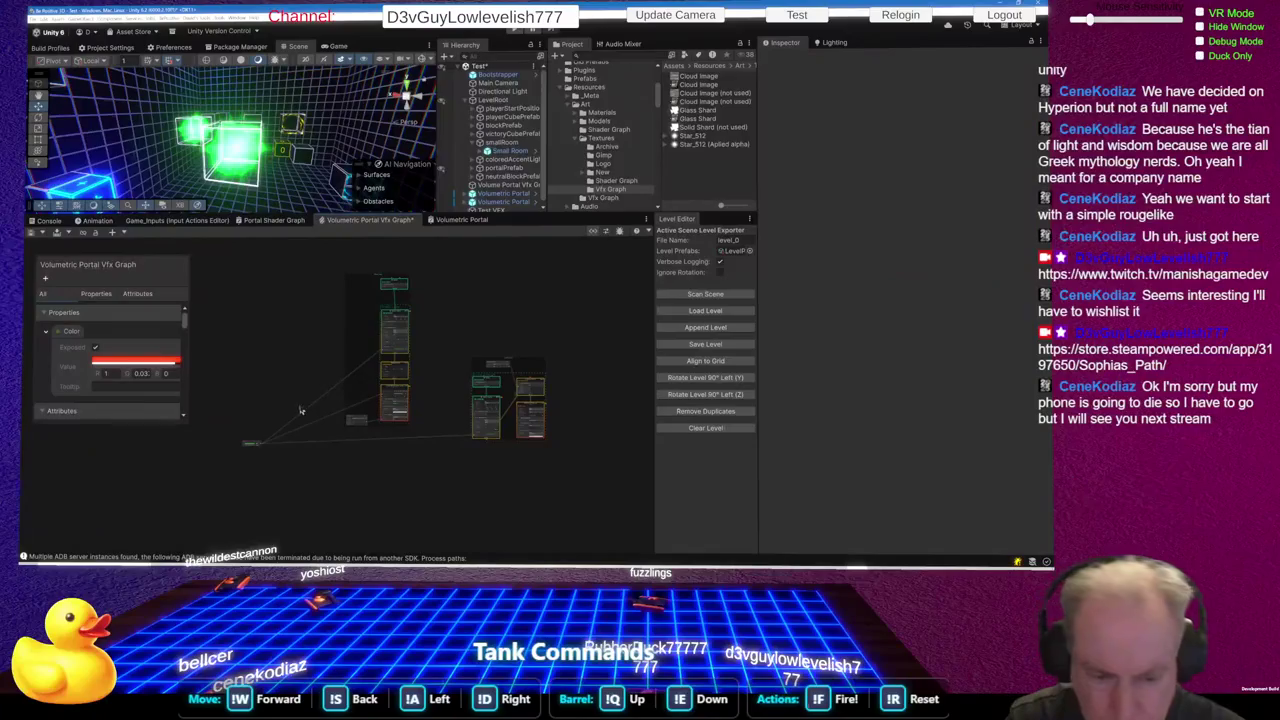
click(255, 446)
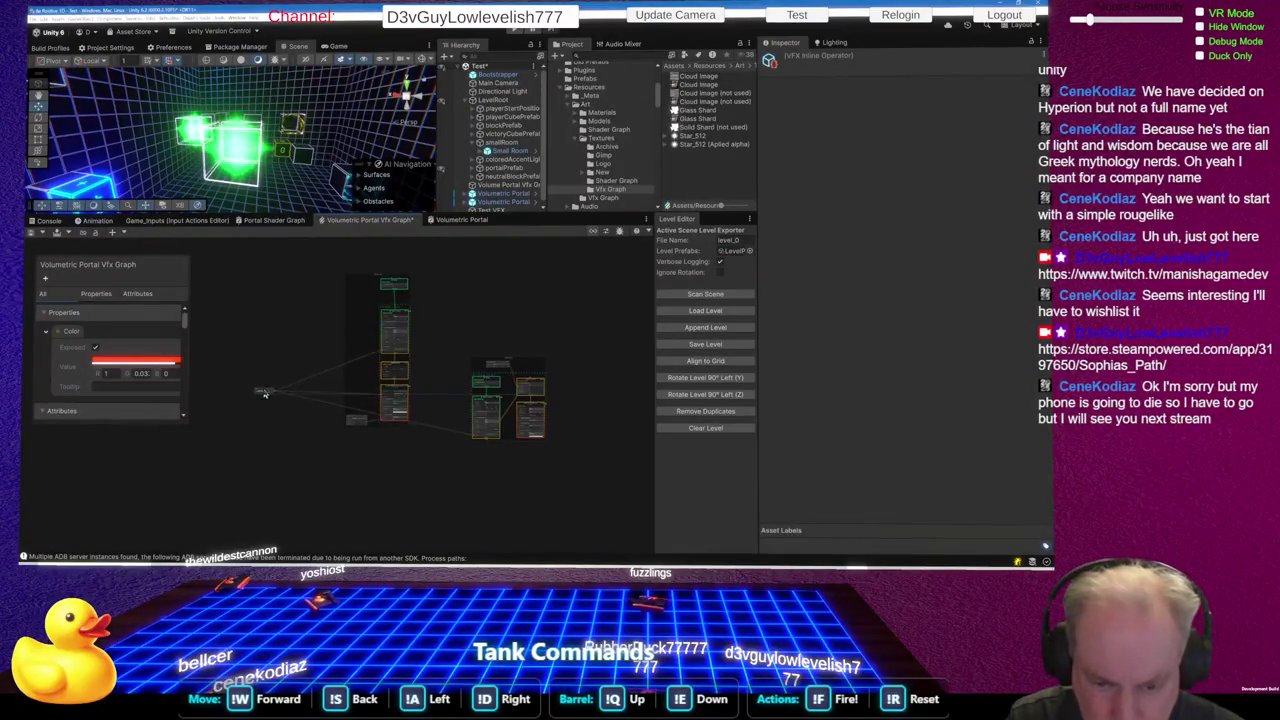
drag(258, 453, 270, 461)
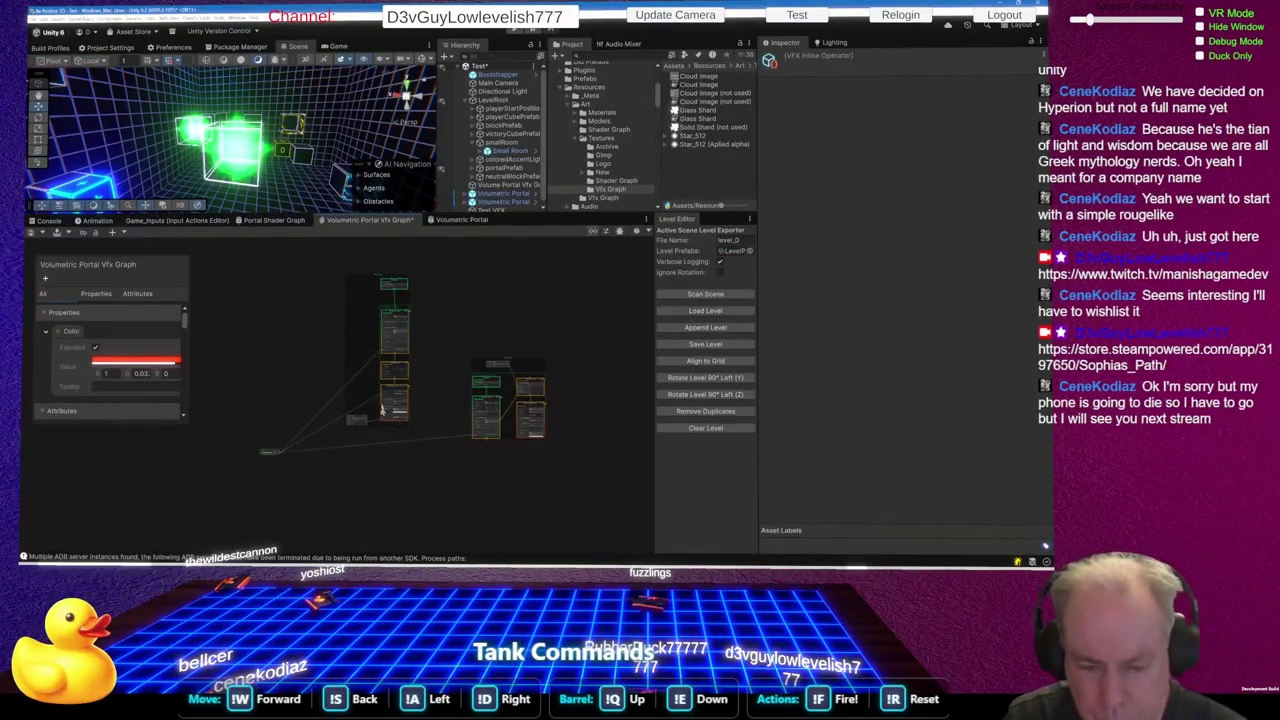
scroll(388, 403, up, 6)
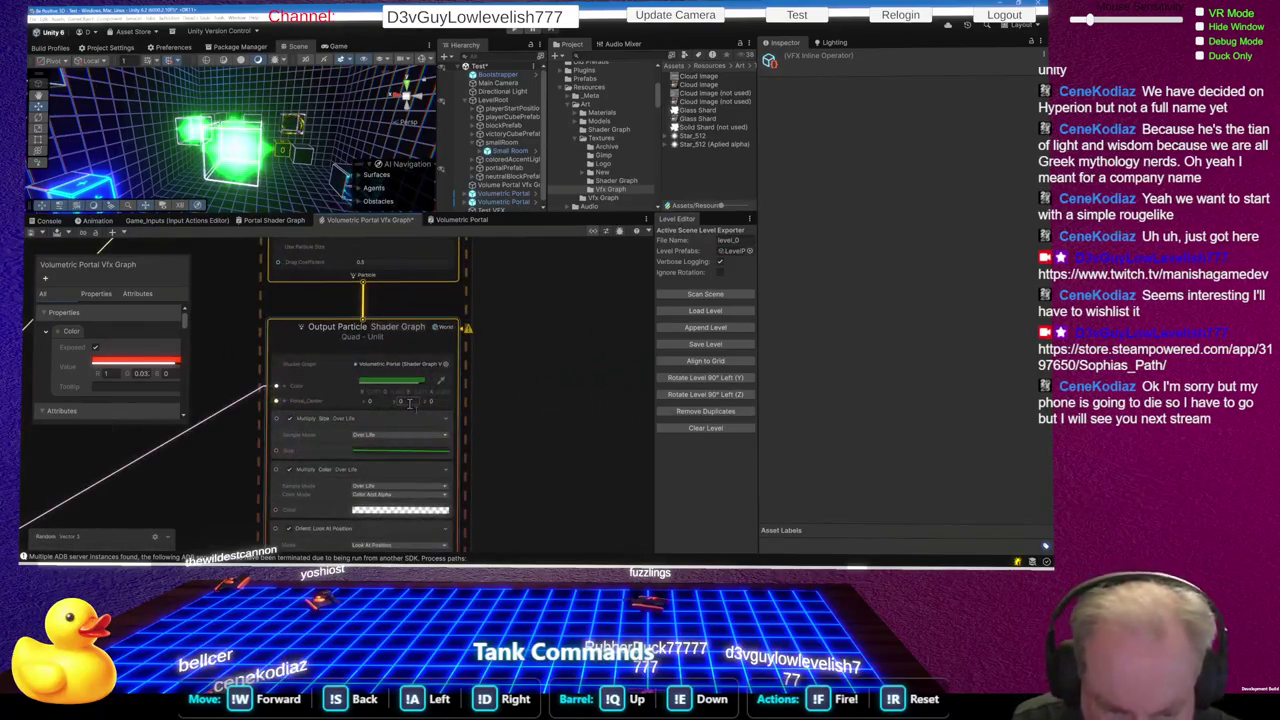
Delete the Set Color block from the Initialize Particle context via its right-click menu
scroll(400, 381, down, 4)
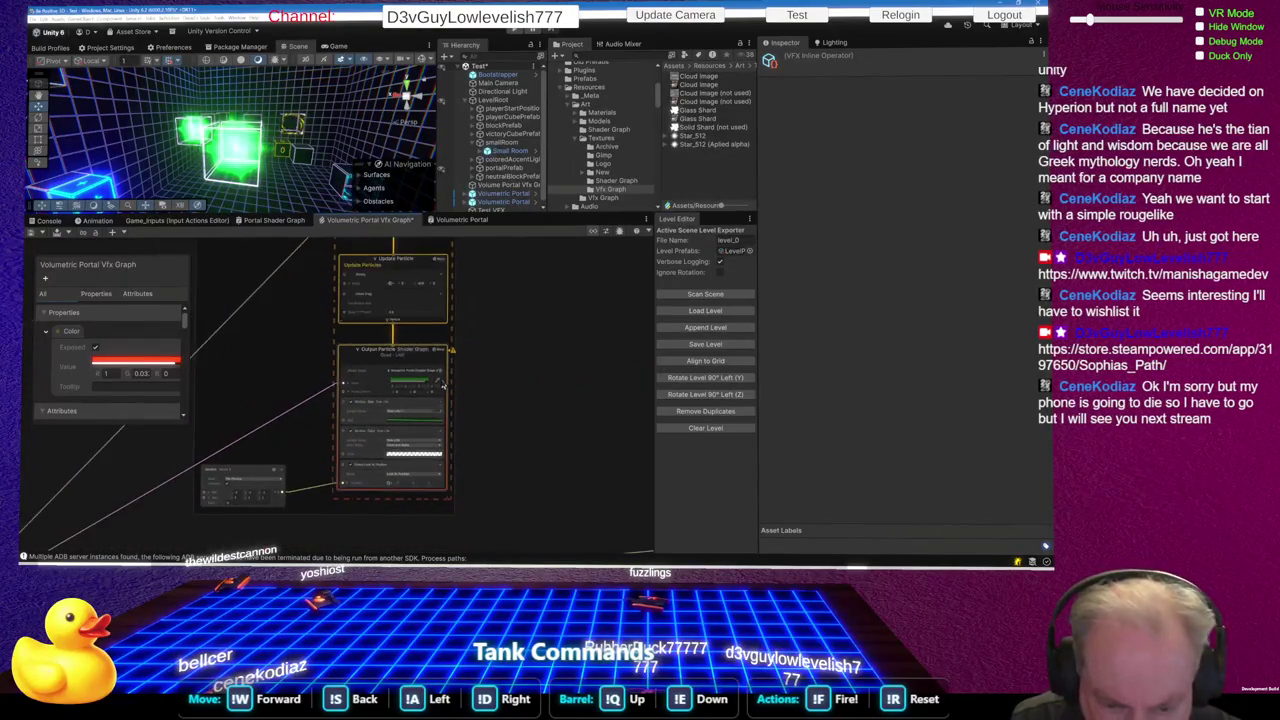
scroll(445, 384, down, 2)
scroll(445, 384, down, 3)
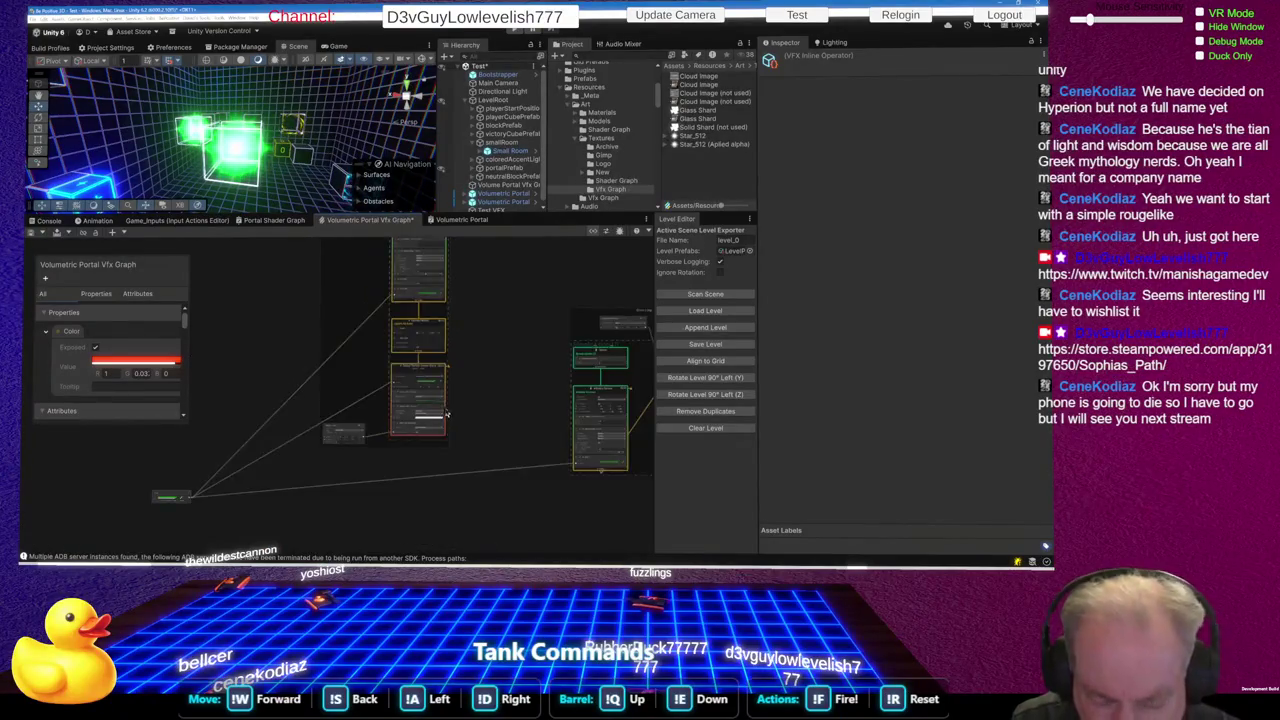
scroll(409, 272, up, 4)
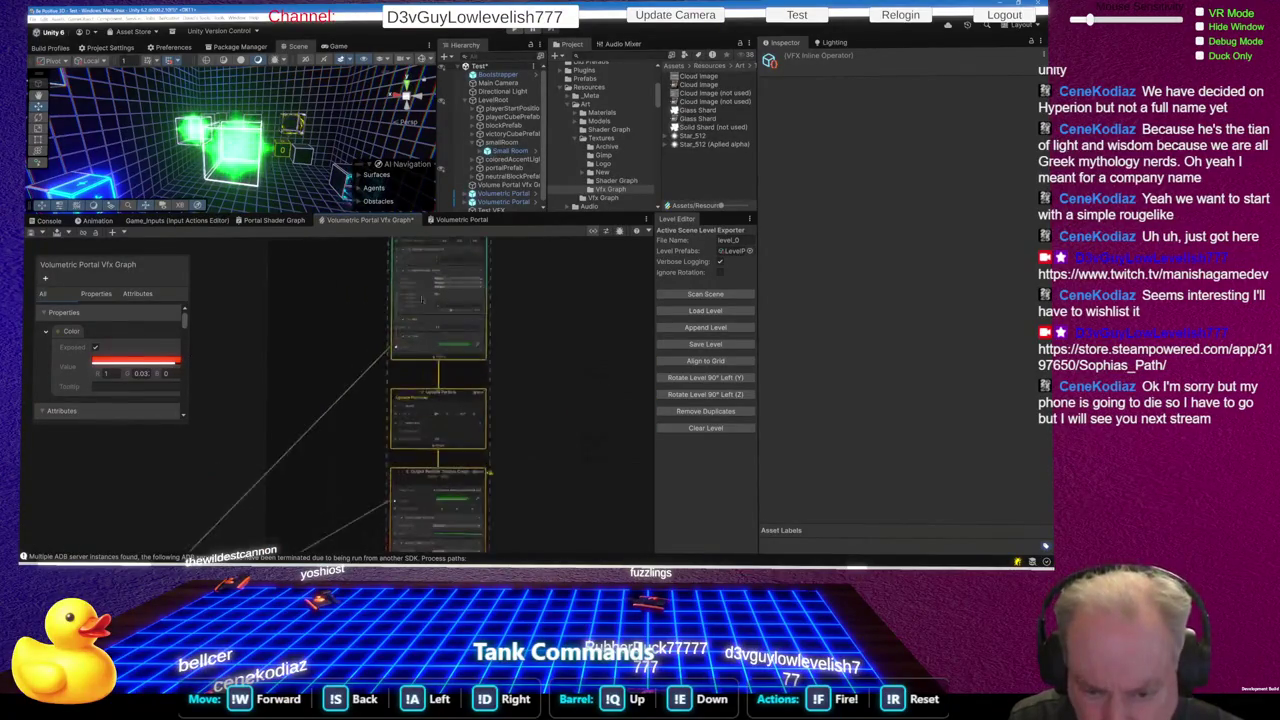
scroll(458, 328, up, 1)
scroll(458, 326, down, 1)
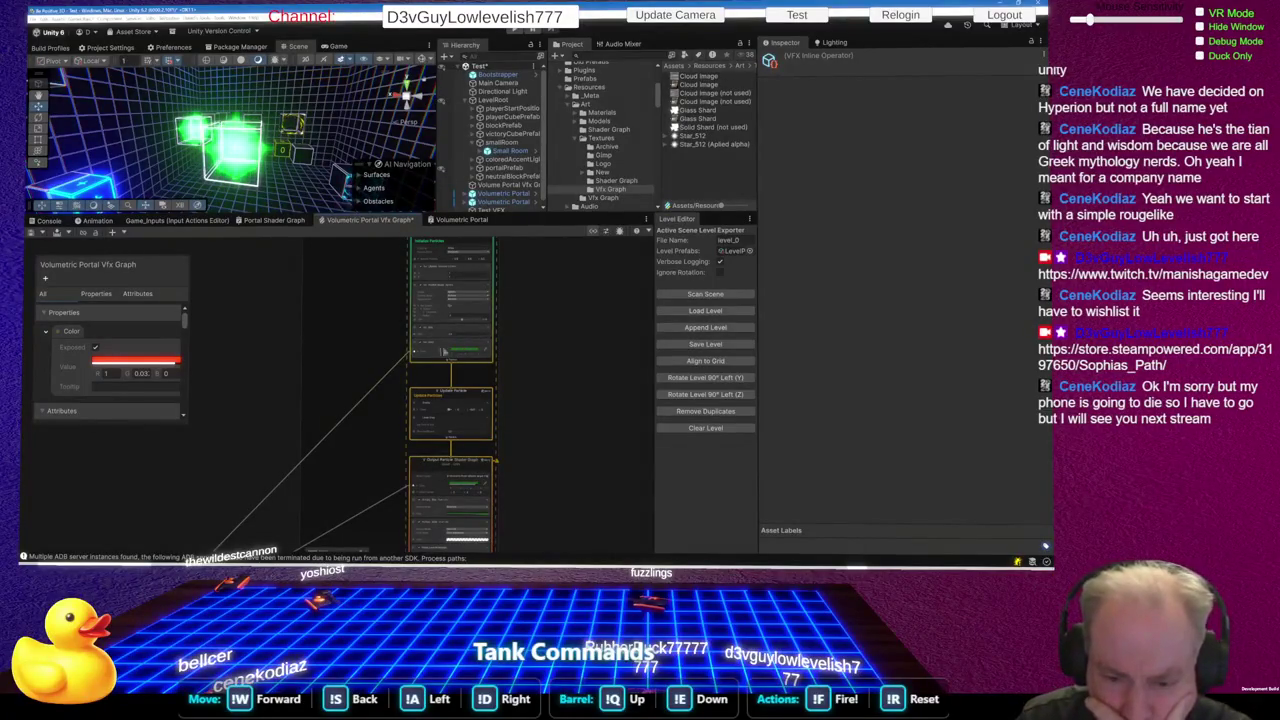
scroll(430, 354, up, 3)
click(430, 350)
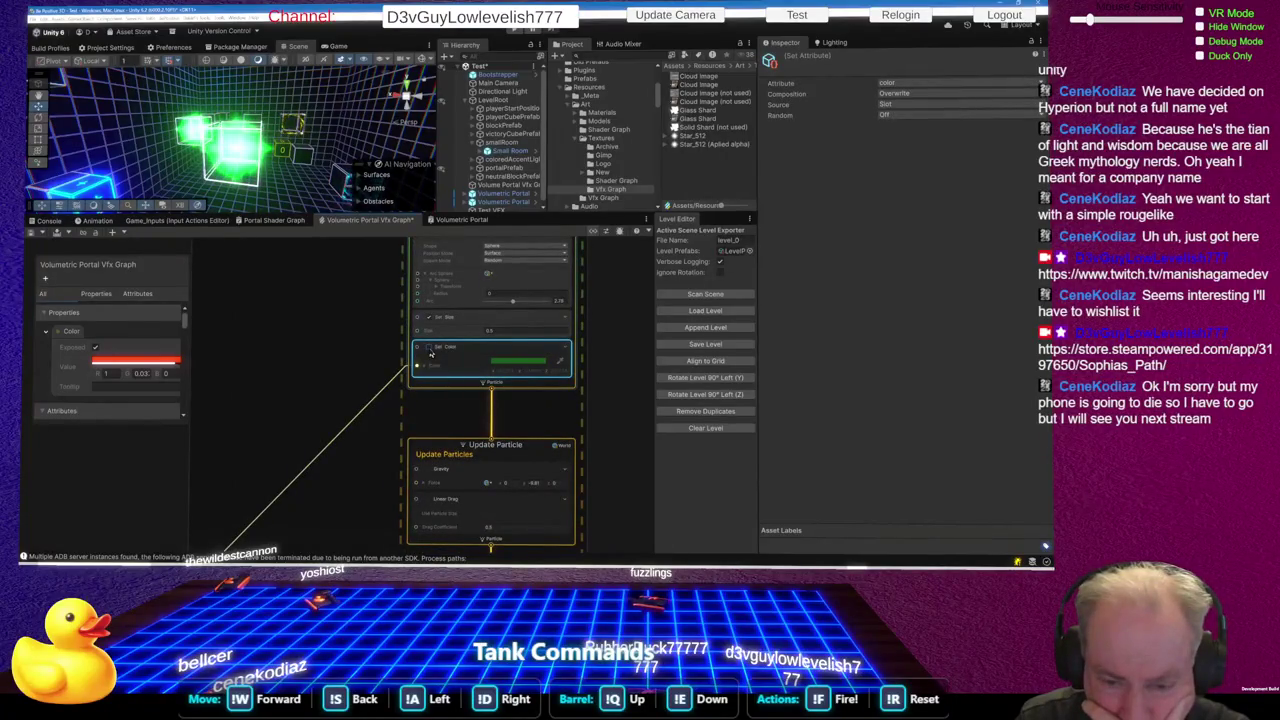
right_click(469, 349)
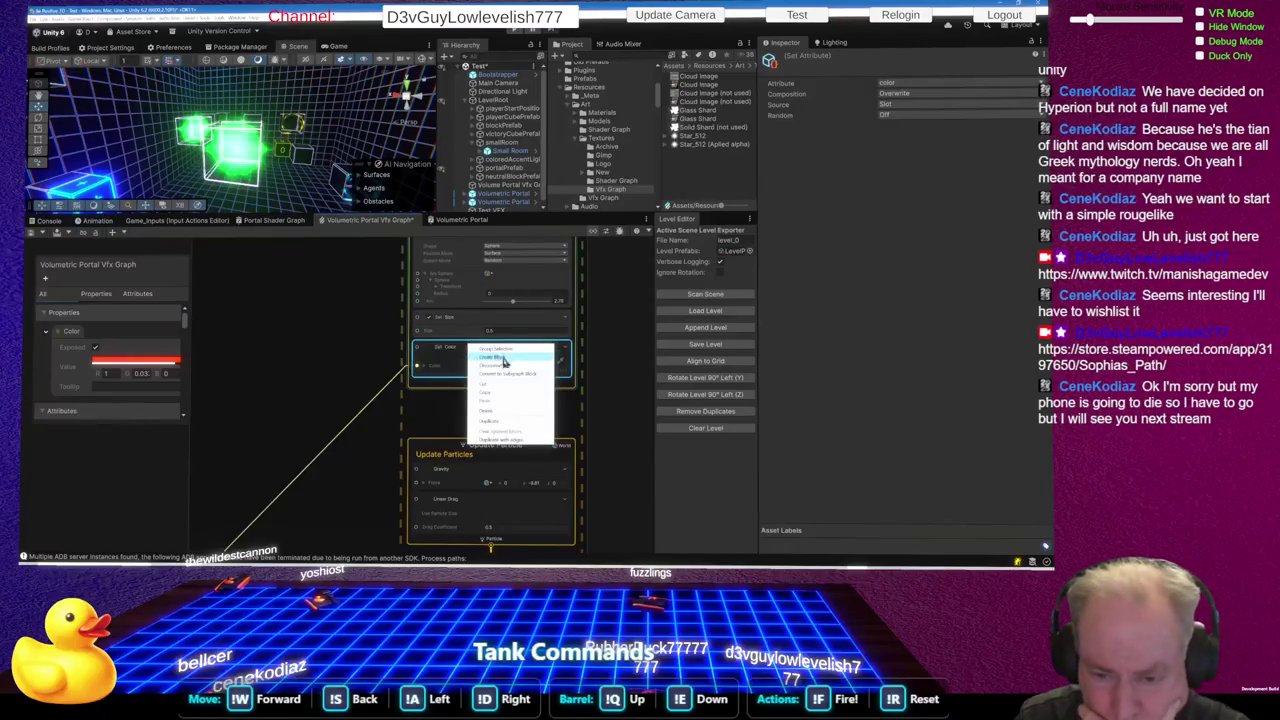
click(499, 416)
scroll(472, 369, down, 5)
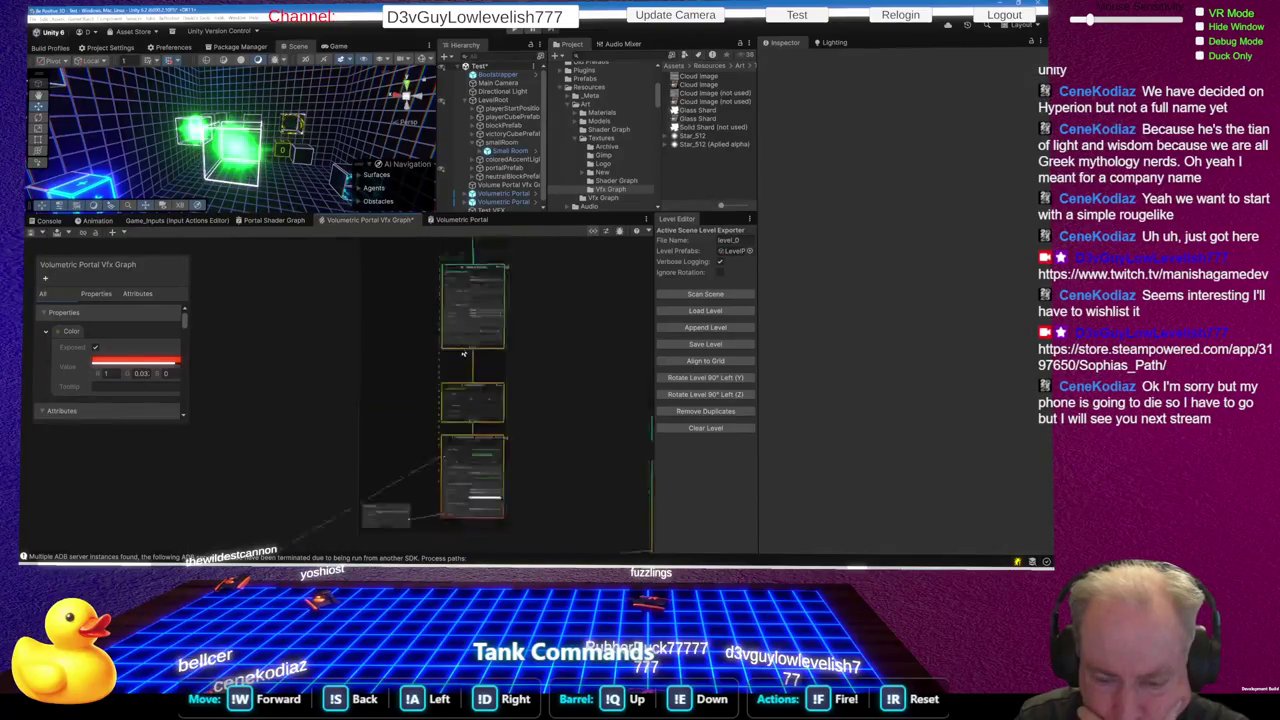
scroll(534, 300, down, 4)
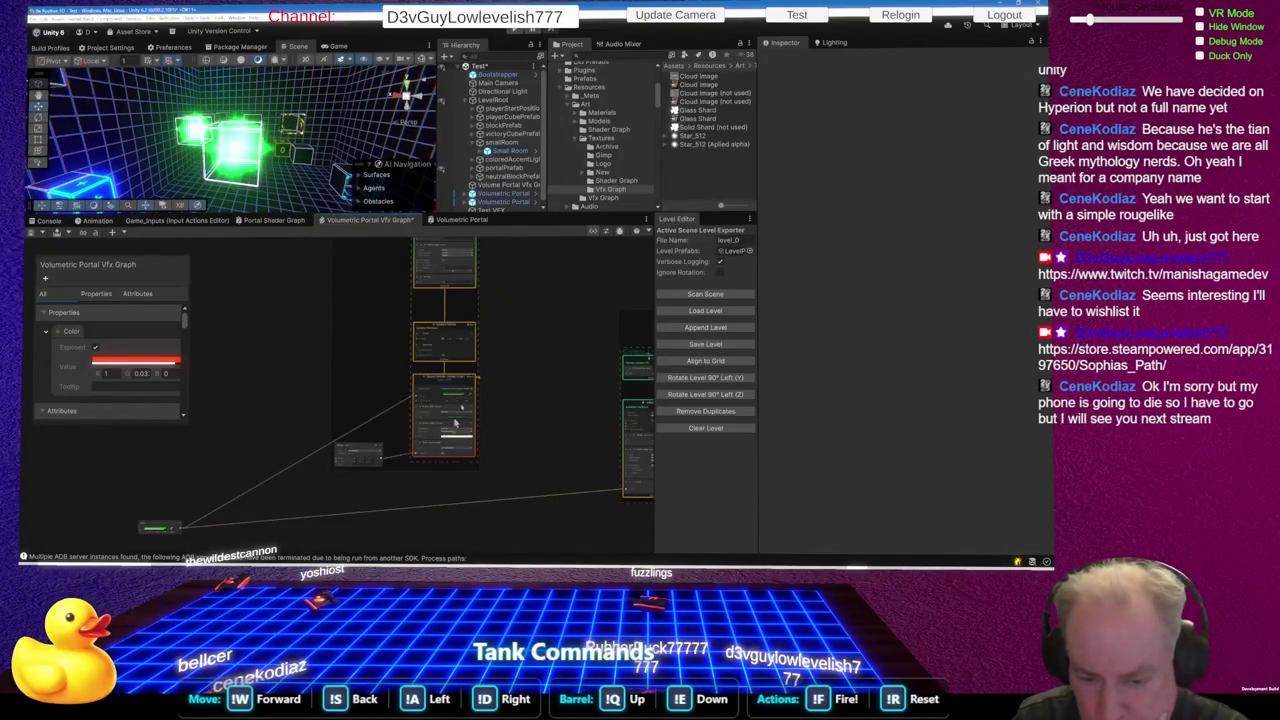
drag(463, 266, 521, 434)
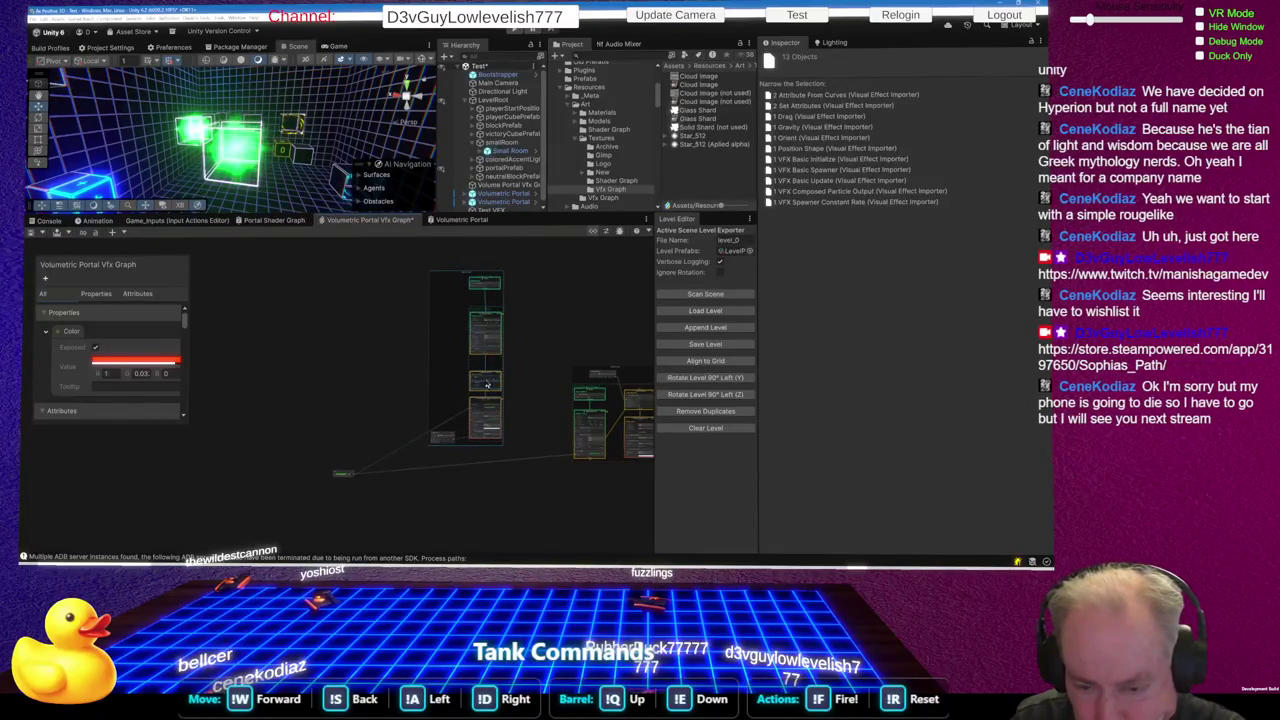
mouse_move(490, 380)
mouse_down()
mouse_move(519, 375)
mouse_move(494, 380)
mouse_up()
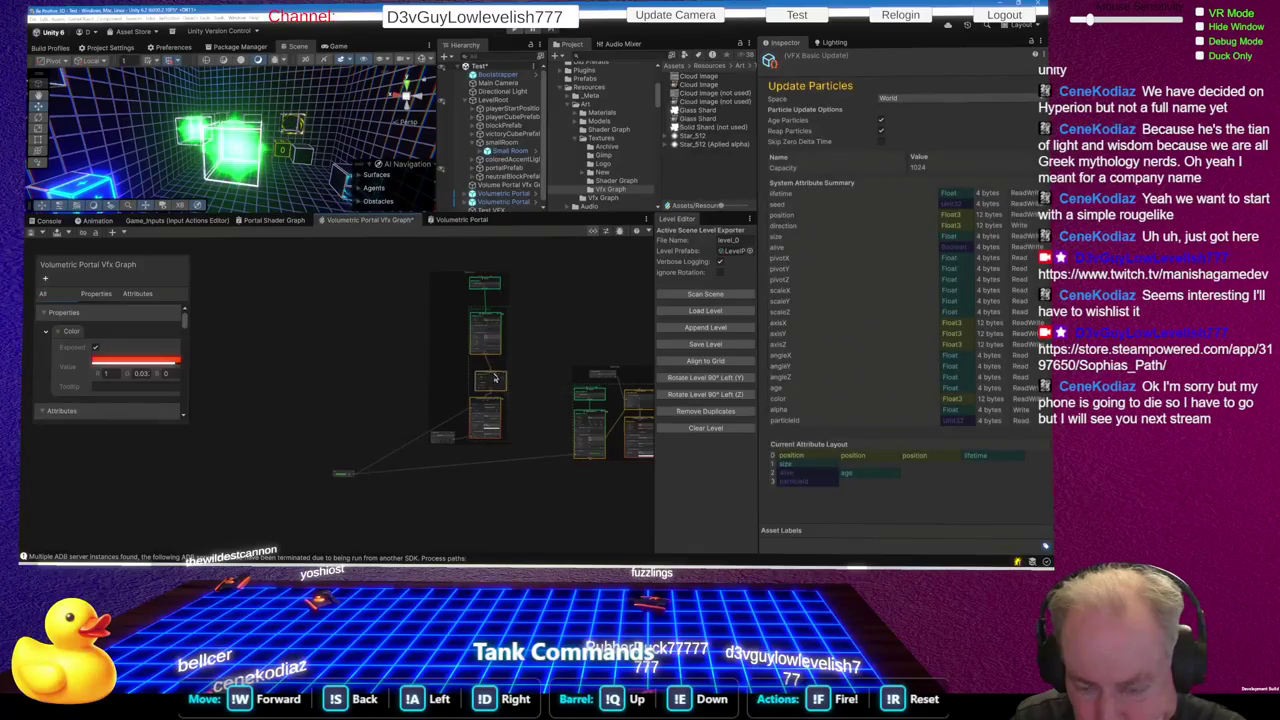
click(450, 334)
mouse_move(418, 266)
mouse_down()
mouse_move(514, 458)
mouse_move(513, 406)
mouse_move(493, 402)
mouse_move(527, 390)
mouse_up()
Drag the inline operator beside the main particle column and zoom to Set Position Shape
mouse_move(343, 478)
mouse_down()
mouse_move(500, 464)
mouse_move(430, 434)
mouse_up()
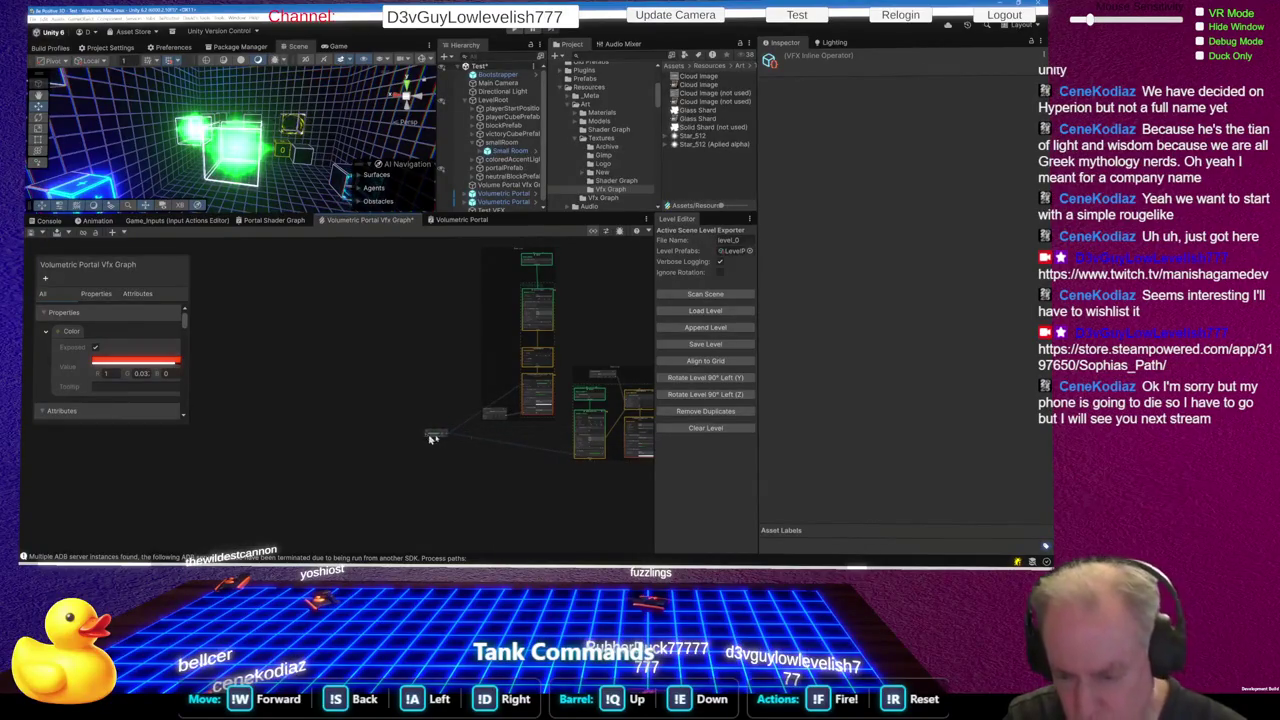
scroll(495, 425, down, 1)
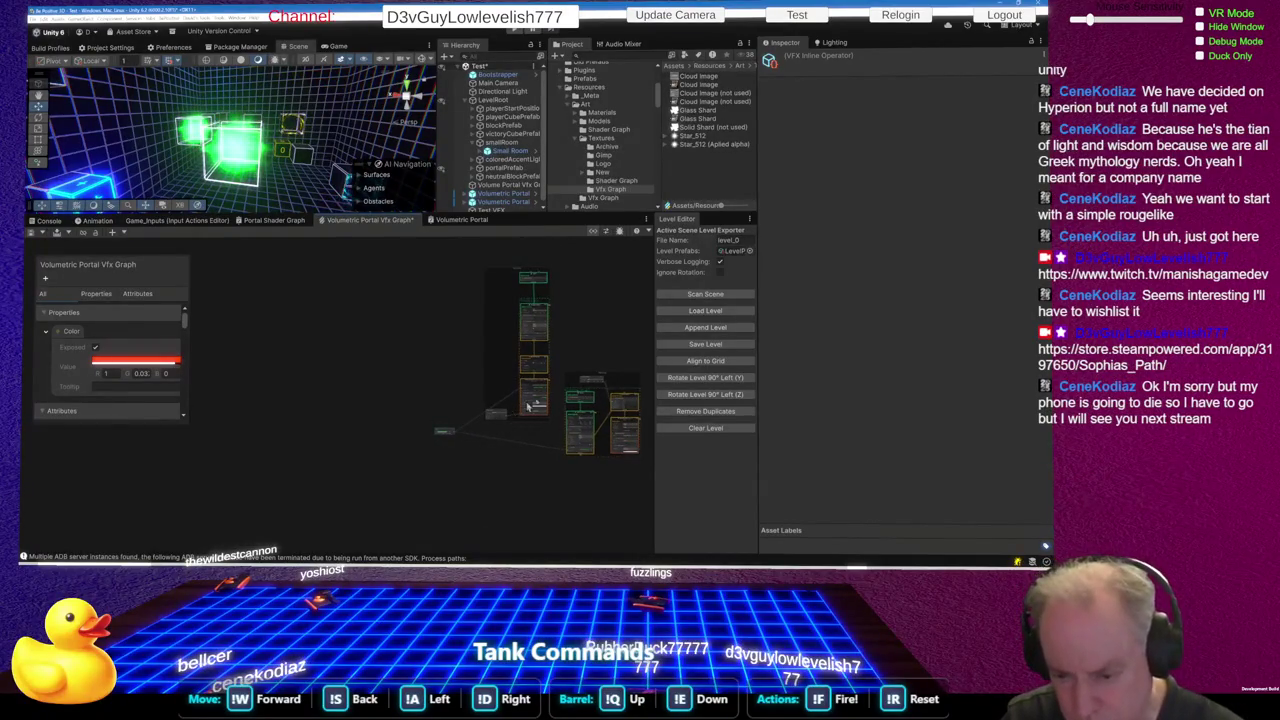
scroll(529, 406, up, 6)
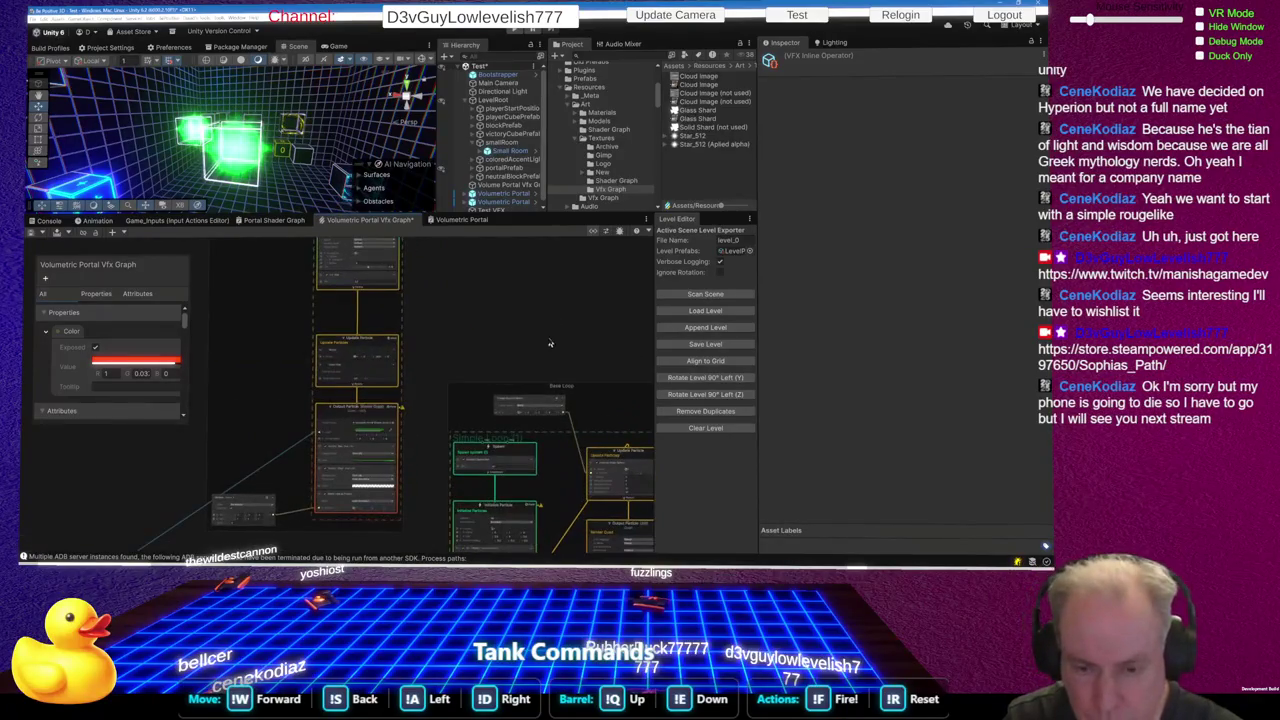
scroll(565, 352, down, 3)
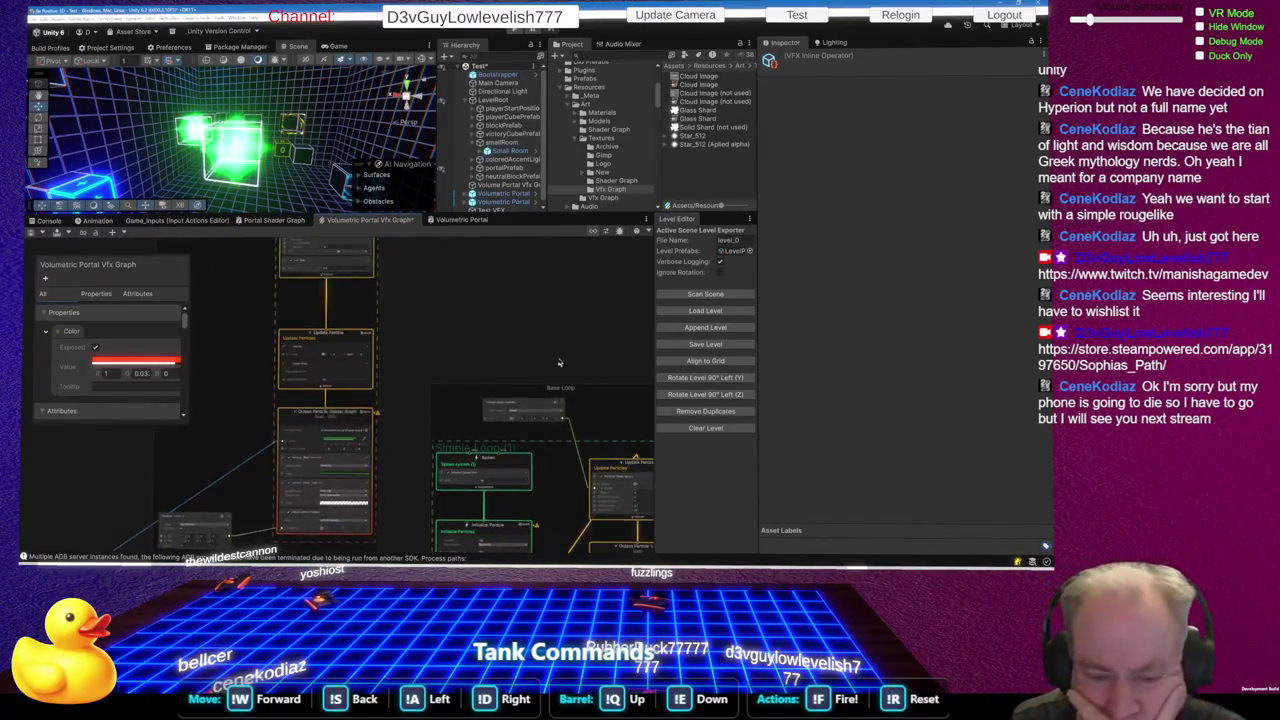
scroll(443, 309, up, 6)
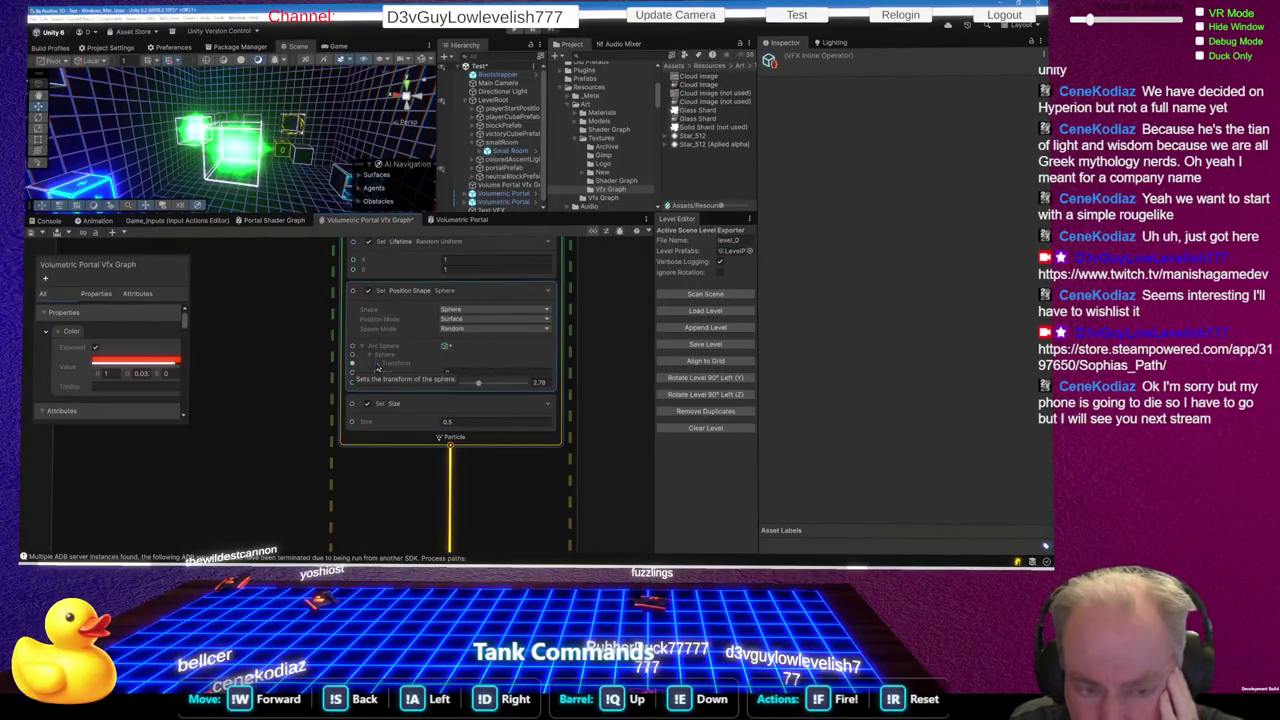
Expand the sphere's Transform (position 0,0,0, angles 0, scale 1) and keep it in Local space
click(378, 370)
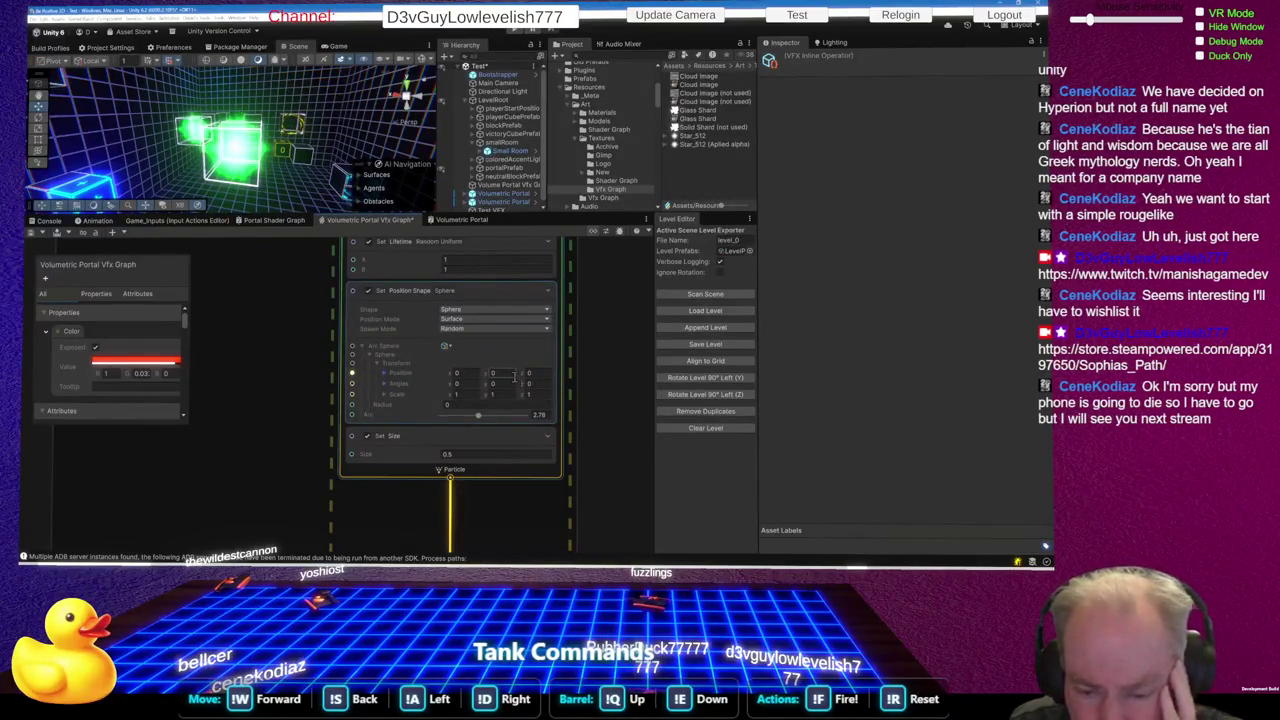
click(446, 346)
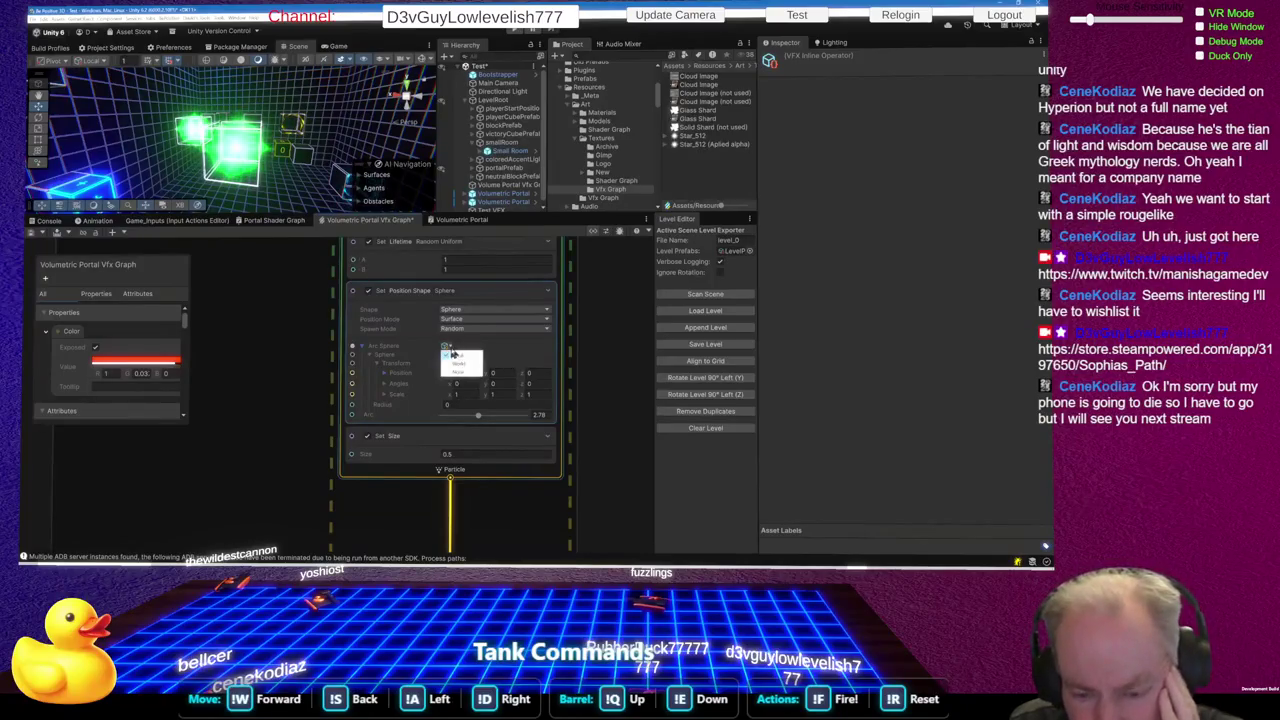
click(462, 356)
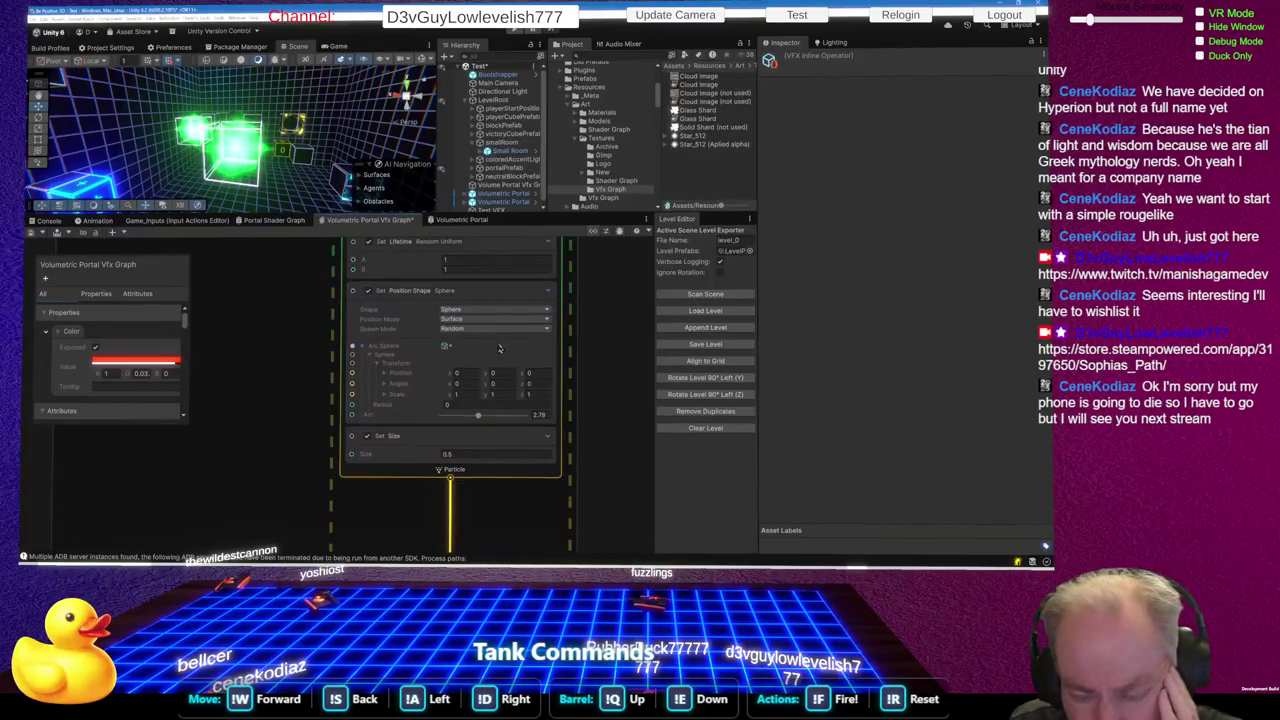
click(447, 346)
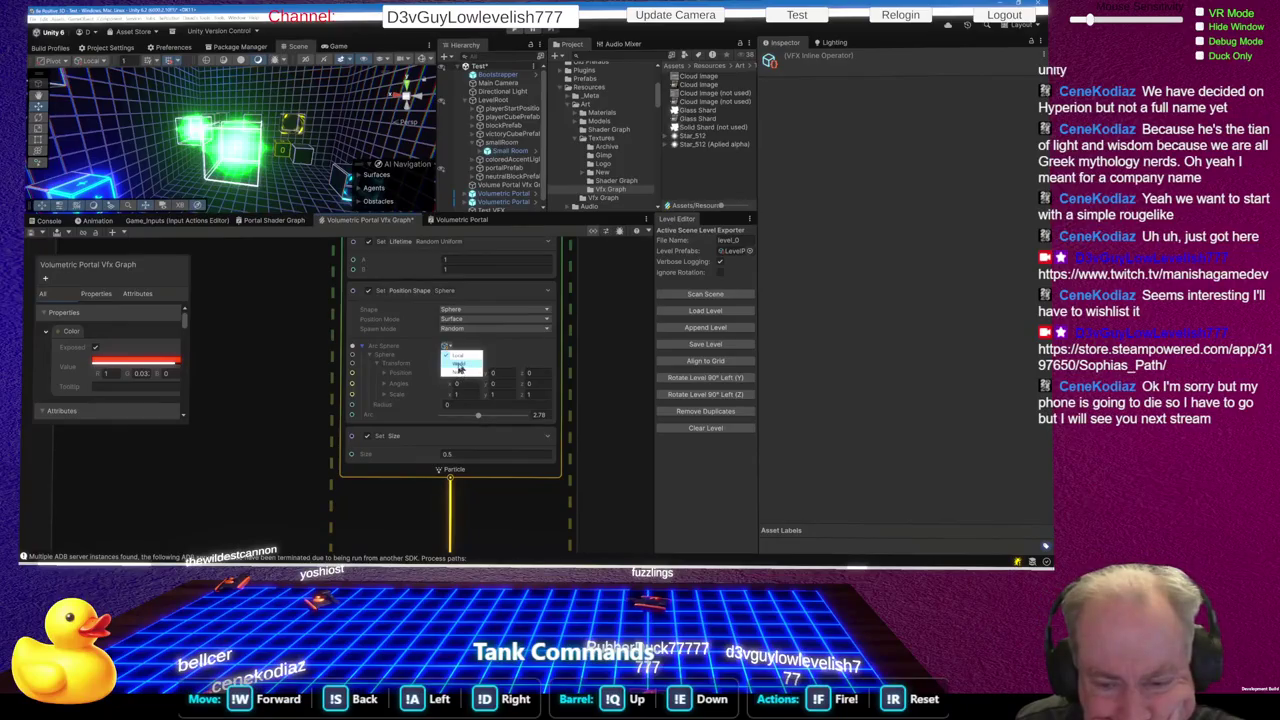
click(507, 348)
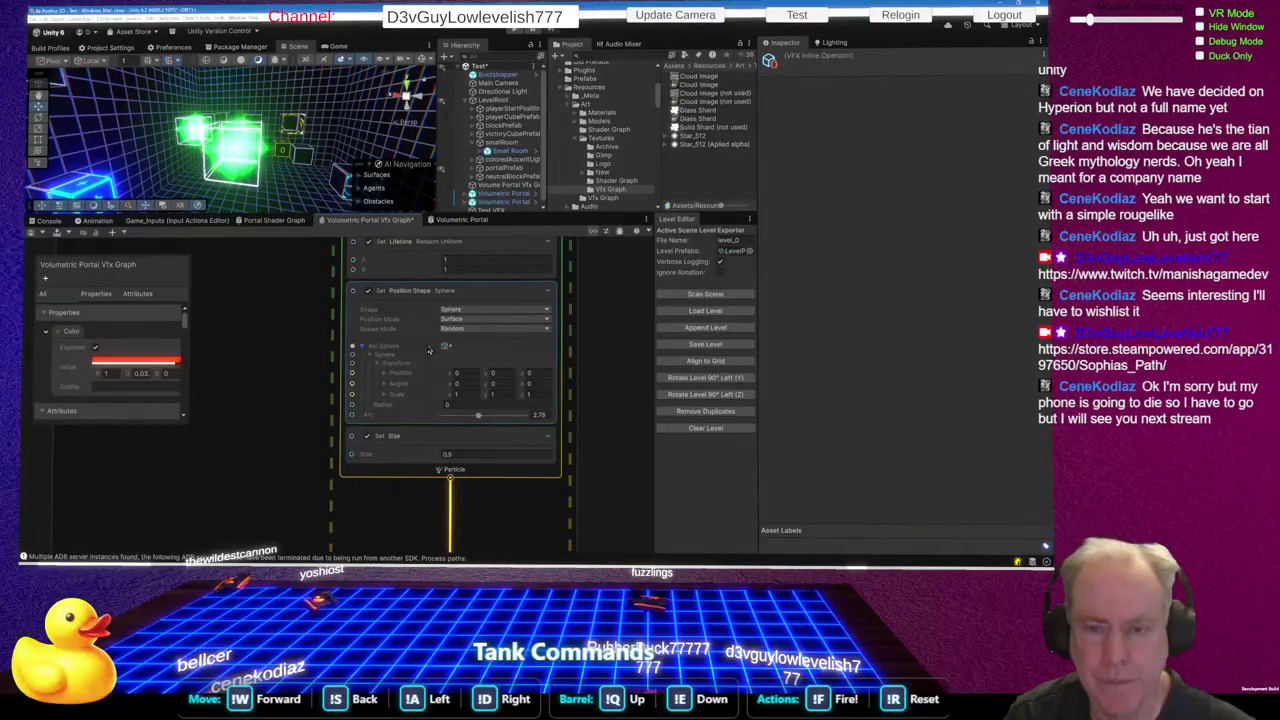
Compare the Claude chat on applying alpha with the VFX graph, then open the Perplexity page
key(alt+Tab)
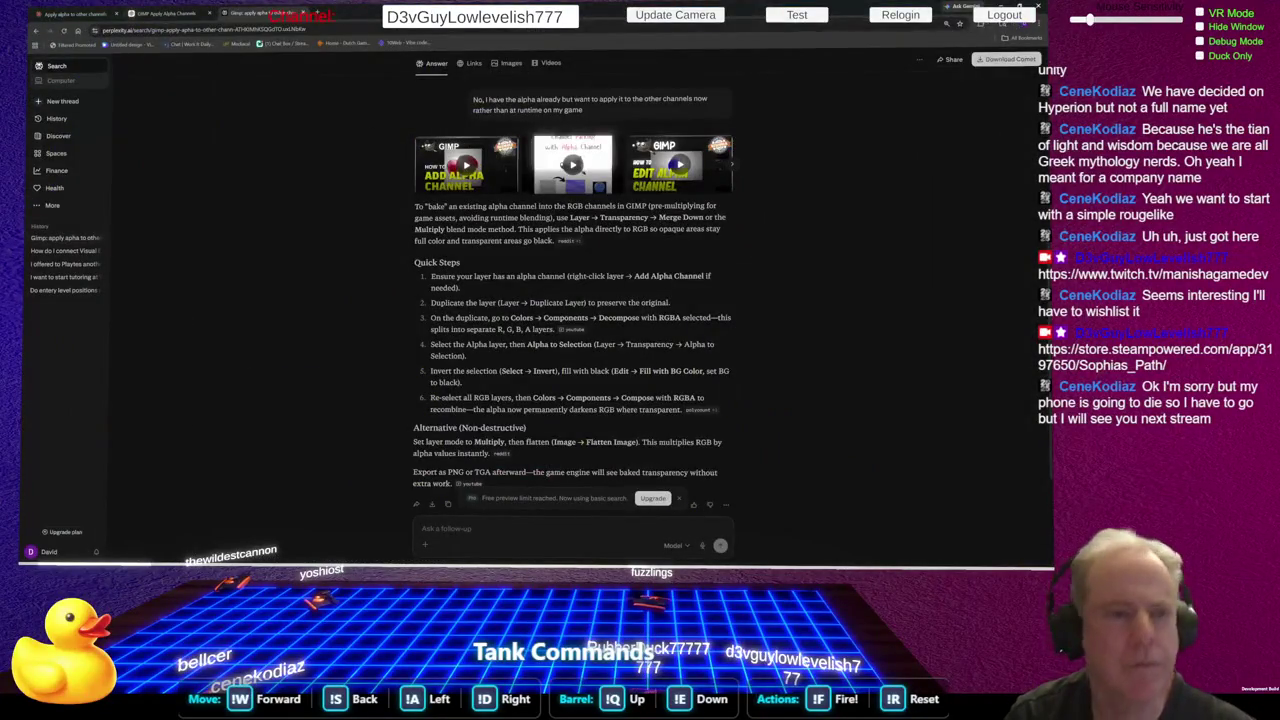
click(75, 14)
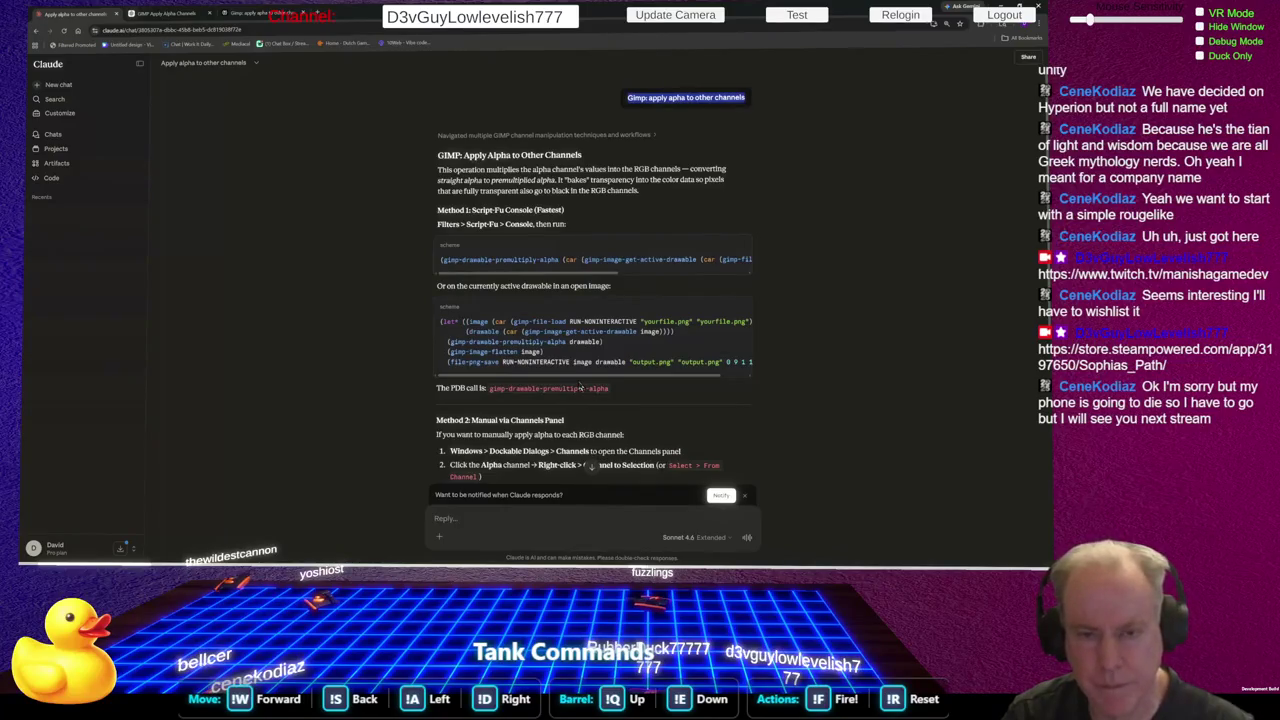
key(alt+Tab)
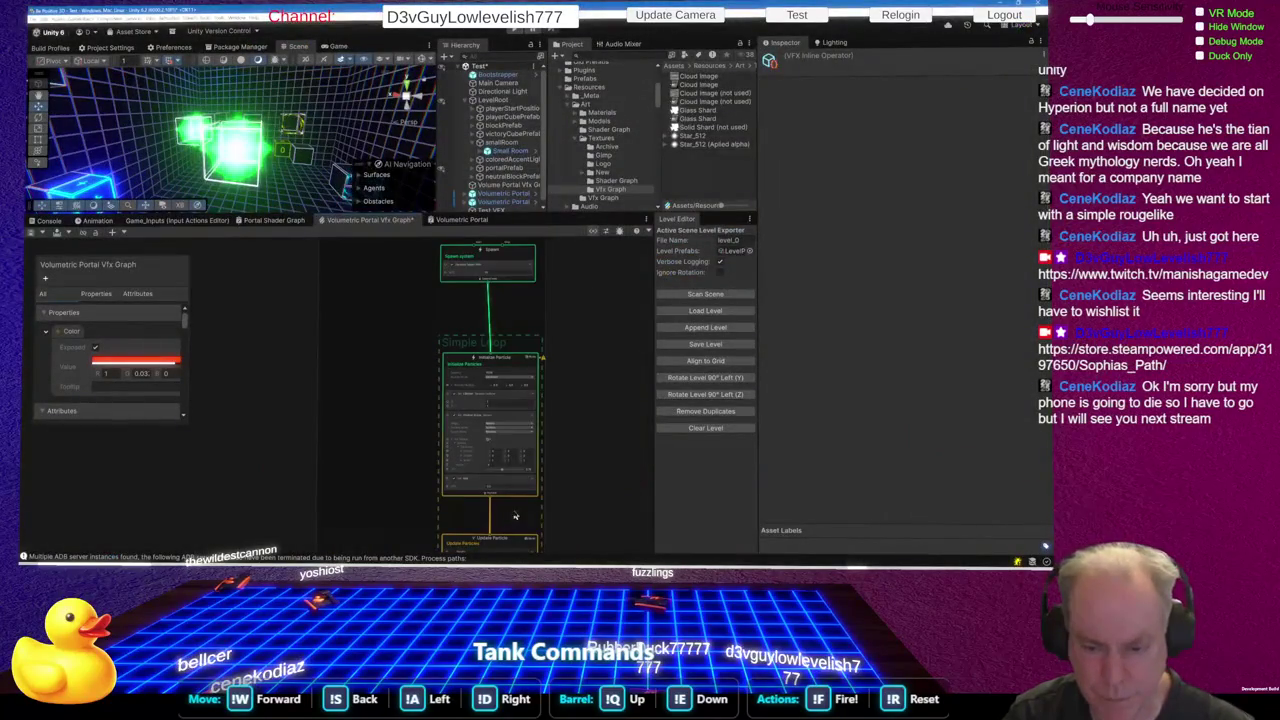
scroll(570, 474, down, 5)
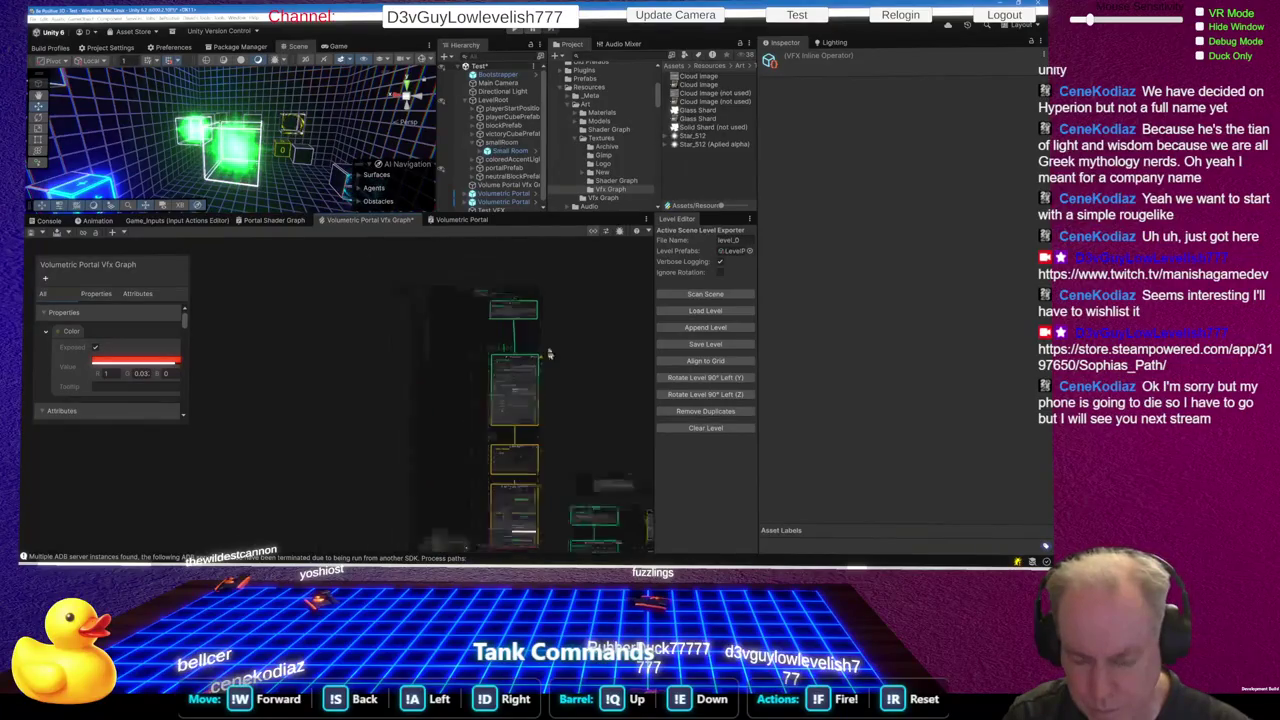
key(alt+Tab)
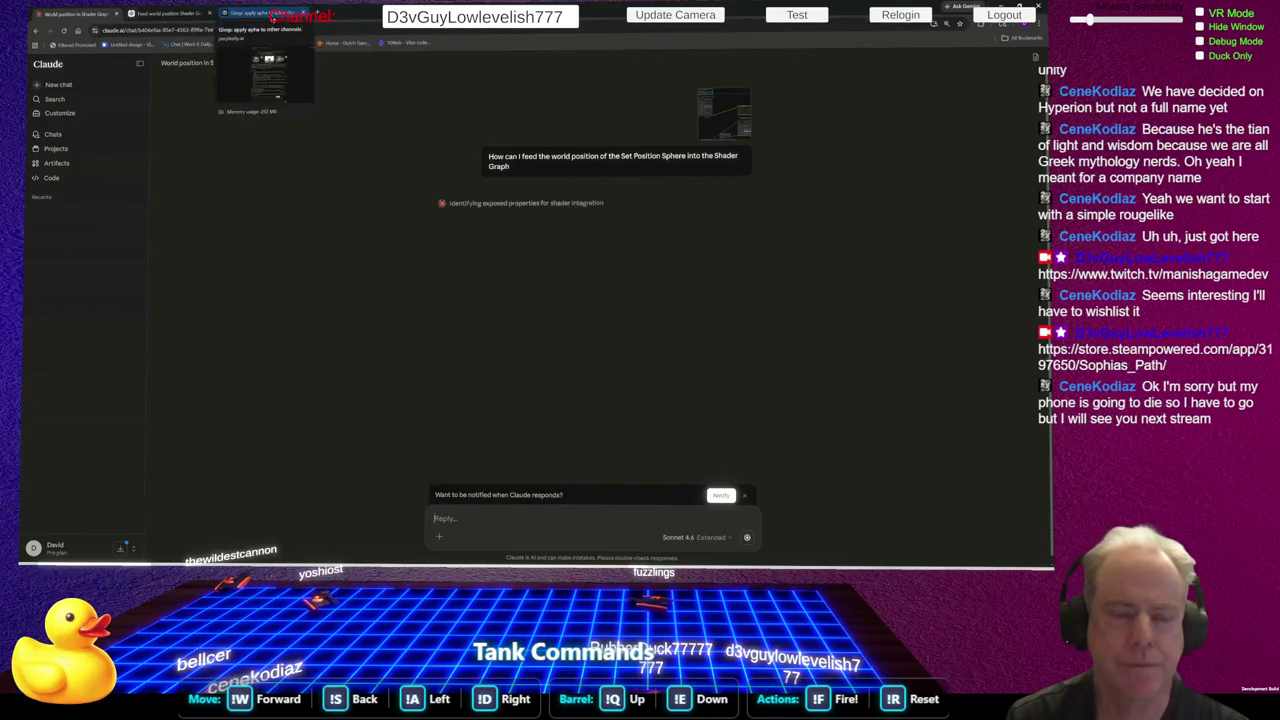
click(258, 13)
Send the question about feeding the sphere's world position, with a VFX graph screenshot attached
click(499, 533)
key(ctrl+v)
key(alt+Tab)
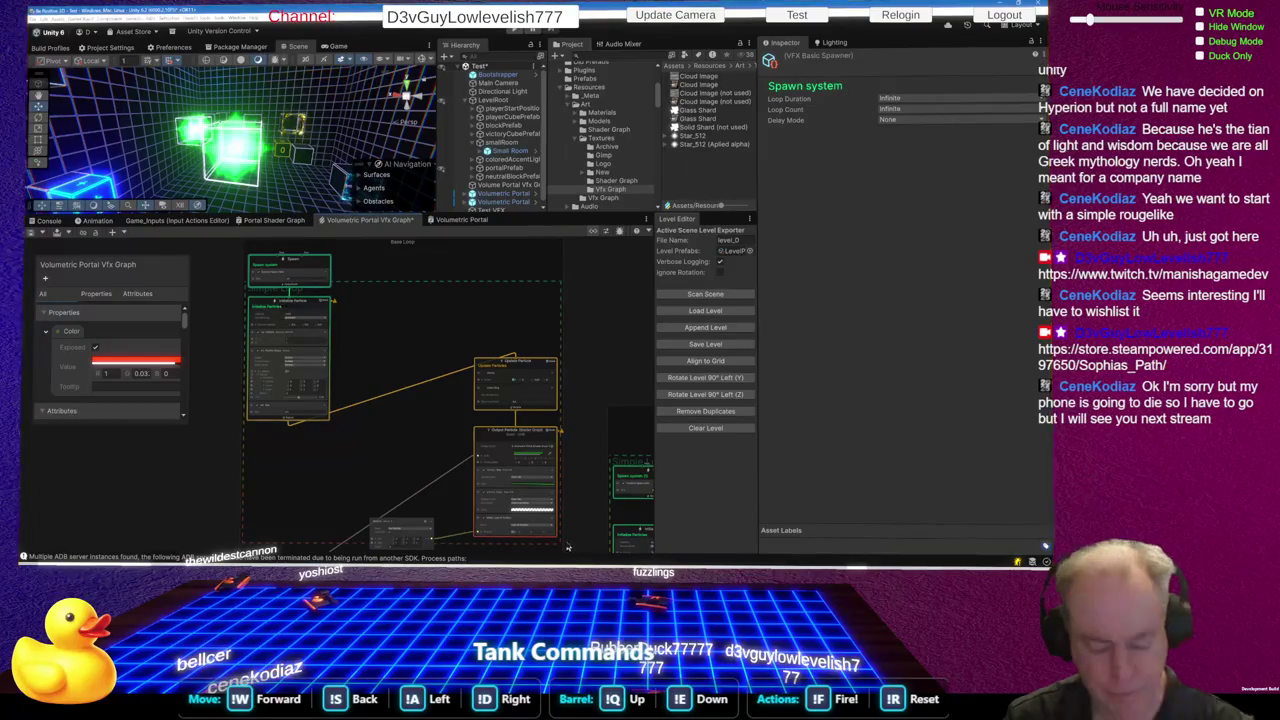
key(alt+Tab)
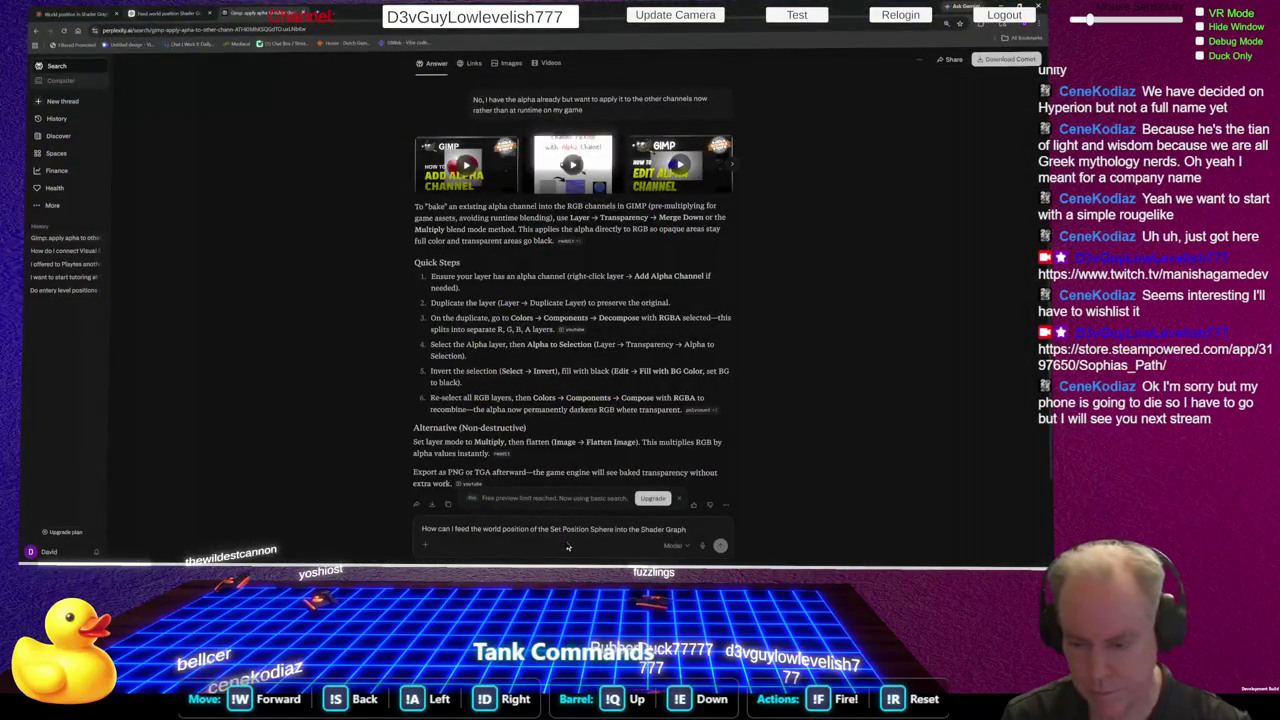
key(ctrl+v)
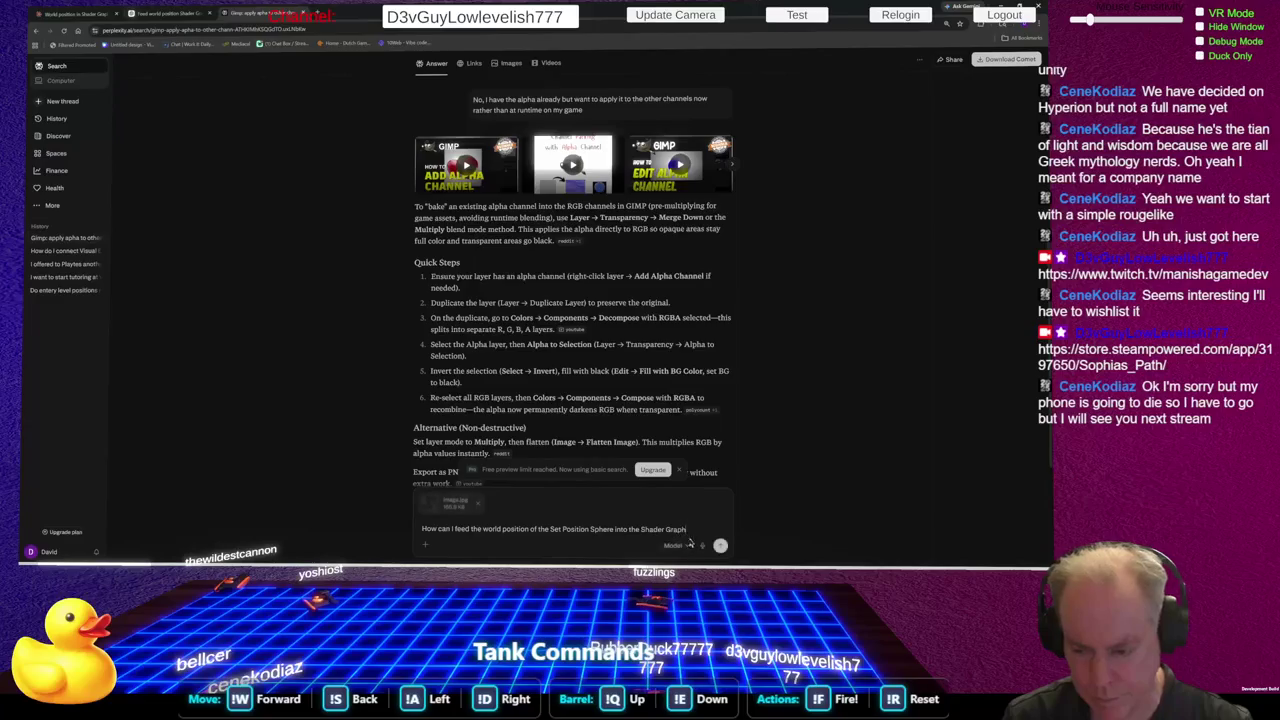
click(719, 545)
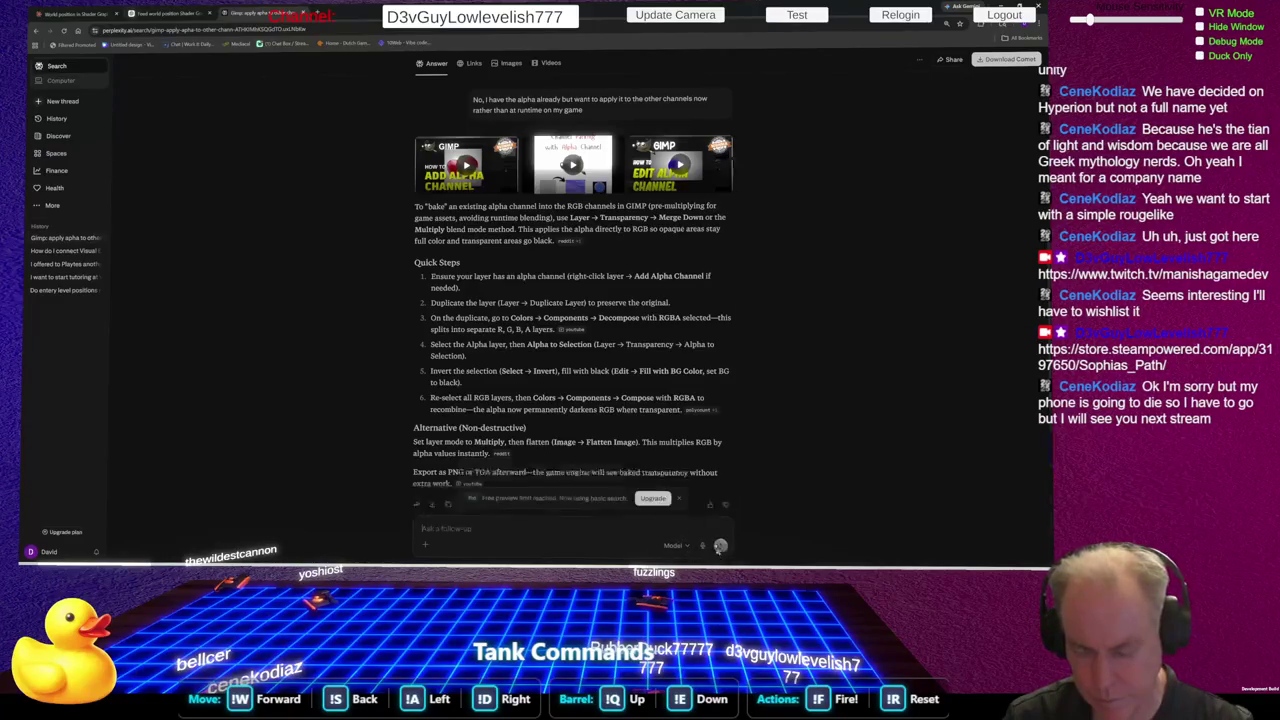
click(90, 14)
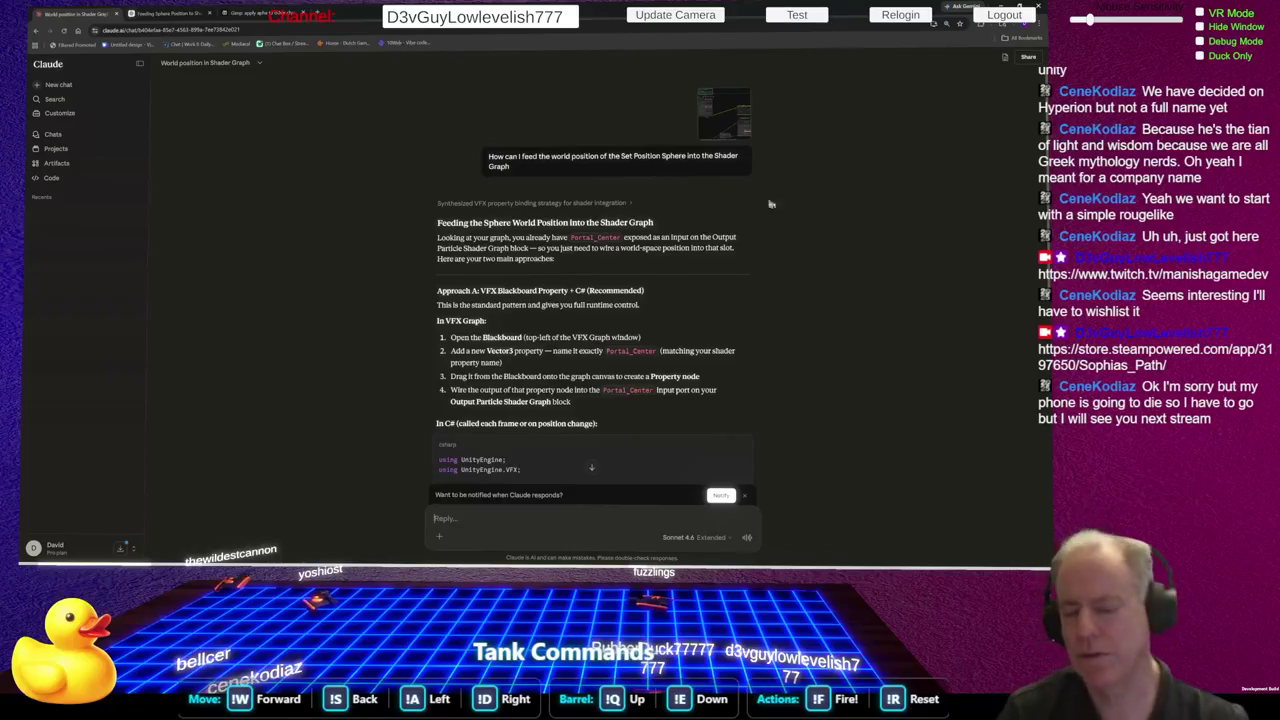
scroll(729, 373, down, 10)
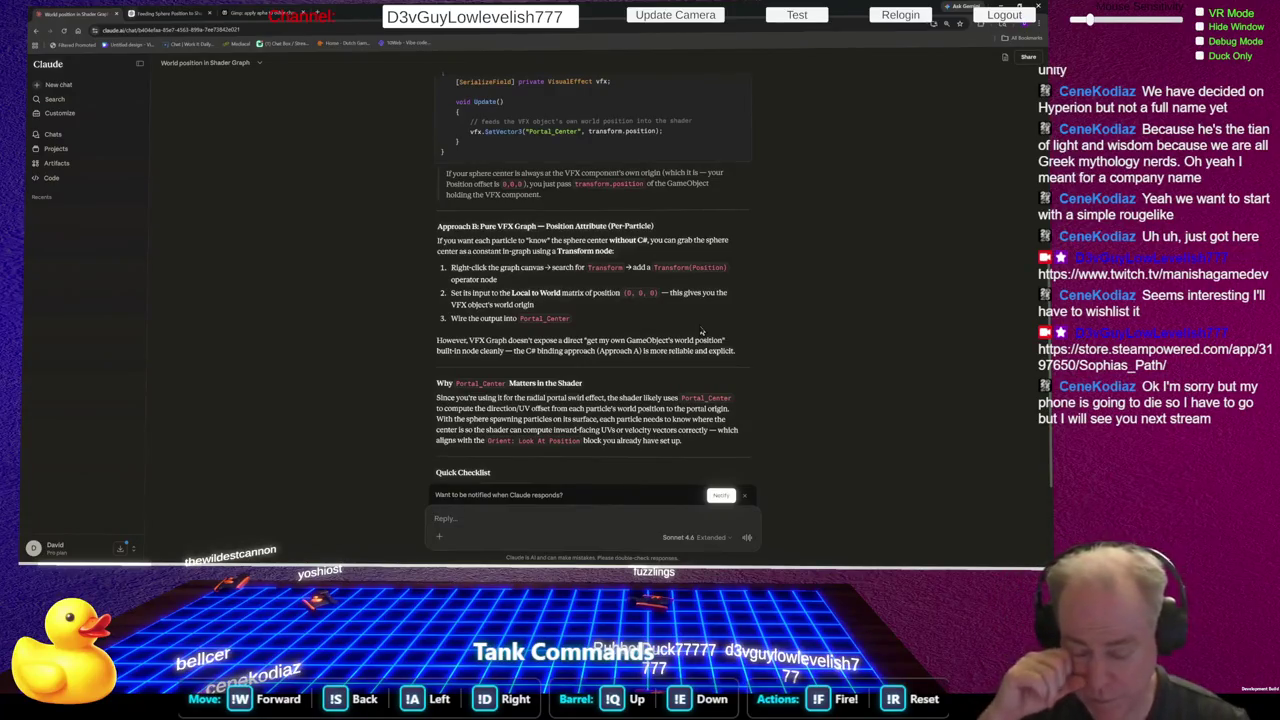
Type the follow-up 'How about have a position vector and feed it into both' and return to Unity
text(How)
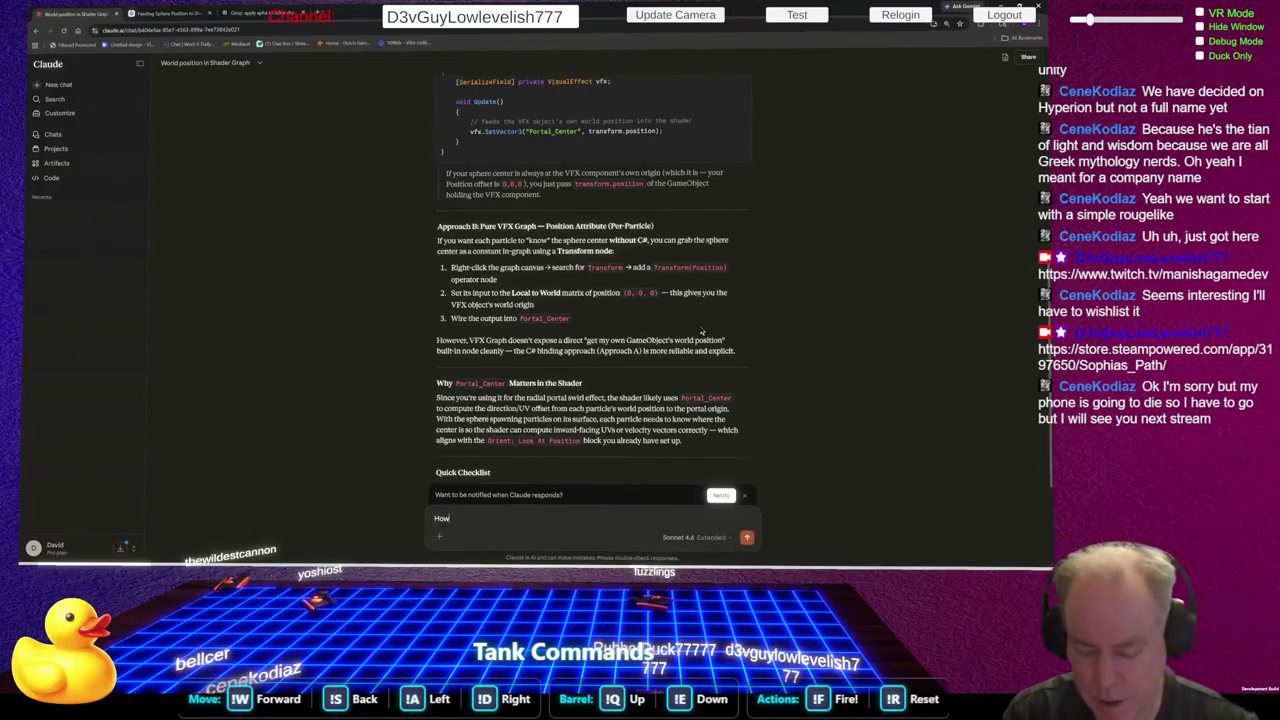
text( about have a posi)
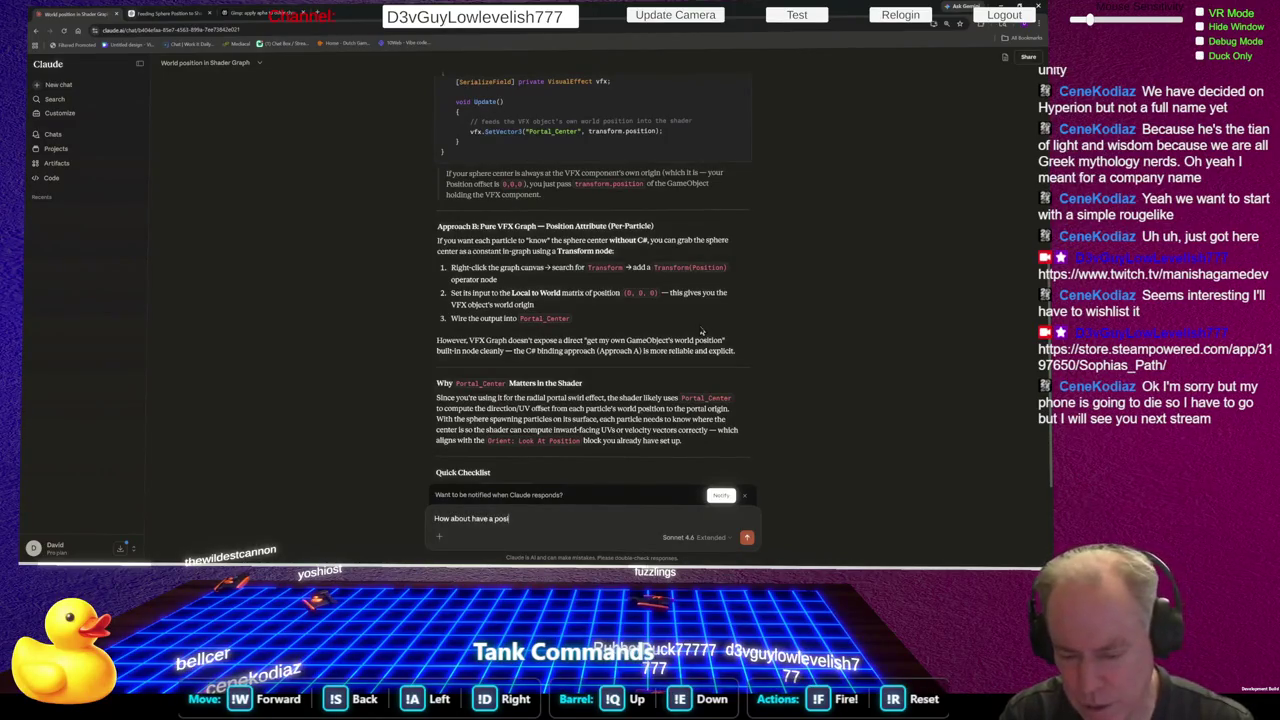
text(tion ve)
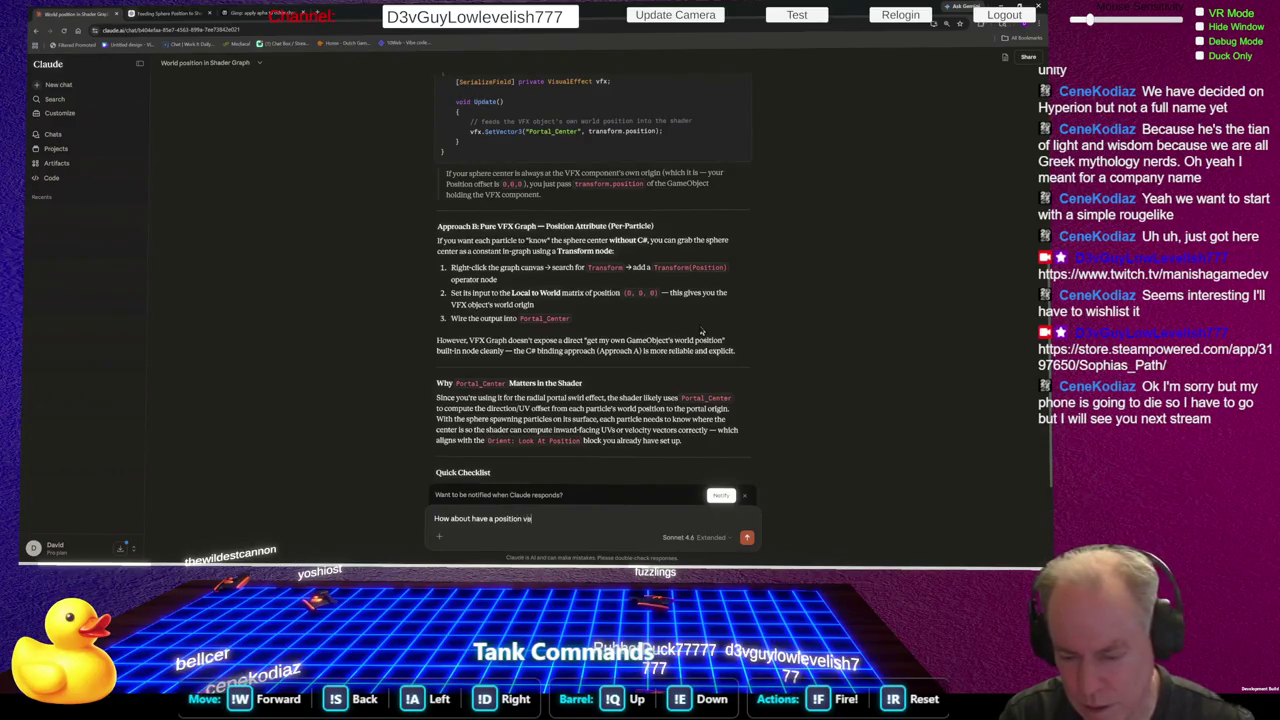
text(ctor and feed)
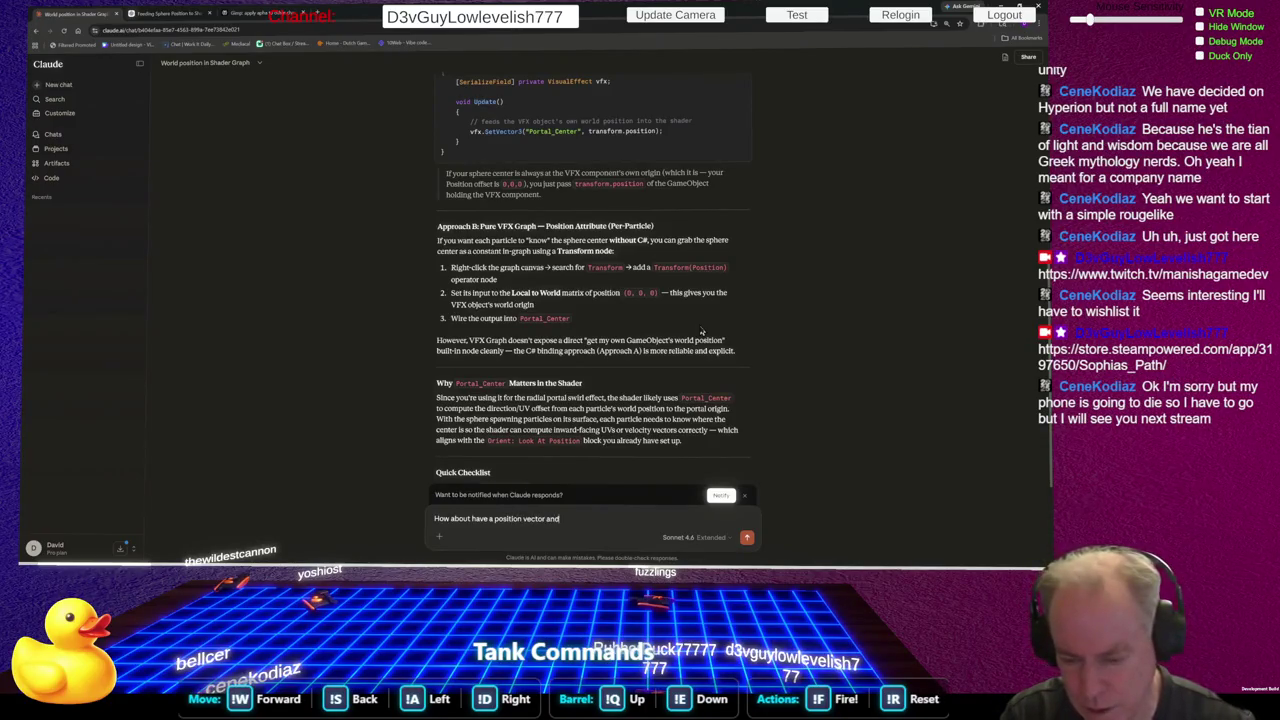
text( it into both)
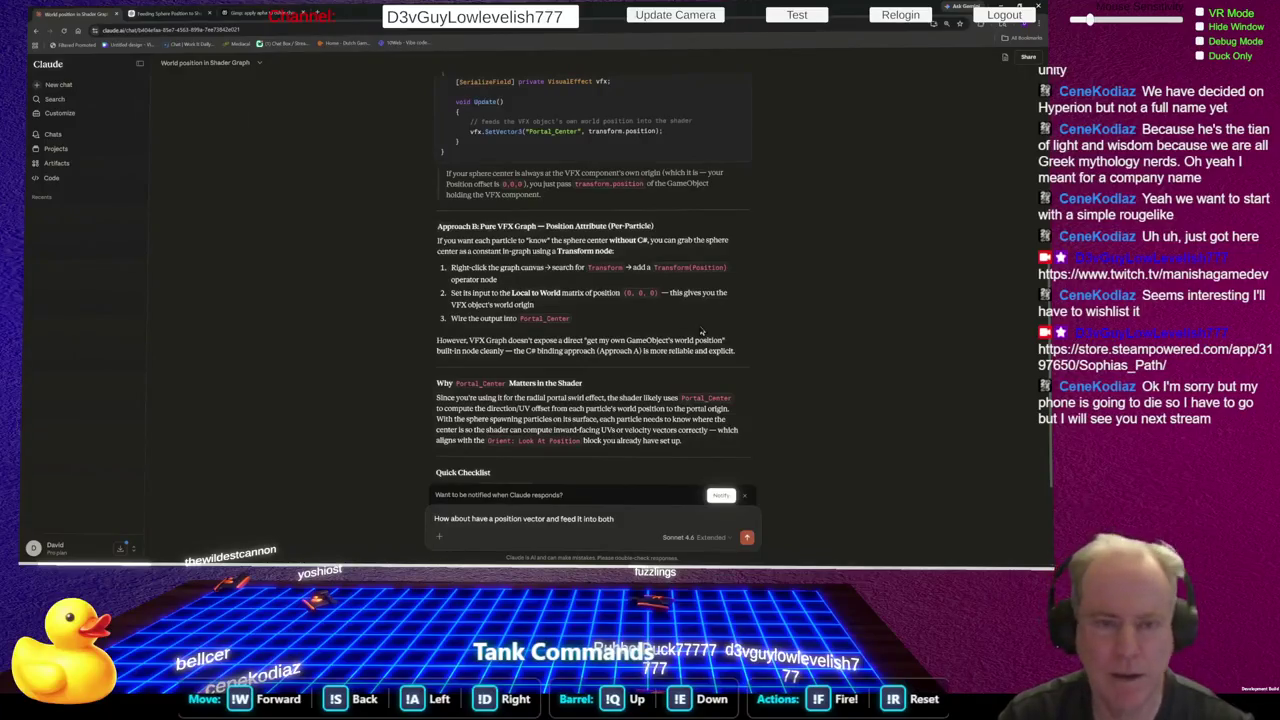
click(193, 15)
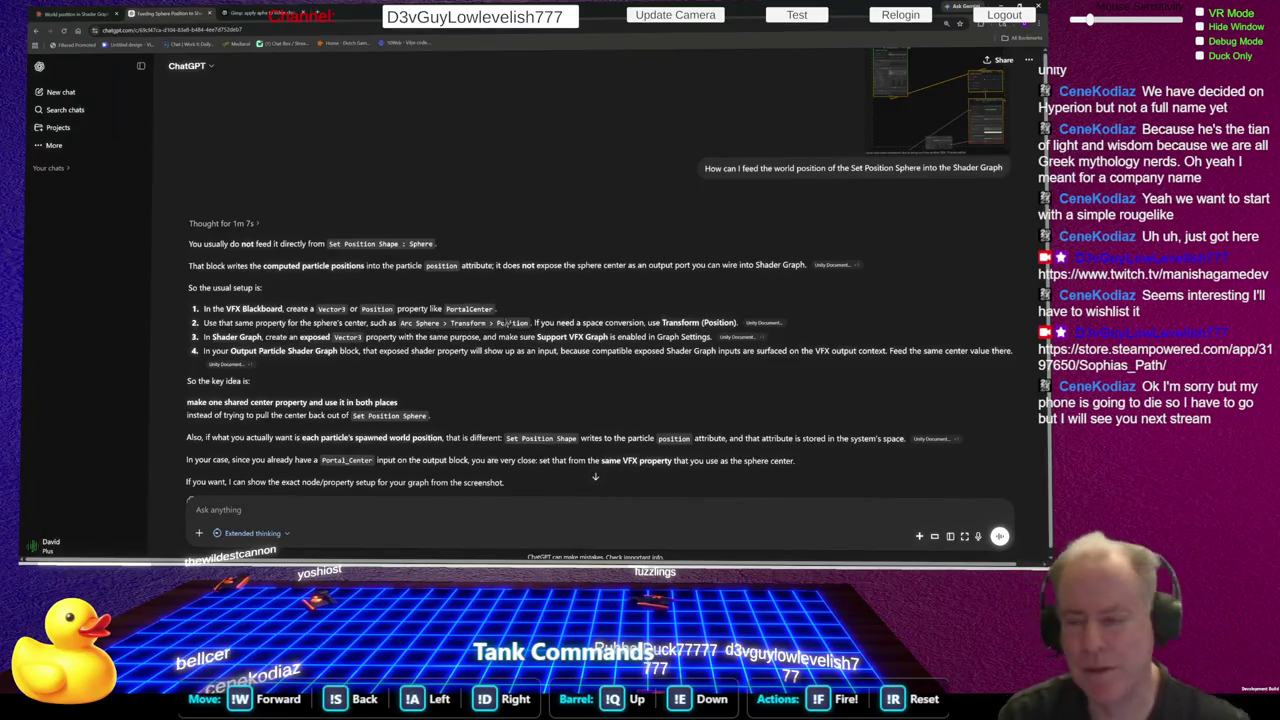
key(alt+Tab)
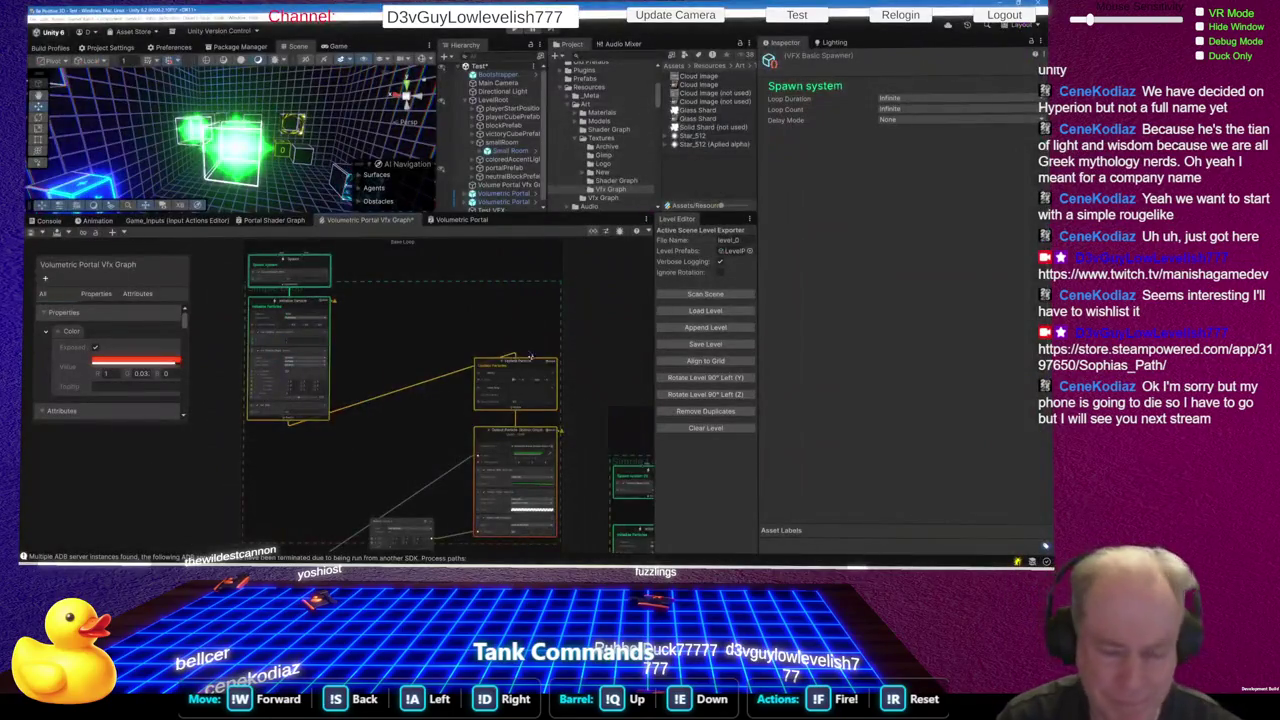
Zoom the VFX graph onto the Initialize Particle context's Sphere Position Shape block
scroll(330, 368, up, 5)
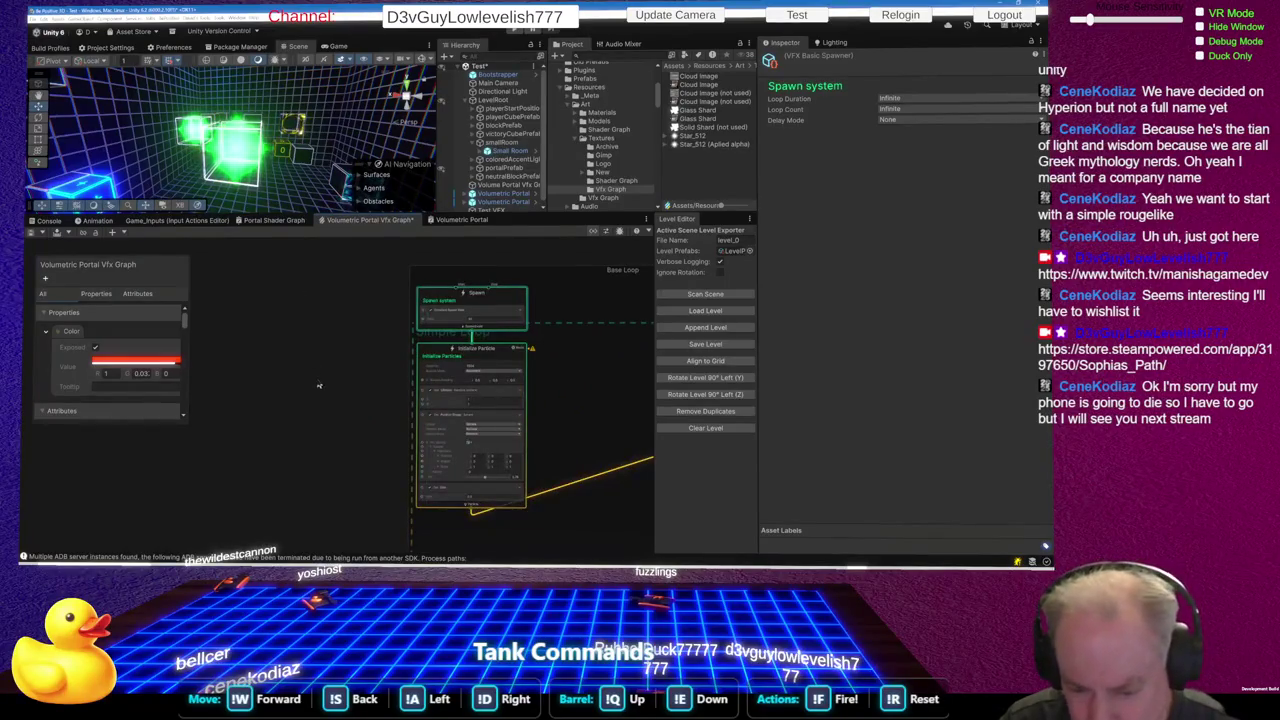
scroll(380, 390, up, 2)
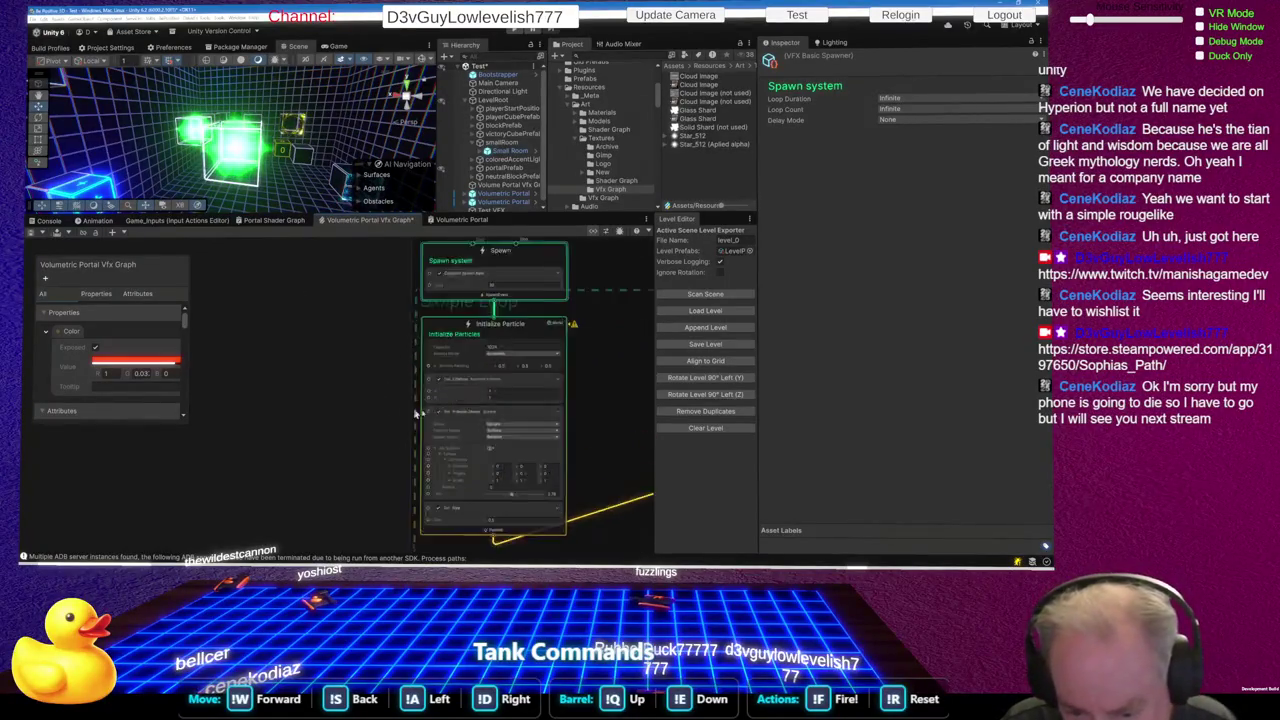
scroll(504, 395, up, 5)
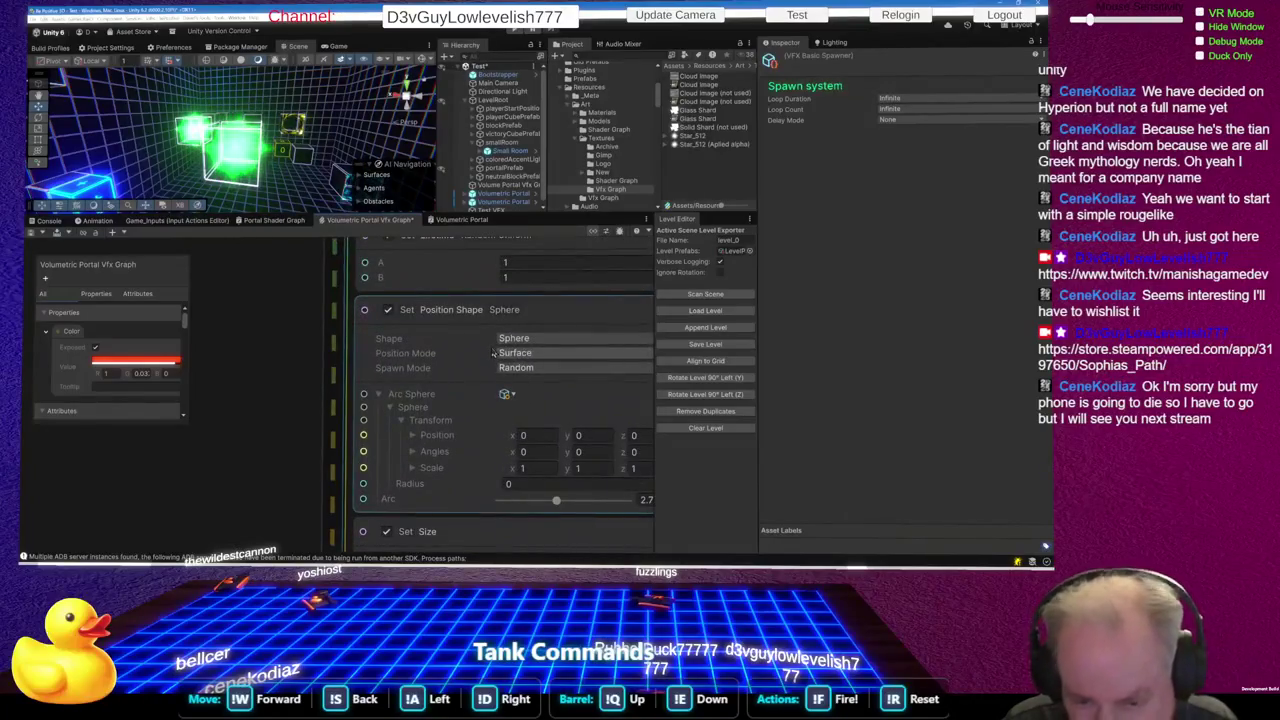
scroll(552, 268, down, 2)
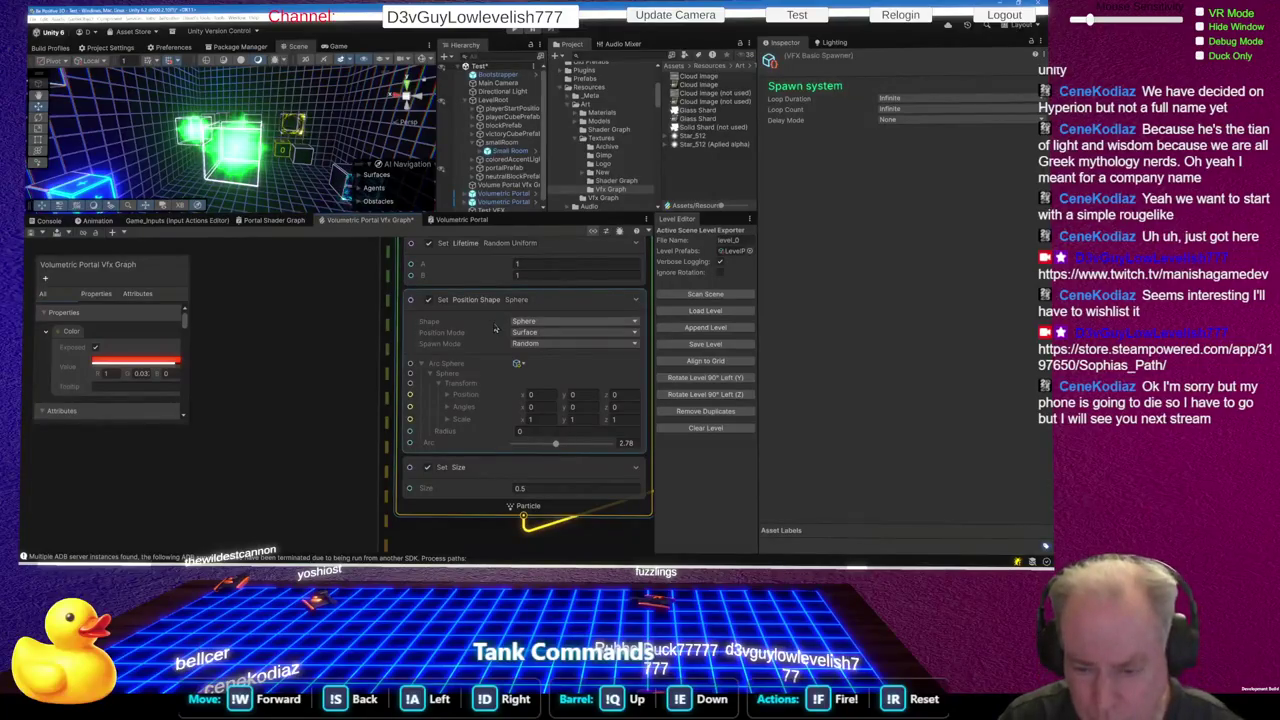
right_click(255, 469)
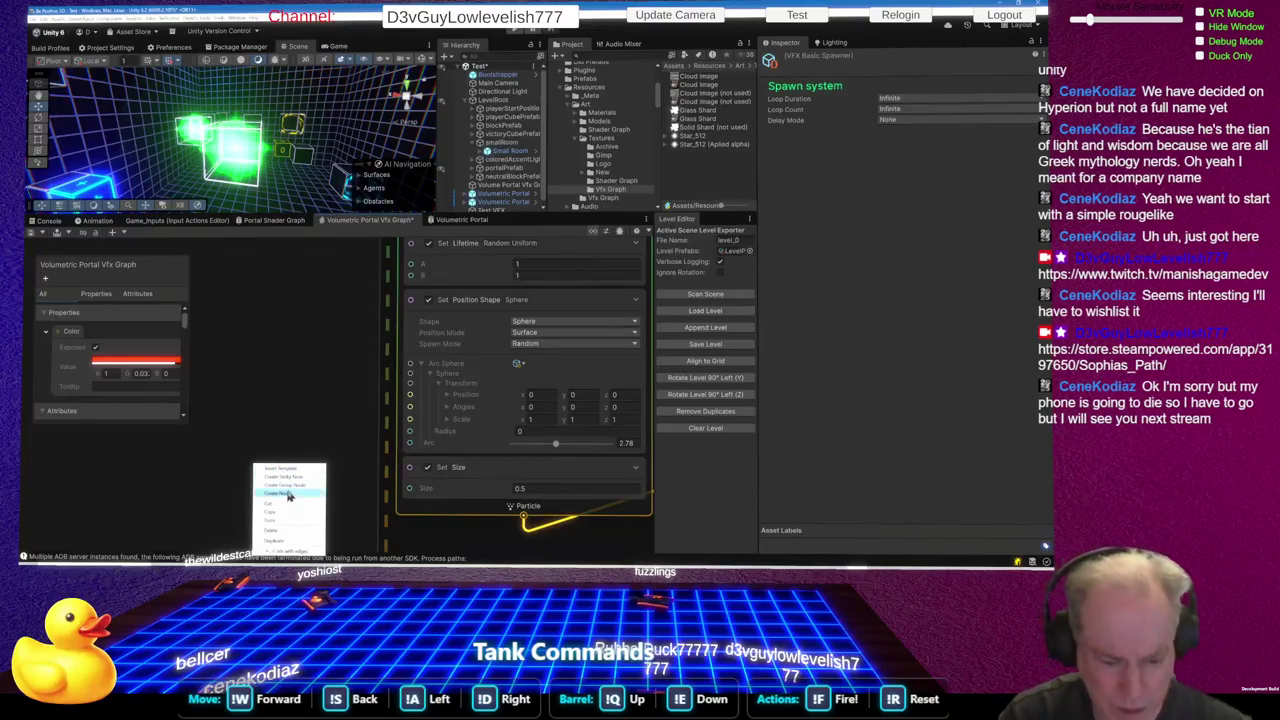
Search 'vect' and add a Vector3 operator node to the VFX graph
click(289, 494)
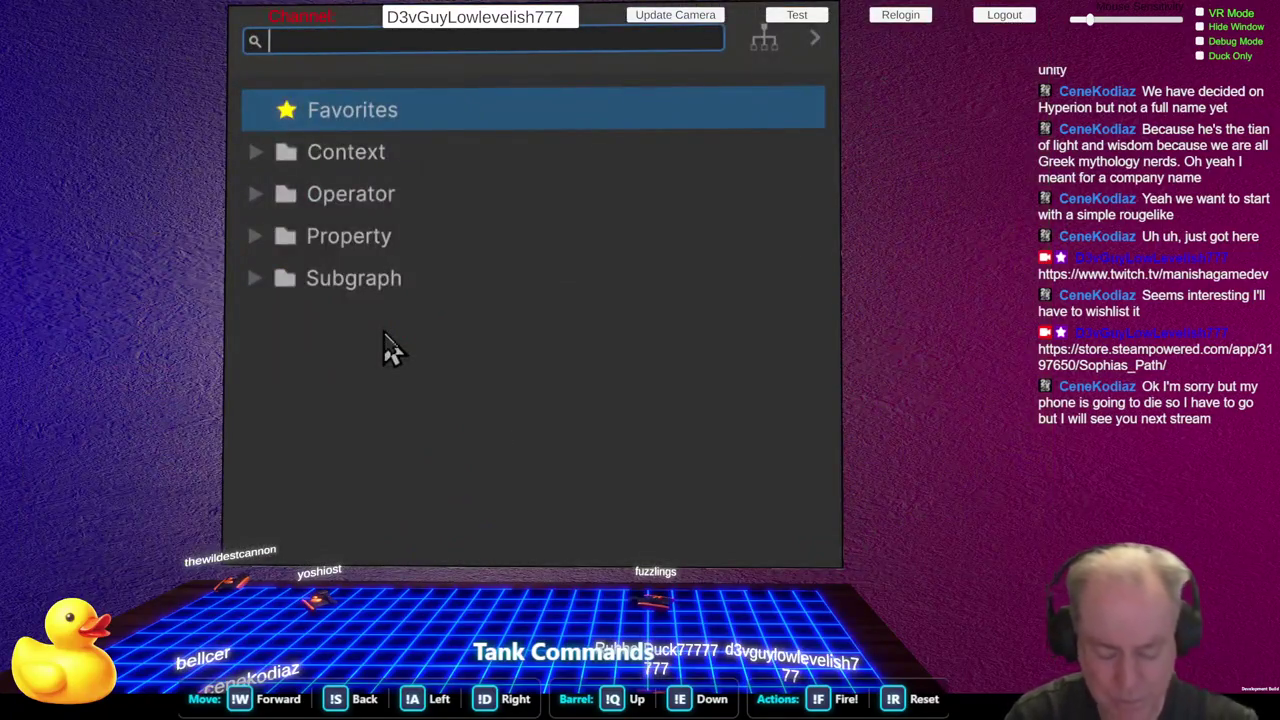
text(vect)
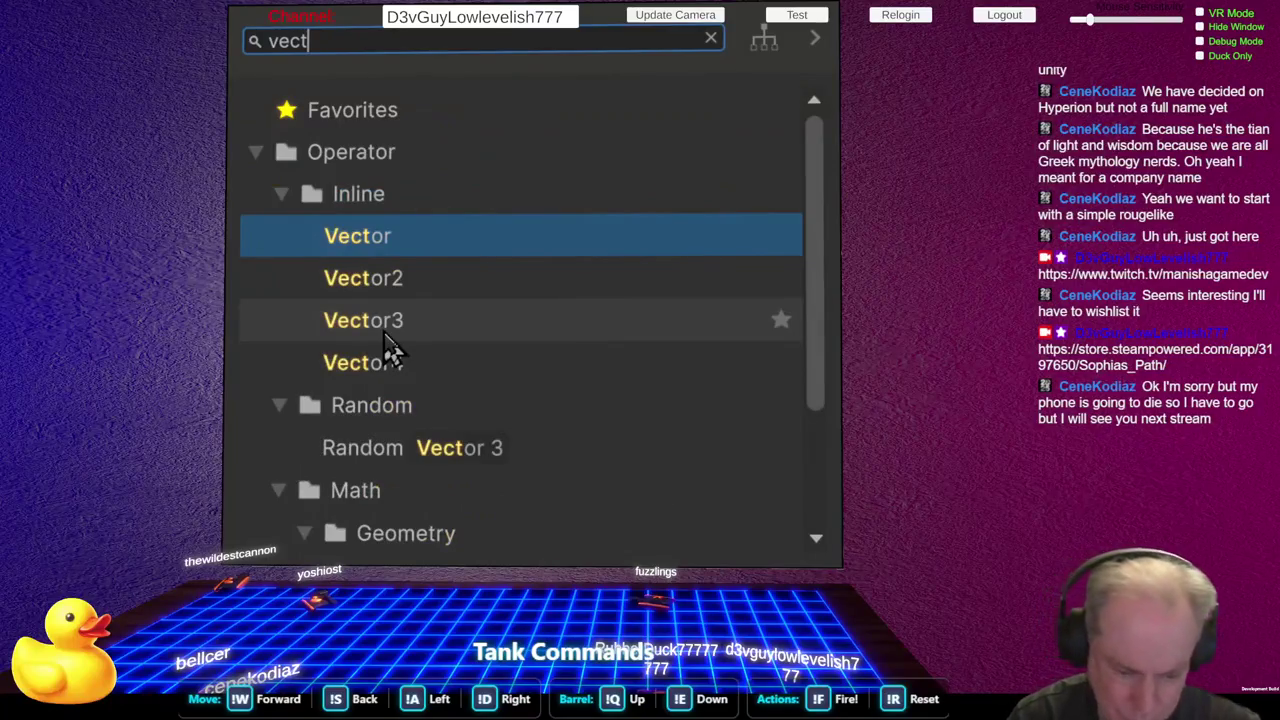
click(386, 336)
click(388, 338)
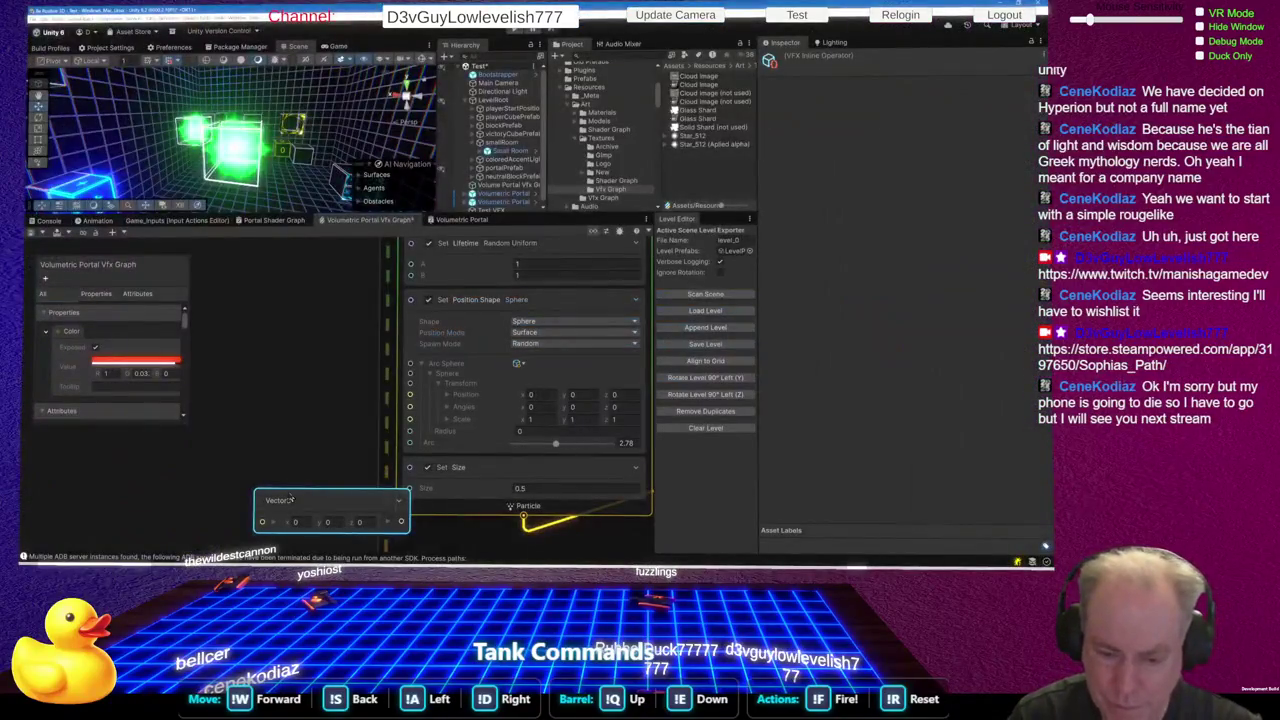
Wire the Vector3 output into the sphere's Transform Position and collapse the node
drag(291, 499, 202, 494)
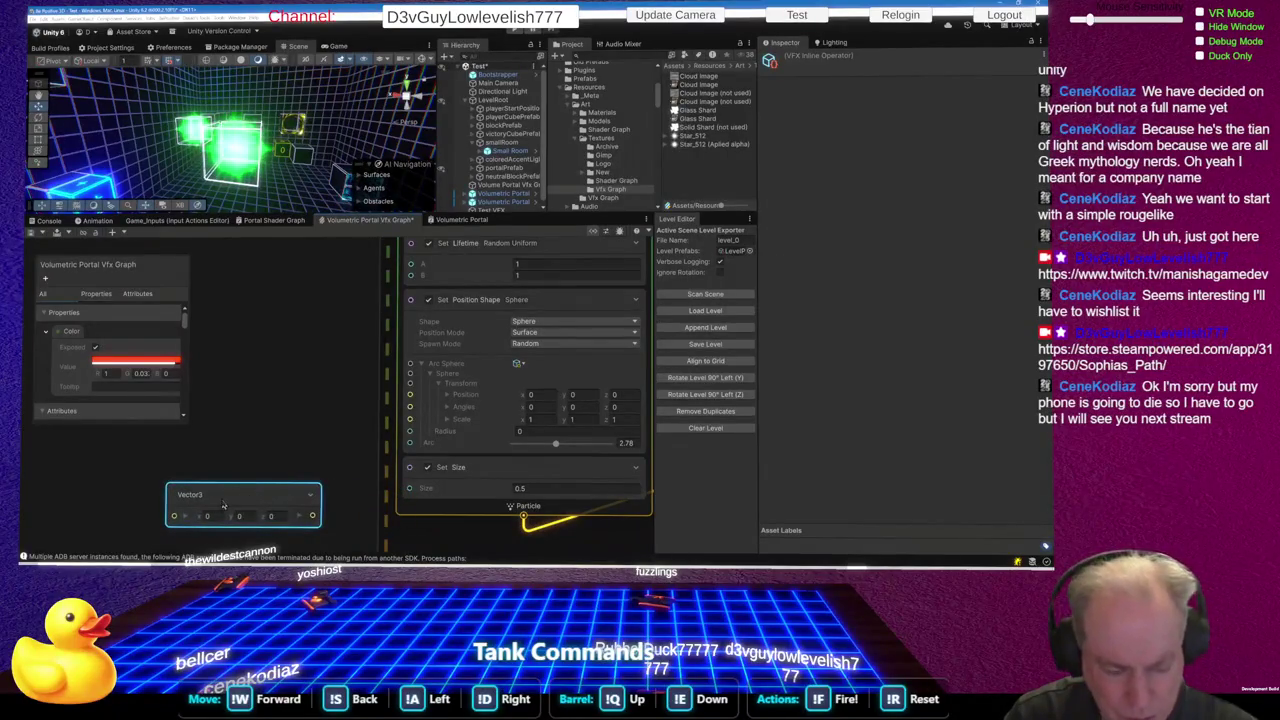
mouse_move(313, 515)
mouse_down()
mouse_move(360, 408)
mouse_move(384, 395)
mouse_move(386, 366)
mouse_move(409, 372)
mouse_up()
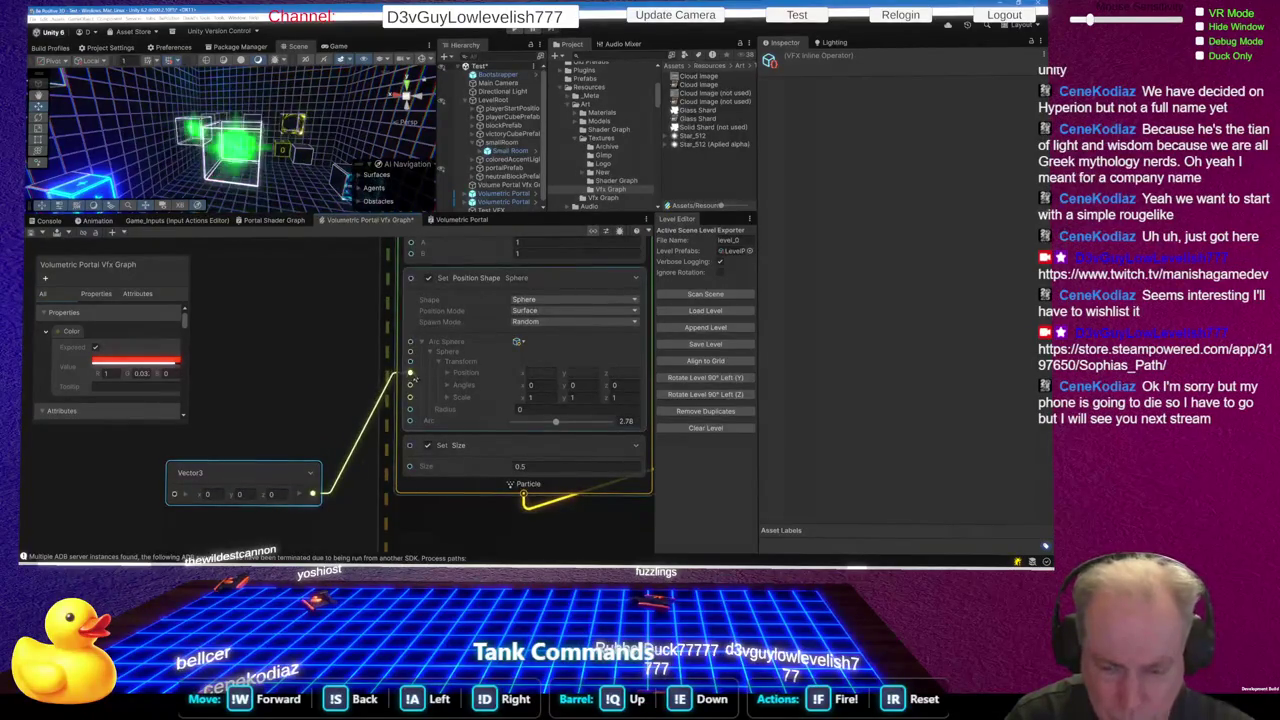
click(311, 476)
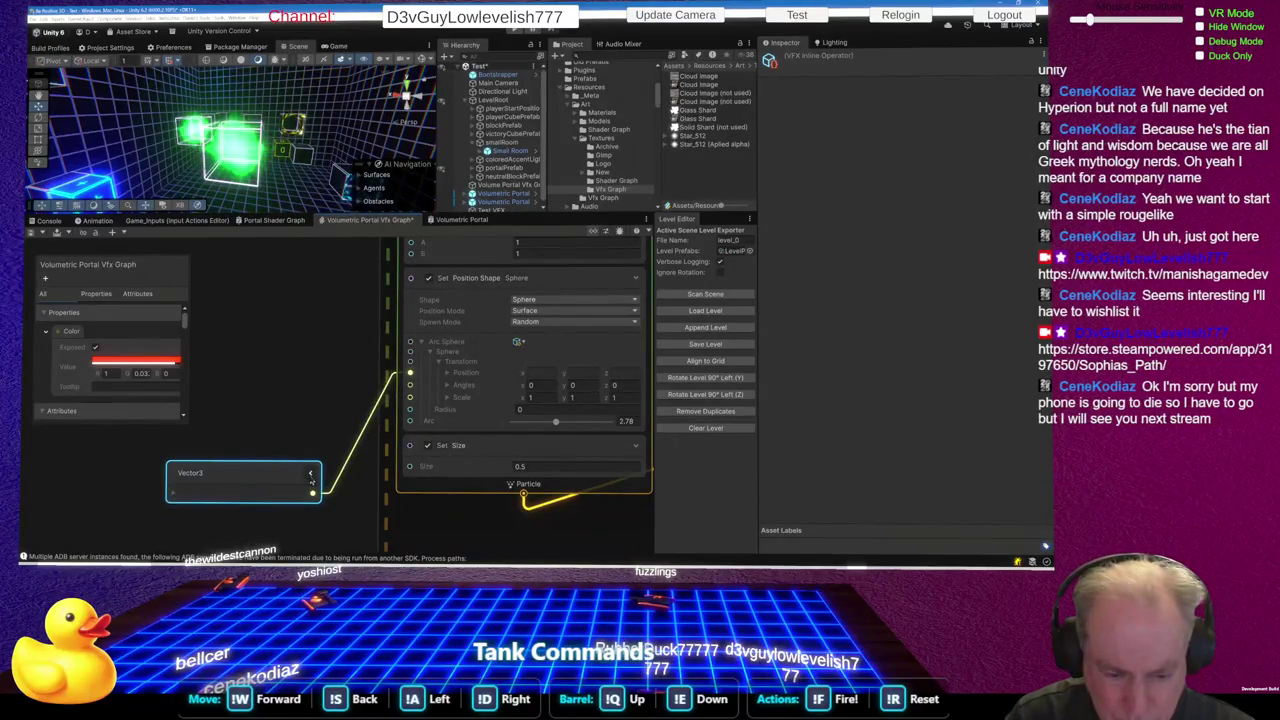
scroll(266, 448, down, 3)
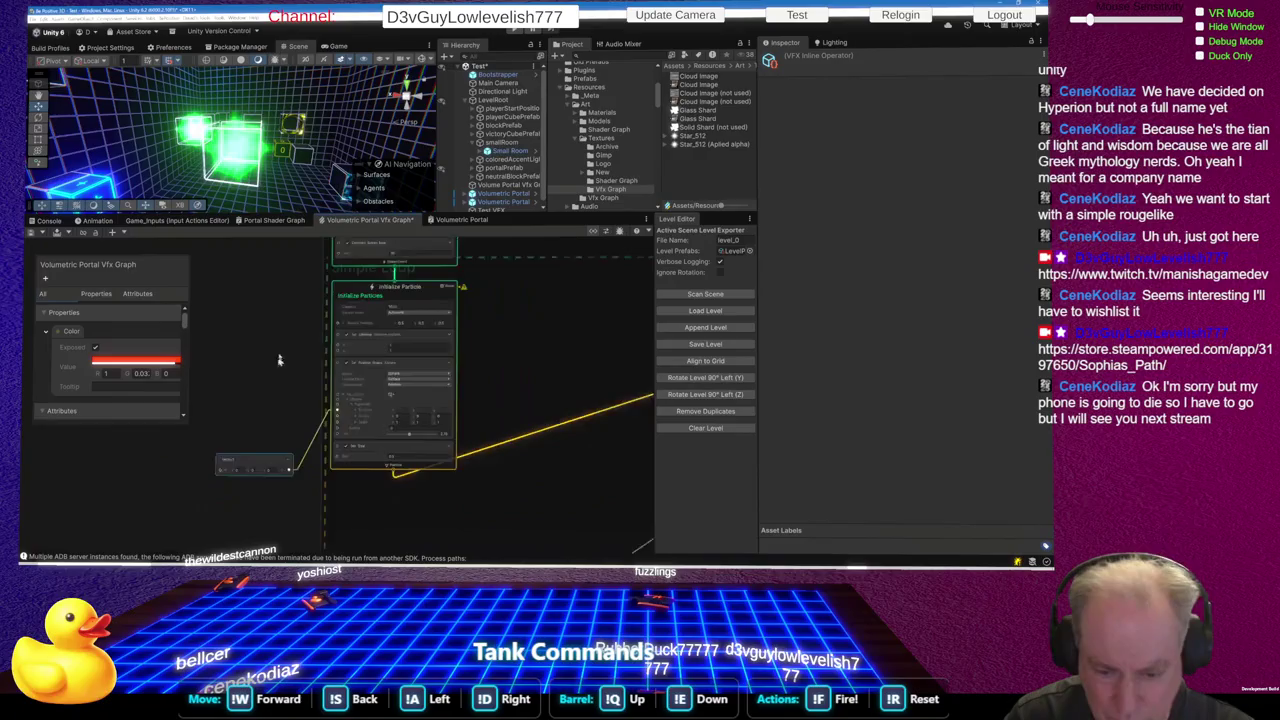
scroll(277, 370, up, 3)
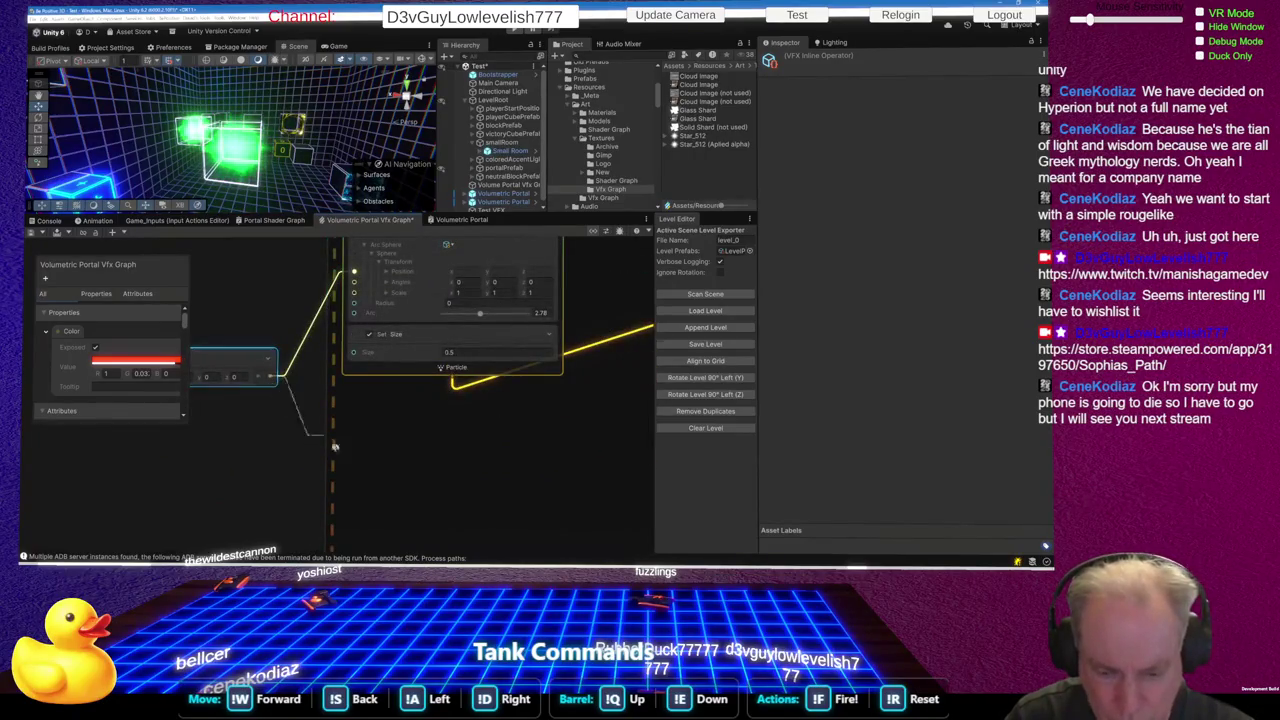
key(space)
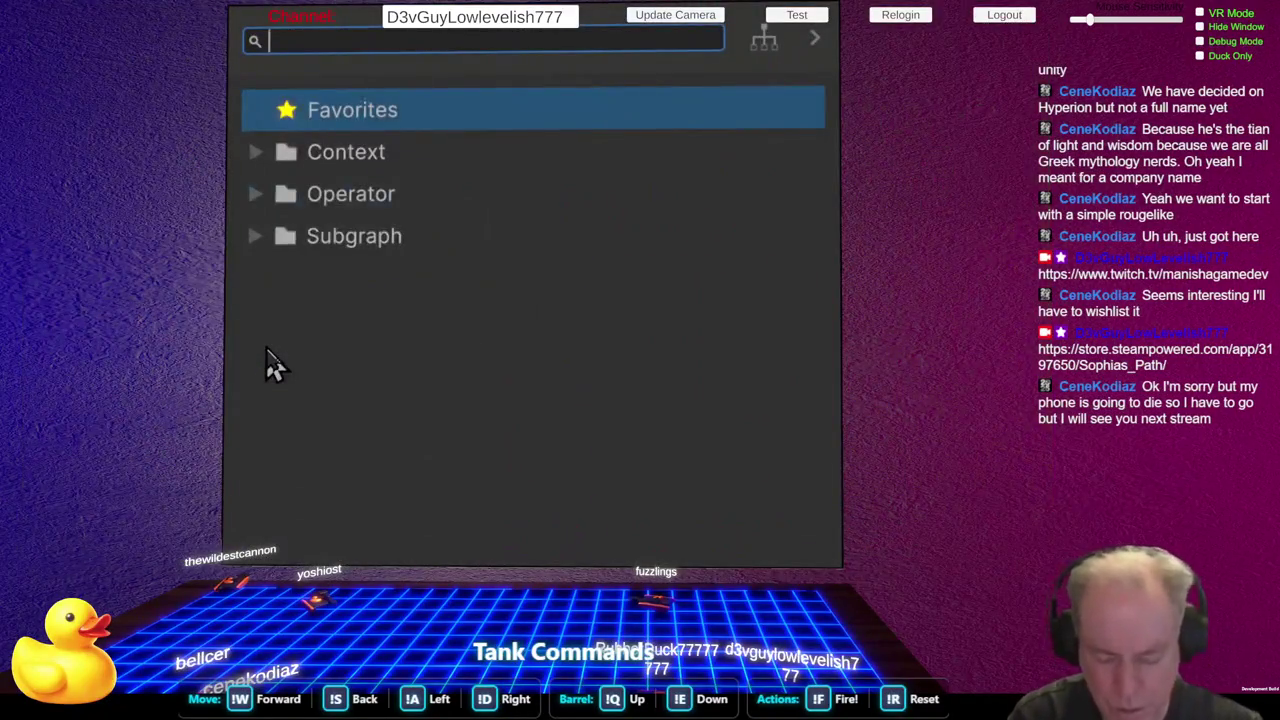
Add a Transform (Position) node from the 'tran' search, then delete it
text(tran)
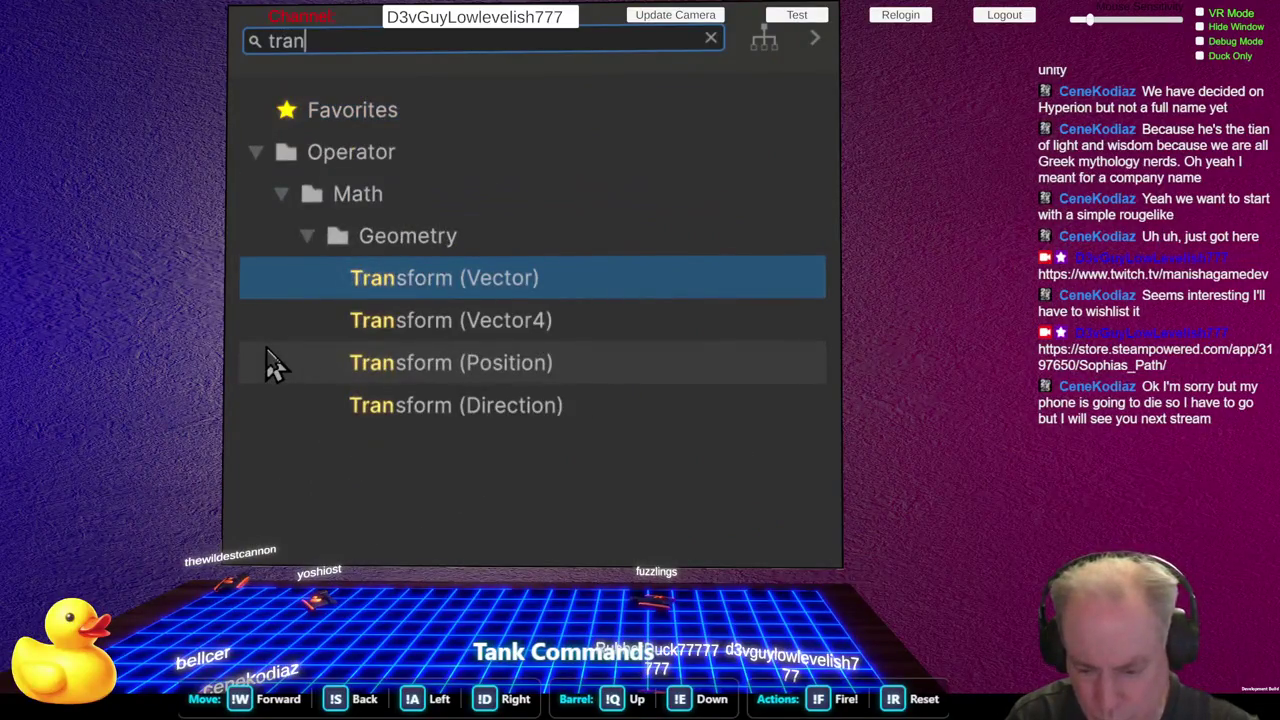
key(Down)
key(Down)
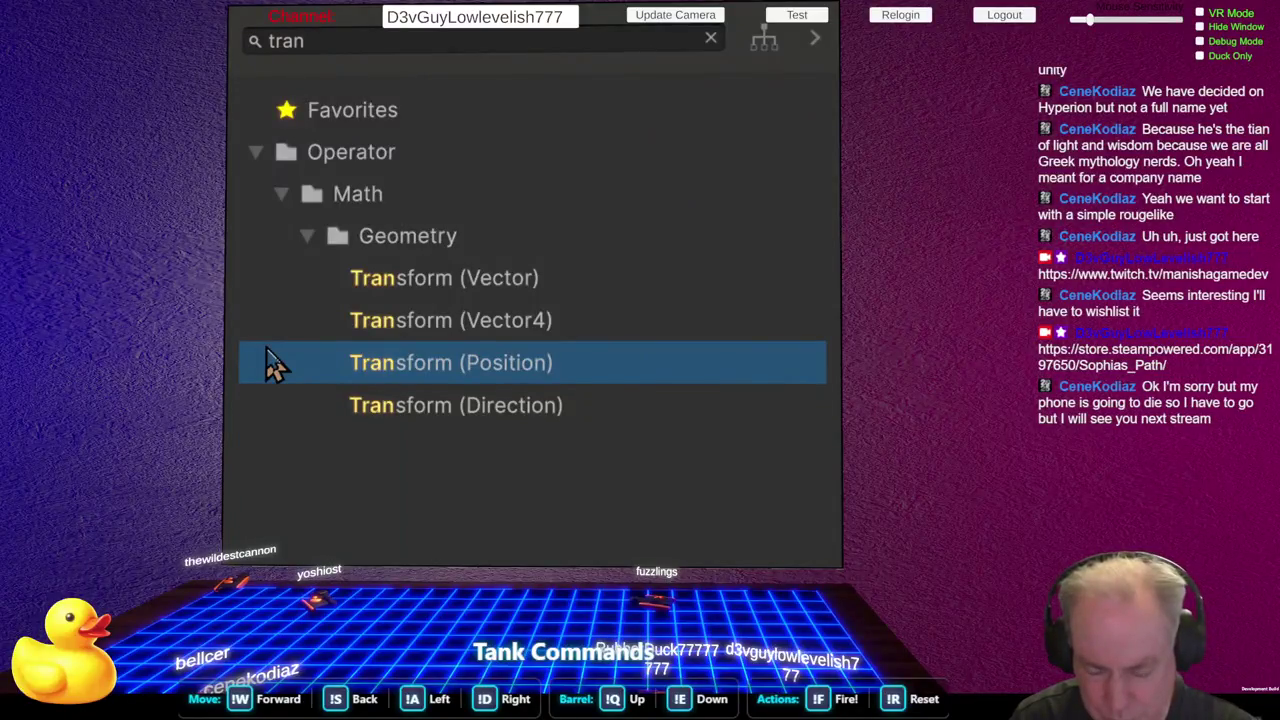
key(Return)
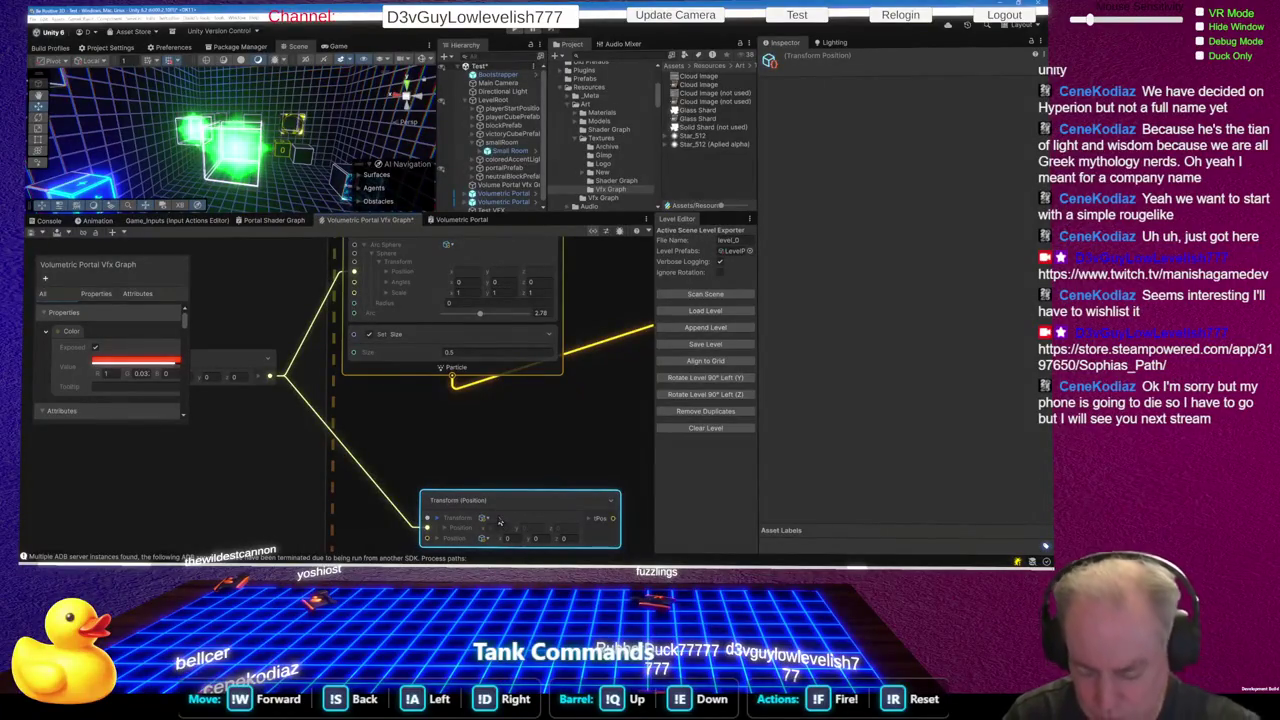
key(Delete)
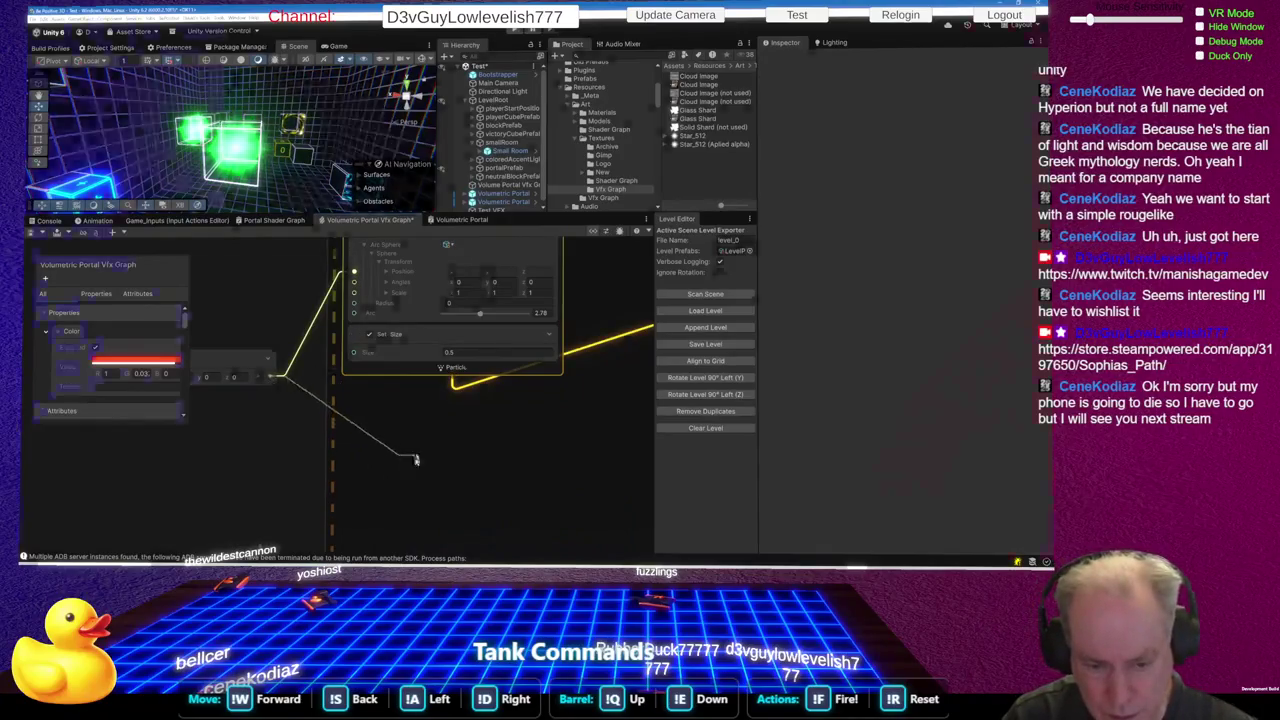
Feed the Vector3 output into a new Change Space node found by searching 'change'
drag(415, 461, 415, 461)
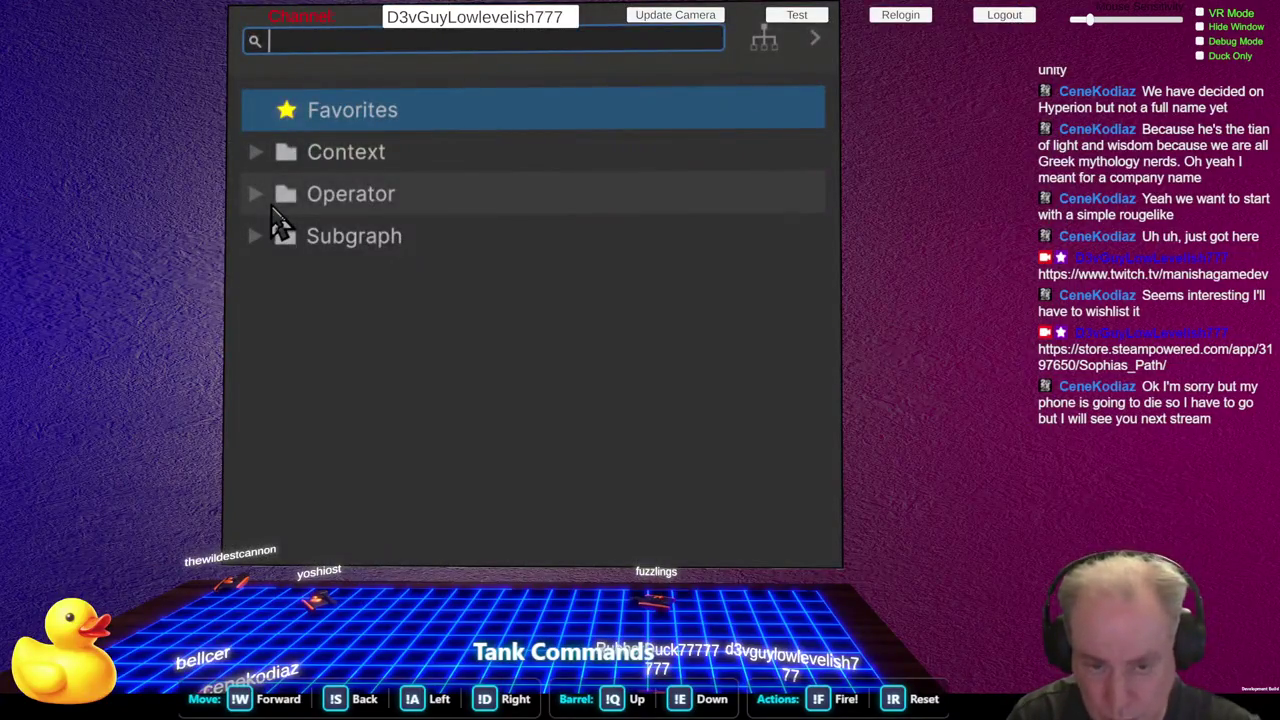
text(worl)
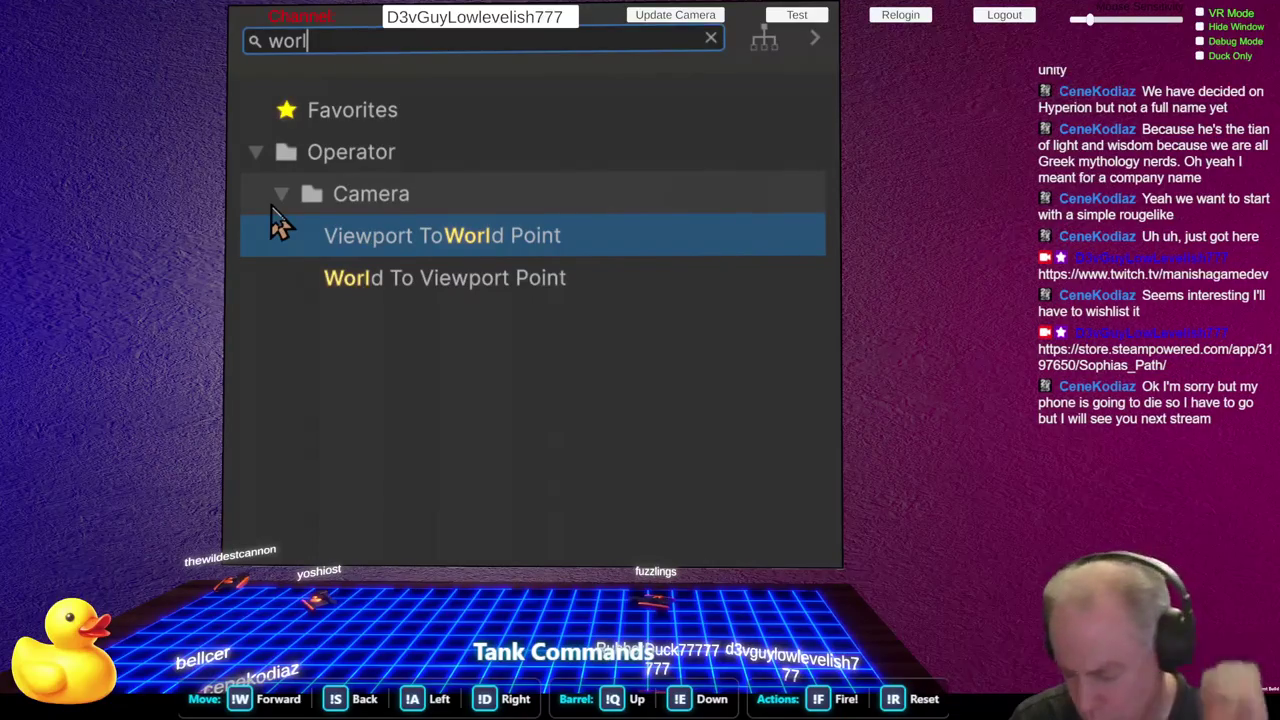
key(BackSpace)
key(BackSpace)
key(BackSpace)
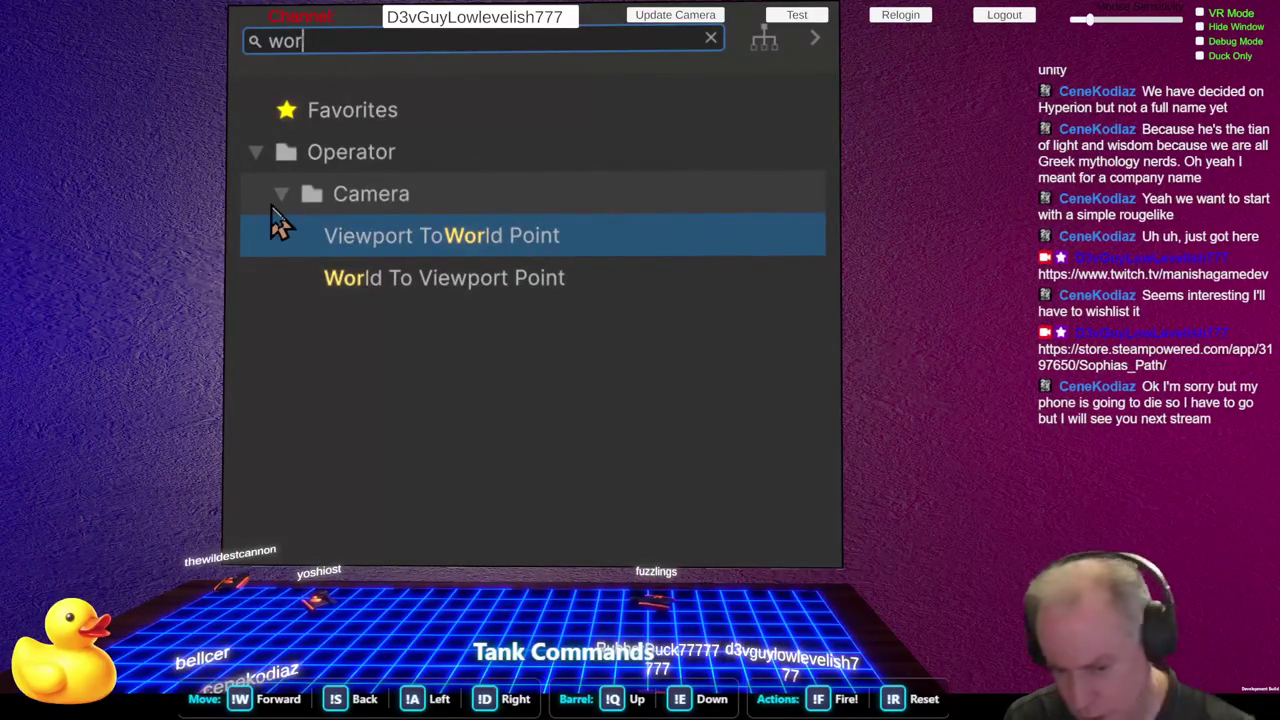
text(ch)
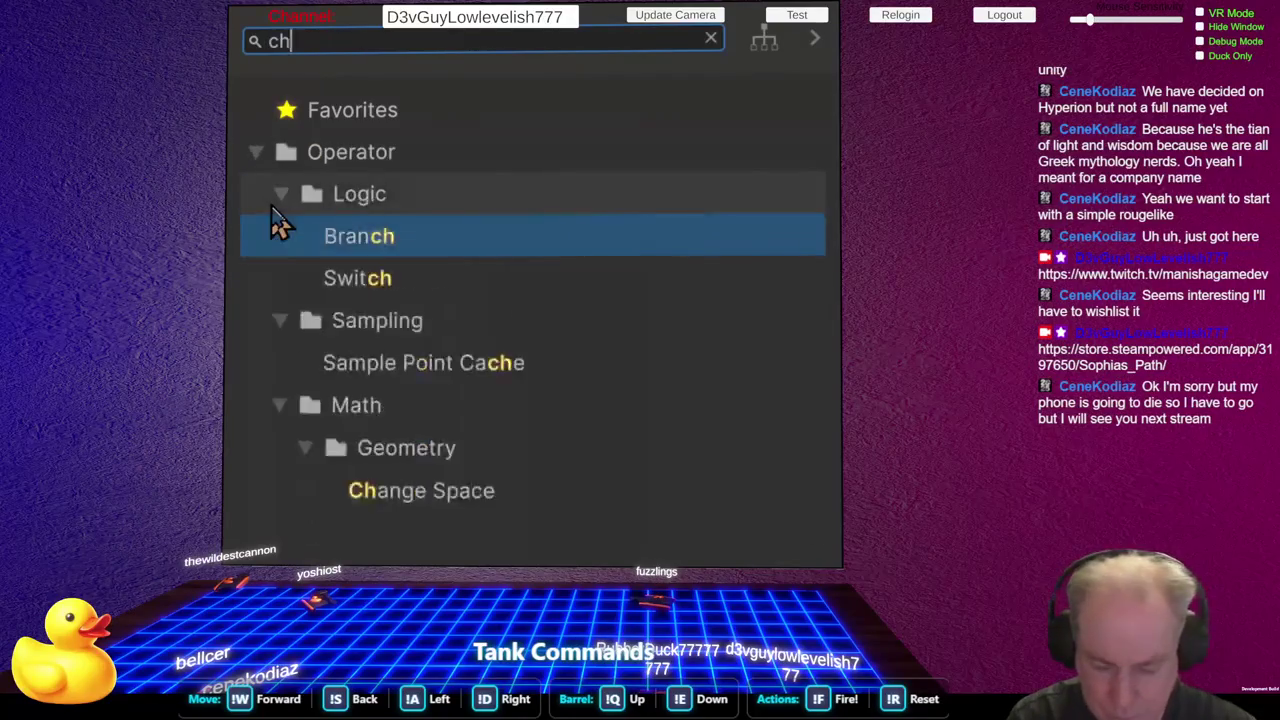
text(ange)
key(Return)
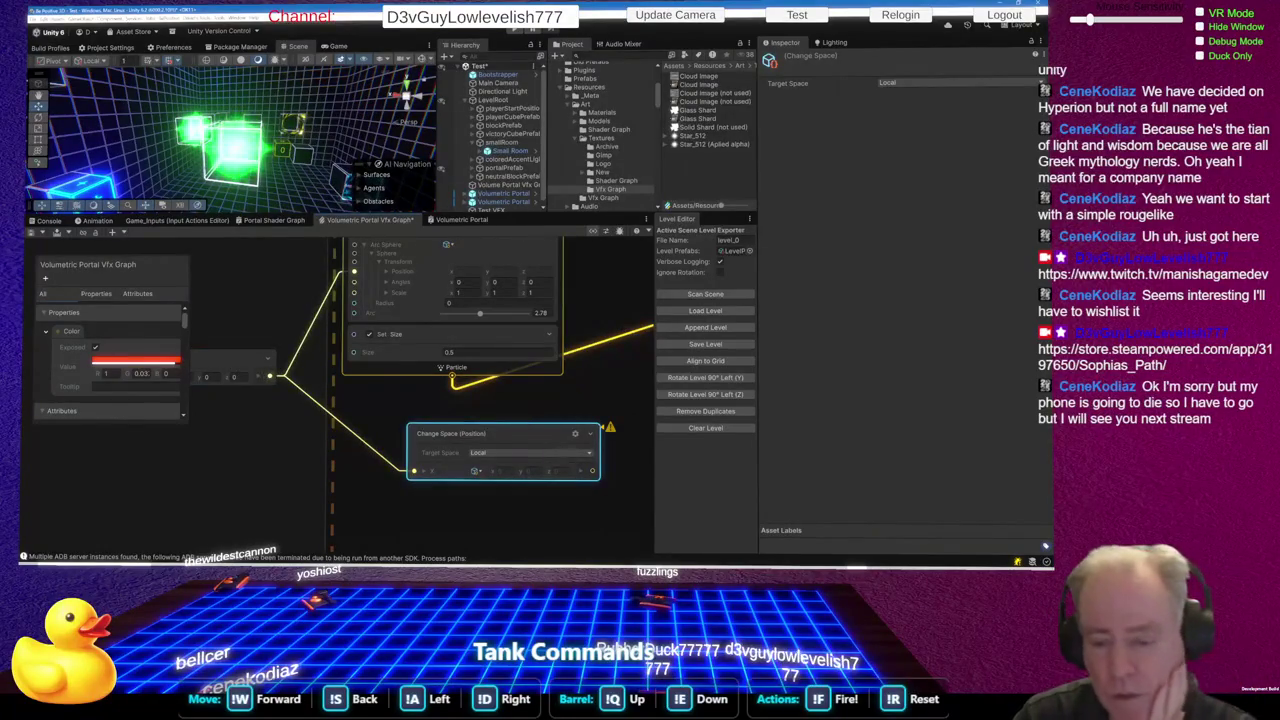
Switch the Change Space node's target space from Local to World
click(570, 454)
click(487, 479)
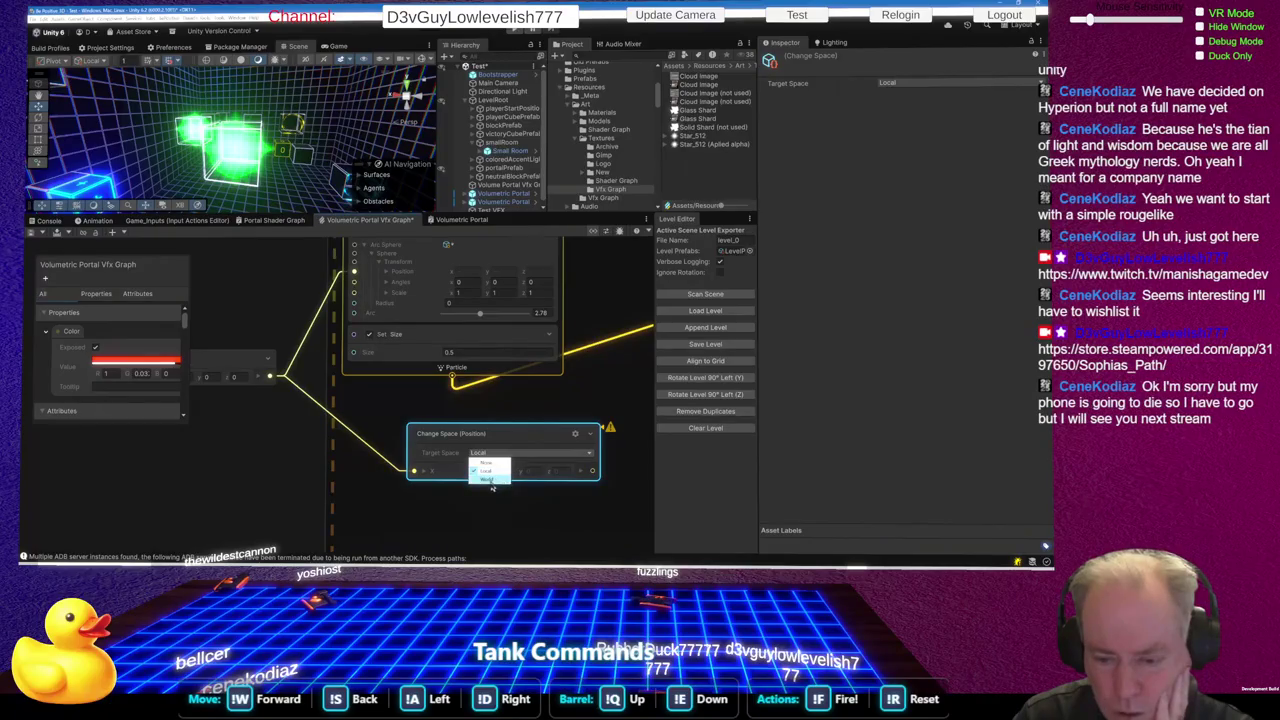
scroll(363, 480, down, 2)
scroll(363, 480, down, 1)
Connect Change Space's output to the Output Particle Shader Graph block, then open Volumetric Portal
drag(363, 480, 115, 465)
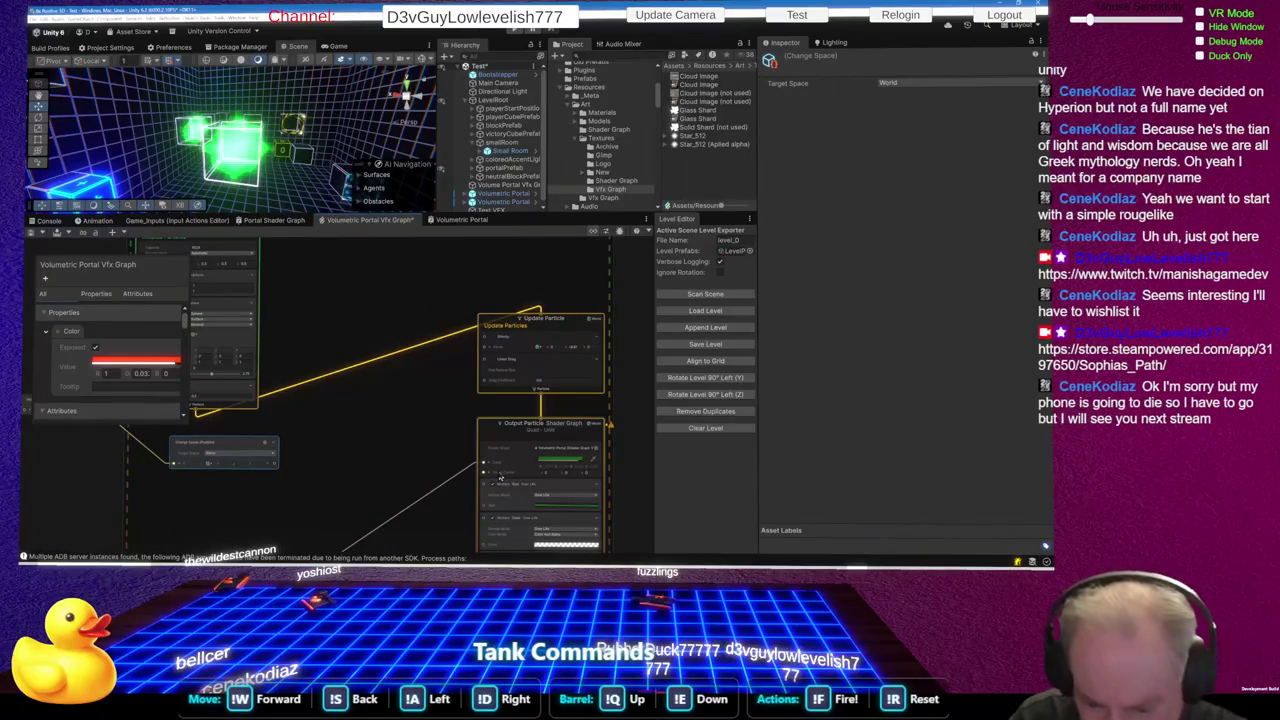
drag(277, 468, 484, 465)
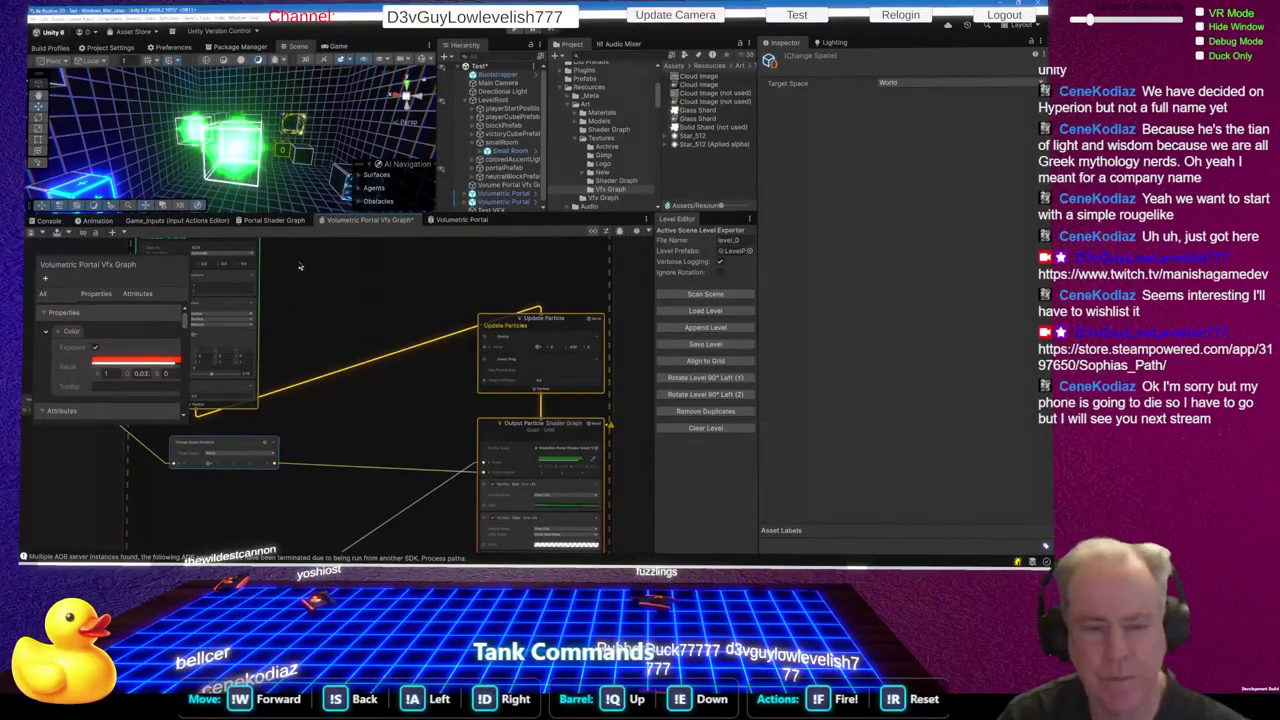
click(453, 221)
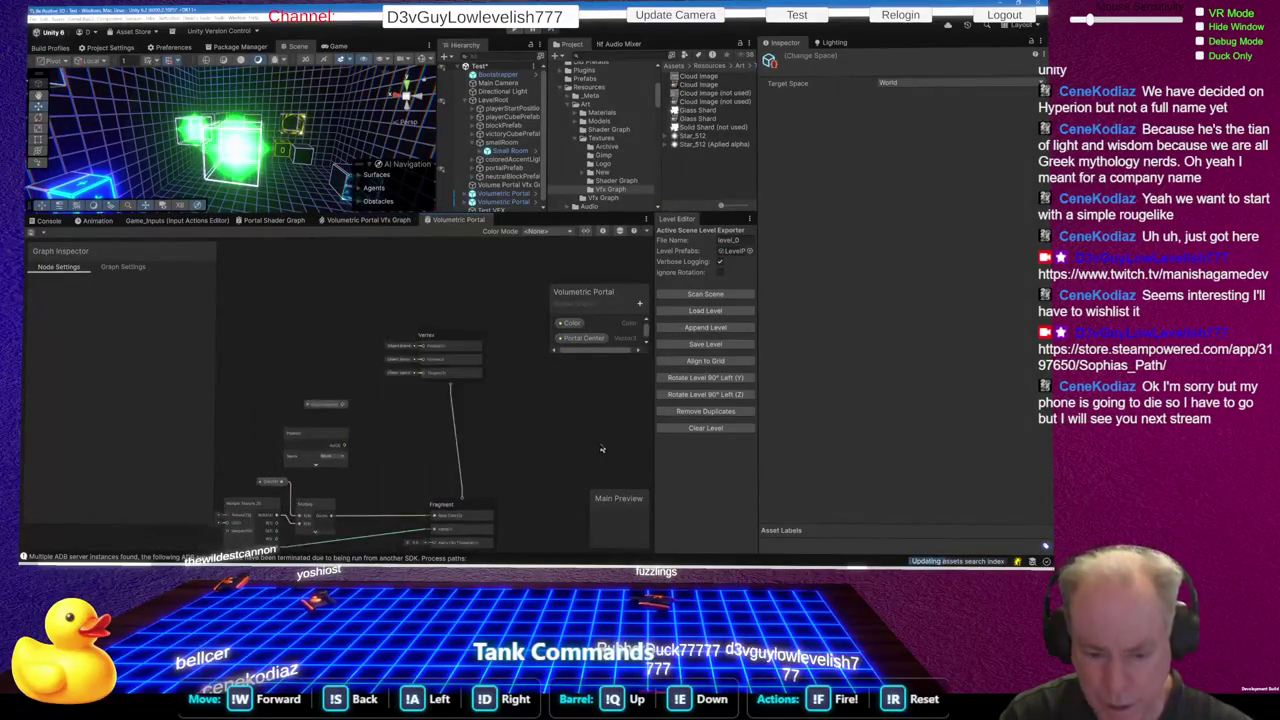
Pull a wire from Position's Out(3) and search 'do' to find Dot Product
scroll(354, 455, up, 3)
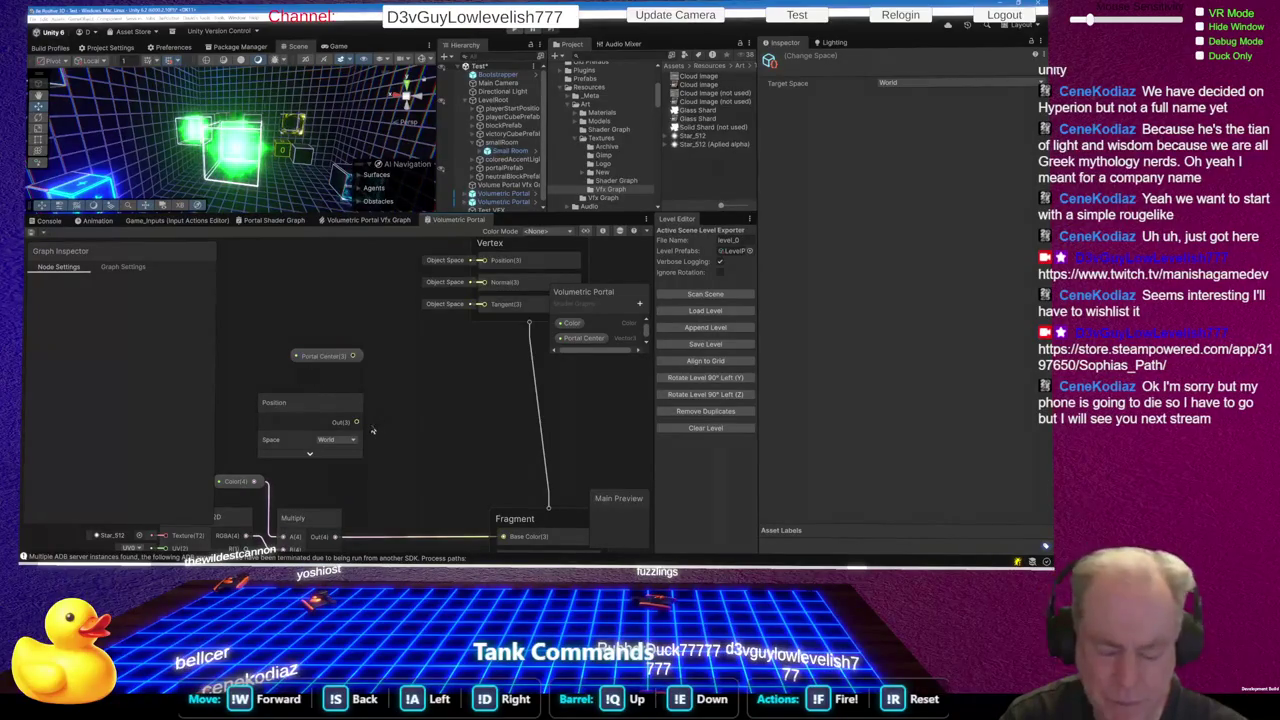
drag(357, 430, 408, 426)
text(do)
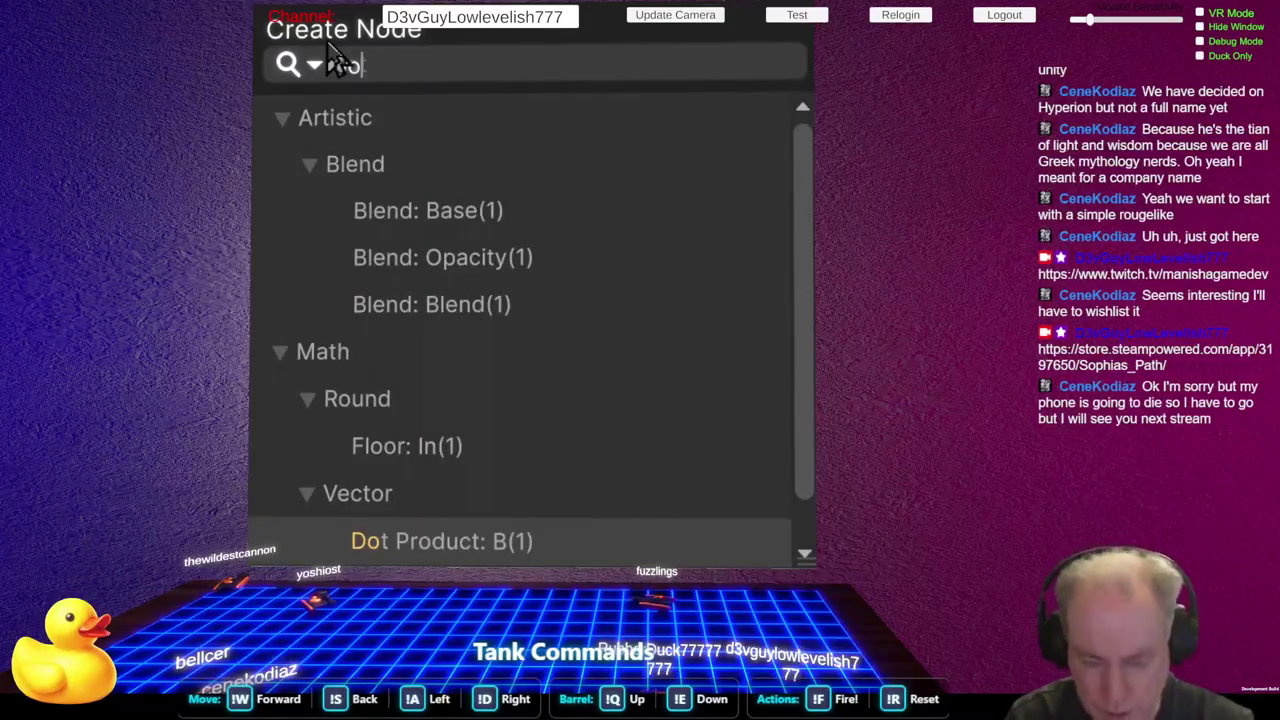
Add a Cross Product node taking Portal Center into A and the Position output into B
key(BackSpace)
key(BackSpace)
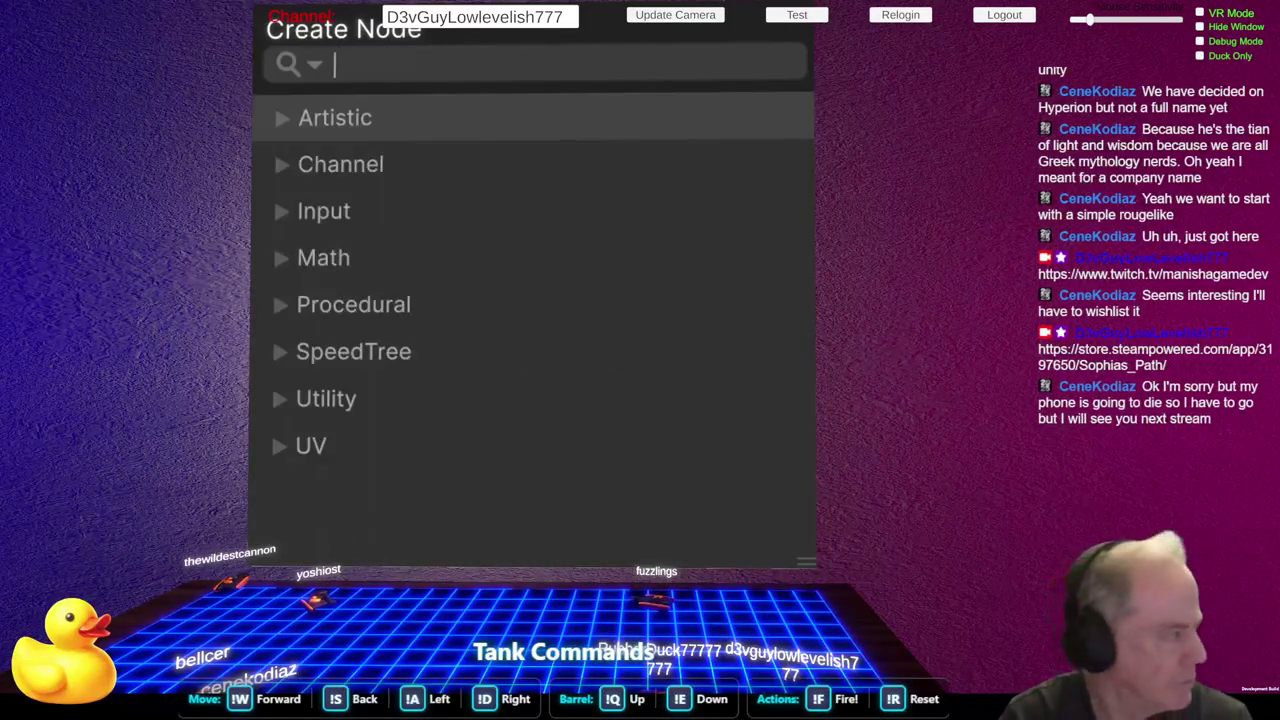
text(cross)
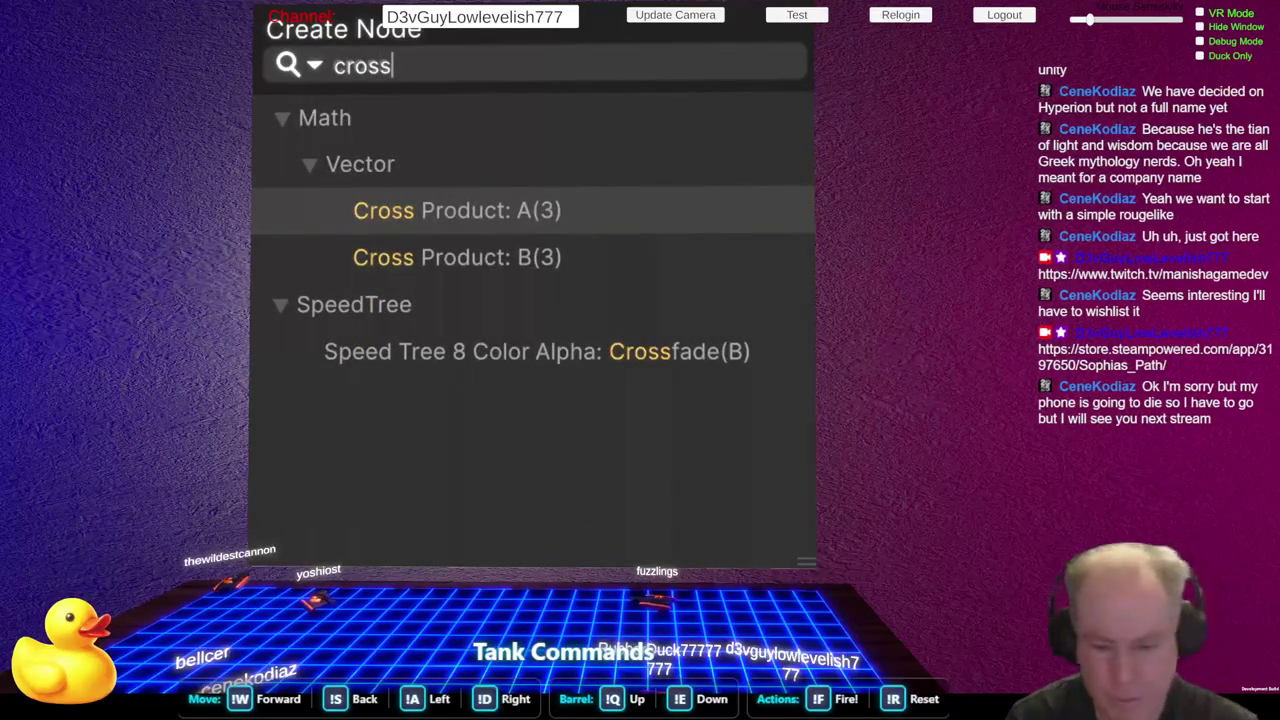
key(Return)
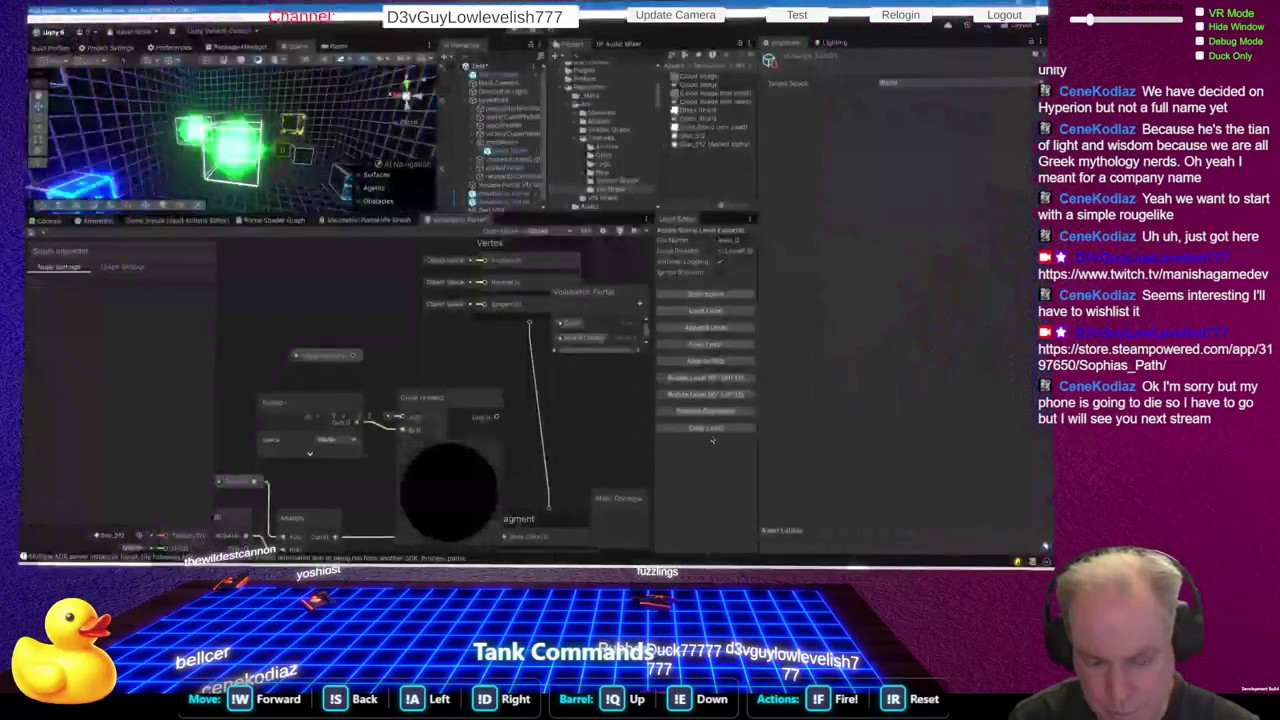
mouse_move(420, 397)
mouse_down()
mouse_move(414, 378)
mouse_move(438, 367)
mouse_up()
drag(352, 355, 422, 399)
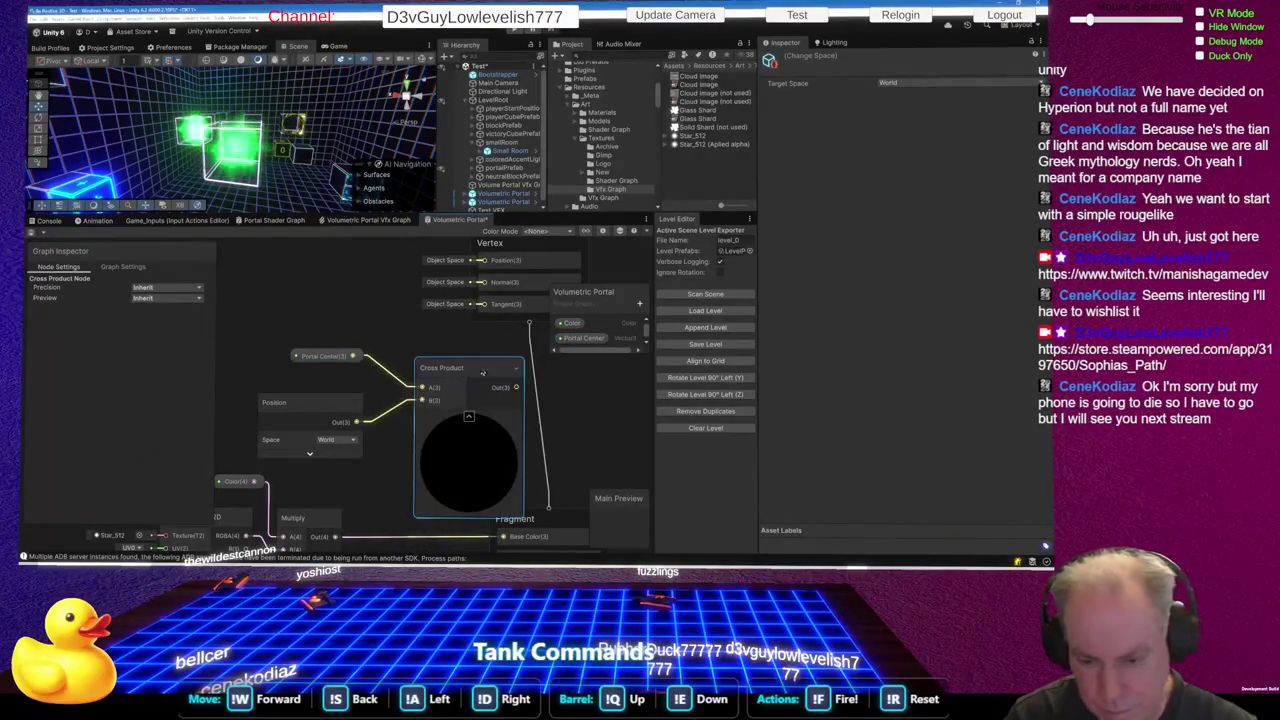
click(476, 424)
drag(449, 377, 426, 385)
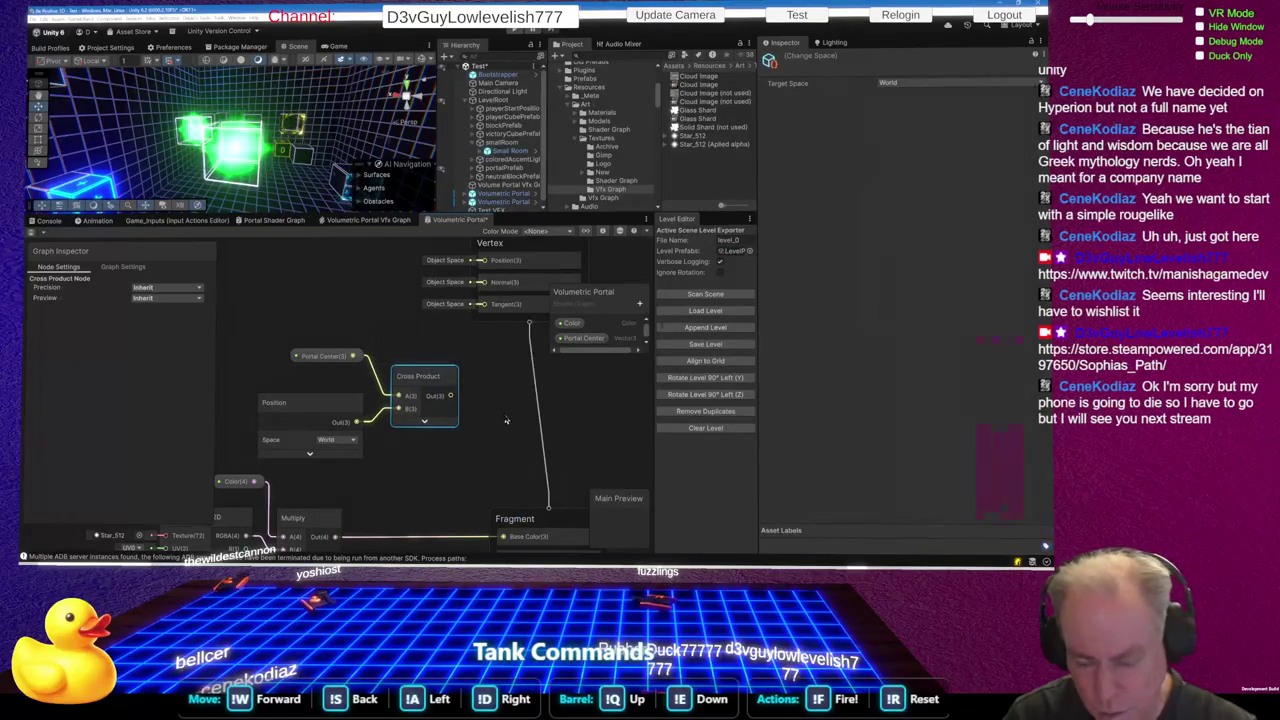
drag(453, 399, 500, 460)
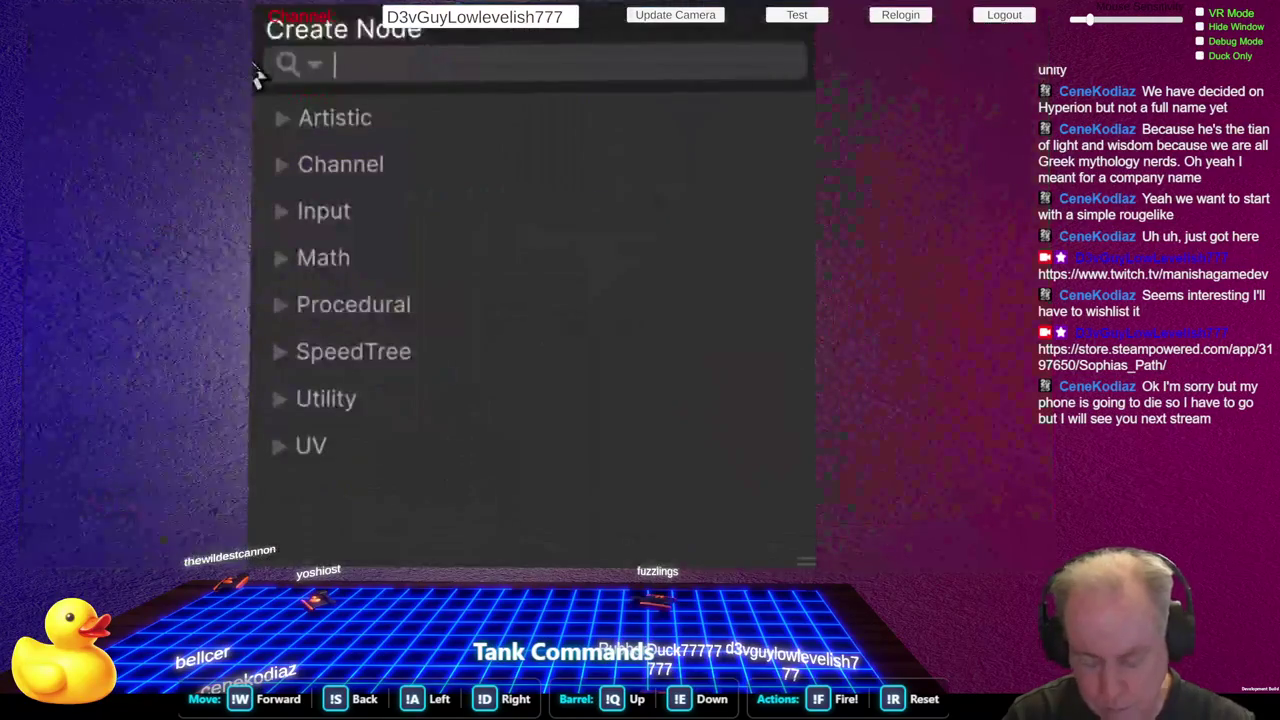
Search the node list for 'mag' and 'ma' looking for a Magnitude node
text(mag)
key(BackSpace)
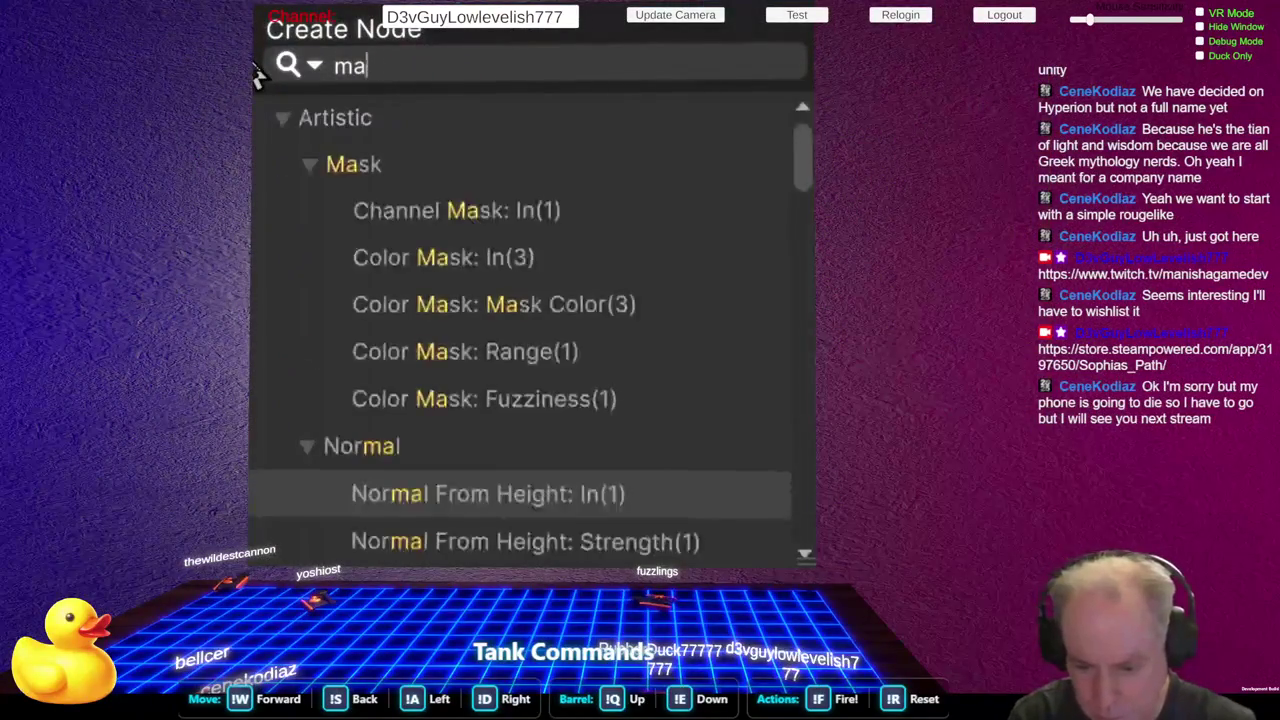
key(BackSpace)
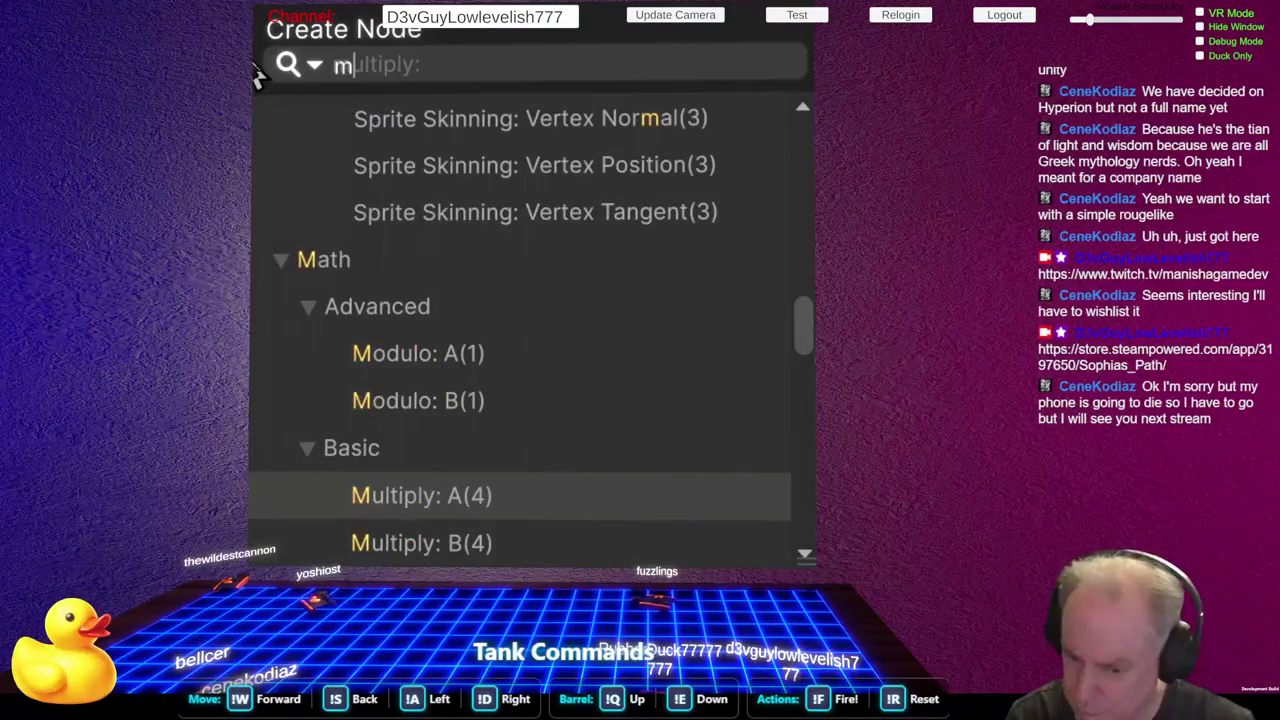
key(BackSpace)
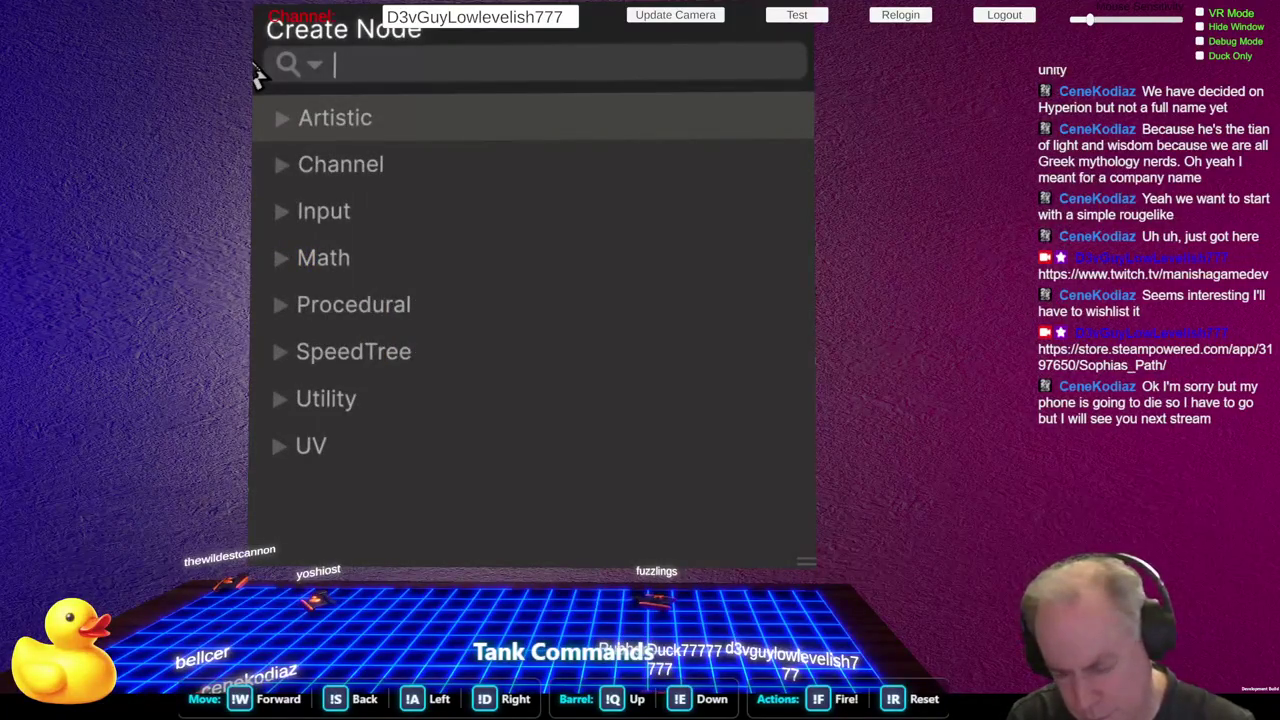
text(m)
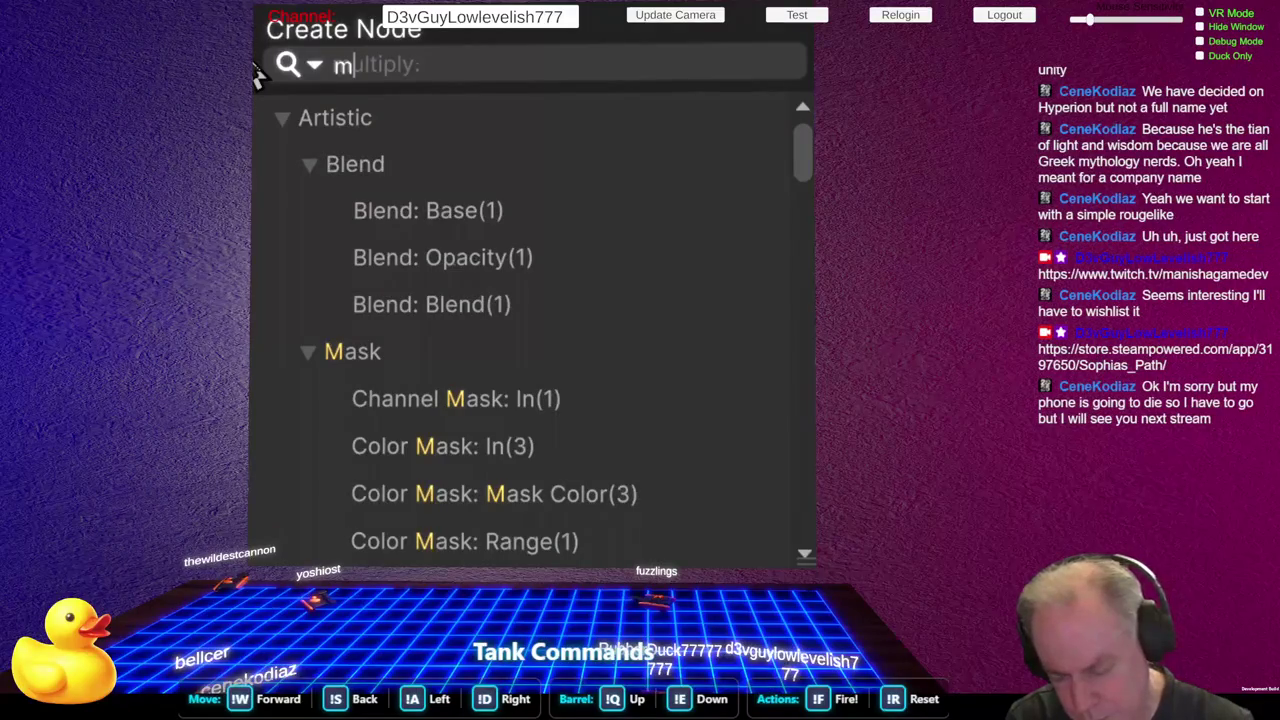
text(a)
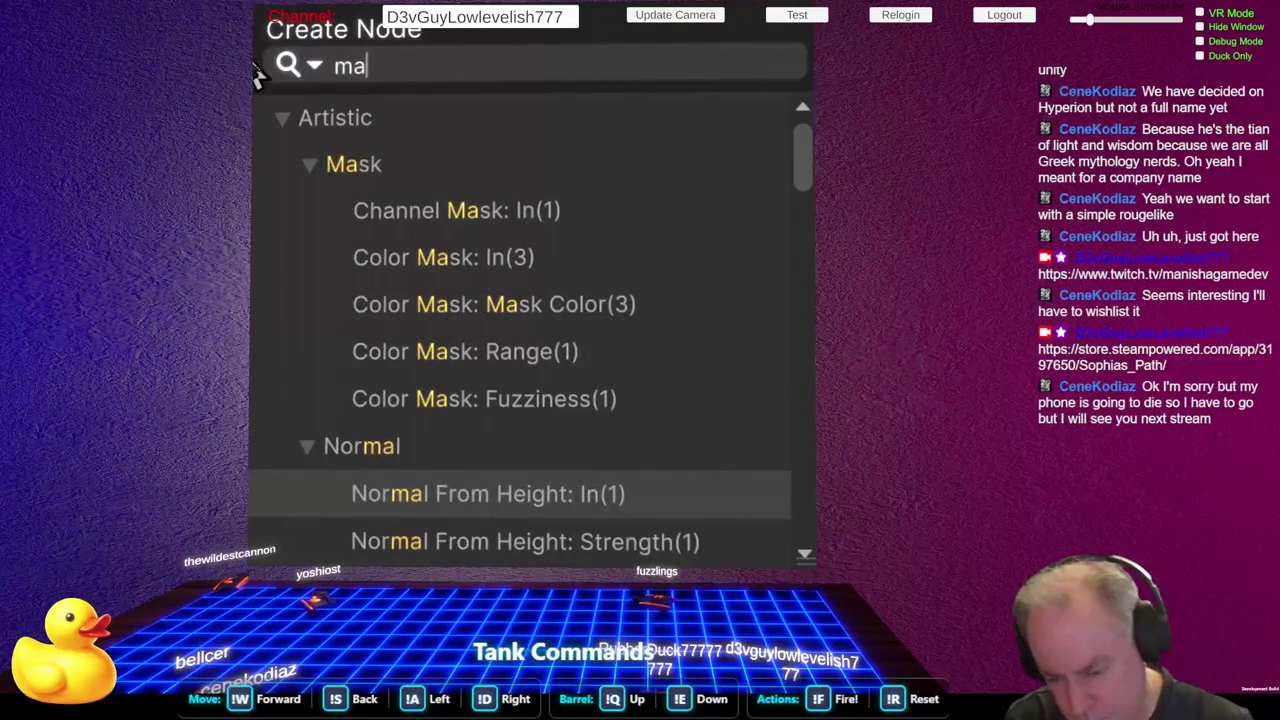
key(BackSpace)
key(BackSpace)
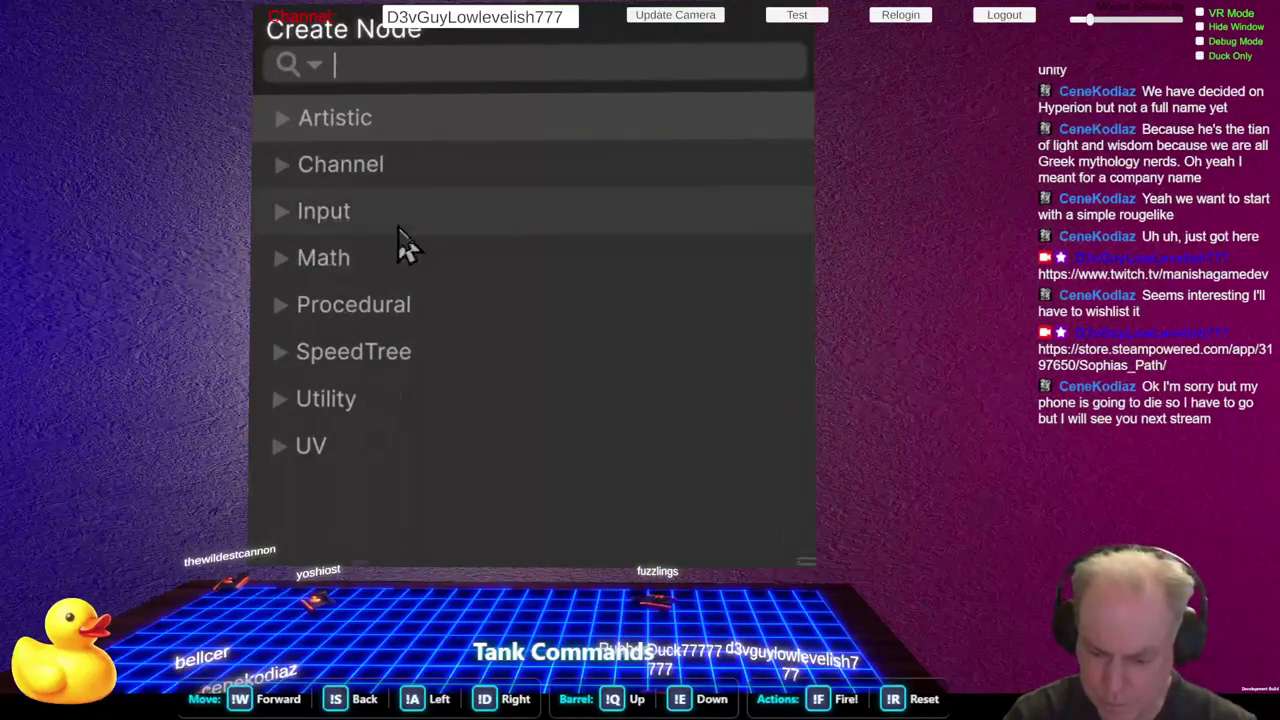
Browse Math > Vector nodes, dismiss the search, and toggle the Cross Product preview
click(272, 259)
scroll(500, 240, down, 4)
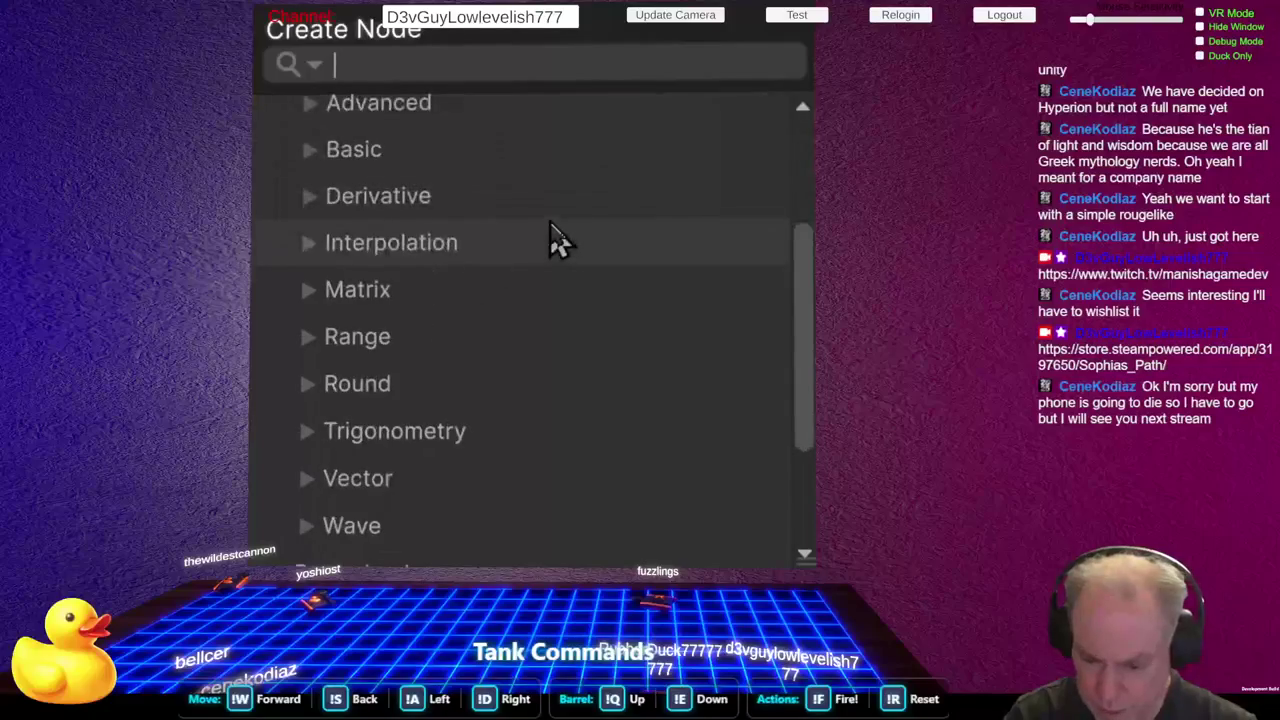
click(318, 485)
scroll(565, 275, down, 4)
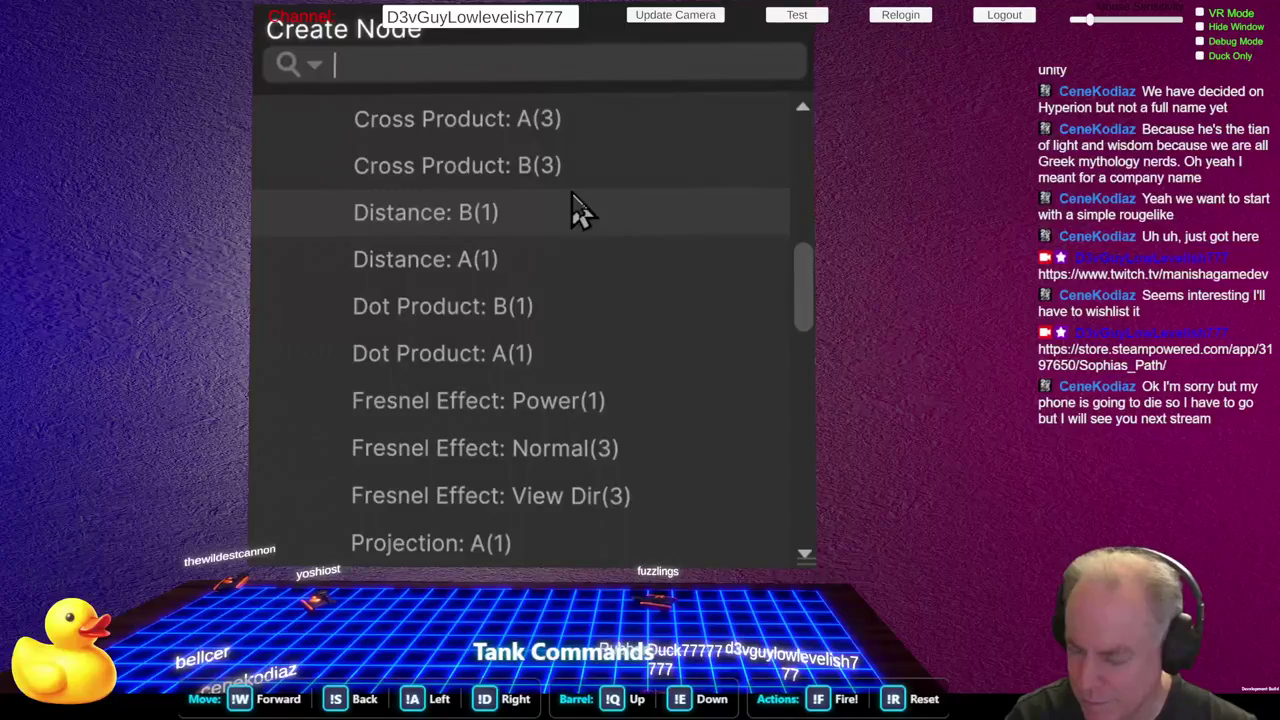
scroll(580, 210, down, 5)
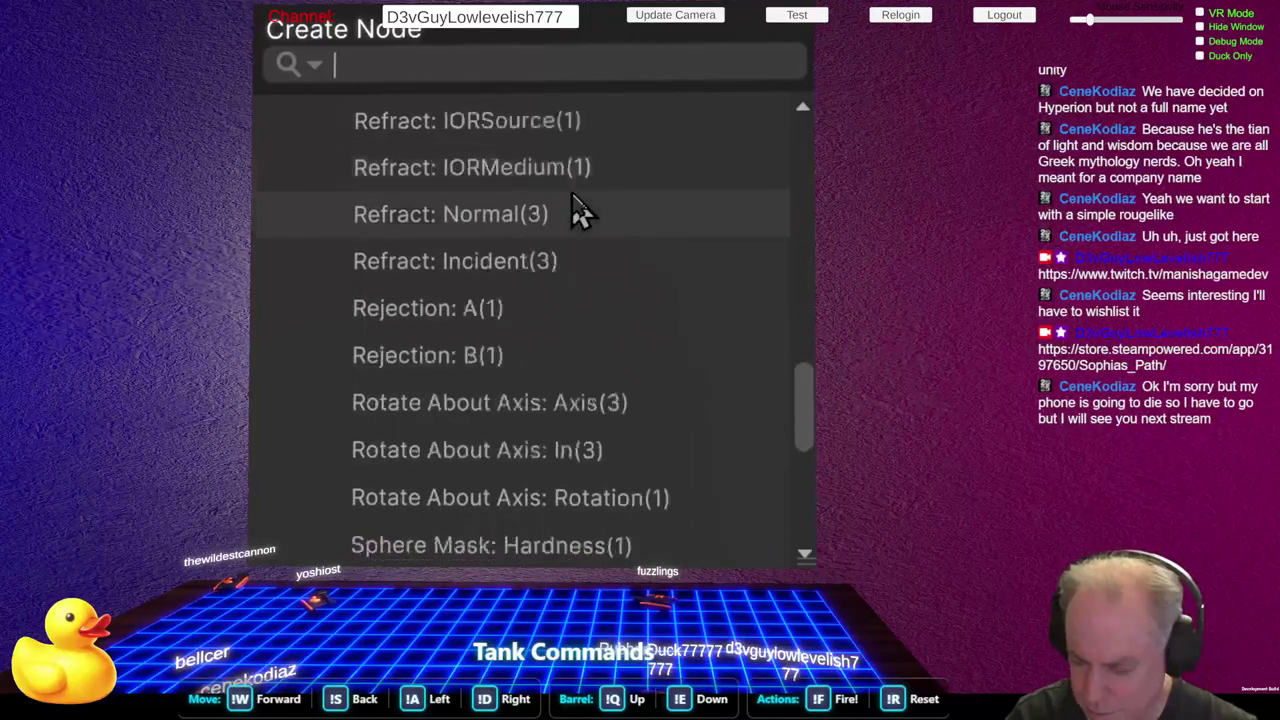
scroll(580, 212, down, 2)
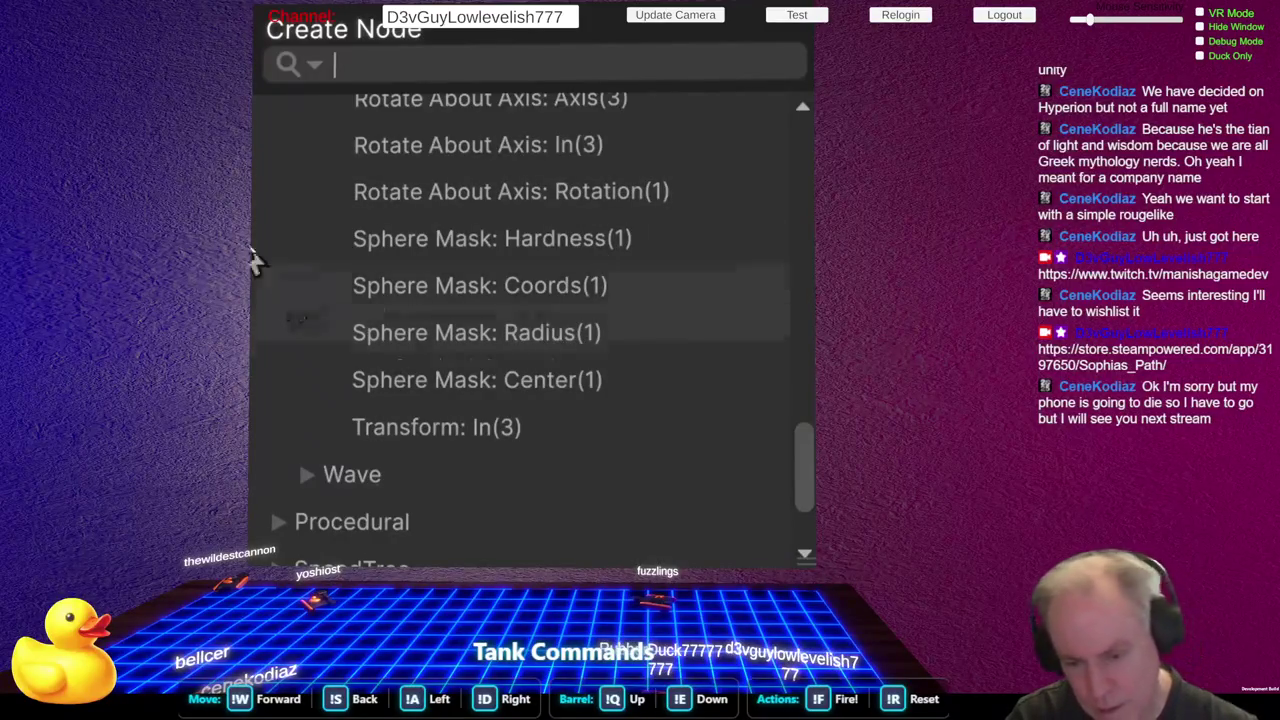
key(Escape)
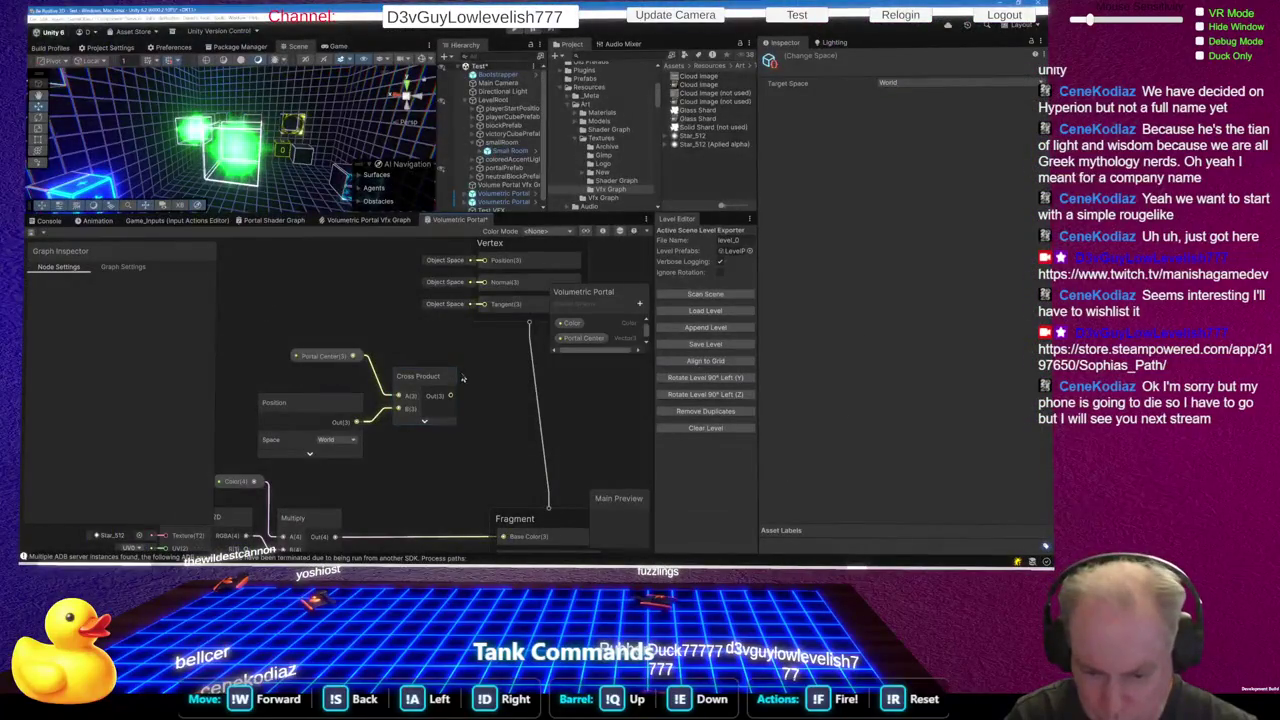
click(425, 421)
click(446, 427)
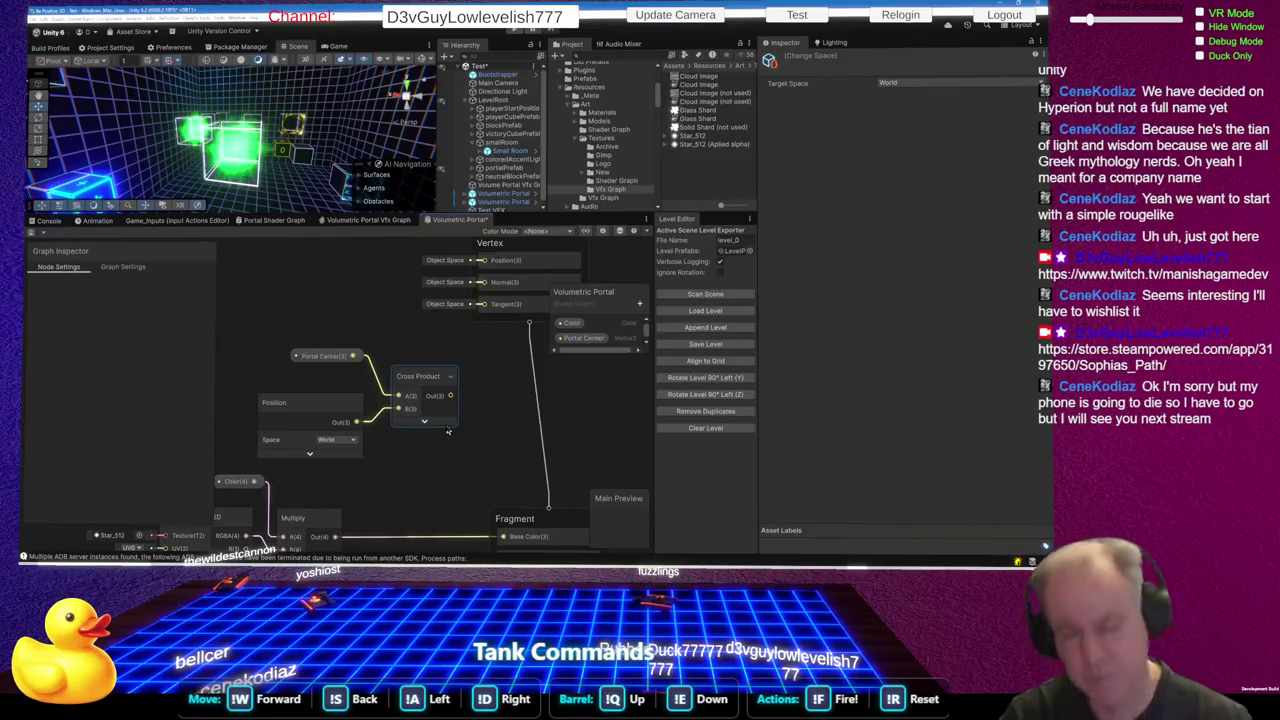
Ask ChatGPT about VFX Graph Magnitude, read the vector-length answer, and return to Unity
key(alt+Tab)
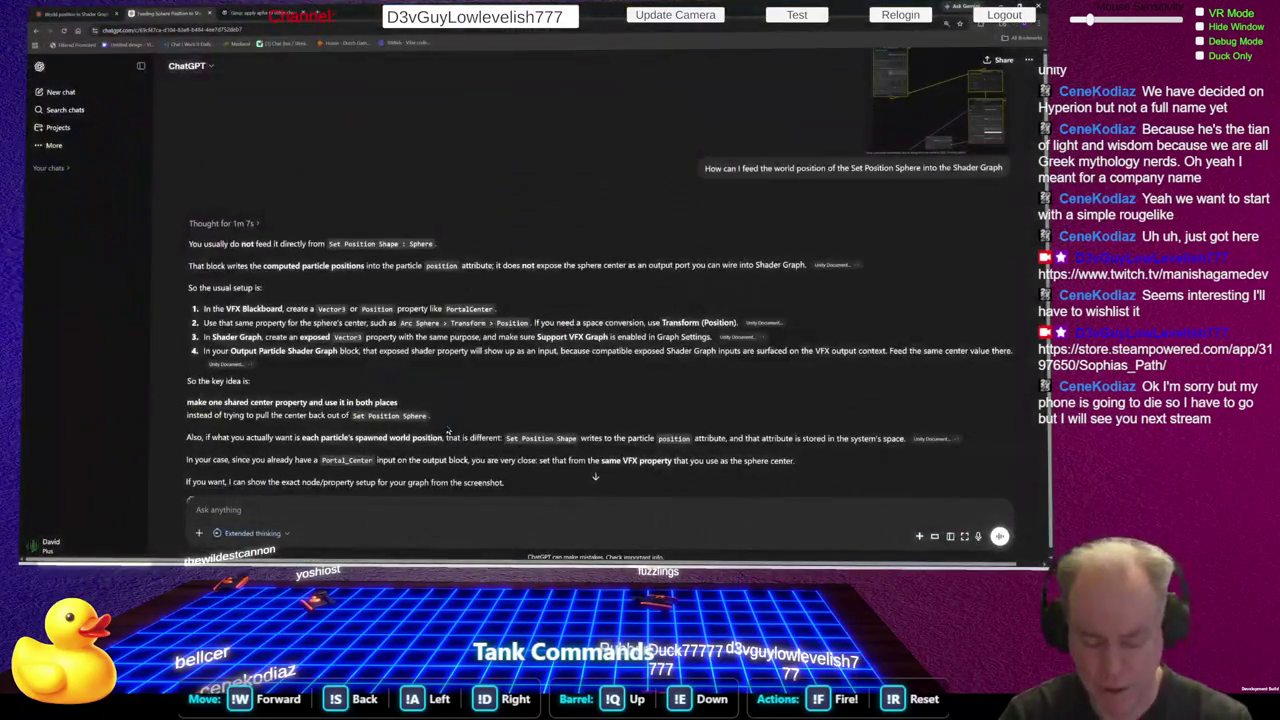
text(y)
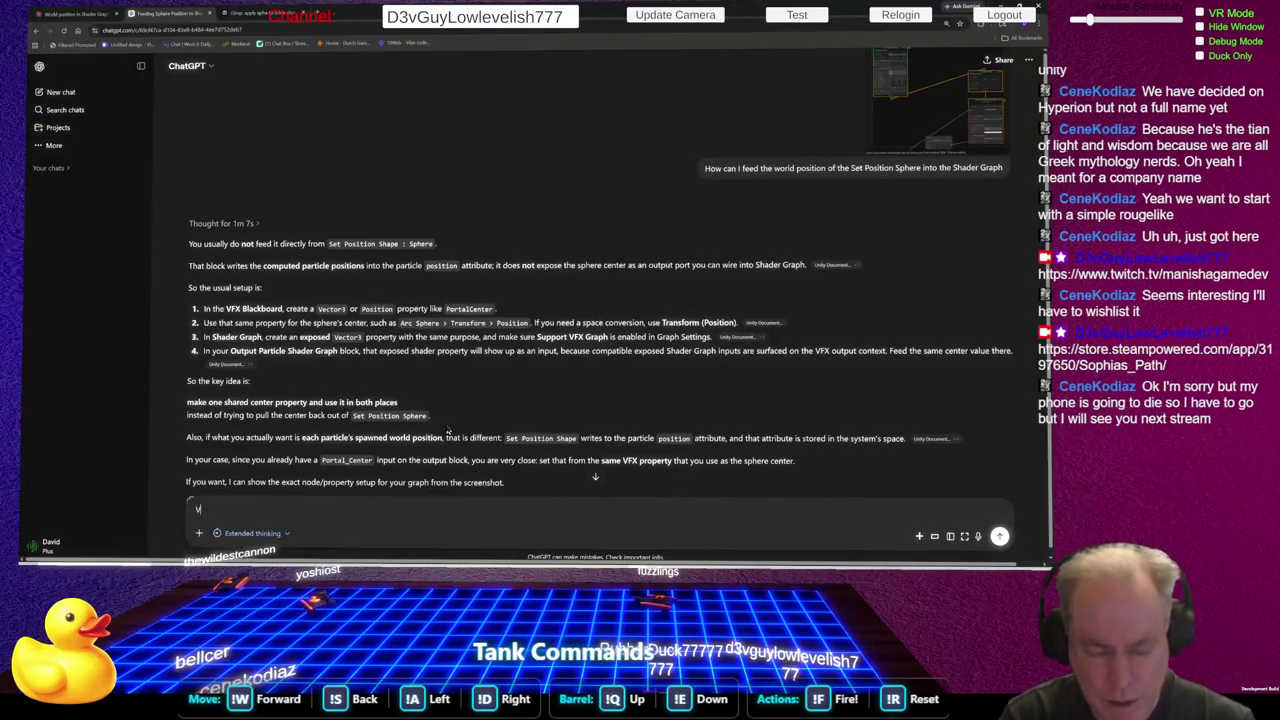
text( Gra)
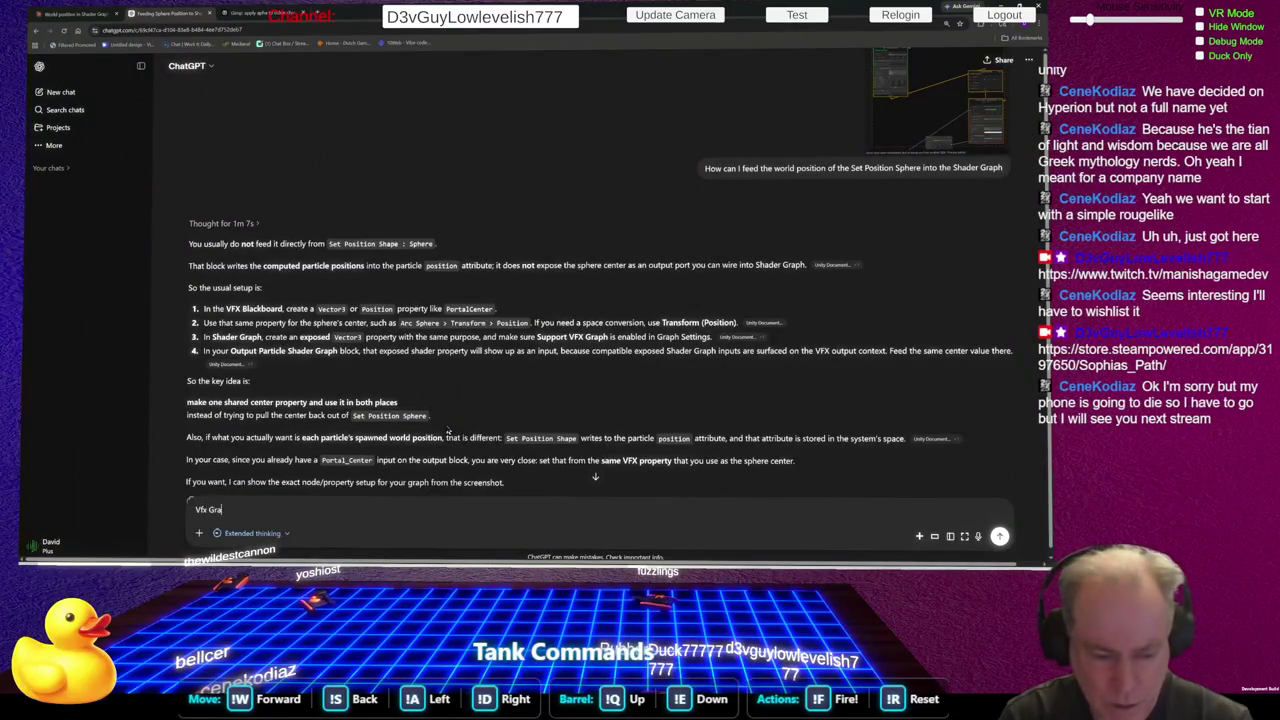
text(ph)
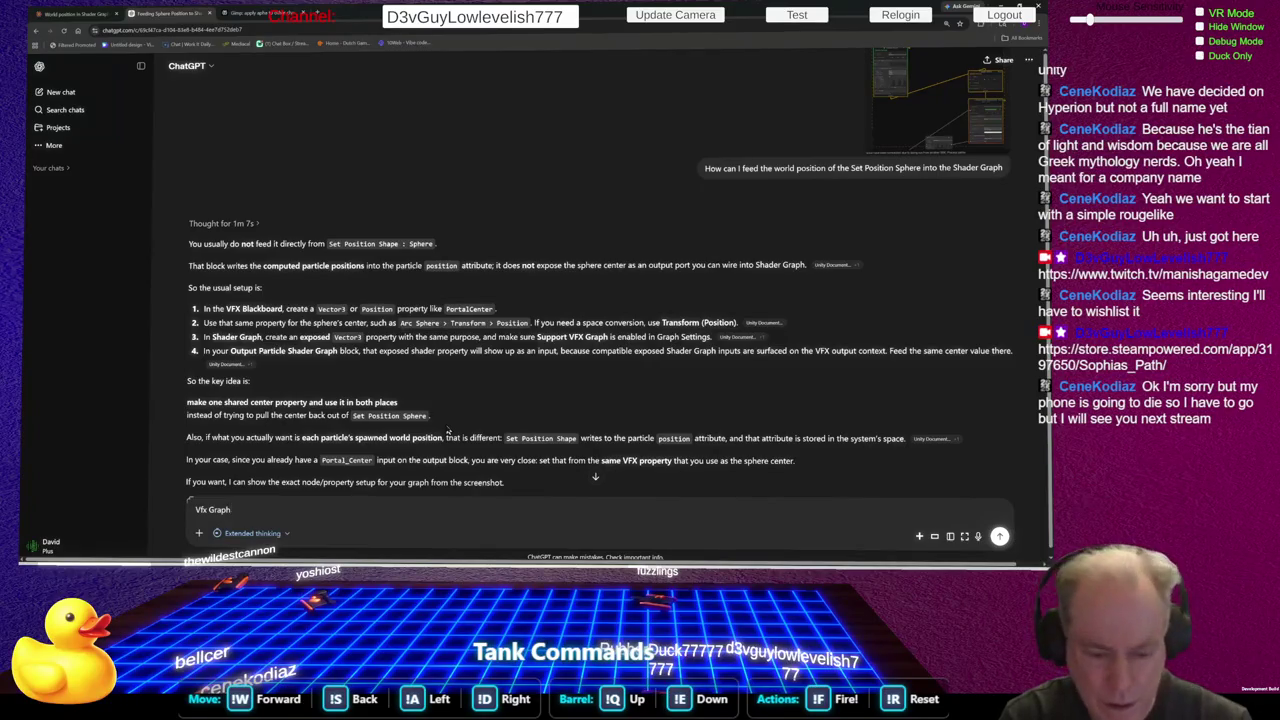
text(,M)
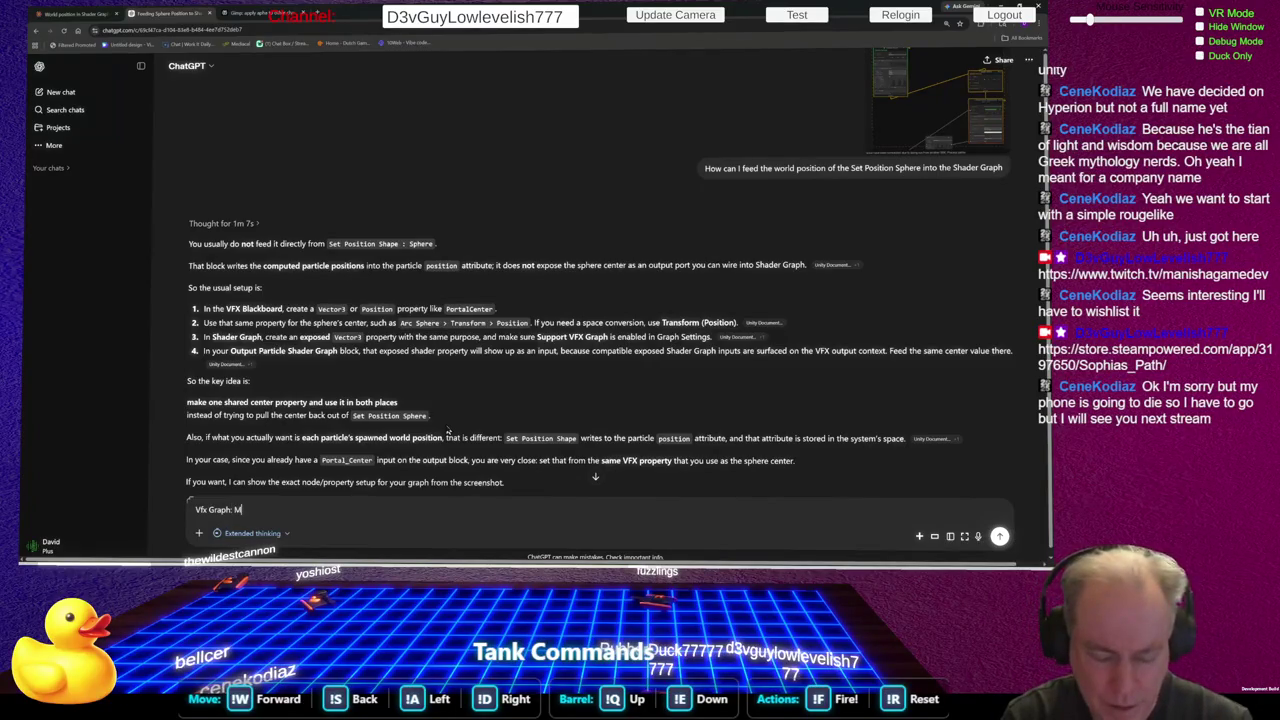
text(agntude)
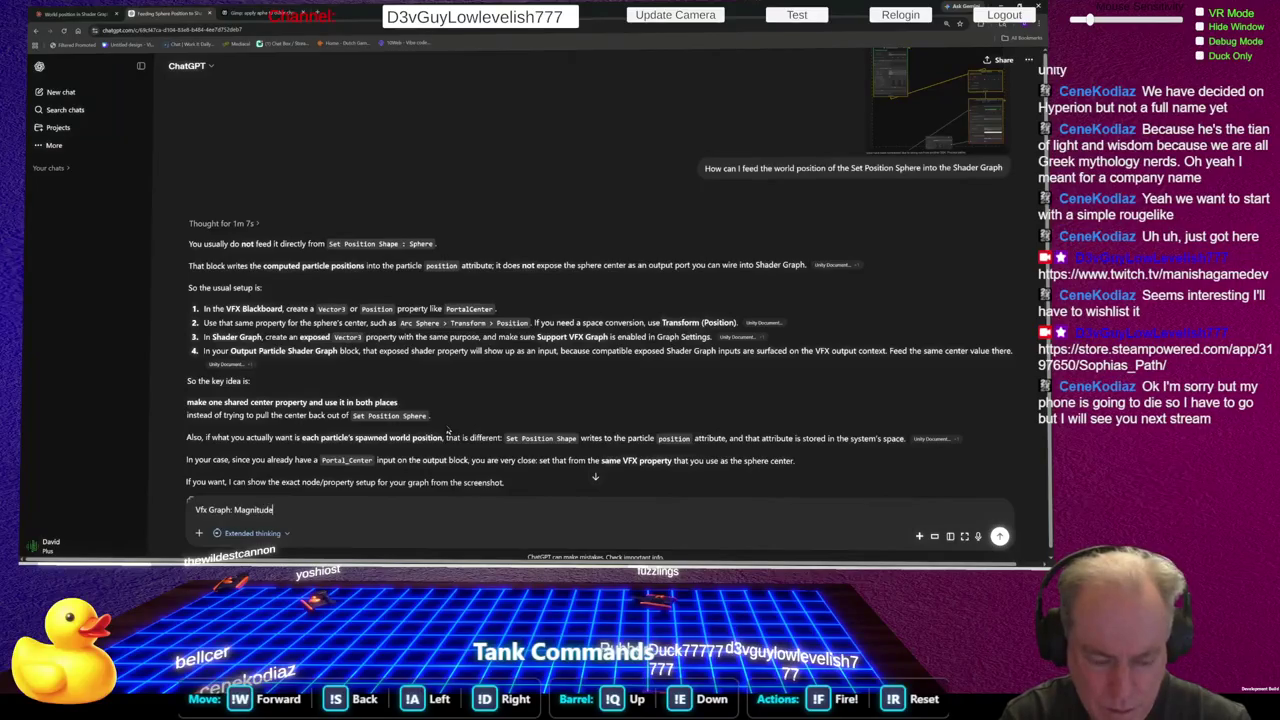
key(Return)
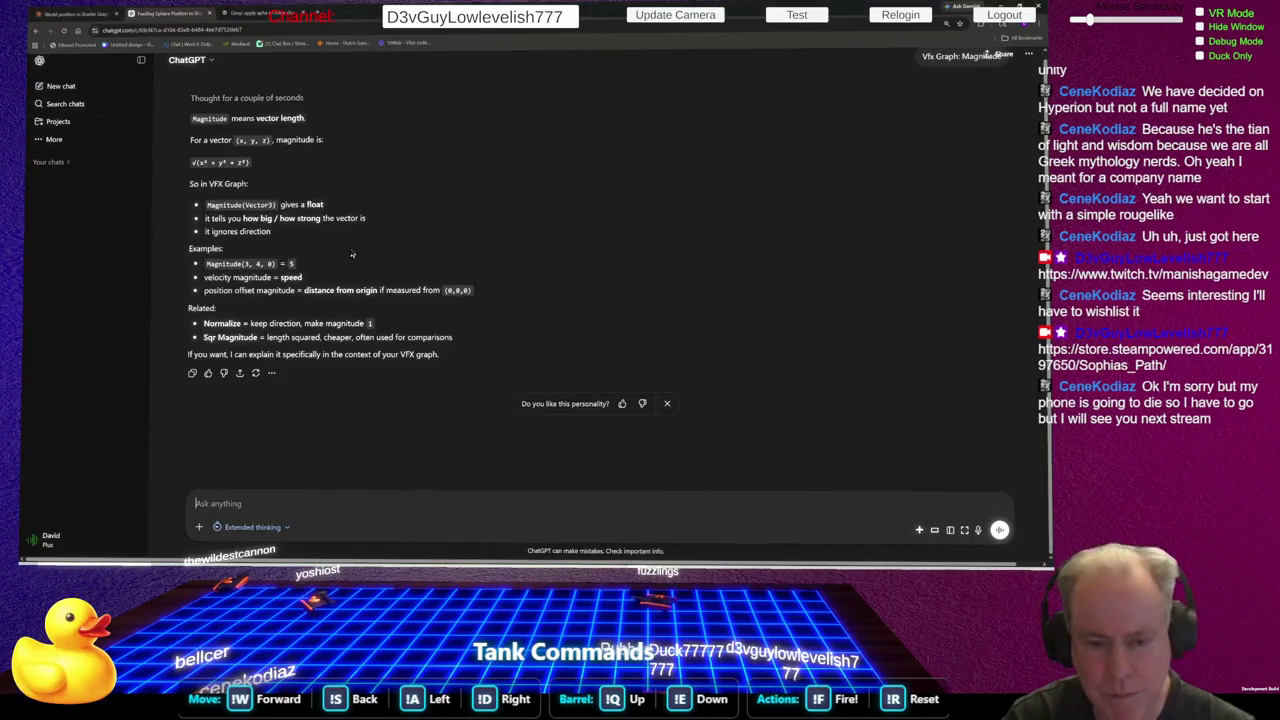
key(alt+Tab)
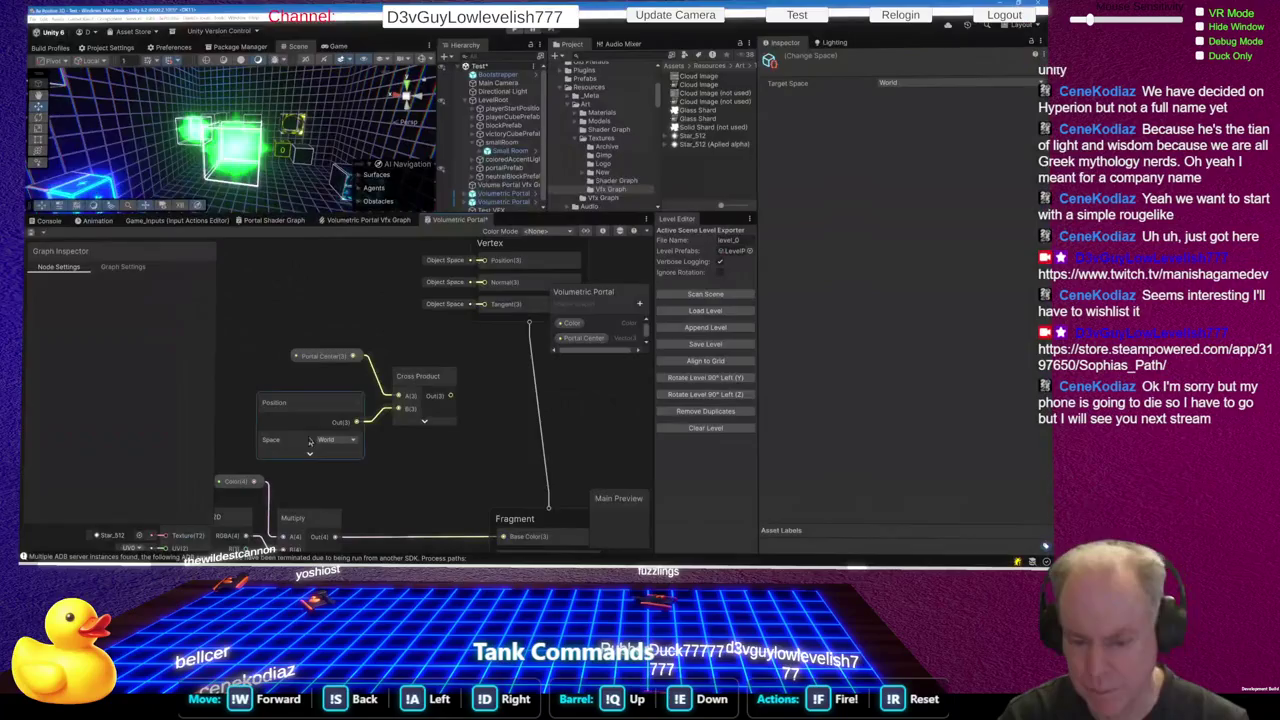
Search the Shader Graph nodes for 'mag', find no match, and go back to ChatGPT
right_click(487, 421)
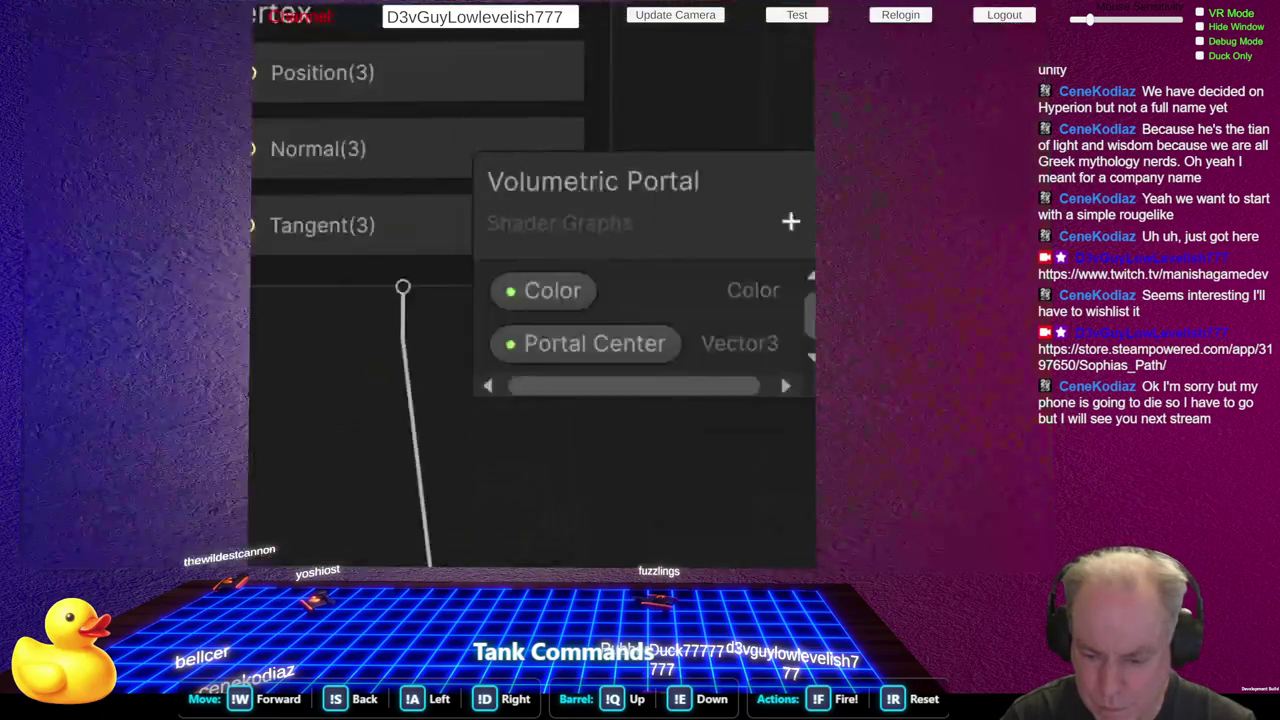
key(space)
text(mag)
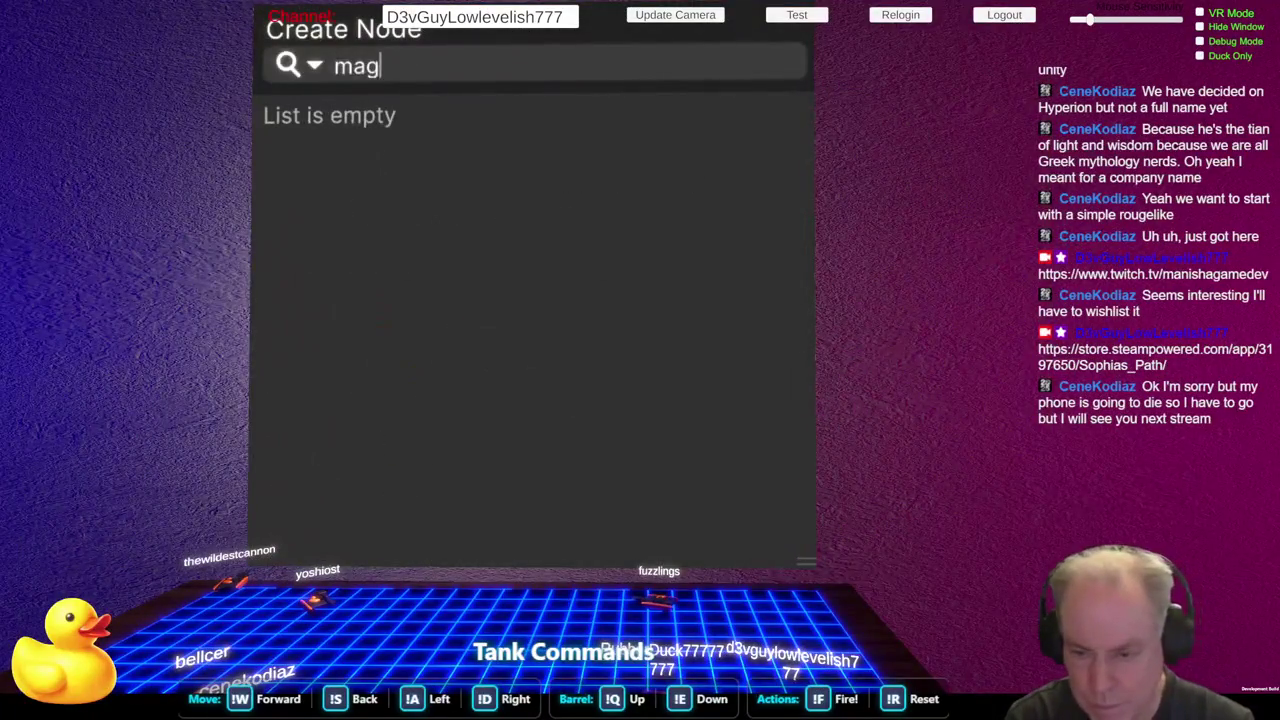
key(BackSpace)
key(BackSpace)
key(BackSpace)
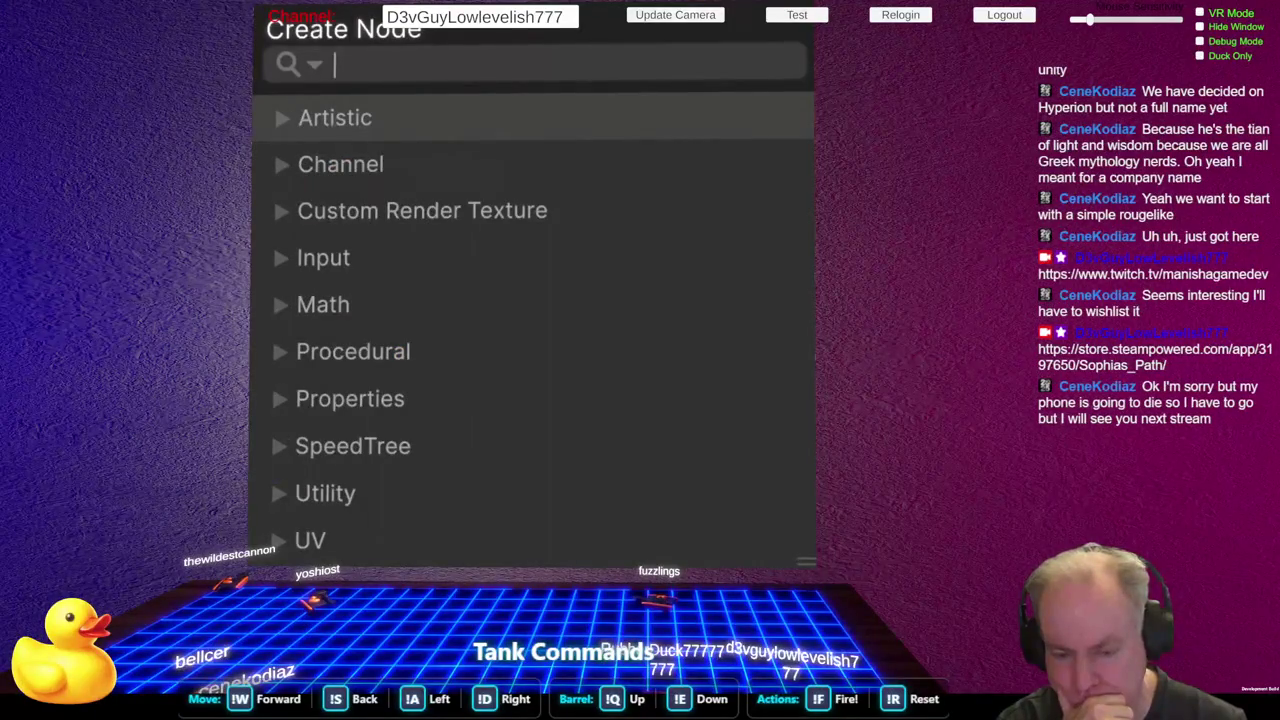
key(alt+Tab)
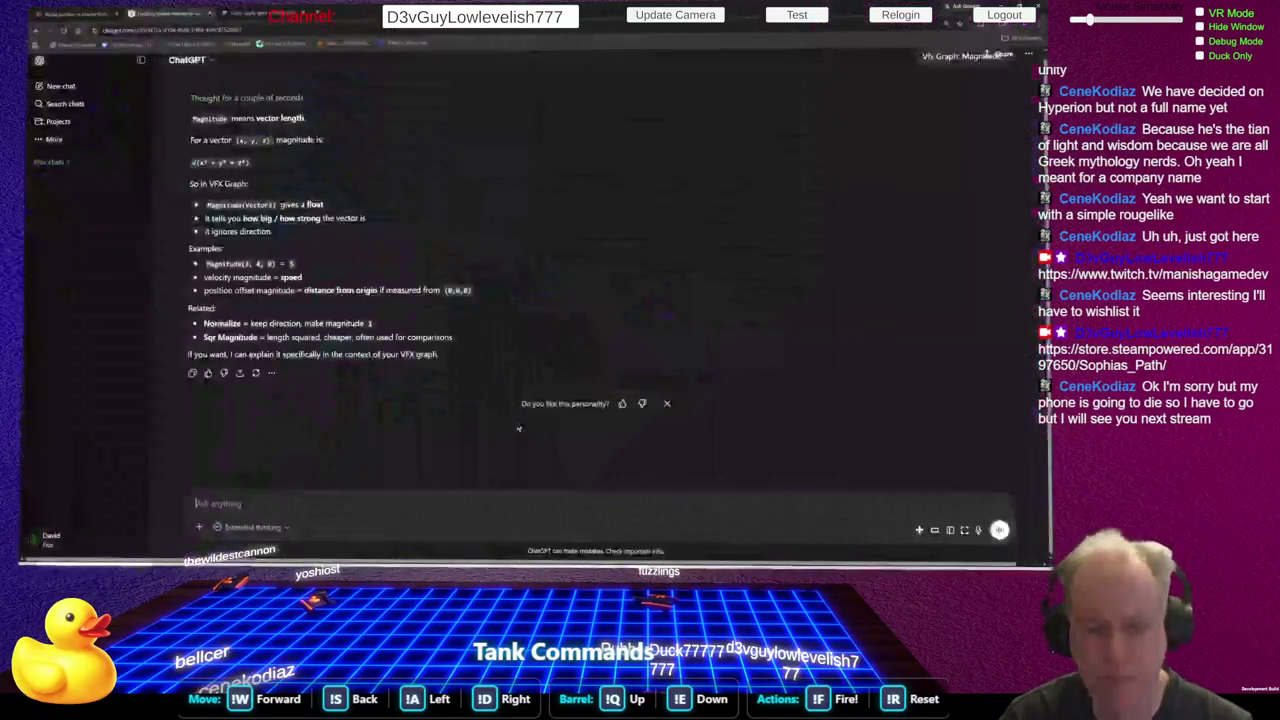
Tell ChatGPT 'I don't see a Magnitude Node', then switch to the Claude chat
text(I)
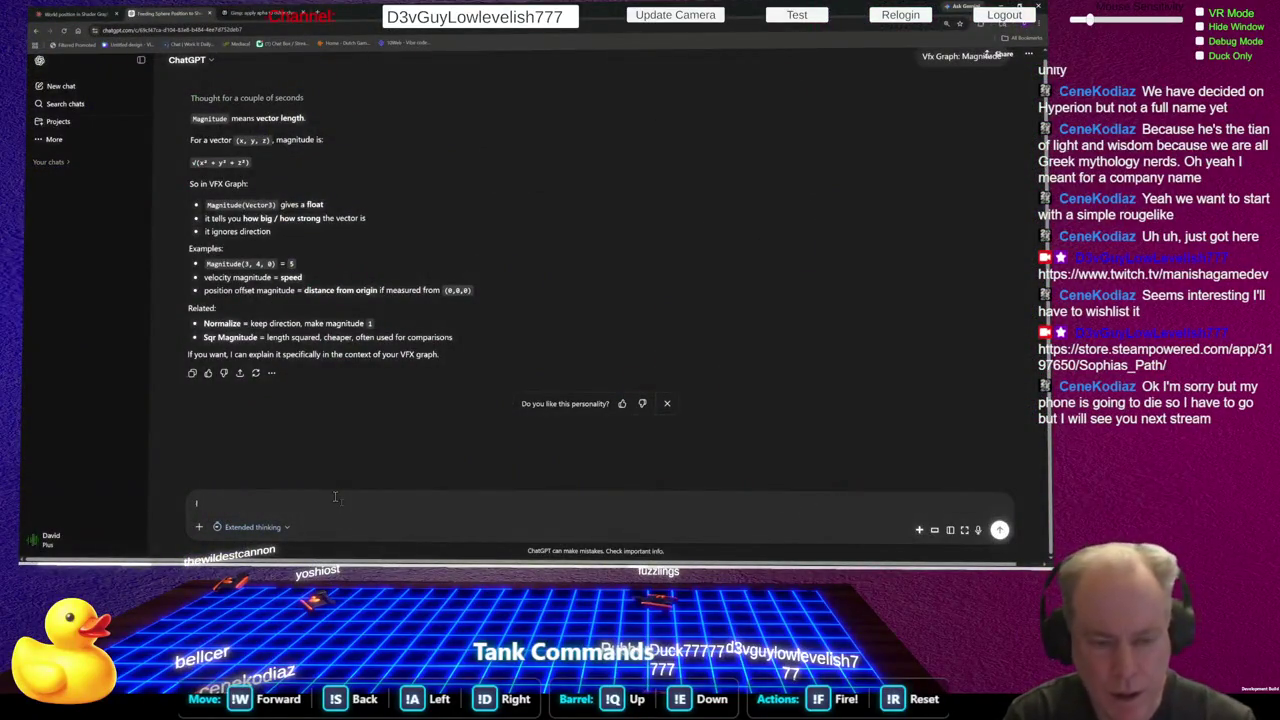
text( don't see a )
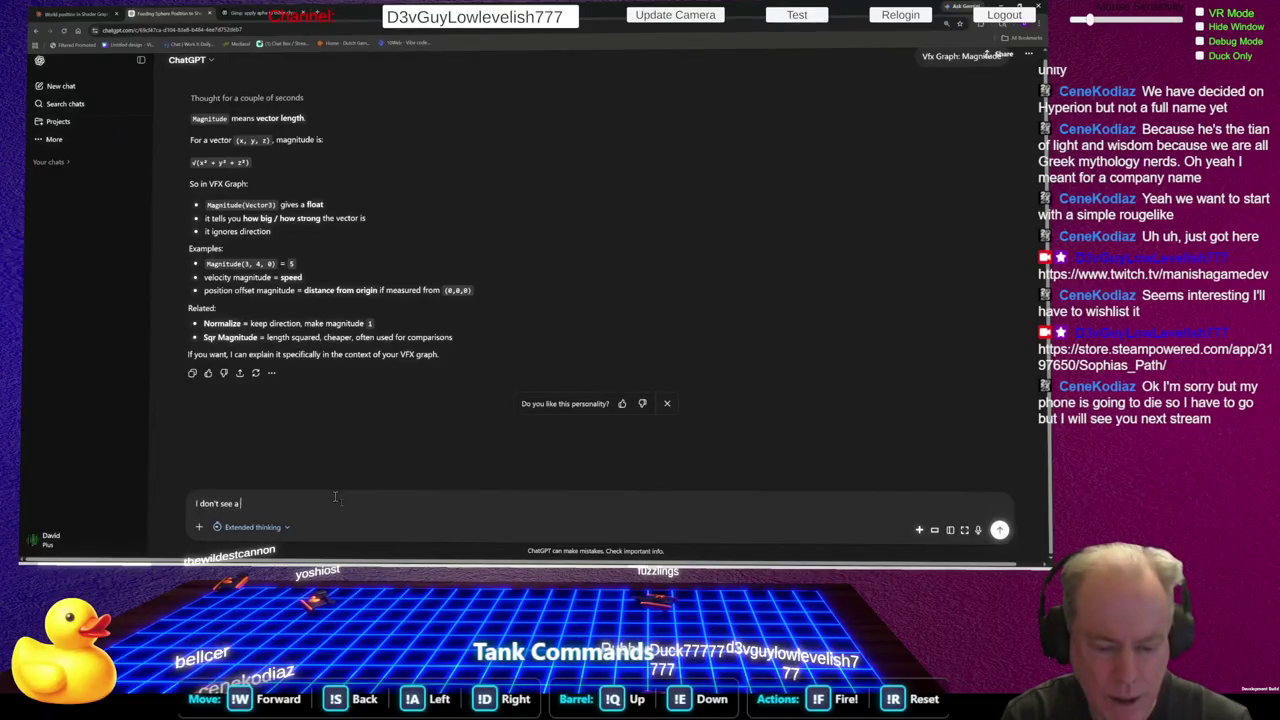
text(Magnitude)
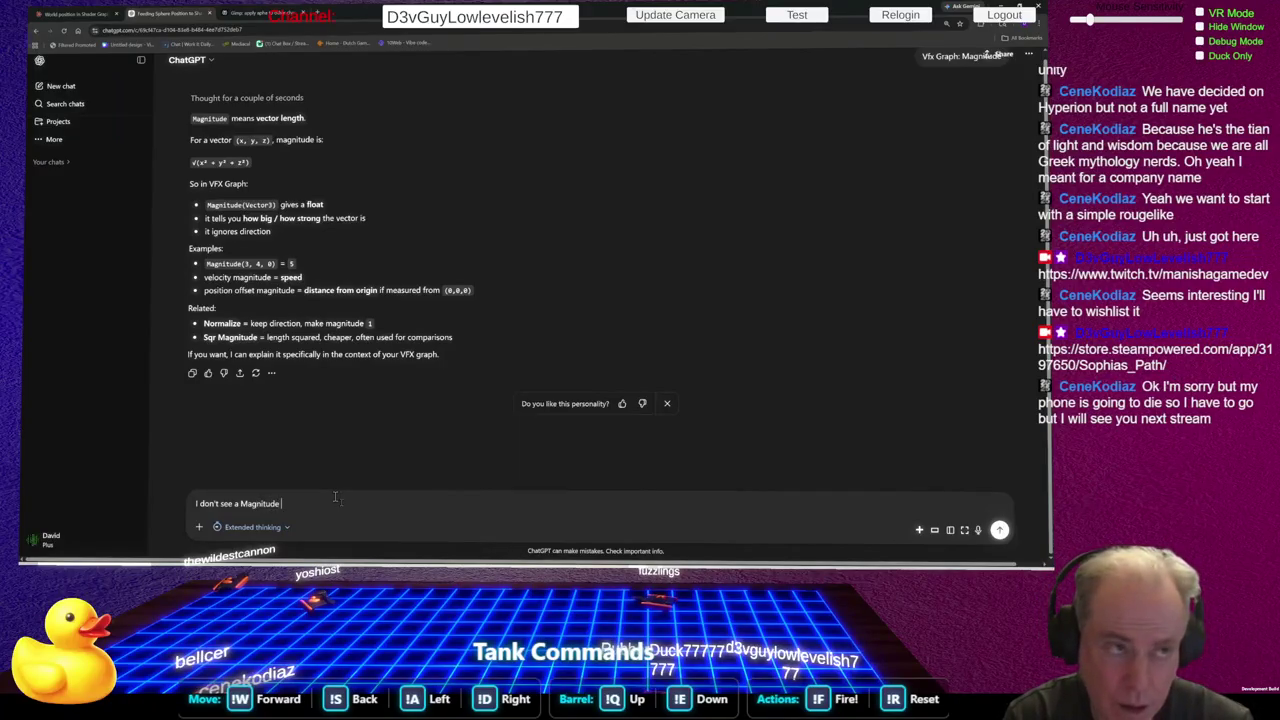
text( Node)
key(Return)
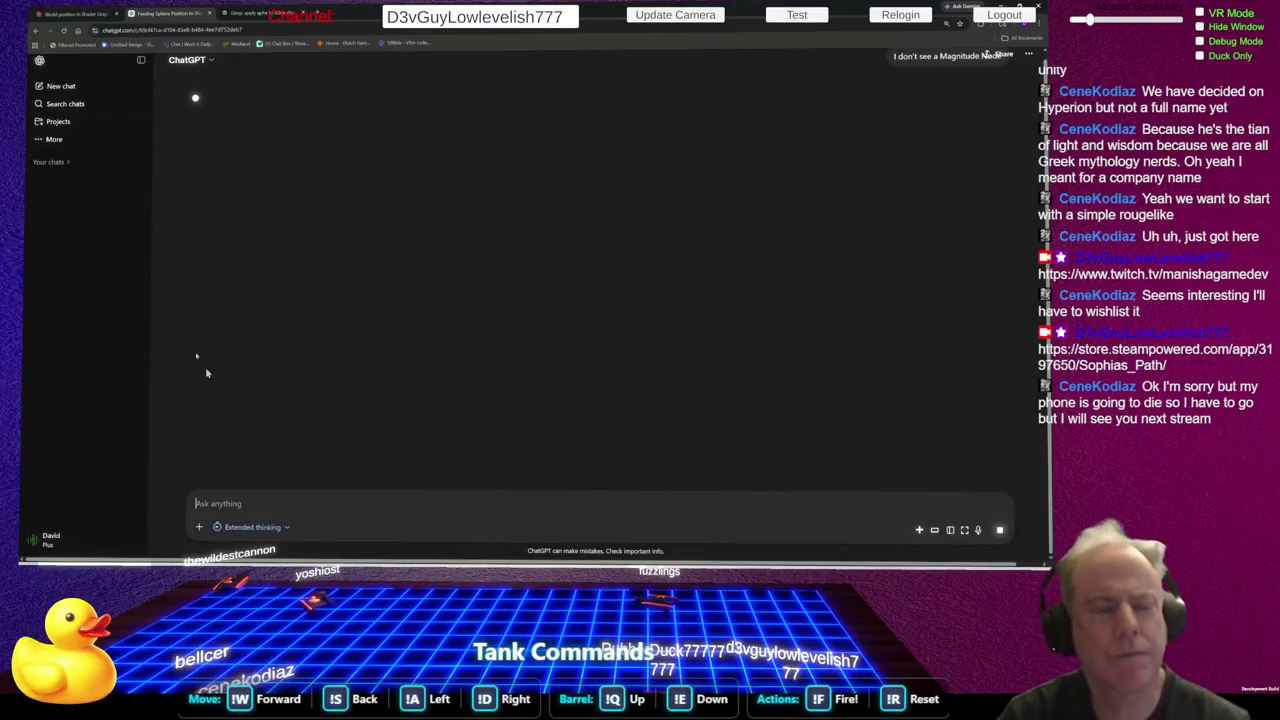
click(72, 16)
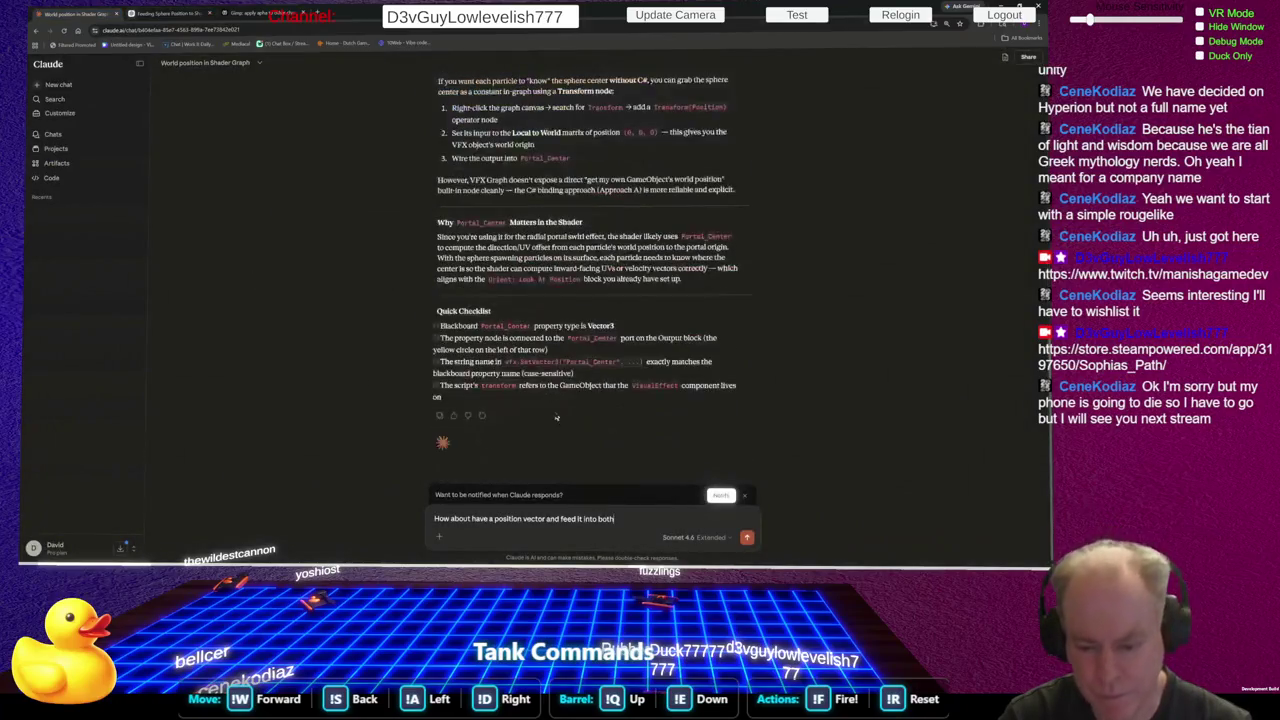
Replace Claude's draft with 'Vfx Graph Magnitude', send it, and return to Unity
drag(636, 519, 351, 511)
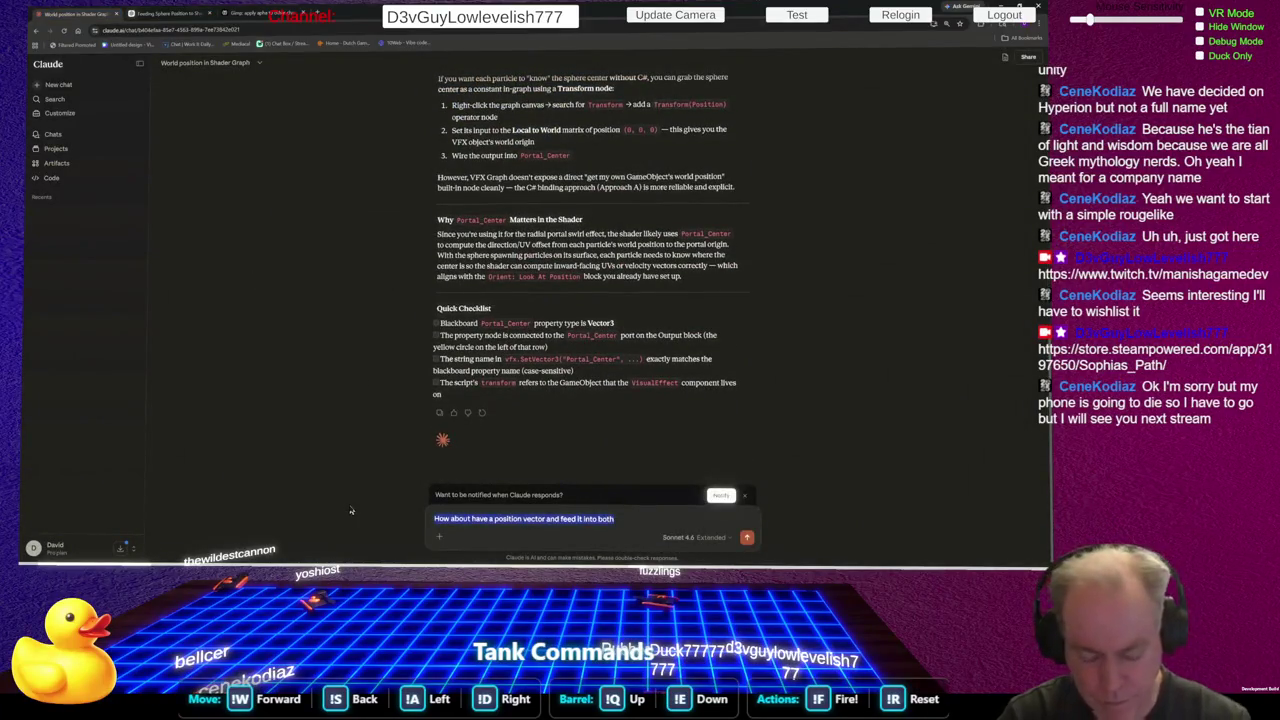
text(Vfx Graph Magnitude)
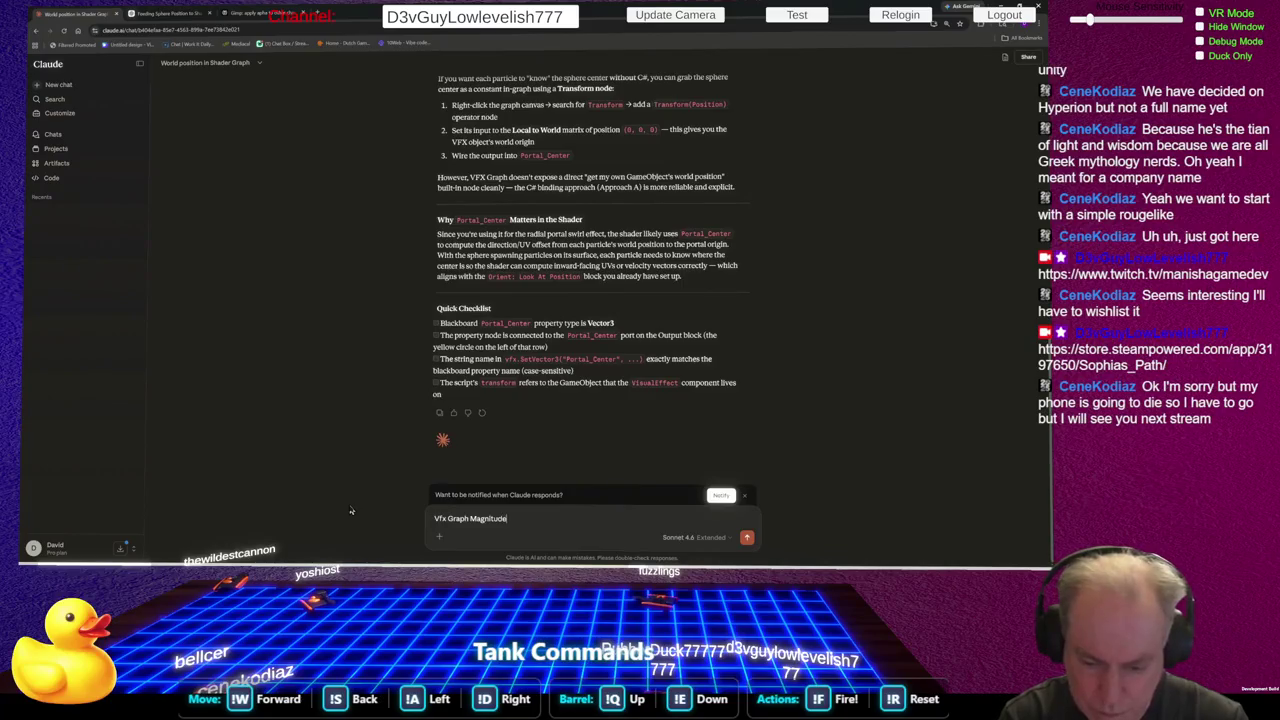
key(Return)
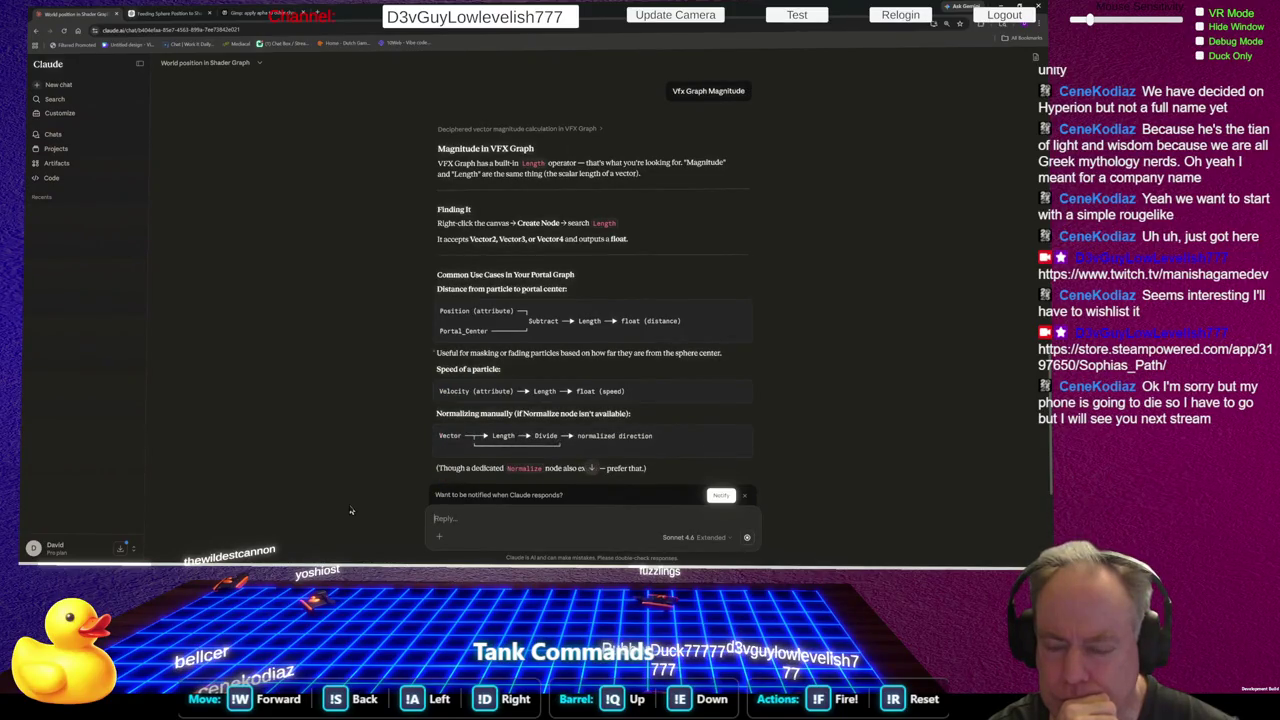
key(alt+Tab)
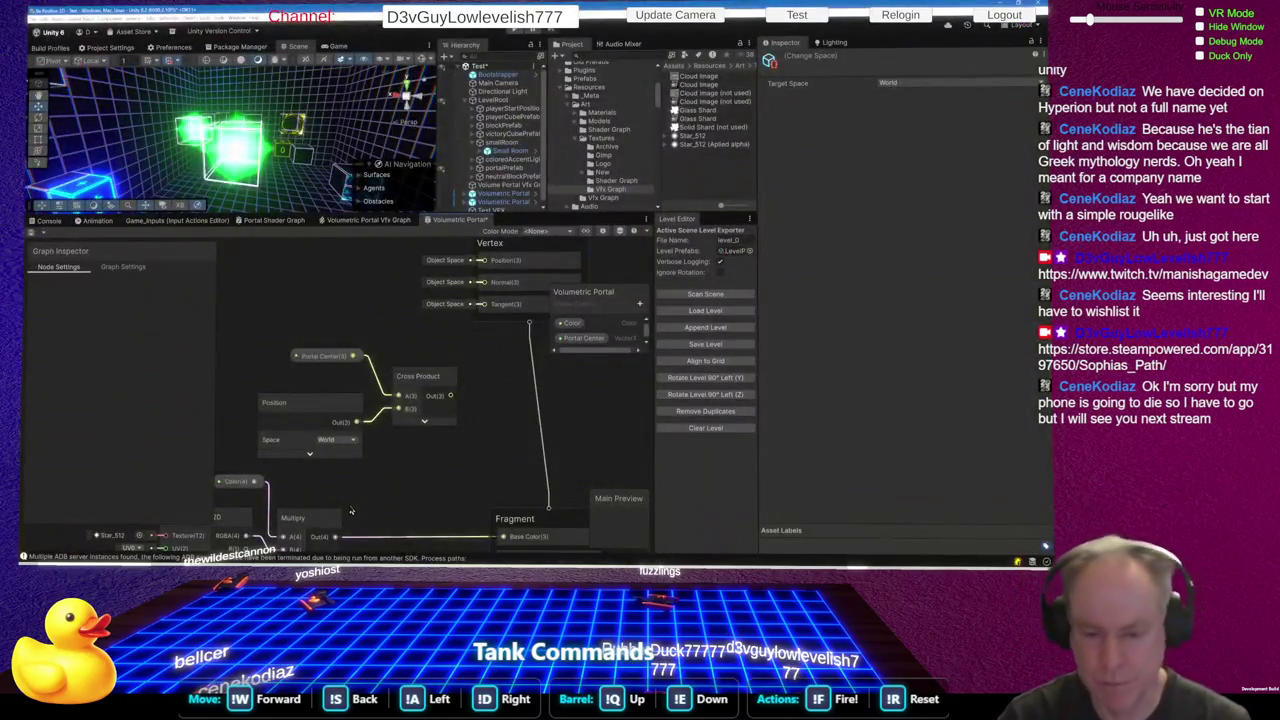
Add a Length node after the Cross Product and collapse its preview
key(space)
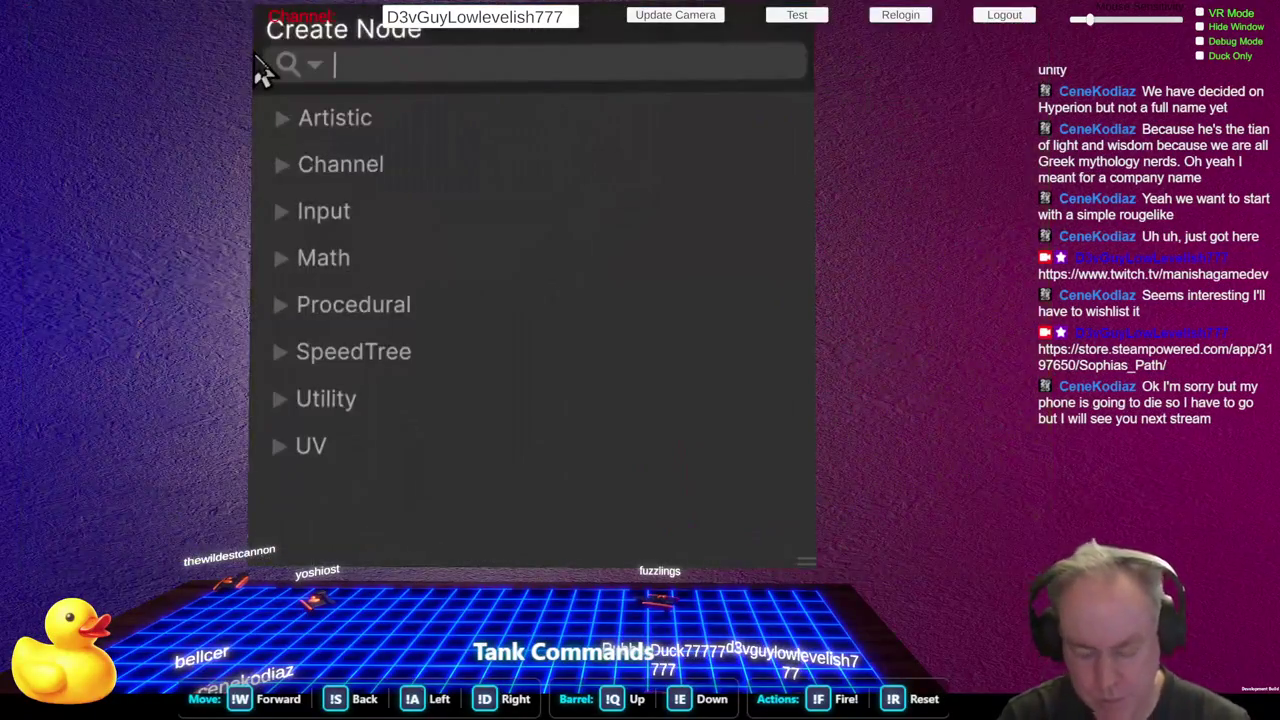
text(len)
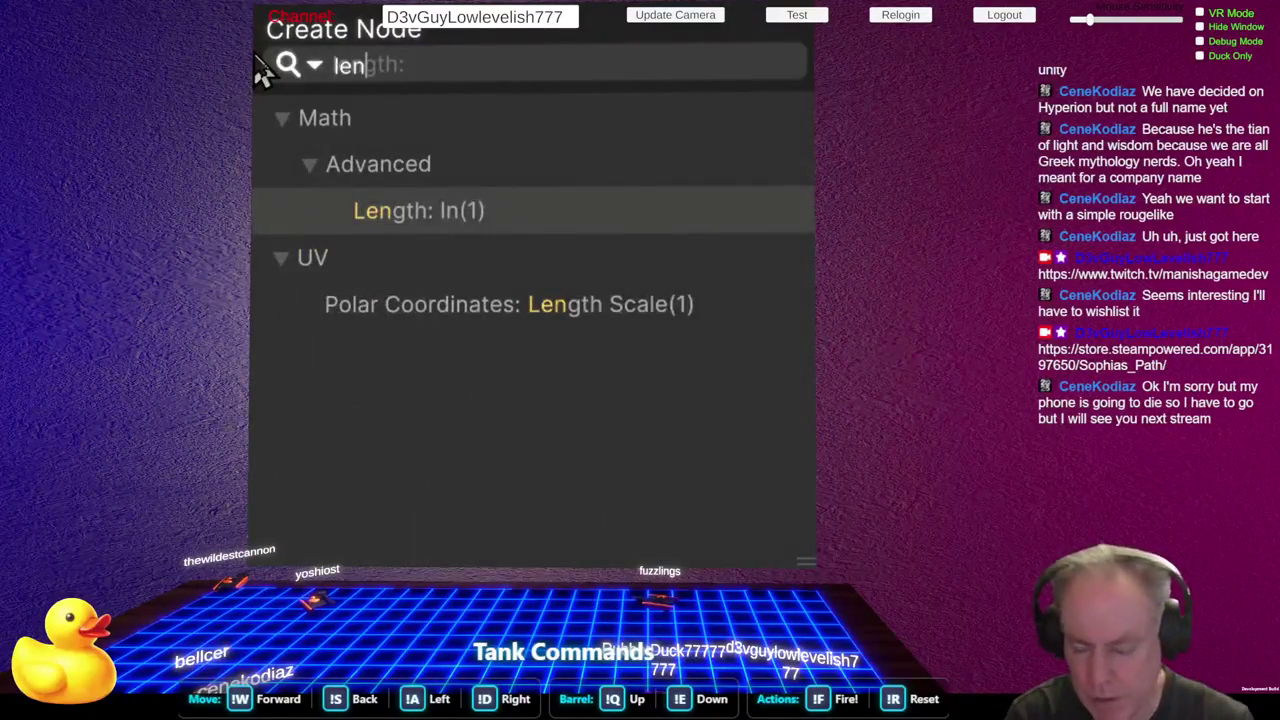
key(Return)
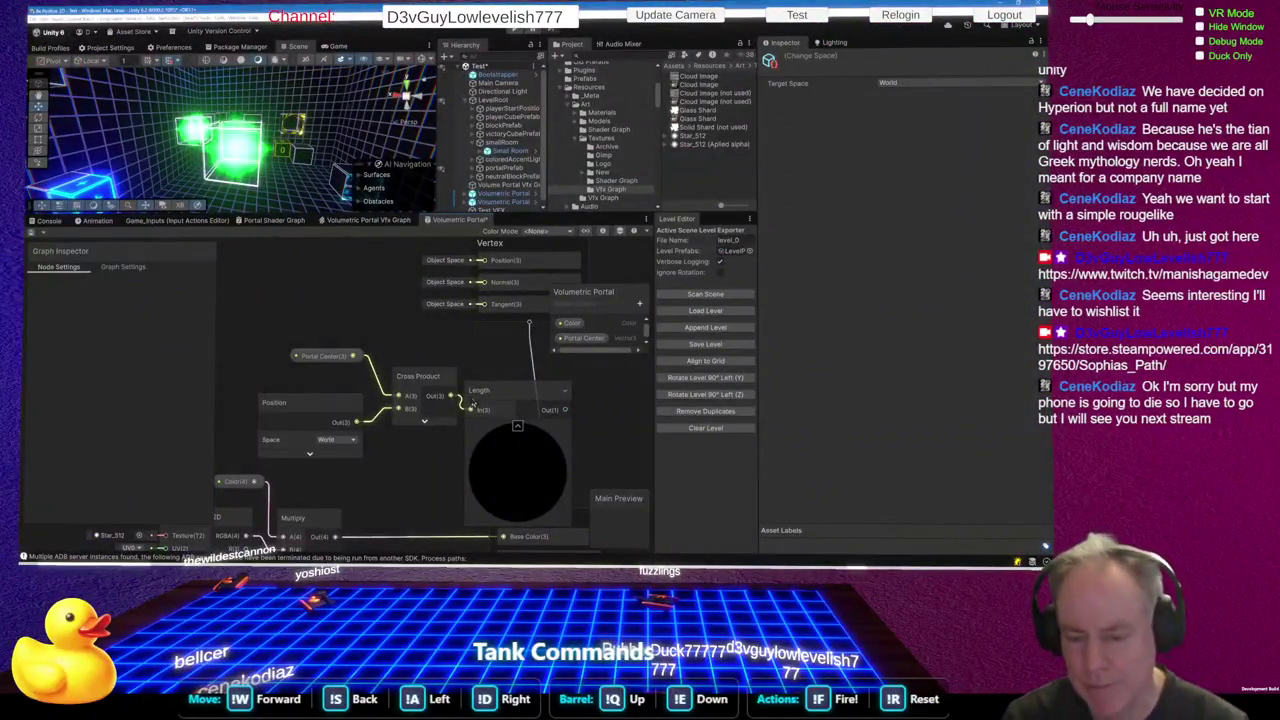
click(518, 430)
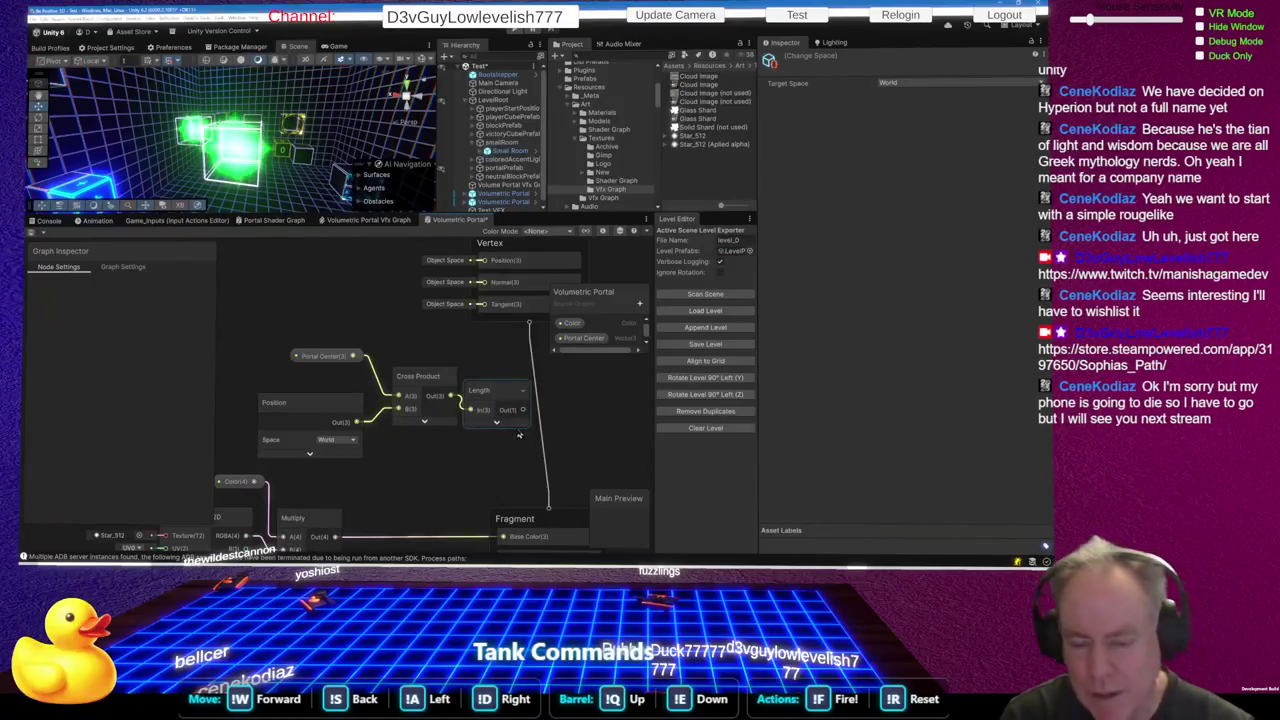
Rearrange the Position, Cross Product and Length nodes, wiring Length into Alpha Clip Threshold
drag(246, 338, 480, 453)
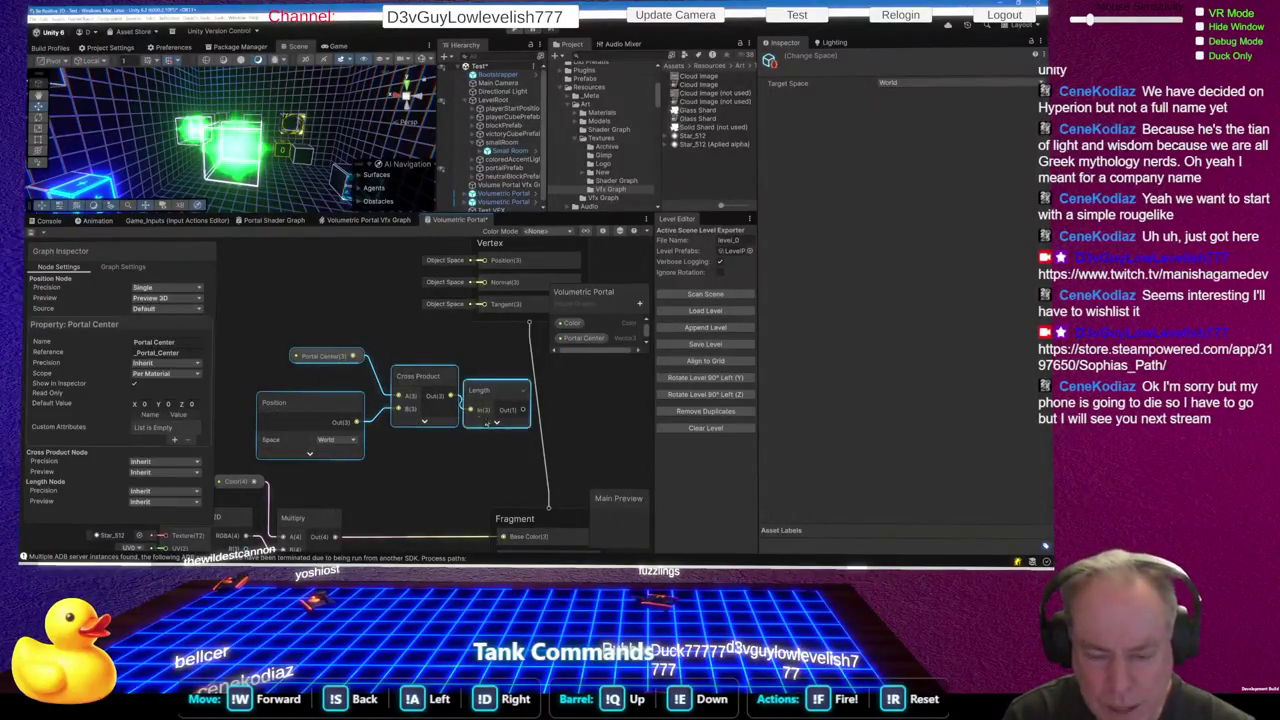
mouse_move(440, 377)
mouse_down()
mouse_move(362, 368)
mouse_move(422, 373)
mouse_up()
click(411, 372)
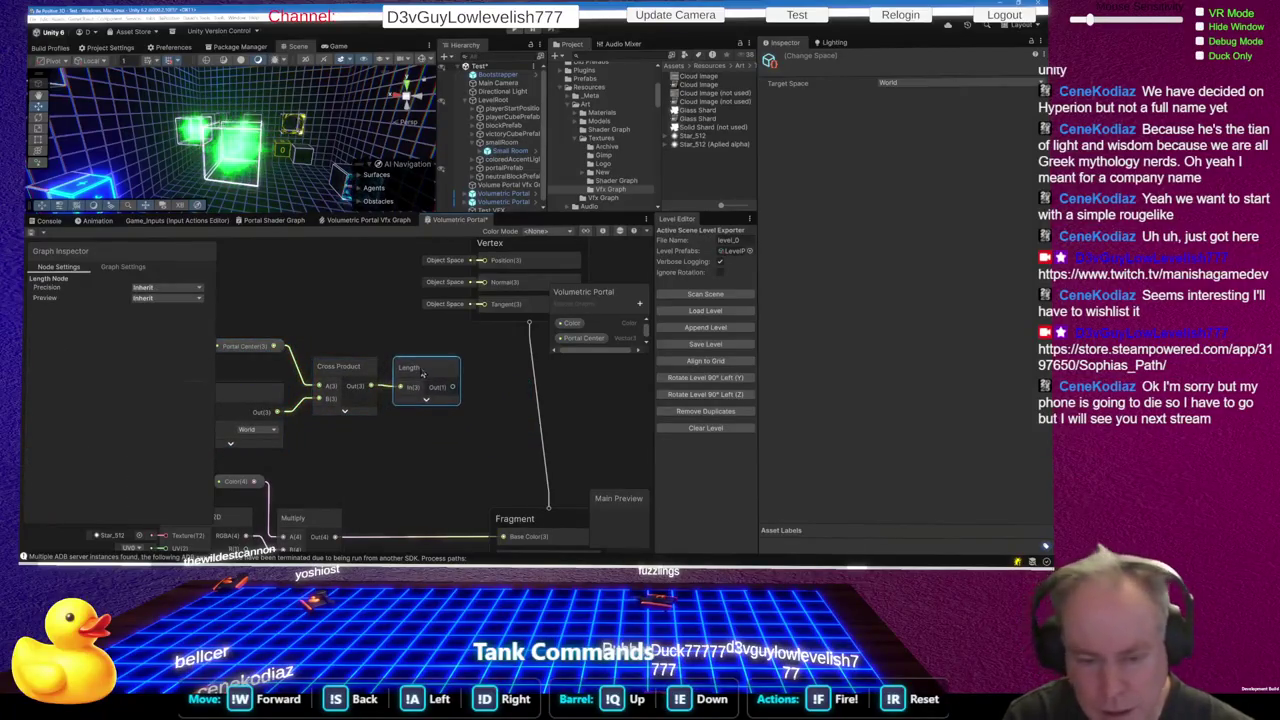
scroll(440, 408, down, 4)
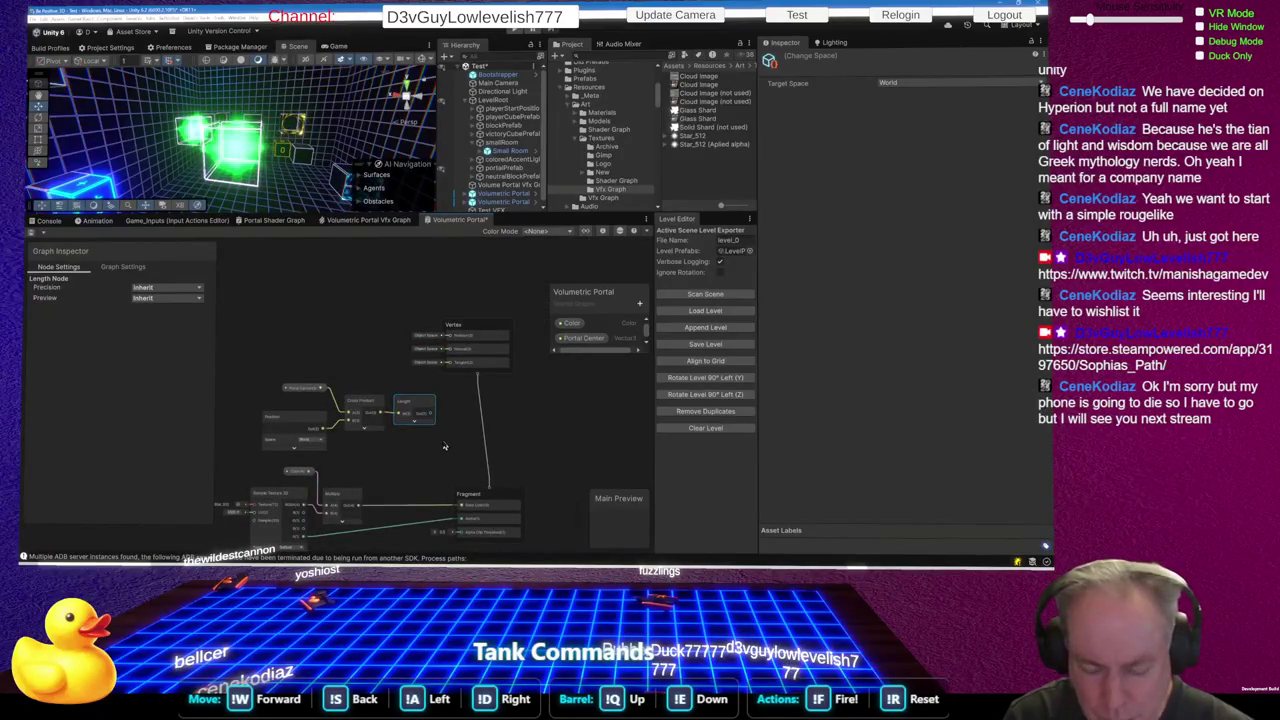
mouse_move(433, 420)
mouse_down()
mouse_move(445, 535)
mouse_move(460, 479)
mouse_up()
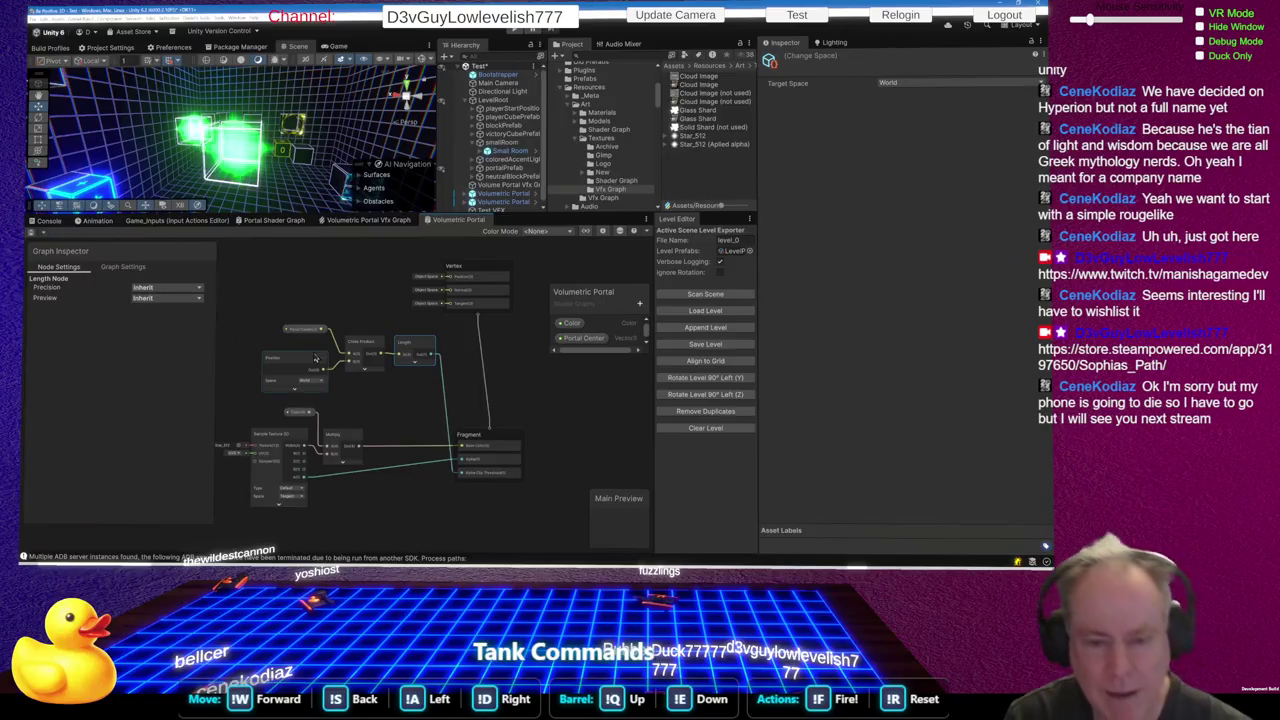
Shift the portal nodes further left and move the Cross Product node right
drag(316, 358, 287, 353)
drag(300, 330, 255, 317)
drag(363, 355, 260, 352)
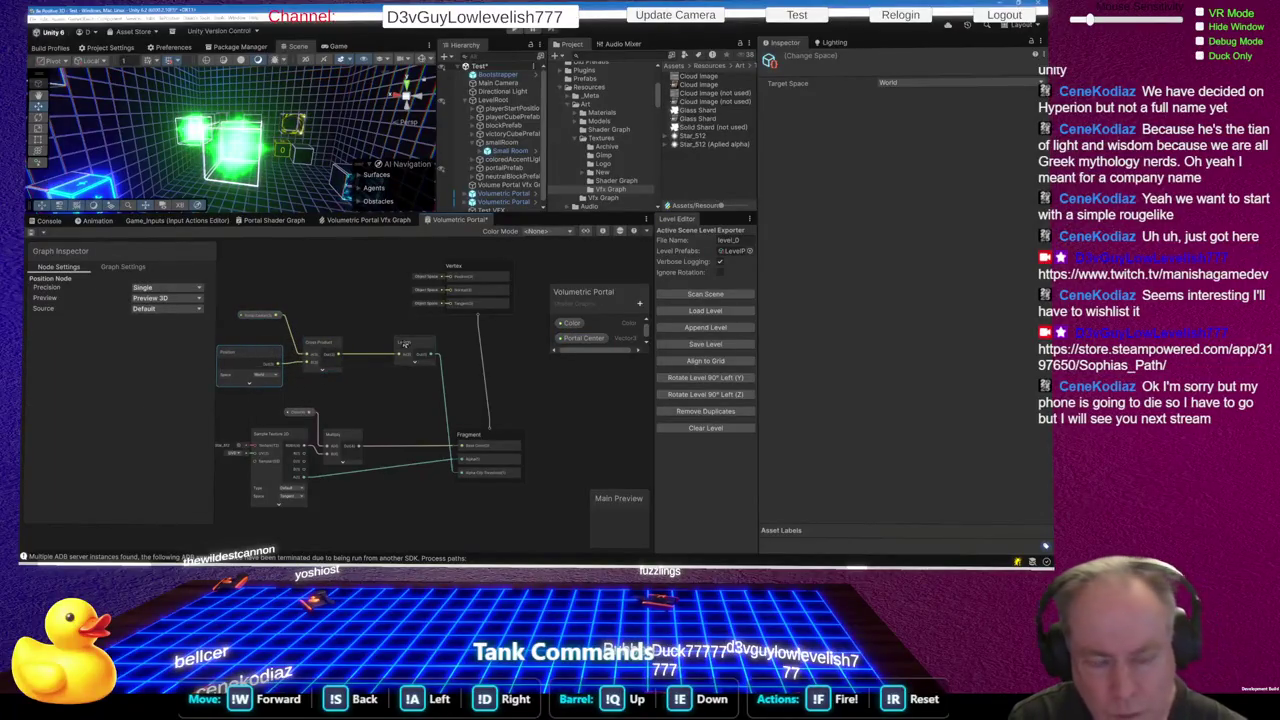
drag(326, 347, 372, 345)
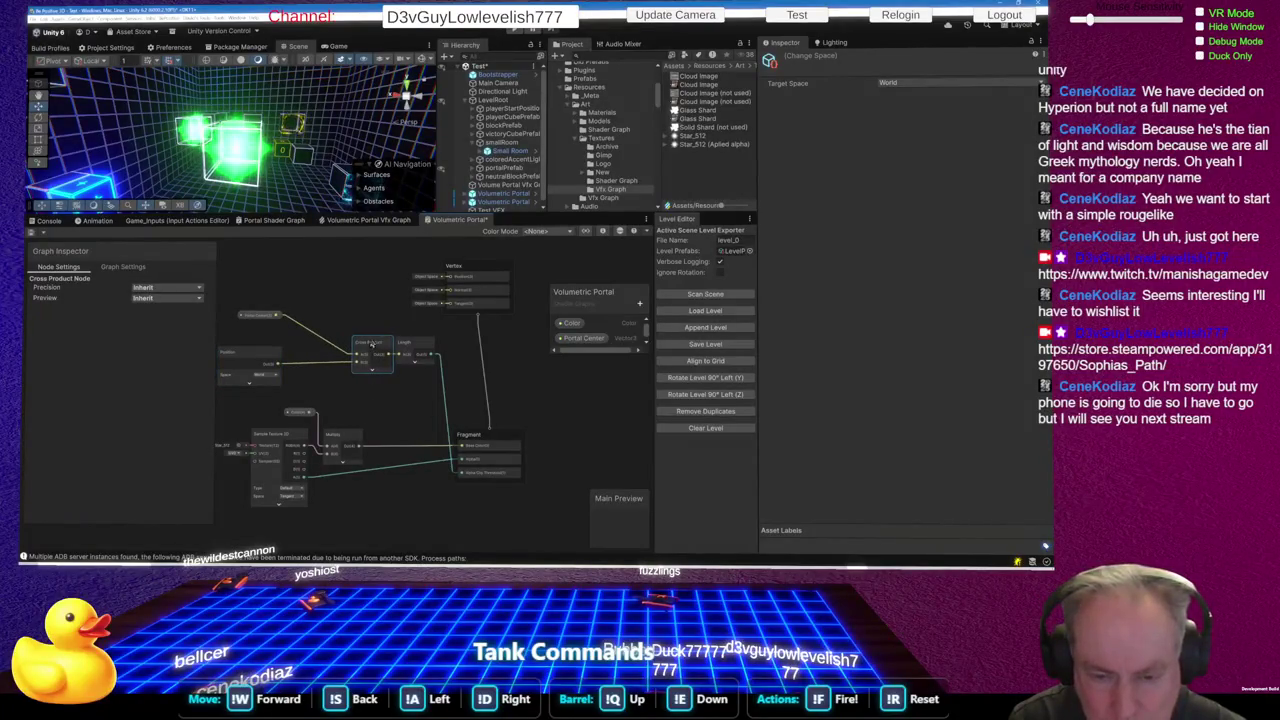
Delete the Length node and wire the Cross Product output into the Fragment block
click(425, 343)
key(Delete)
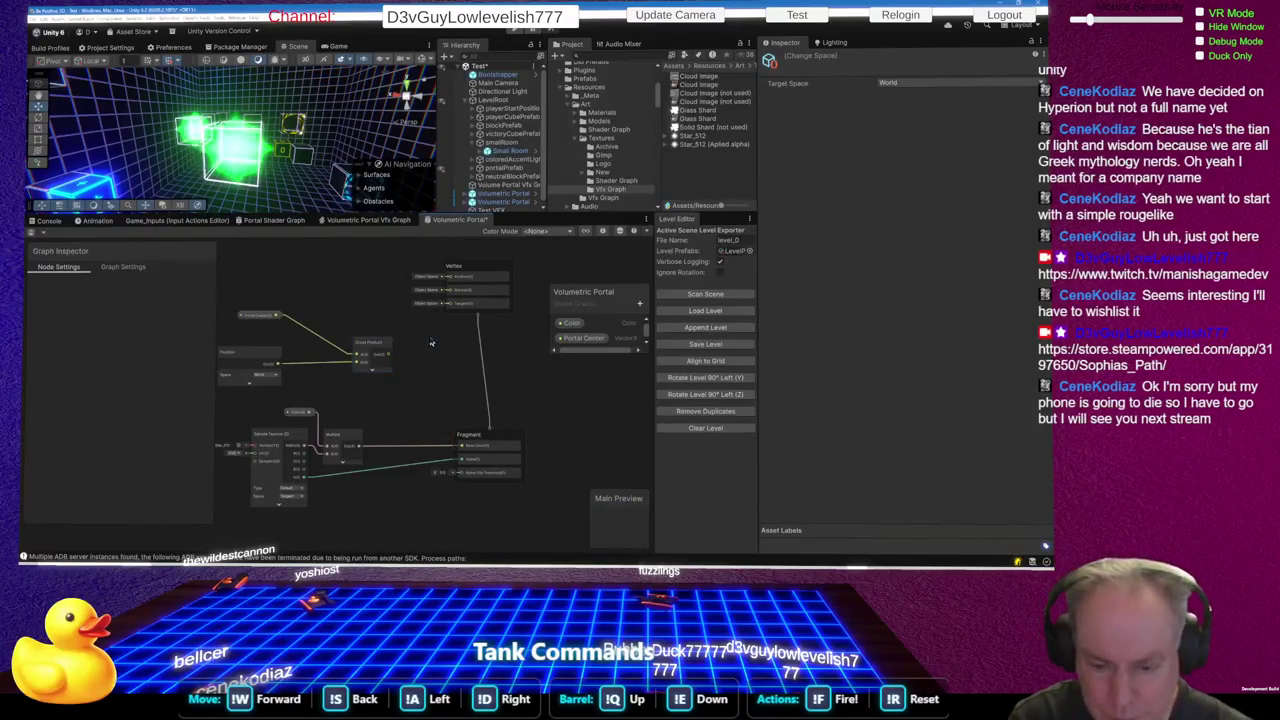
mouse_move(392, 355)
mouse_down()
mouse_move(468, 452)
mouse_move(456, 459)
mouse_up()
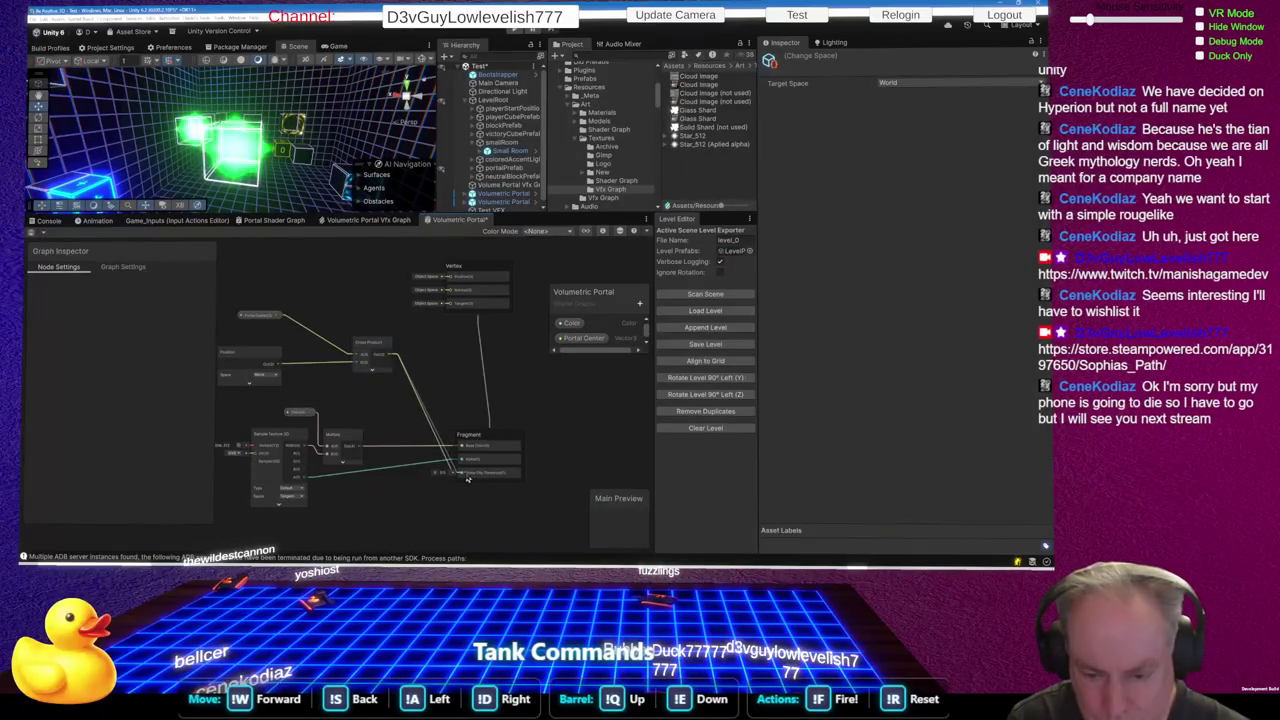
drag(372, 350, 408, 358)
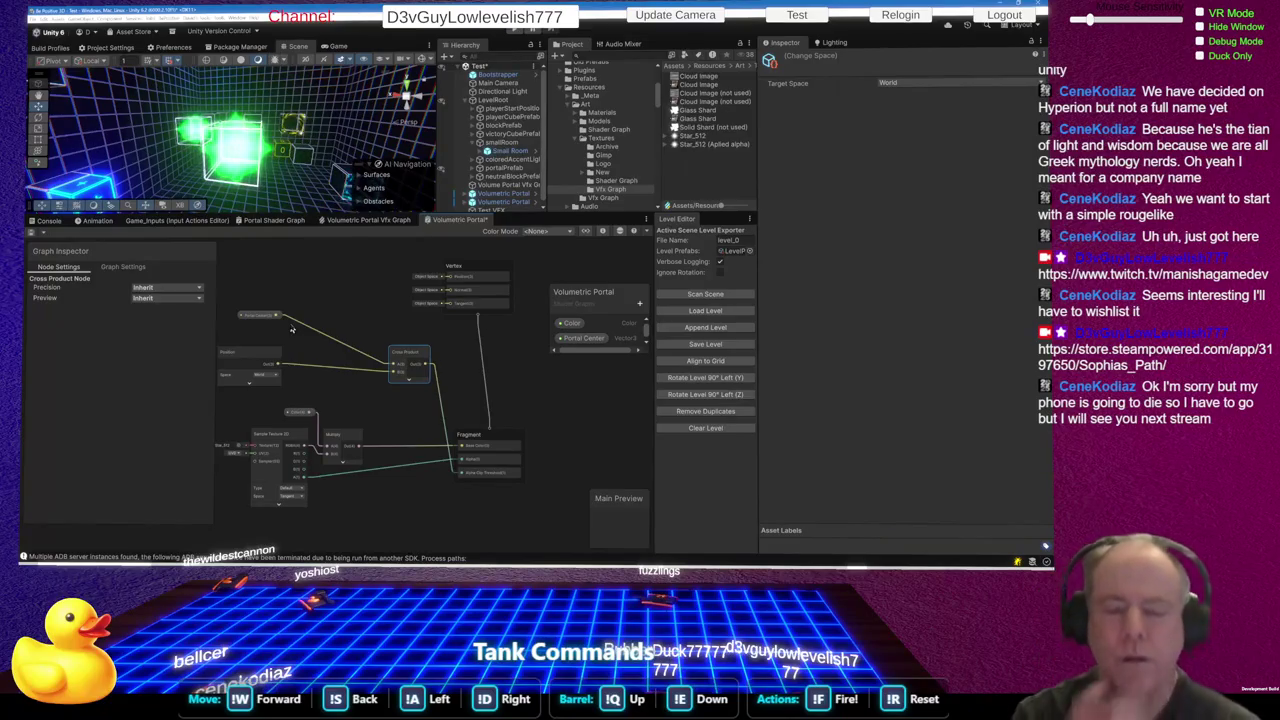
Add a Camera node to the graph by searching 'camer'
scroll(292, 329, down, 2)
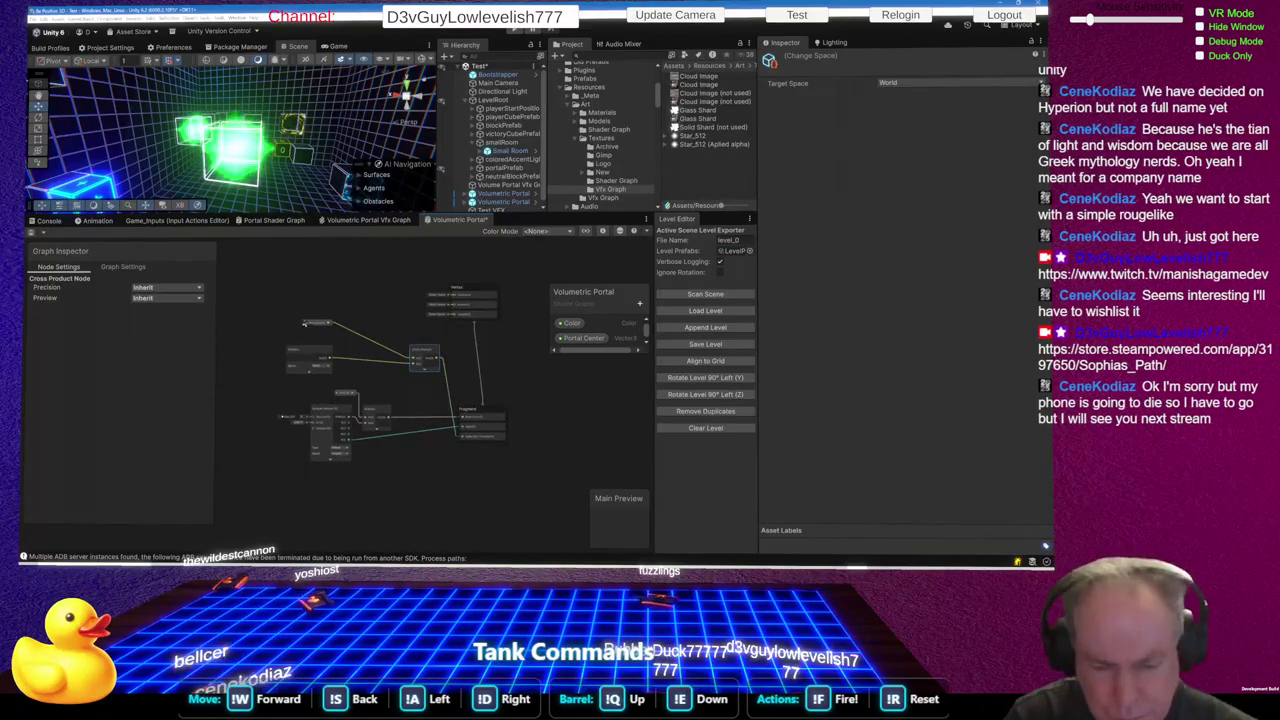
right_click(352, 307)
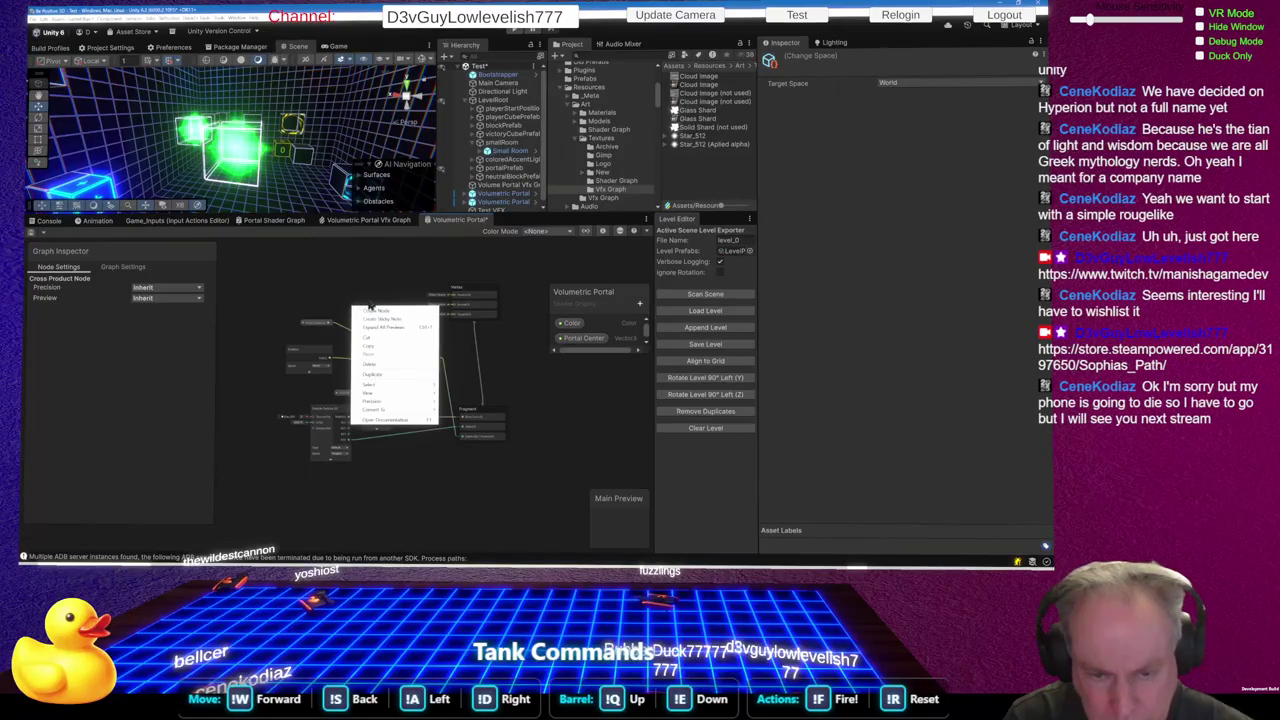
click(376, 313)
text(camera)
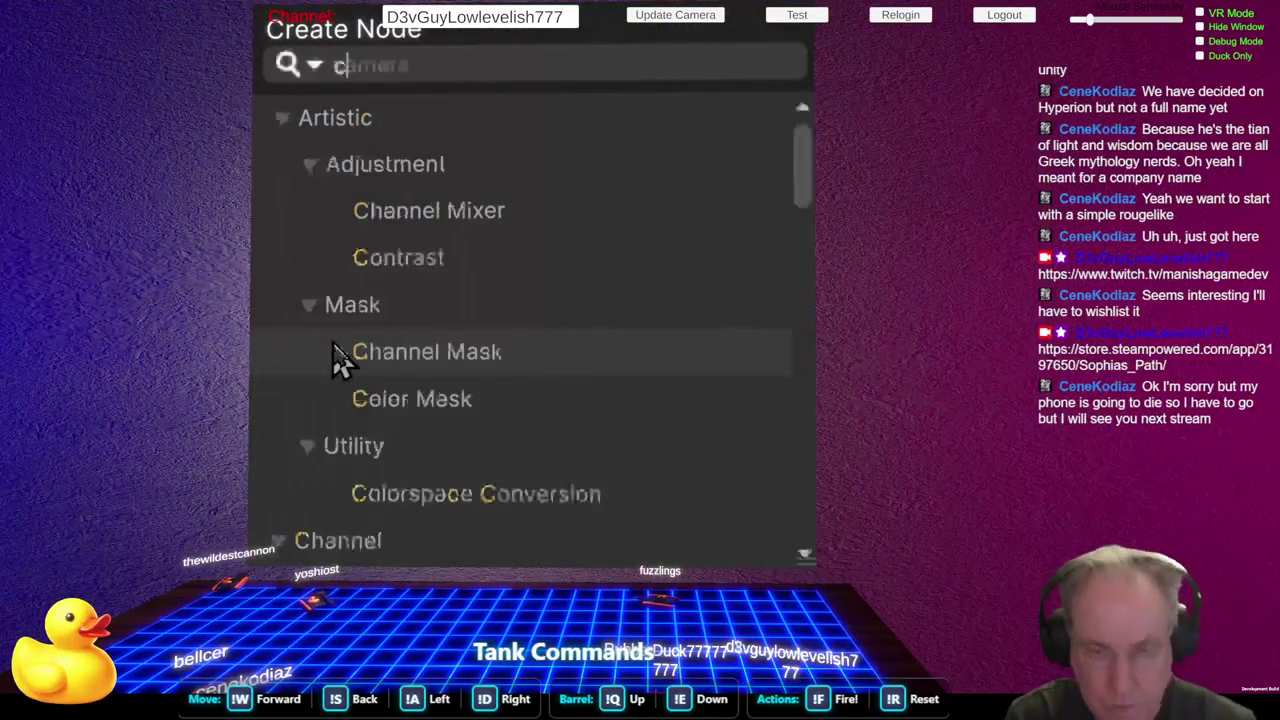
text(r)
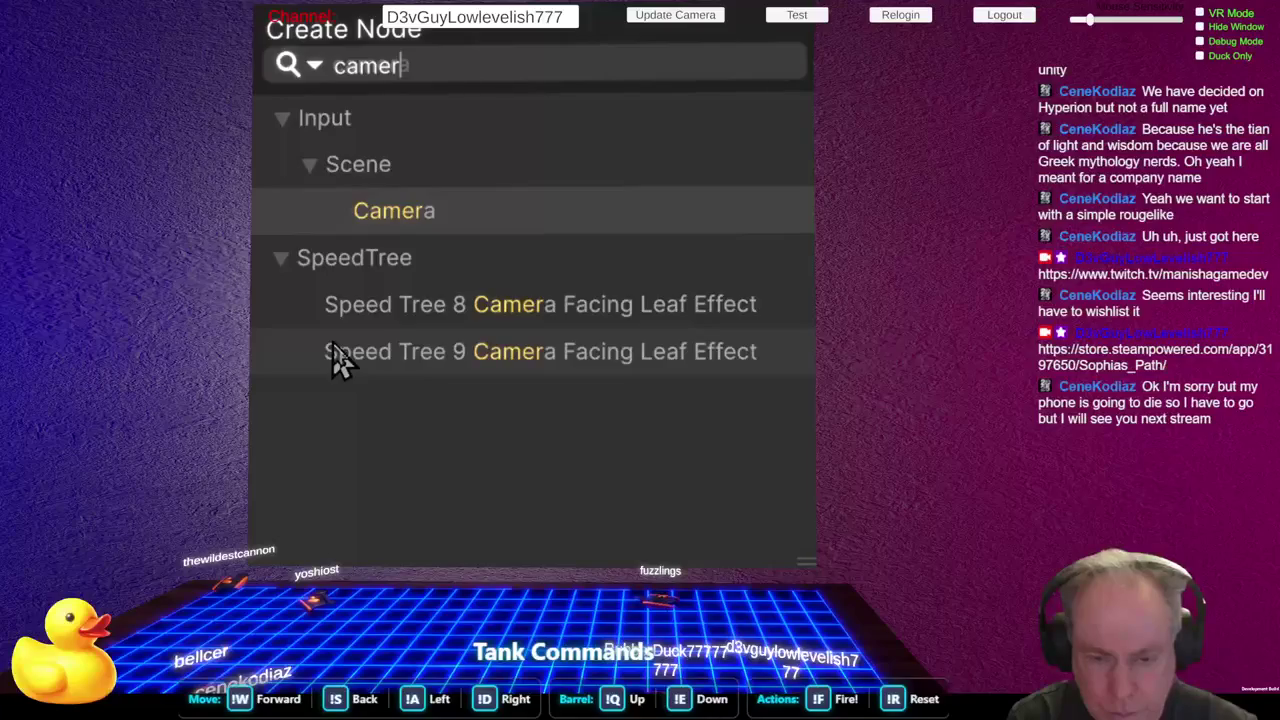
key(Return)
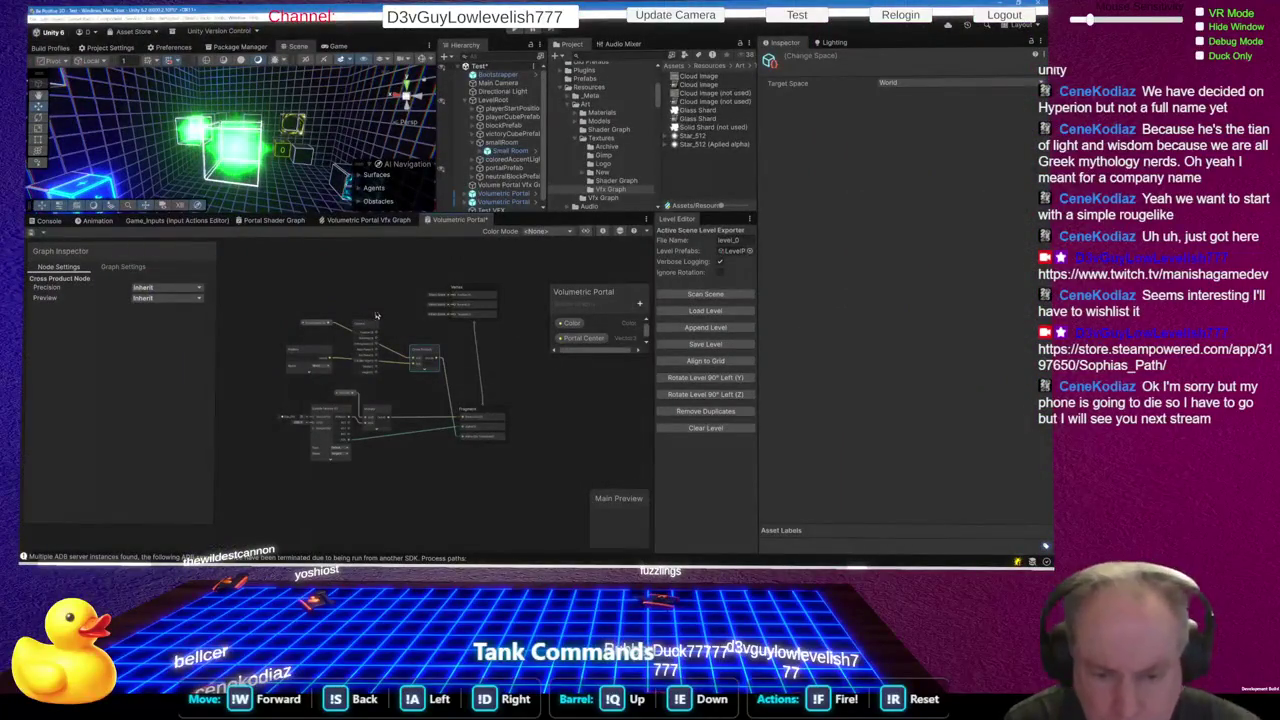
Move the Camera and Portal Center nodes to the left, then switch to Claude
scroll(357, 350, up, 5)
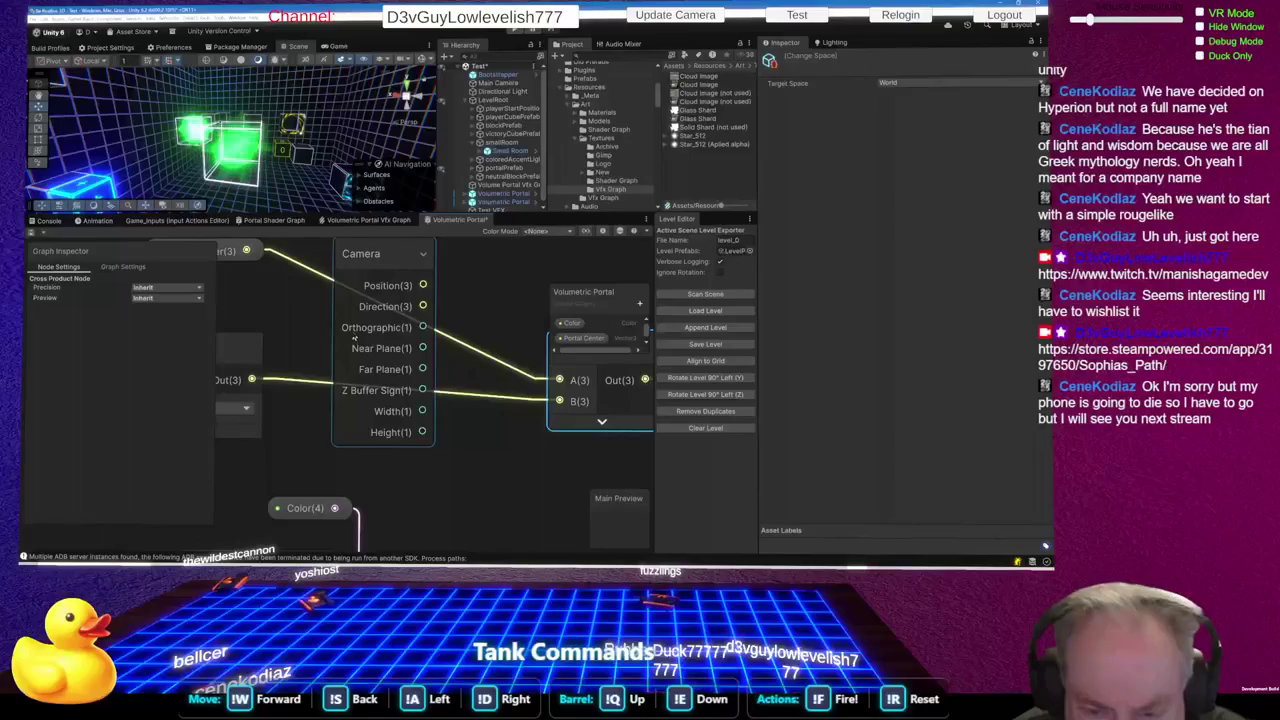
scroll(356, 337, down, 6)
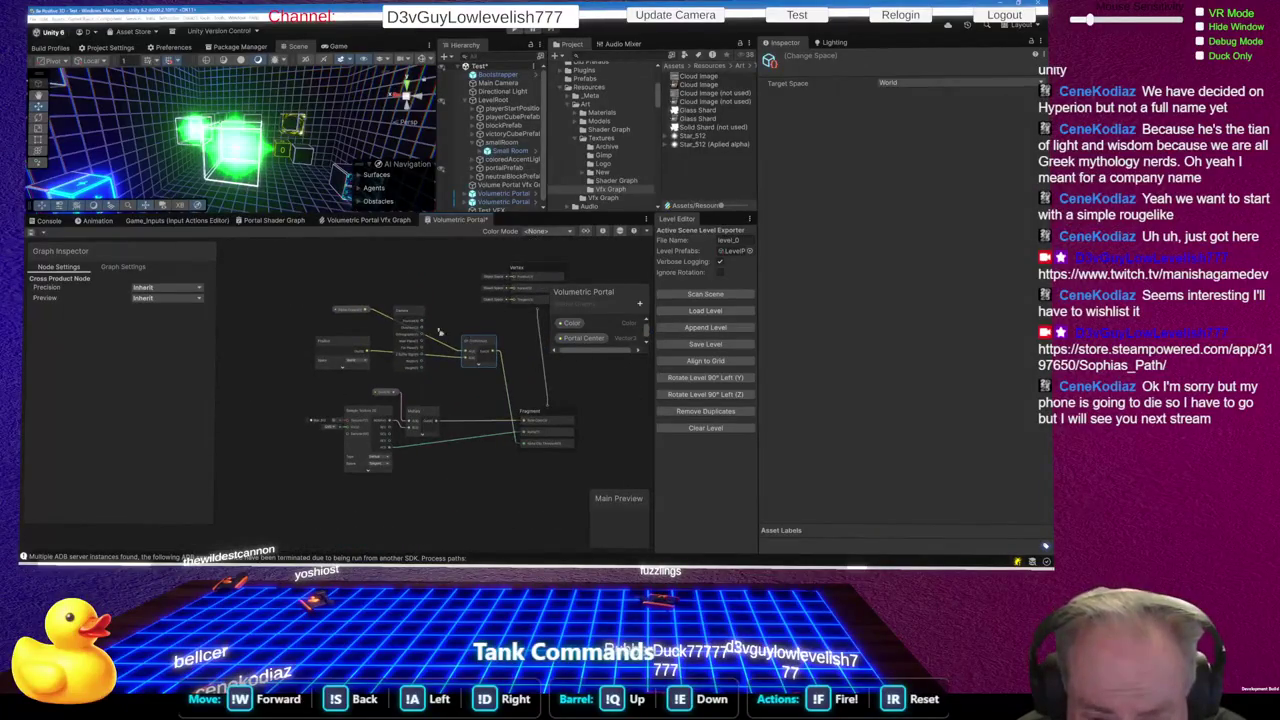
drag(465, 340, 317, 294)
click(346, 388)
drag(346, 390, 282, 378)
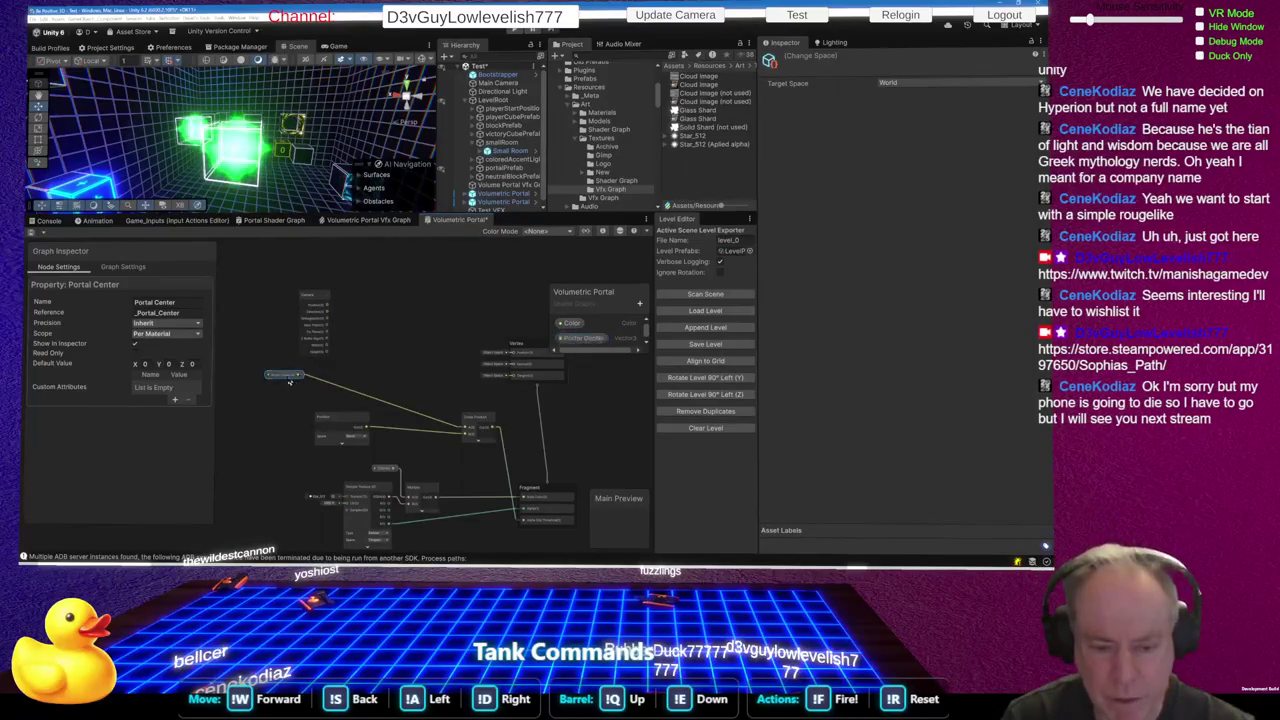
drag(293, 378, 294, 322)
drag(319, 307, 276, 353)
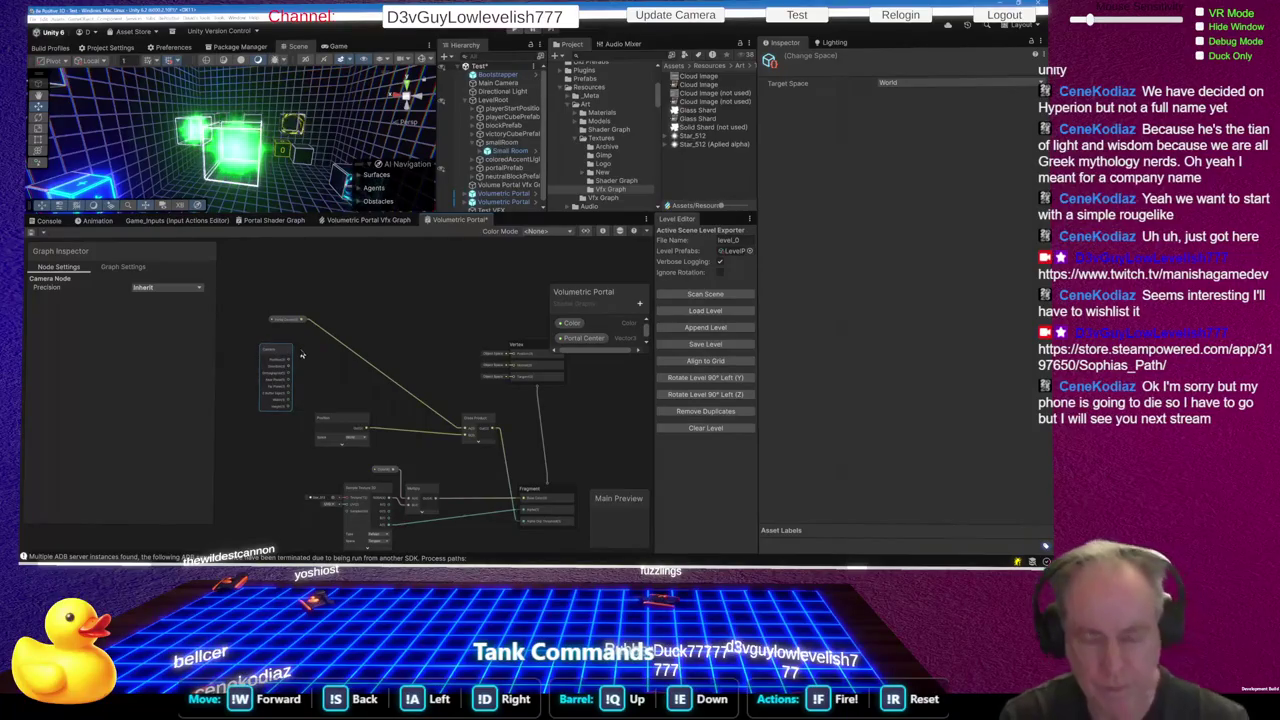
key(alt+Tab)
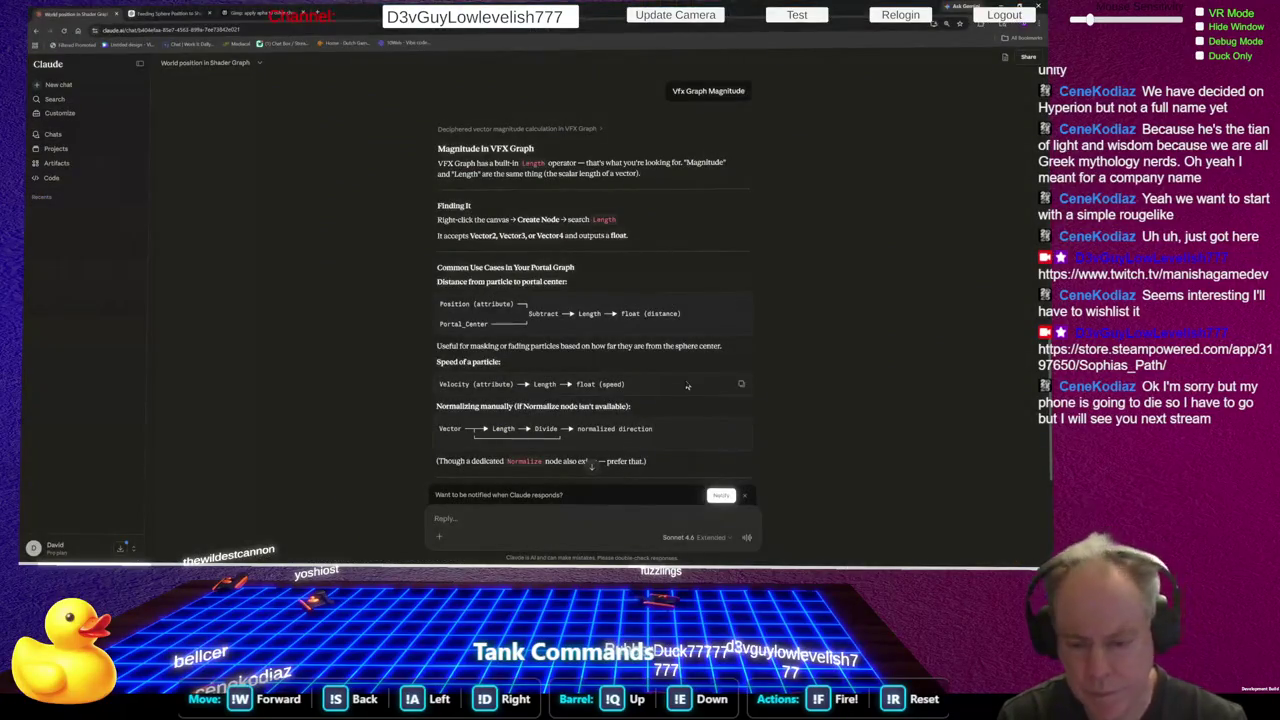
Ask Claude for the world-space camera-to-fragment direction, then begin a view-space follow-up
text(How do)
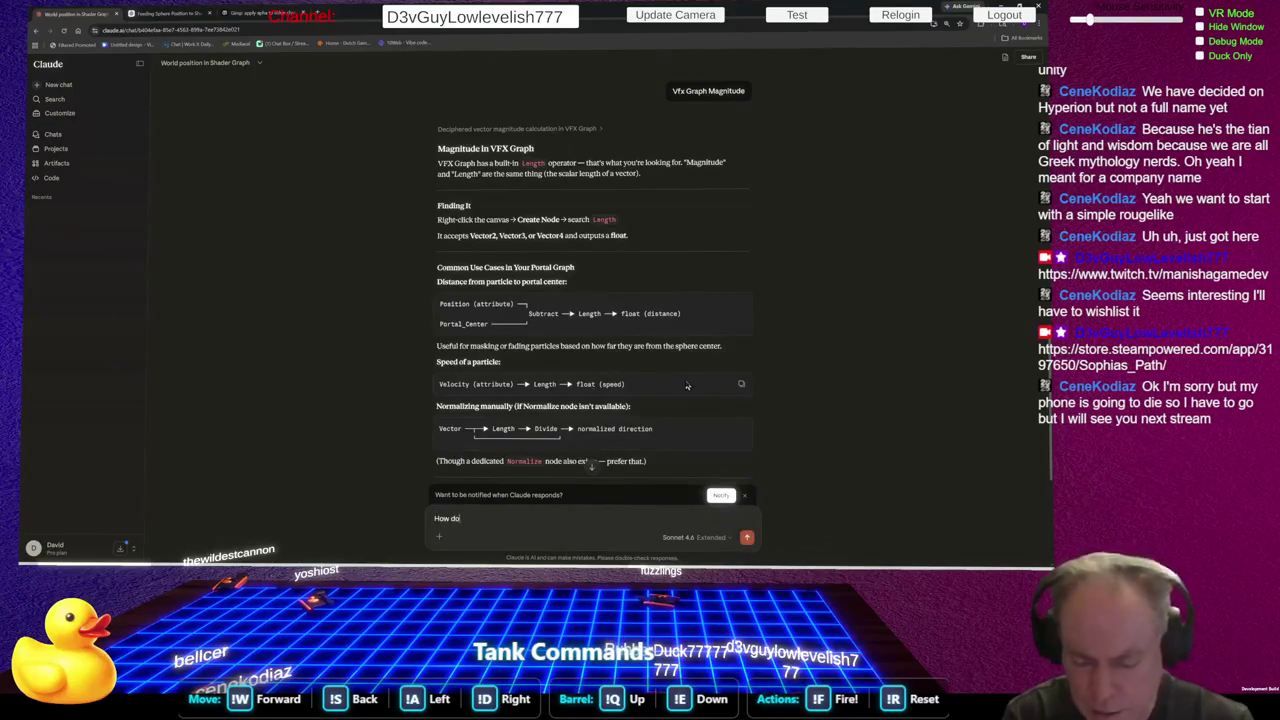
text( I get the)
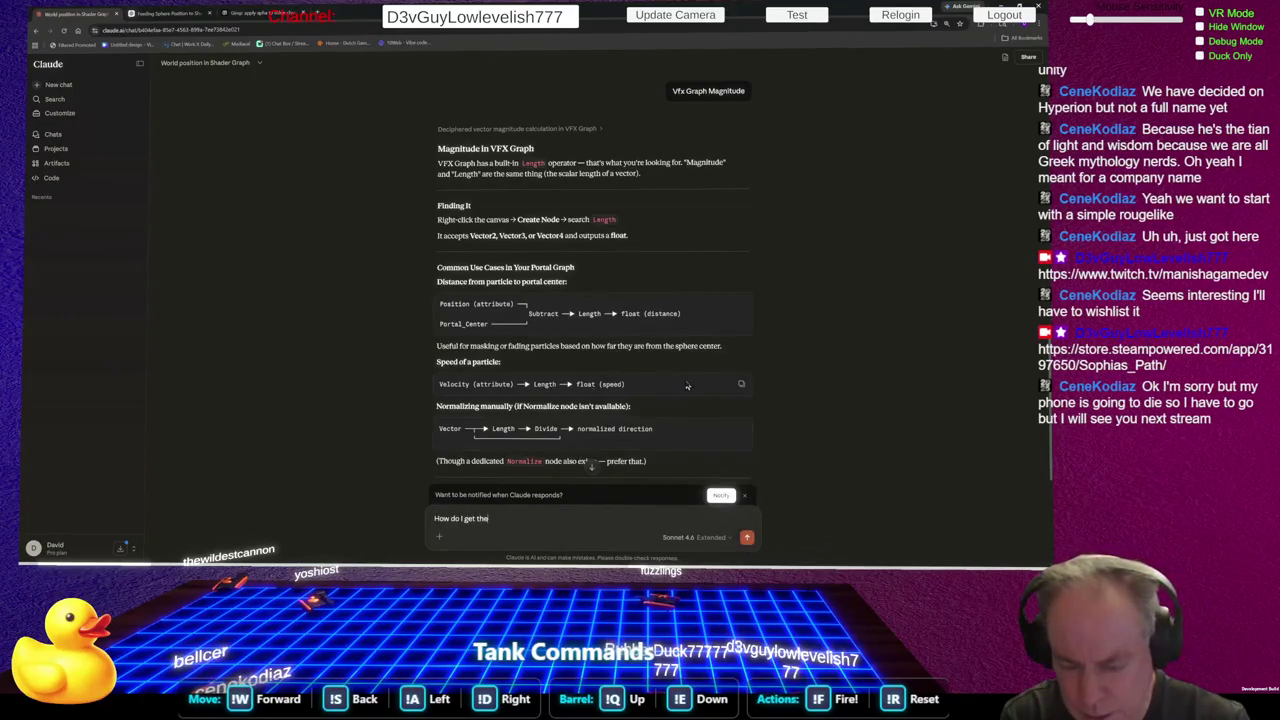
text( direction f)
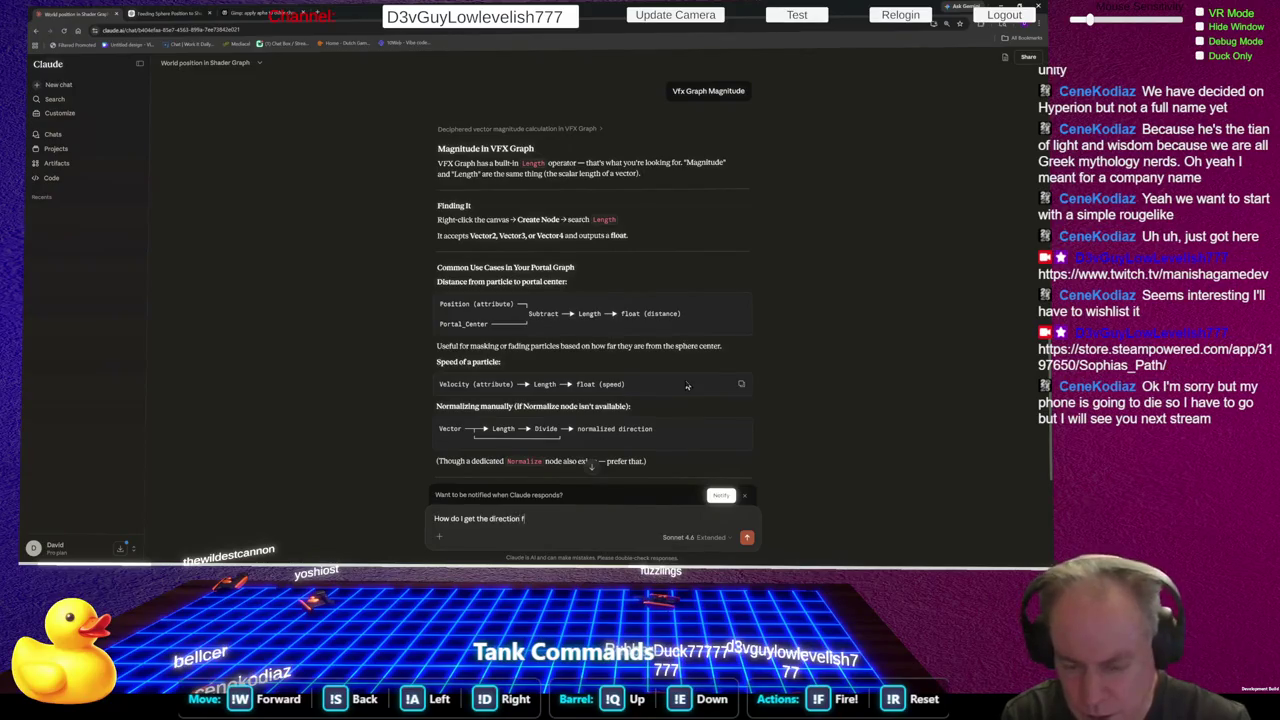
text(rom the camera to fragment)
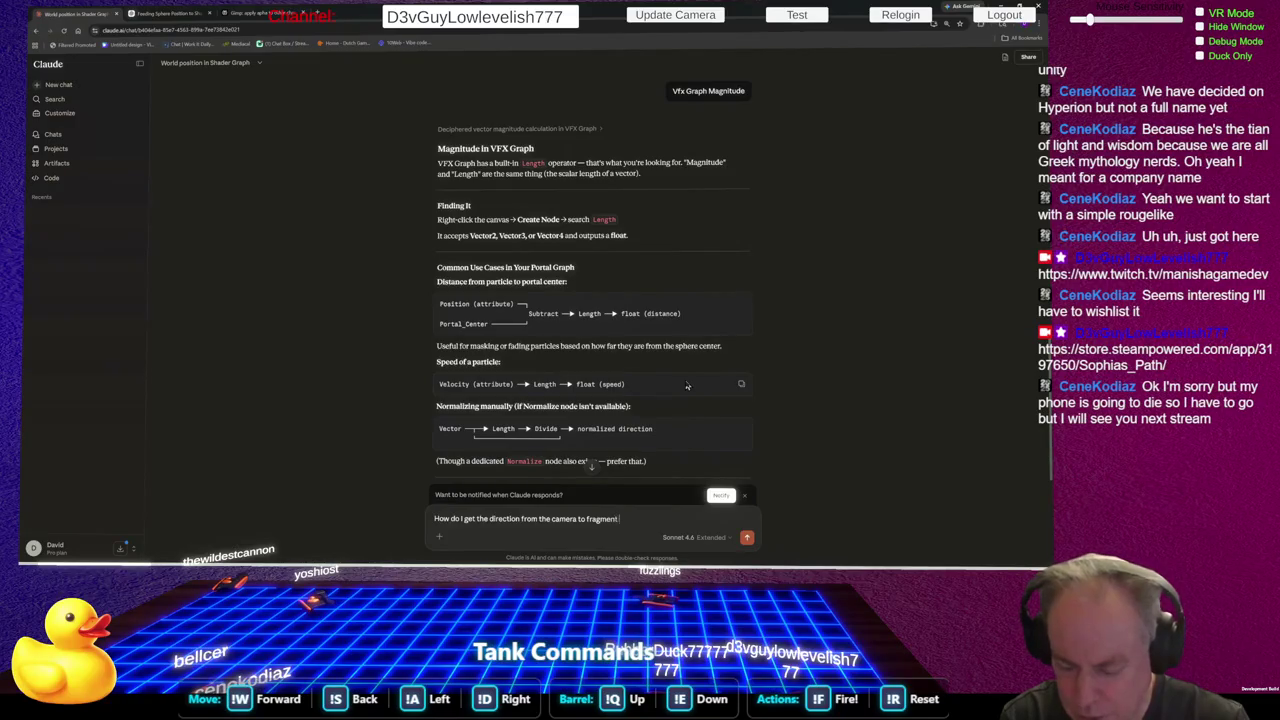
text( position )
text(in world space)
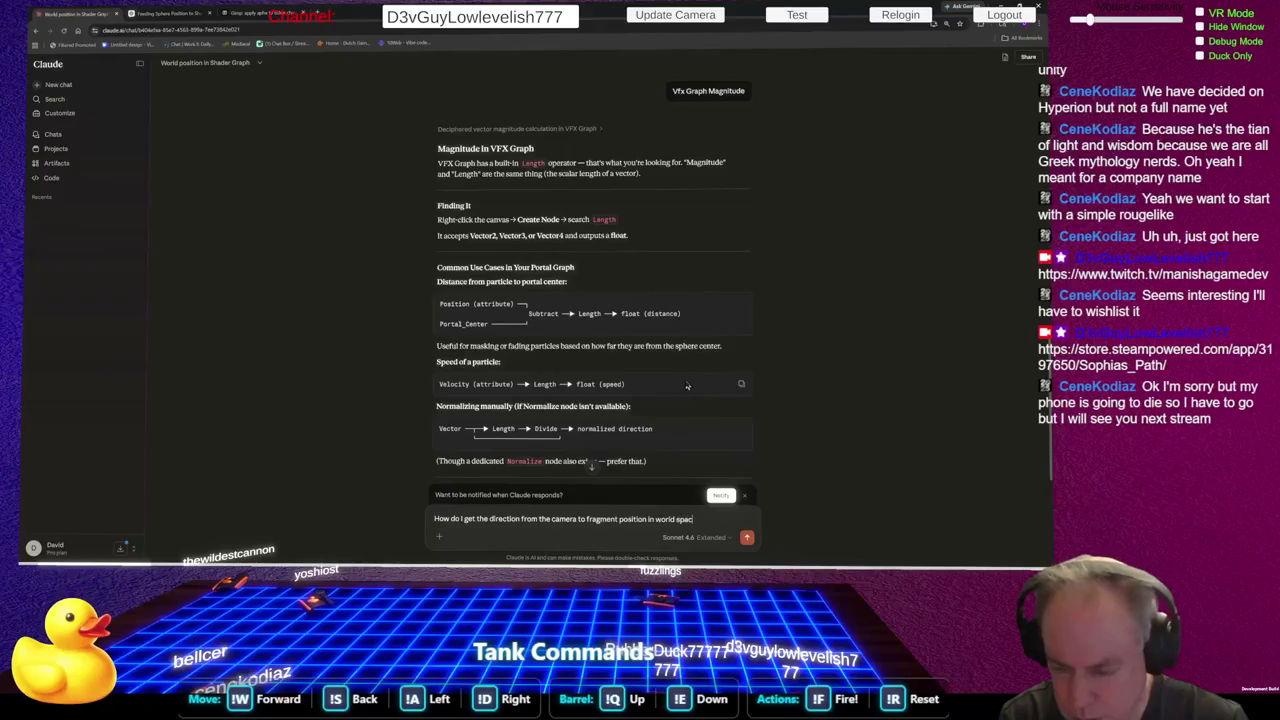
key(Return)
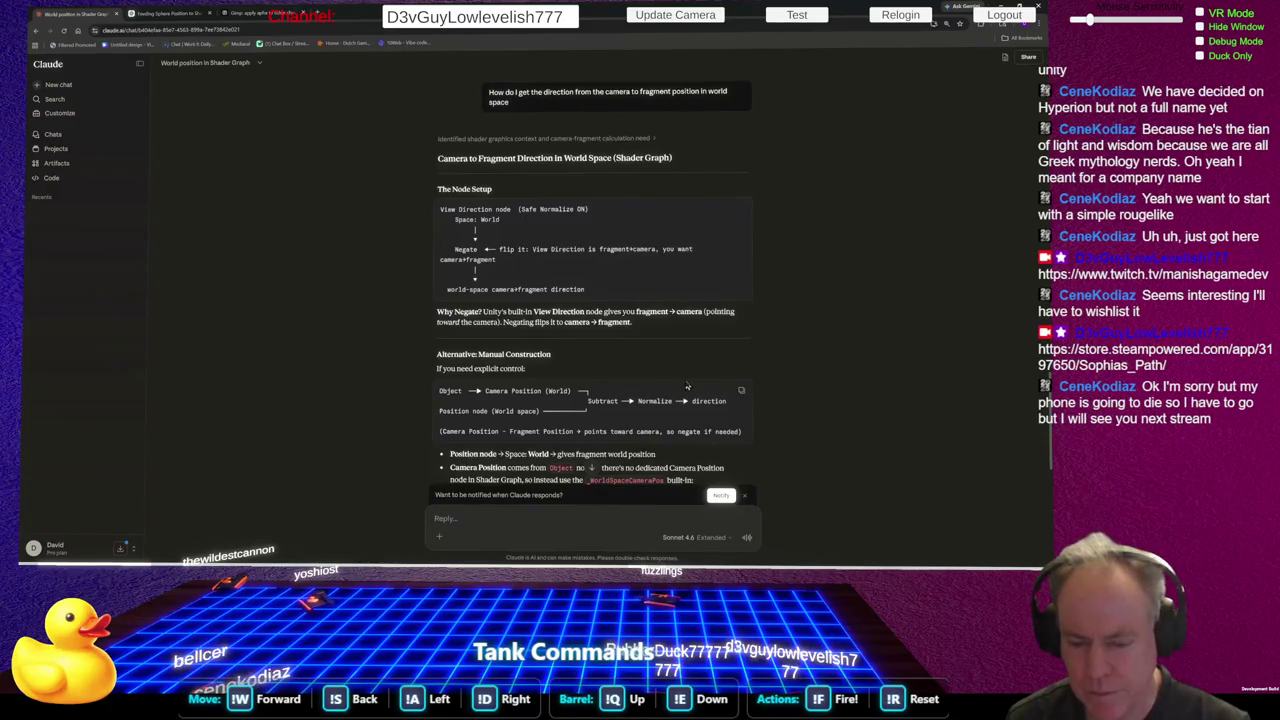
text(How)
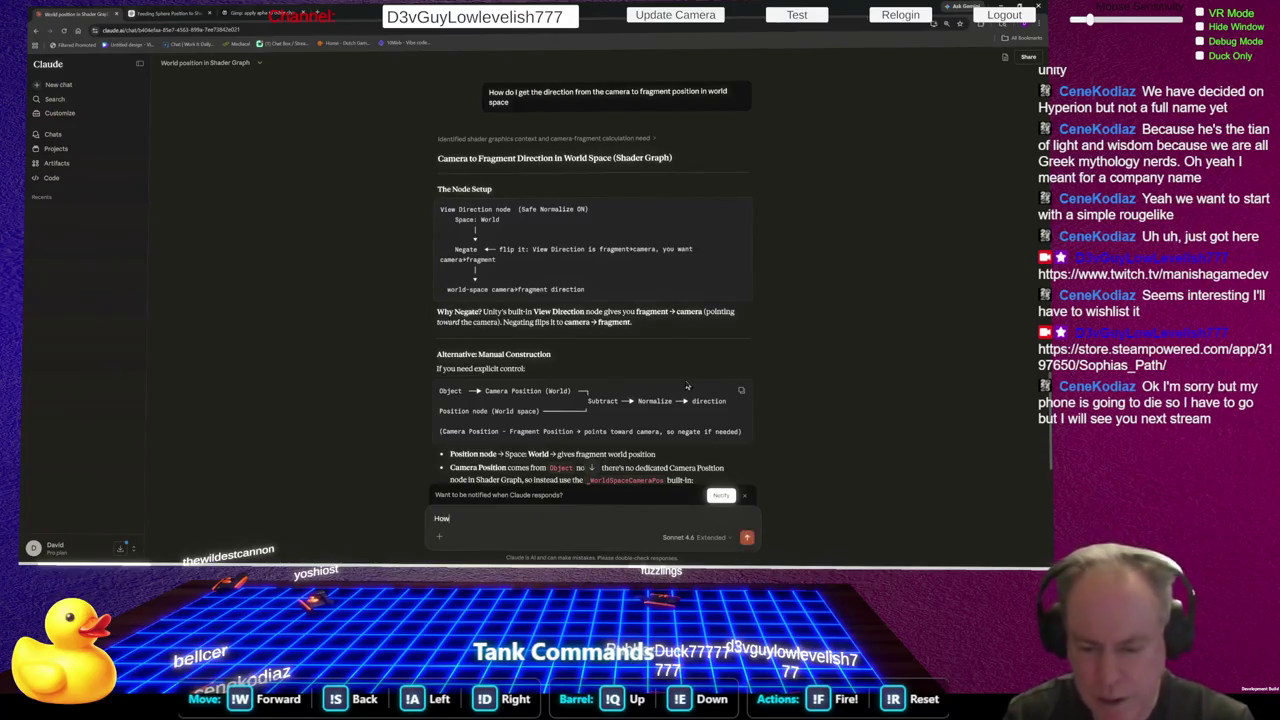
text( about direction)
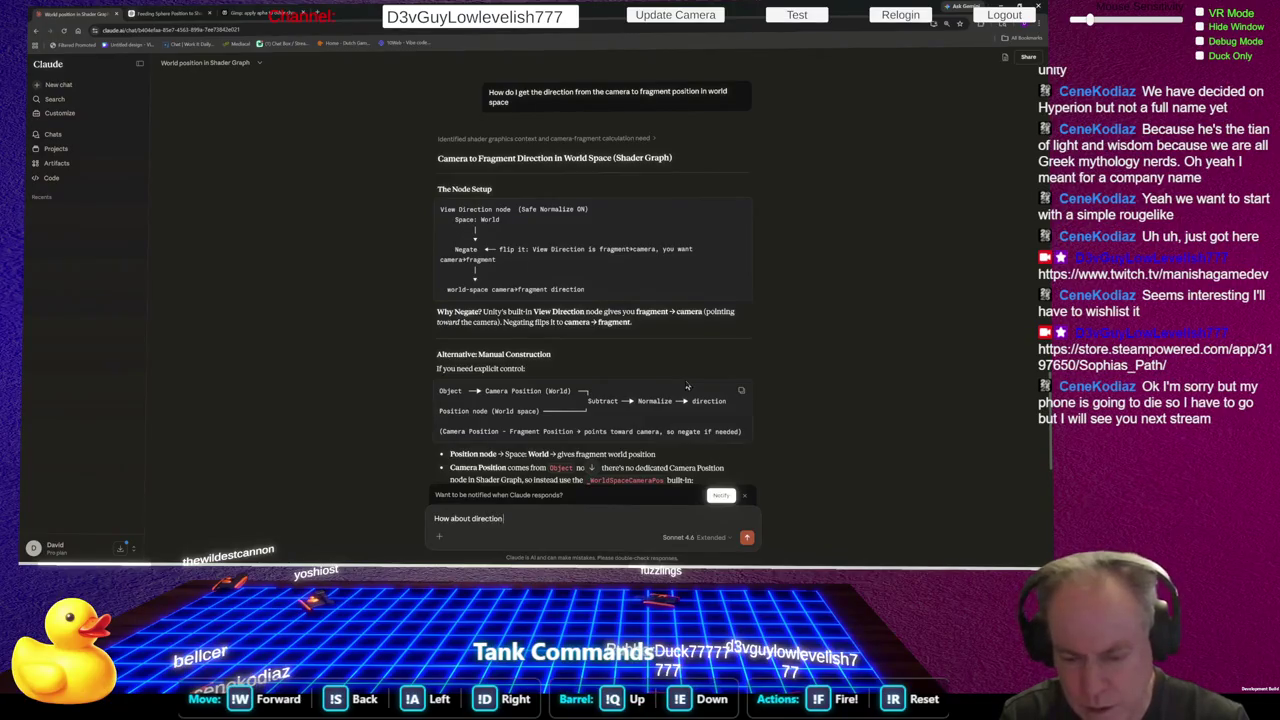
text( to Fragment in V)
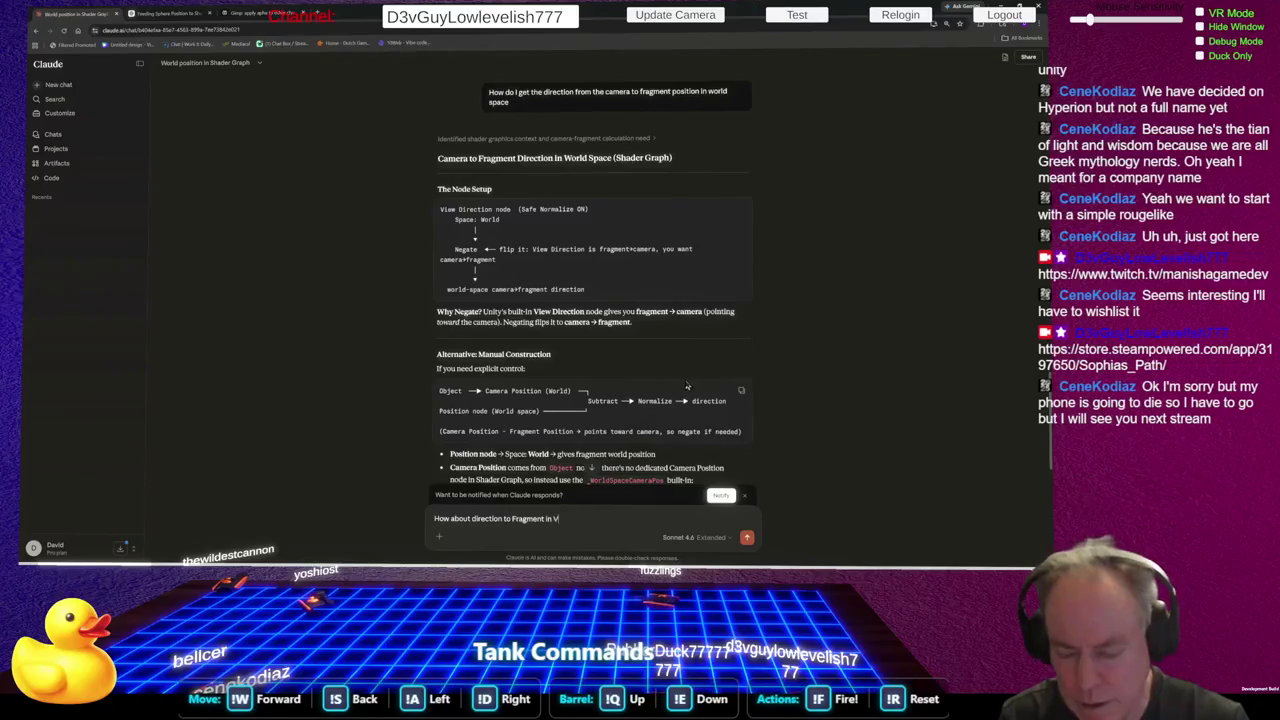
text(iewSpace)
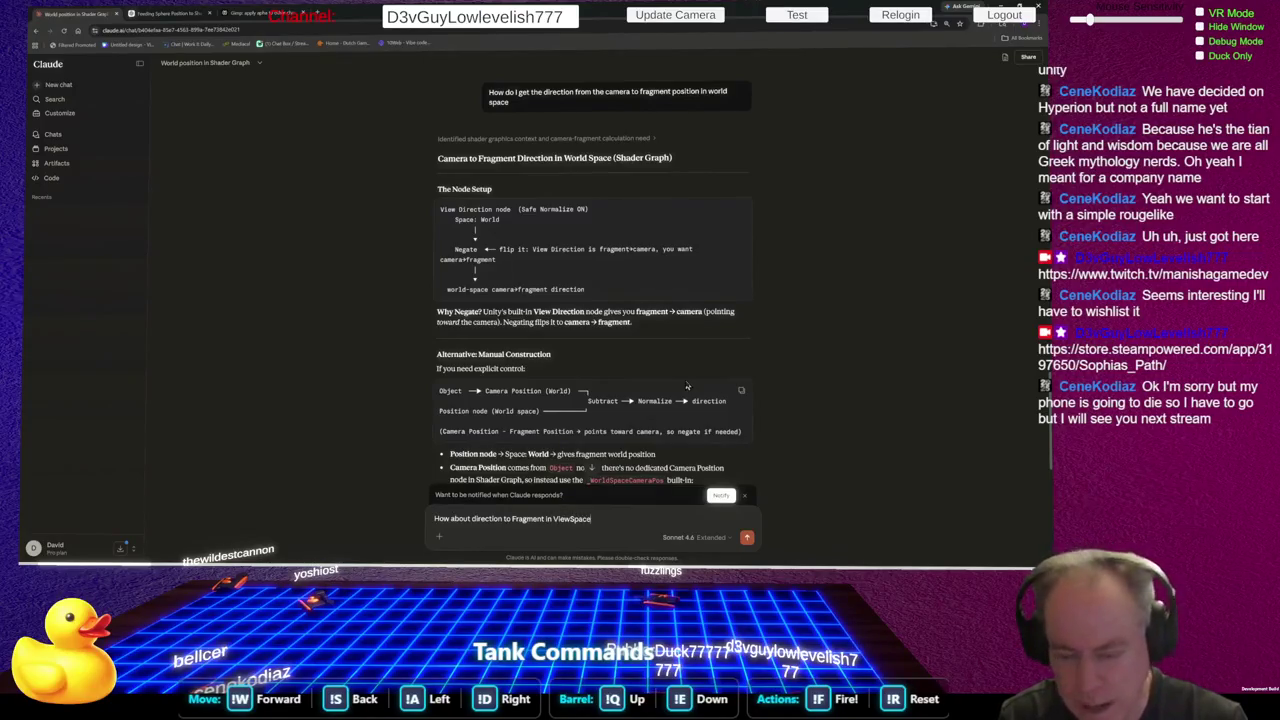
Send the view-space fragment direction follow-up to Claude and return to Unity
key(Return)
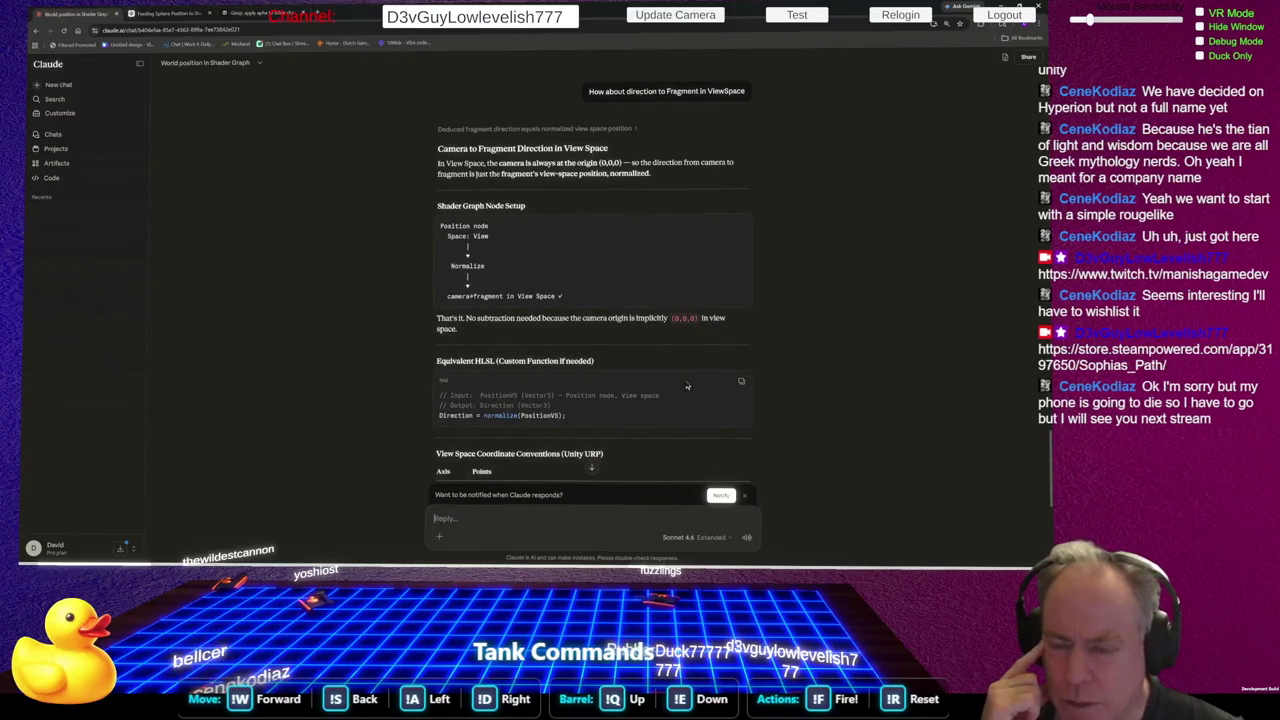
key(alt+Tab)
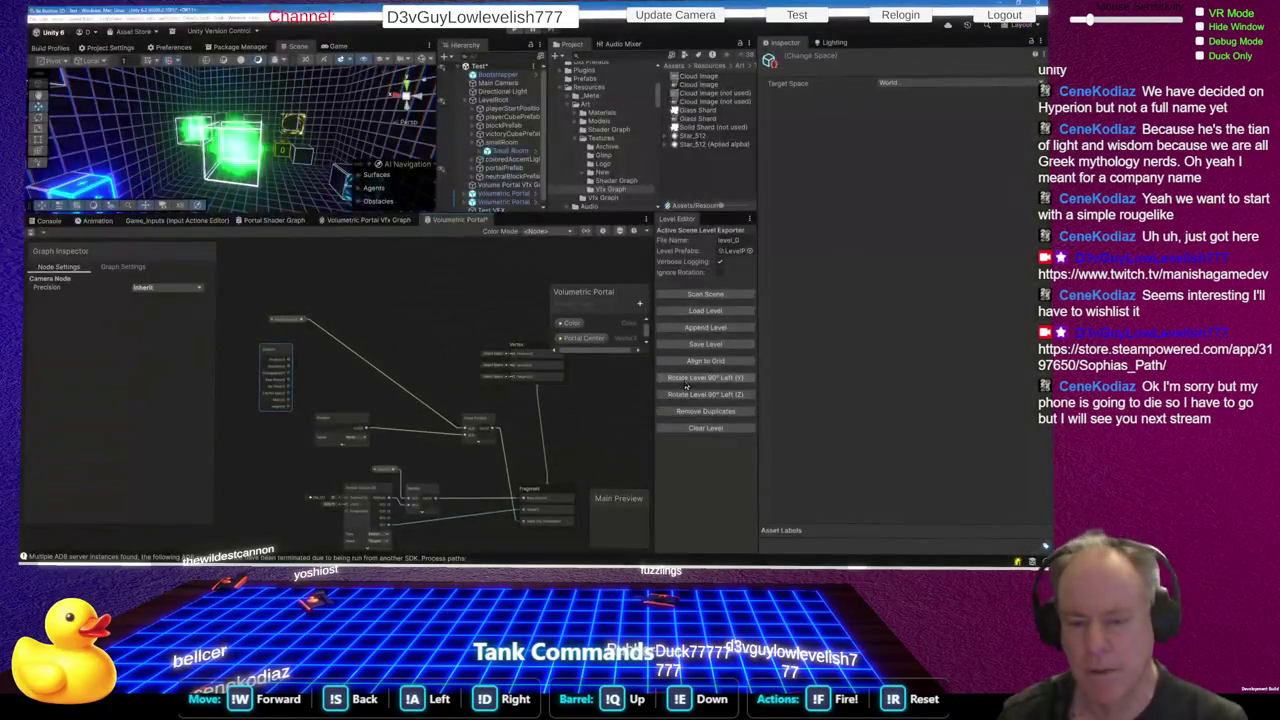
Set the Position node's Space to View and drag a new wire from Portal Center
scroll(434, 323, up, 3)
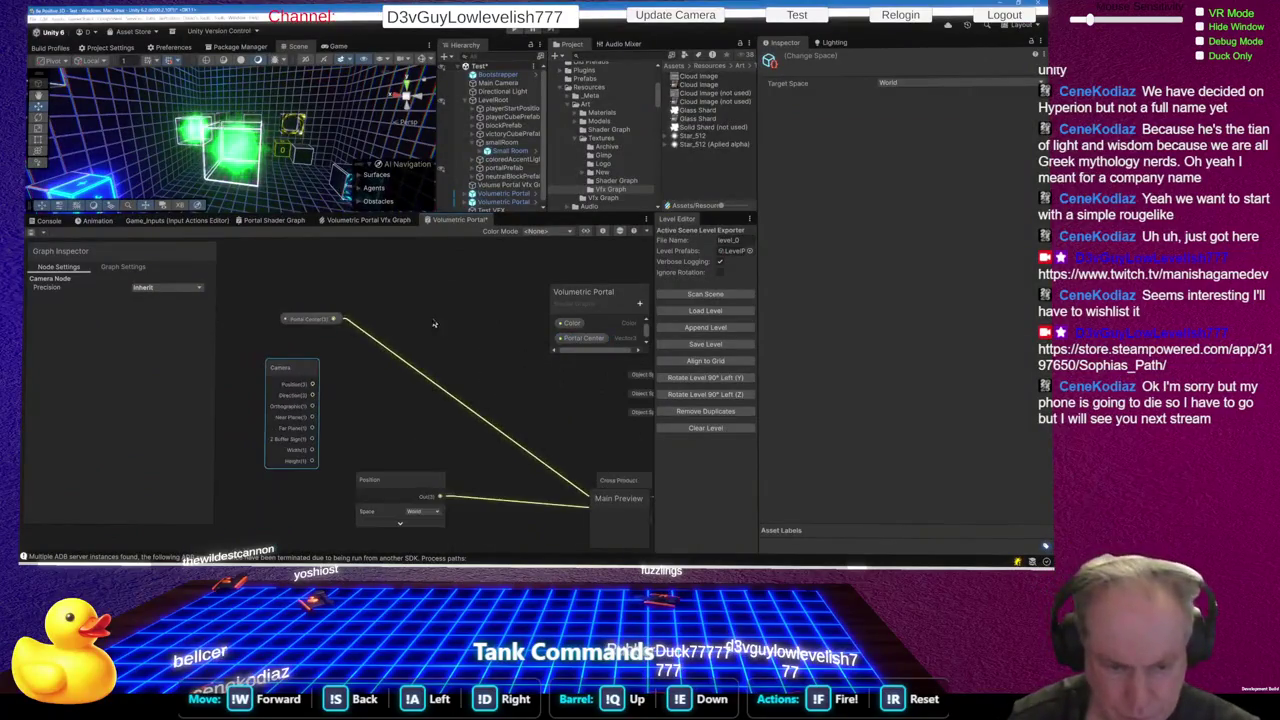
drag(403, 486, 341, 487)
click(378, 517)
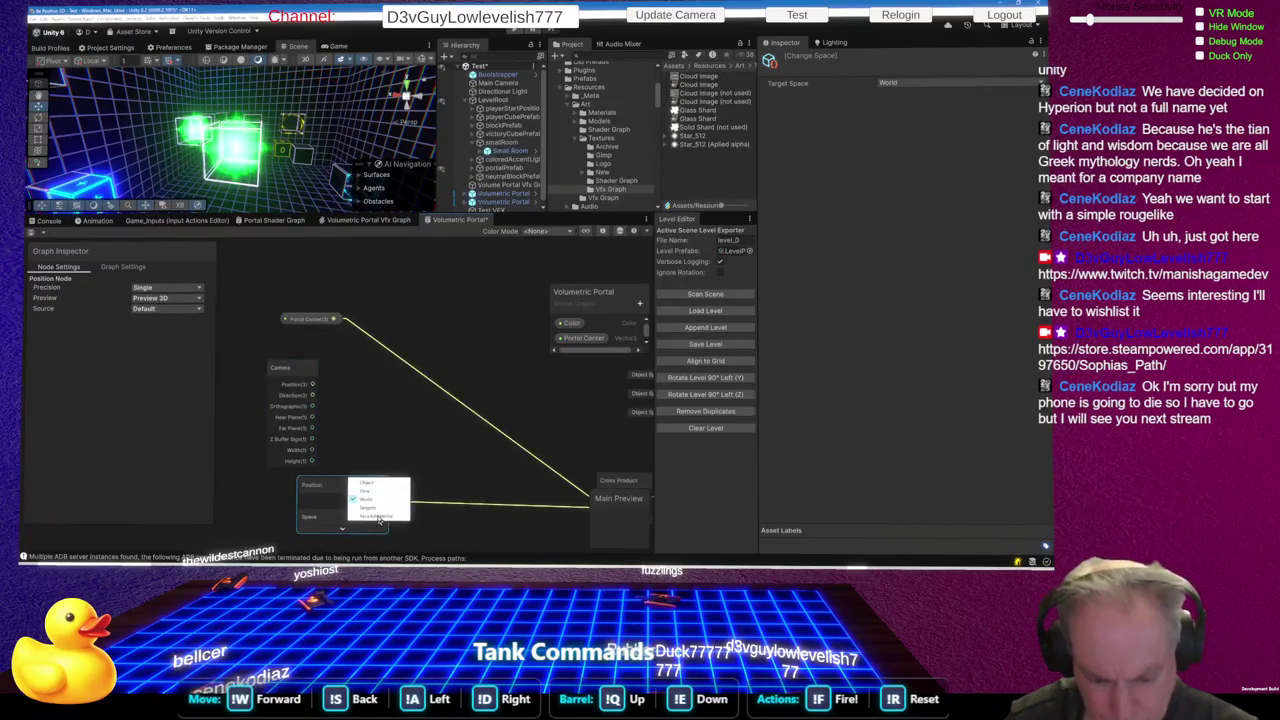
click(368, 492)
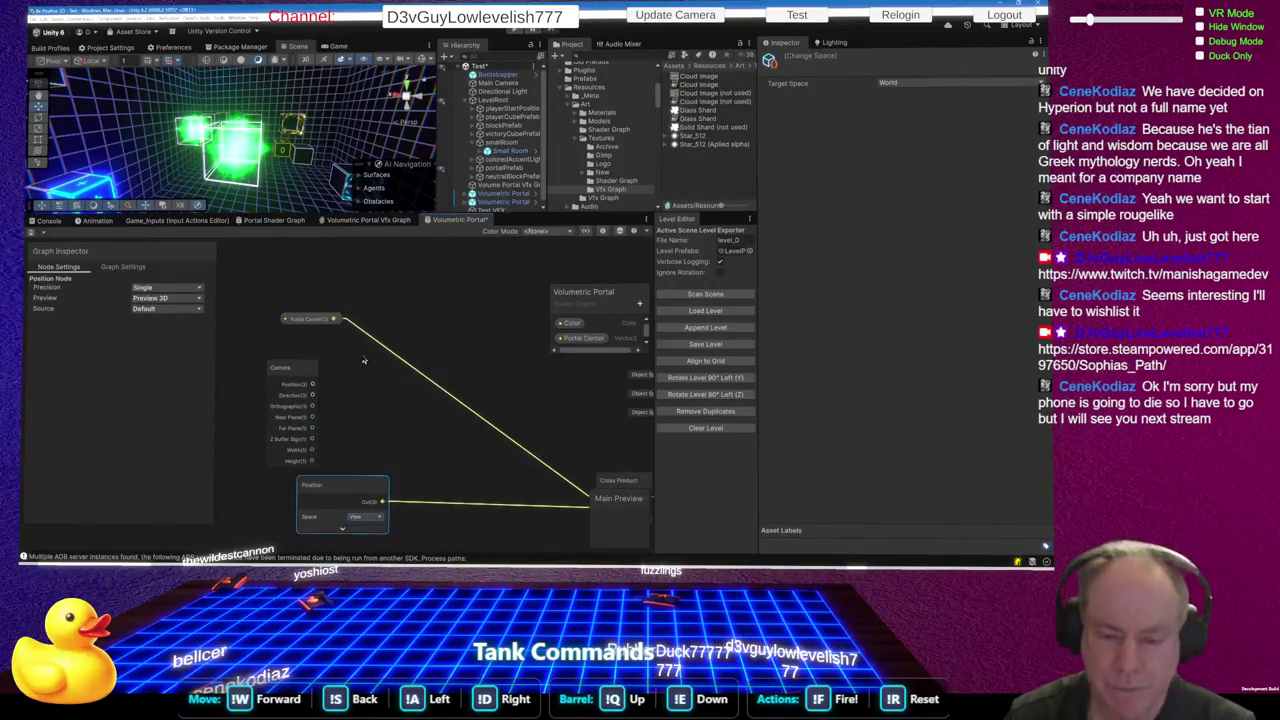
mouse_move(342, 319)
mouse_down()
mouse_move(374, 355)
mouse_move(262, 60)
mouse_up()
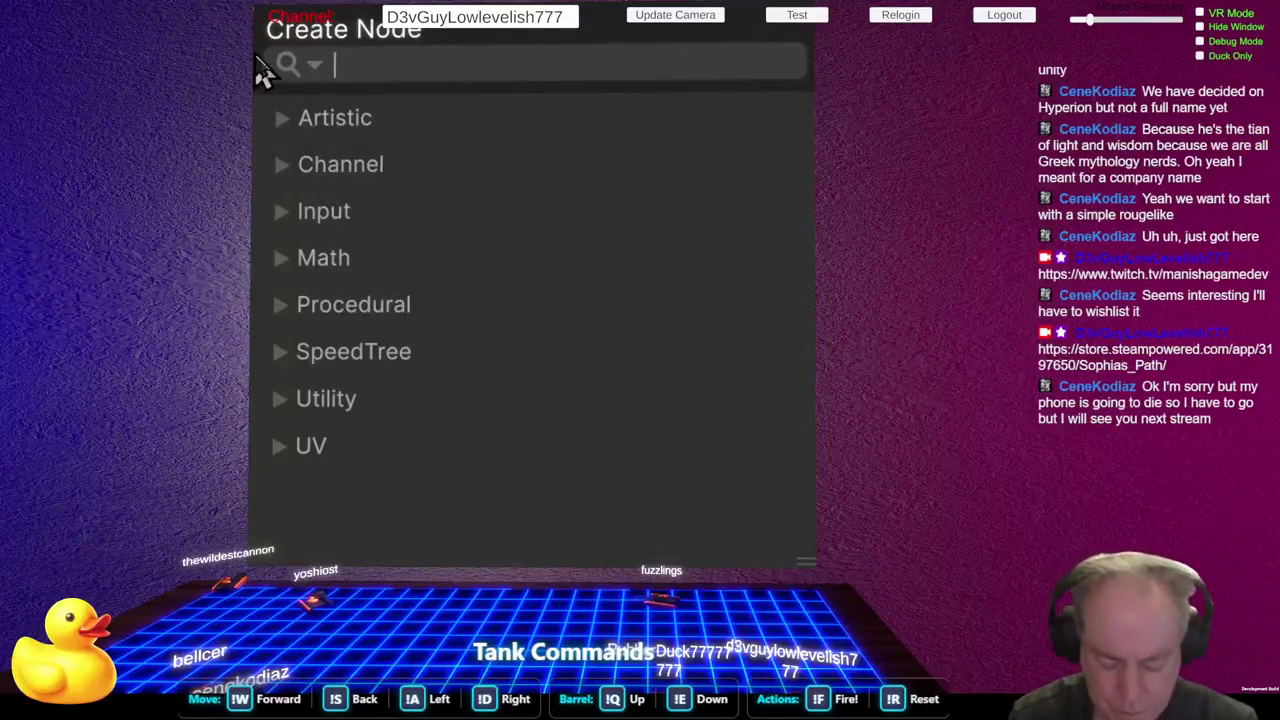
Cancel the node search and delete the wire from Portal Center to Cross Product
text(chang)
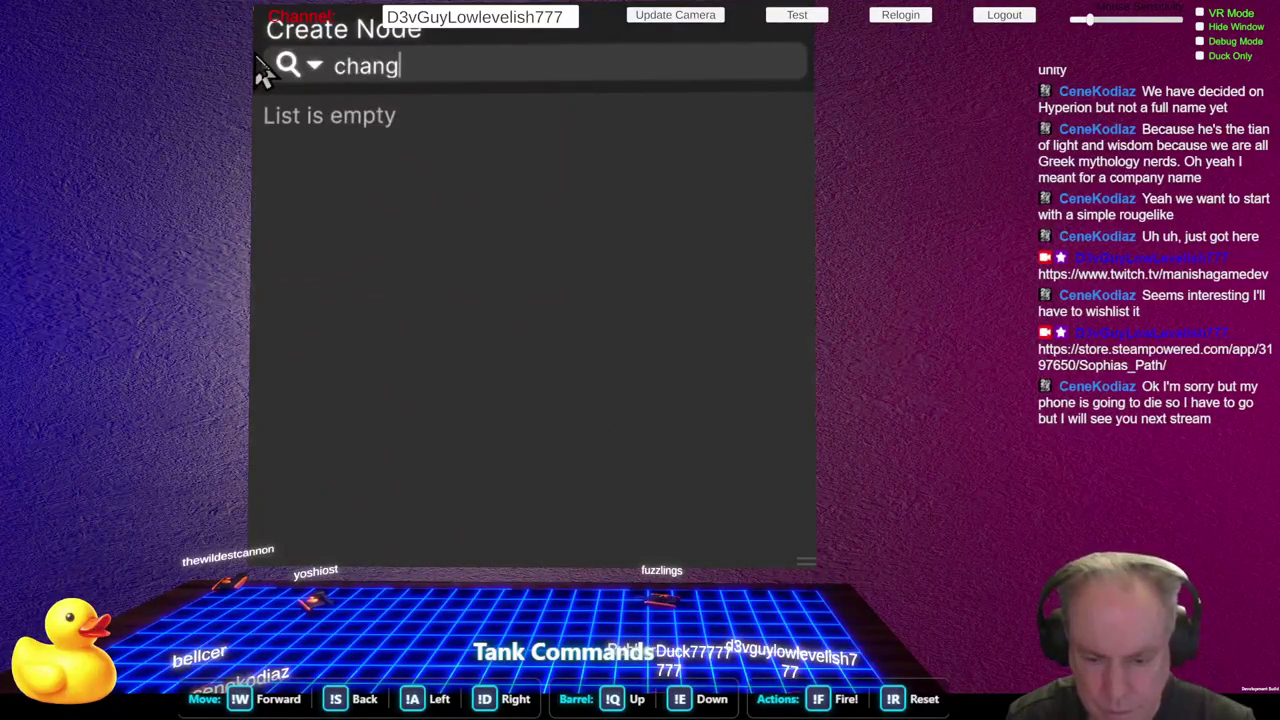
key(BackSpace)
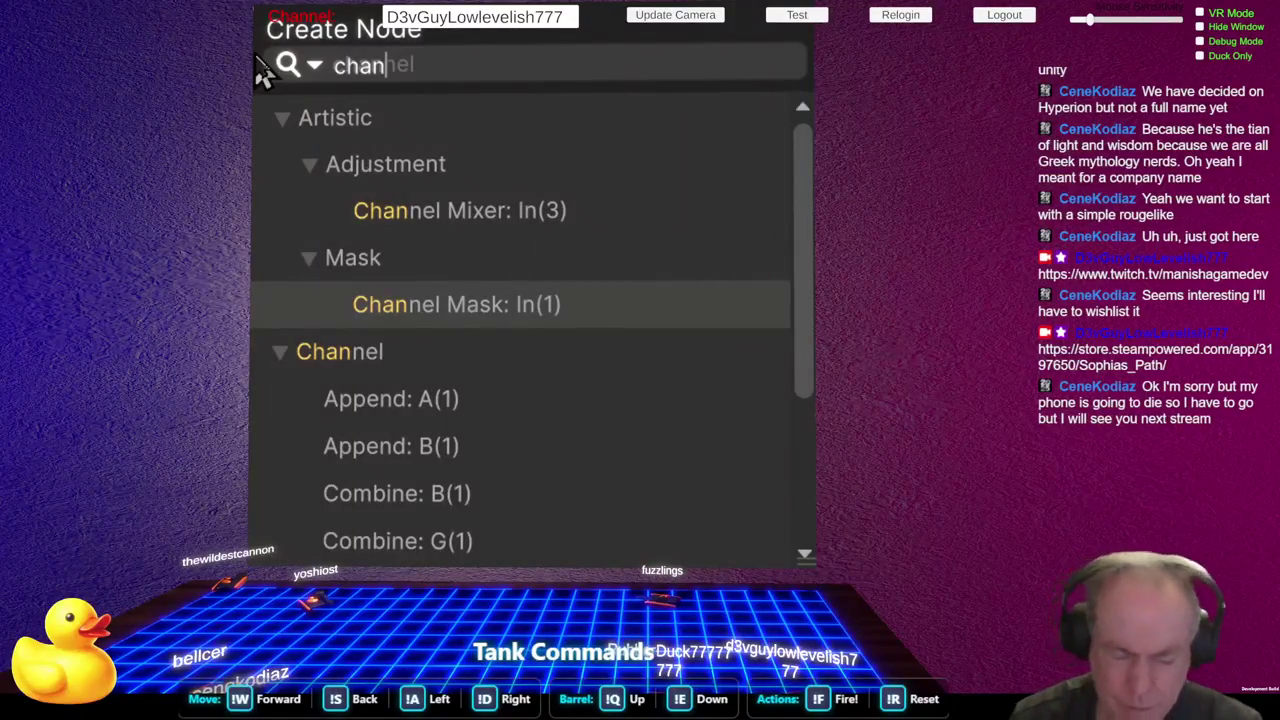
key(BackSpace)
key(BackSpace)
key(BackSpace)
key(Escape)
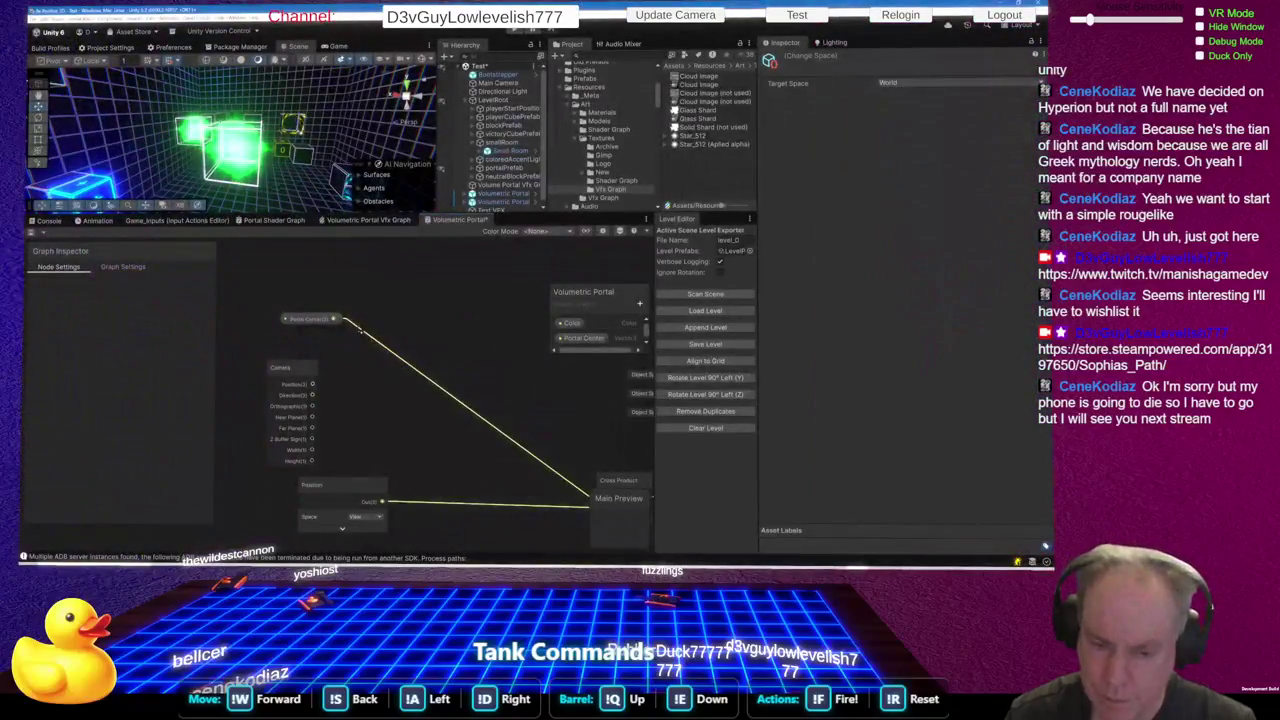
click(391, 355)
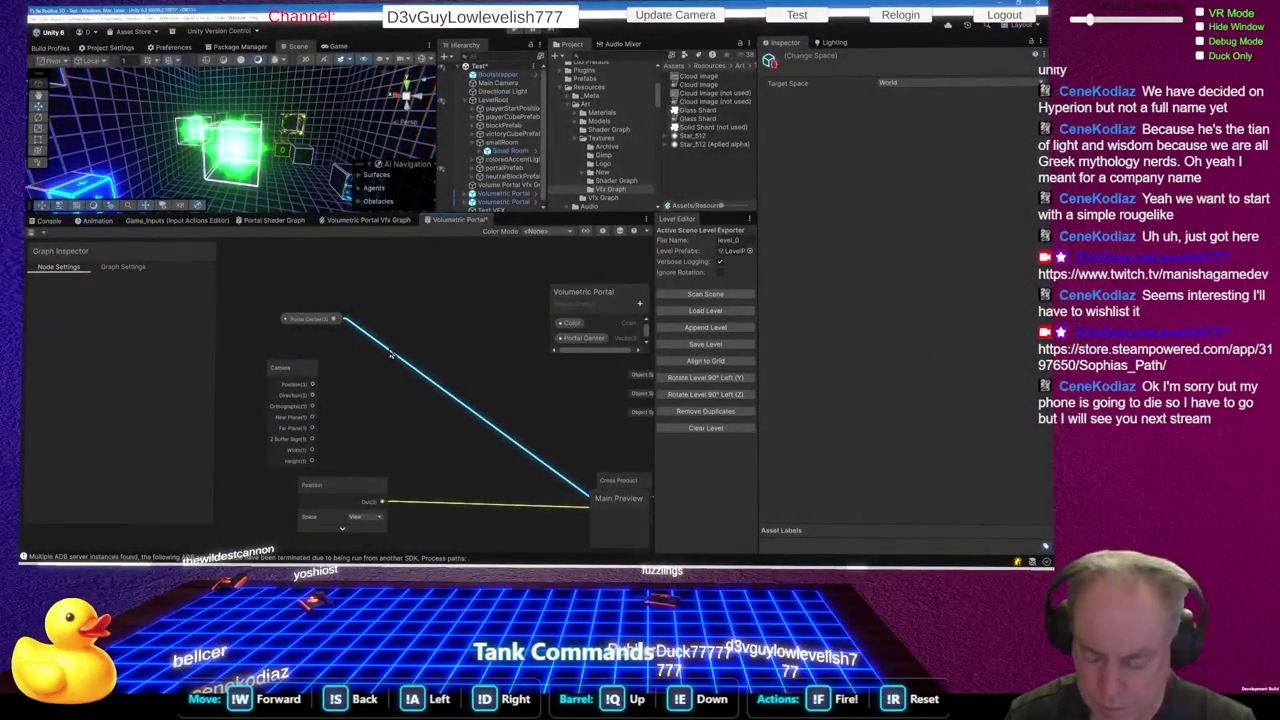
key(Delete)
Try node searches for 'change' and 'tran', then close the search
right_click(365, 364)
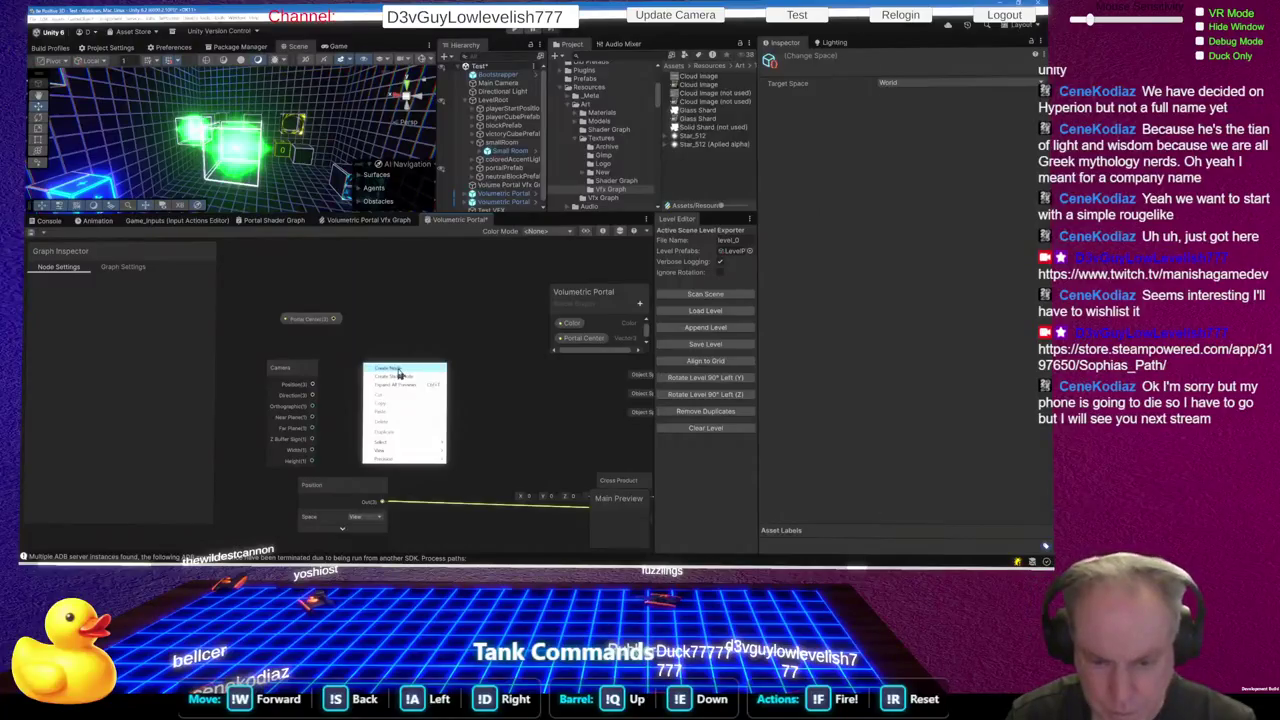
click(398, 372)
text(change)
key(BackSpace)
key(BackSpace)
key(BackSpace)
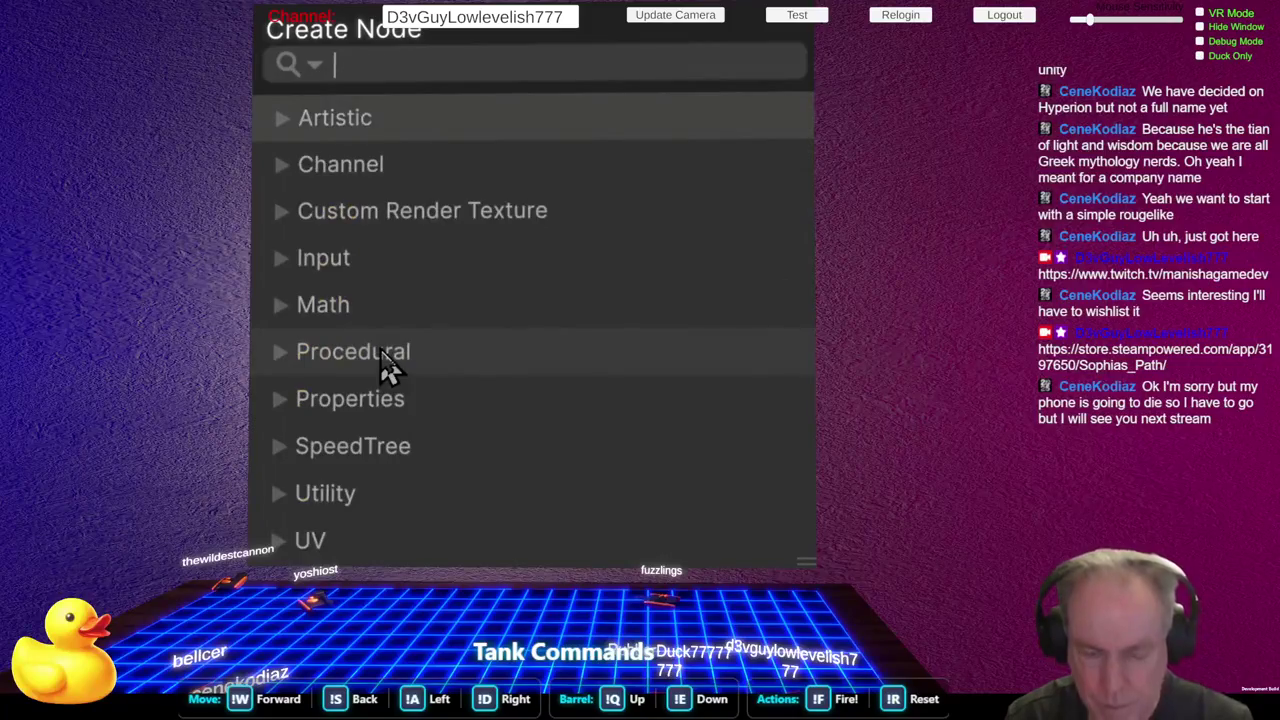
text(tran)
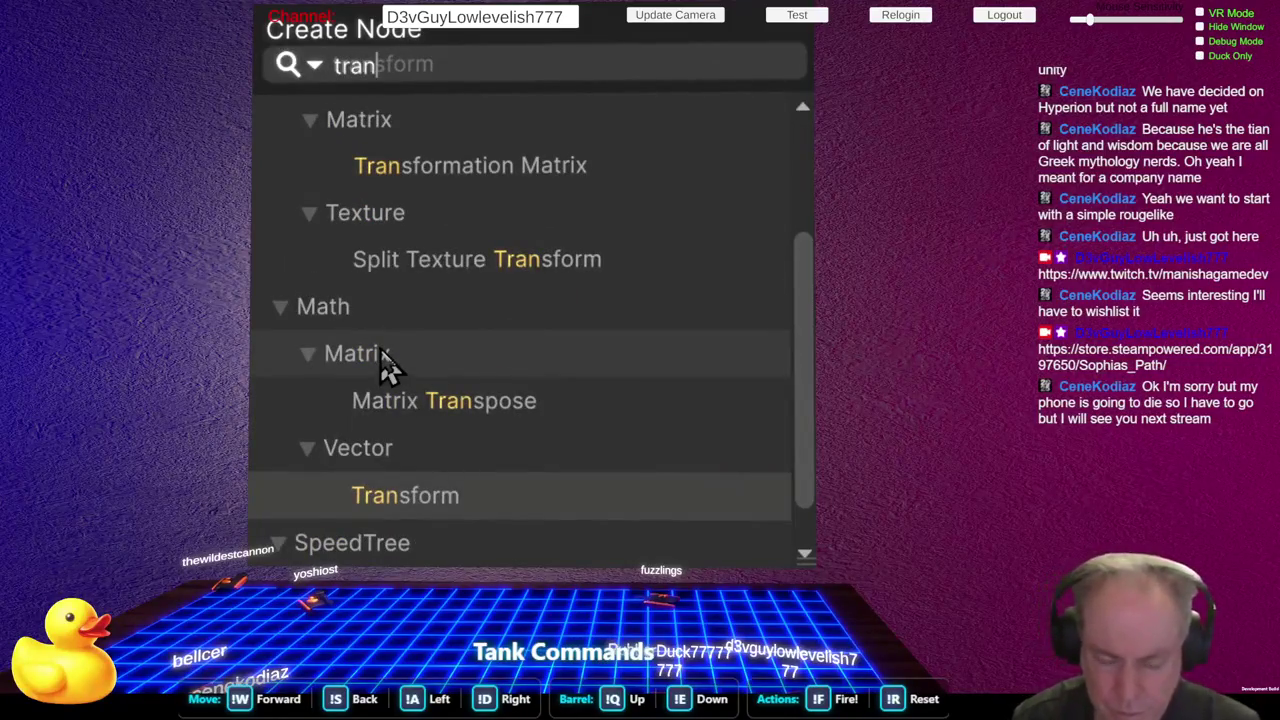
key(BackSpace)
key(BackSpace)
key(BackSpace)
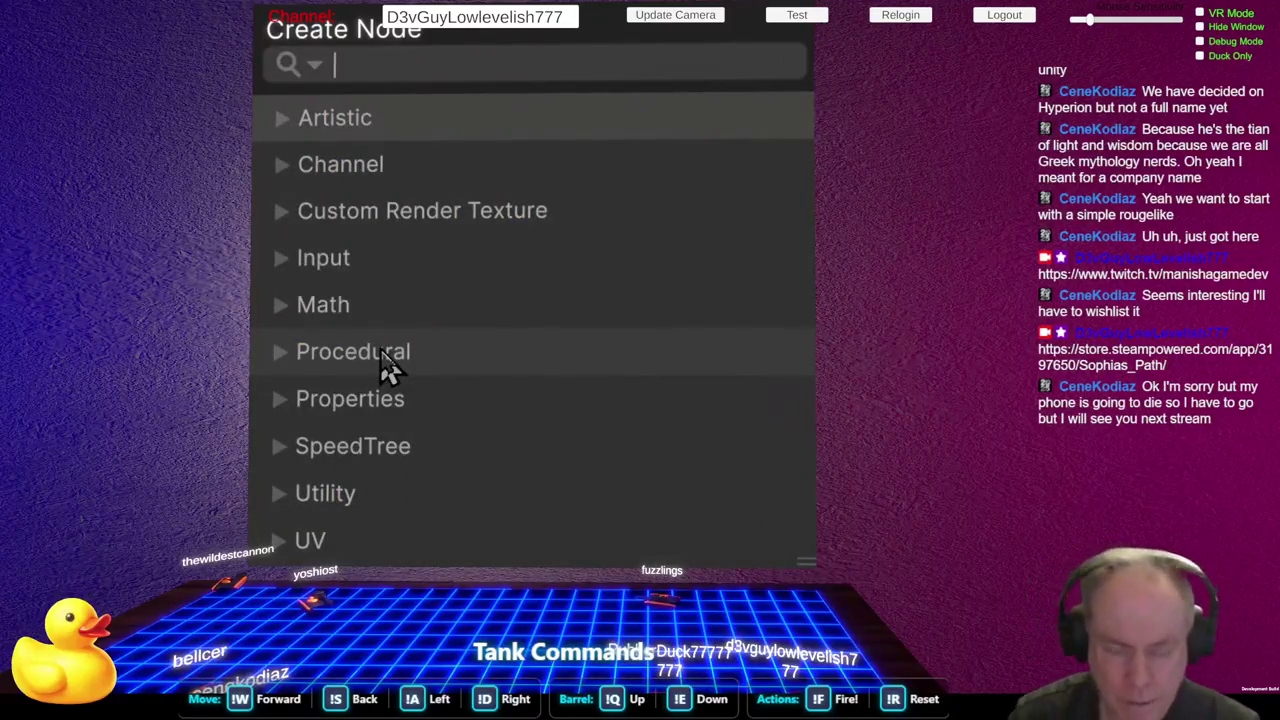
key(Escape)
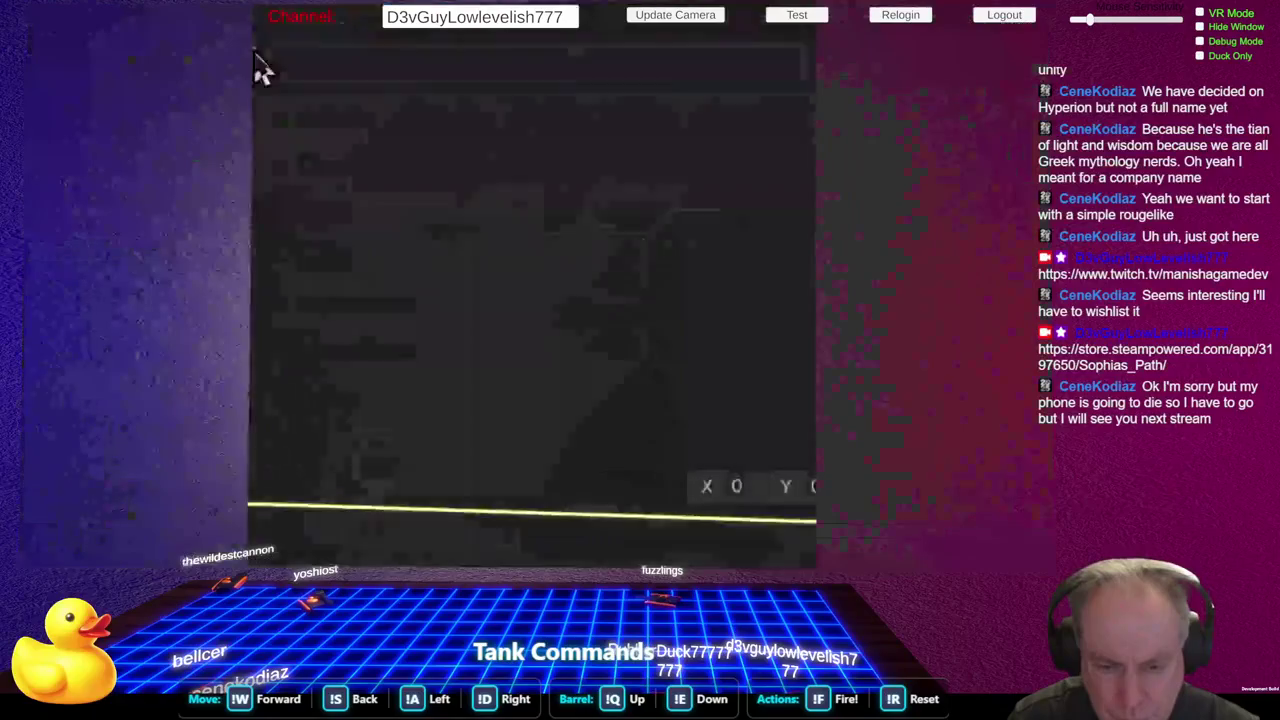
Browse the node search results for 'to', then switch to Claude
key(space)
text(to)
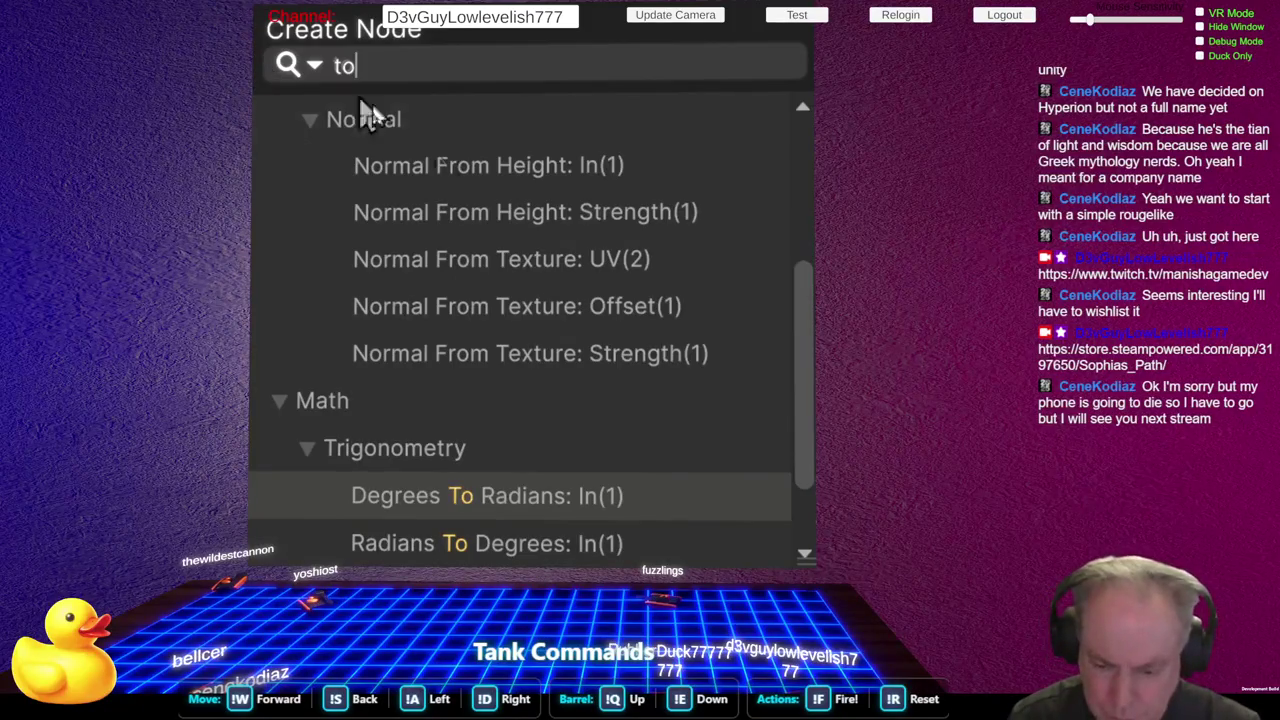
scroll(525, 260, down, 2)
scroll(529, 266, up, 5)
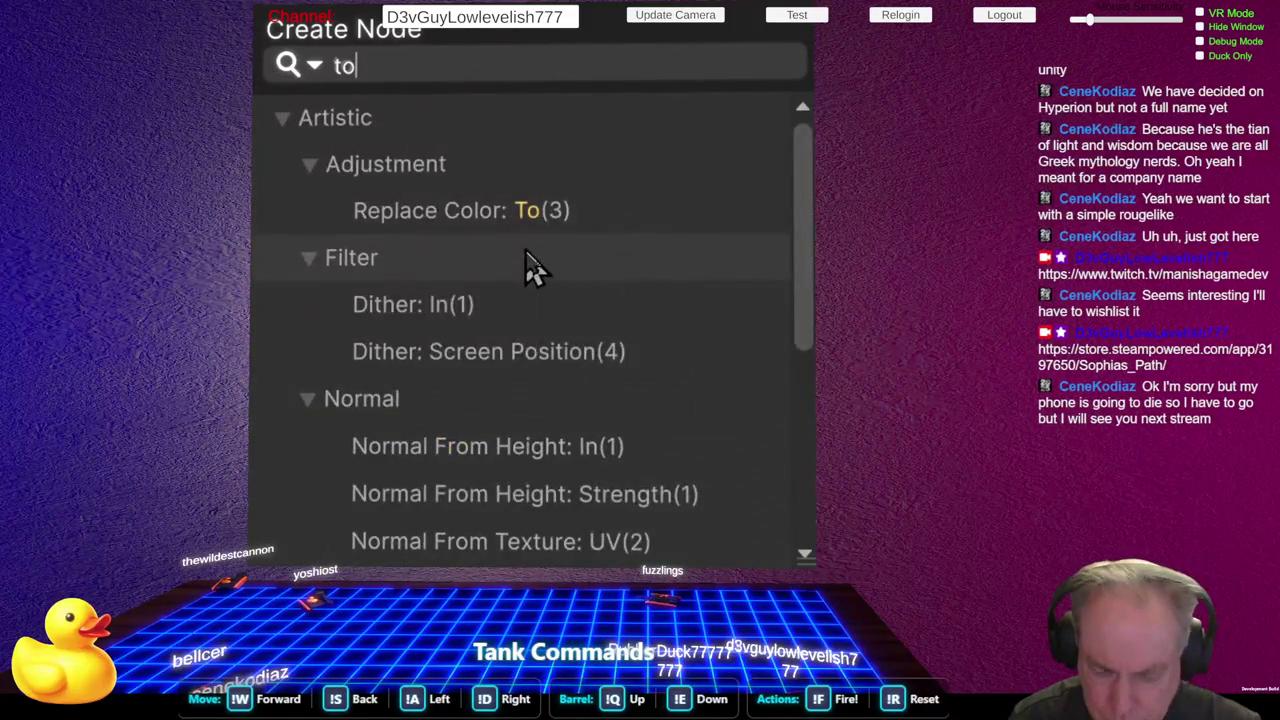
scroll(530, 265, down, 2)
scroll(530, 262, down, 2)
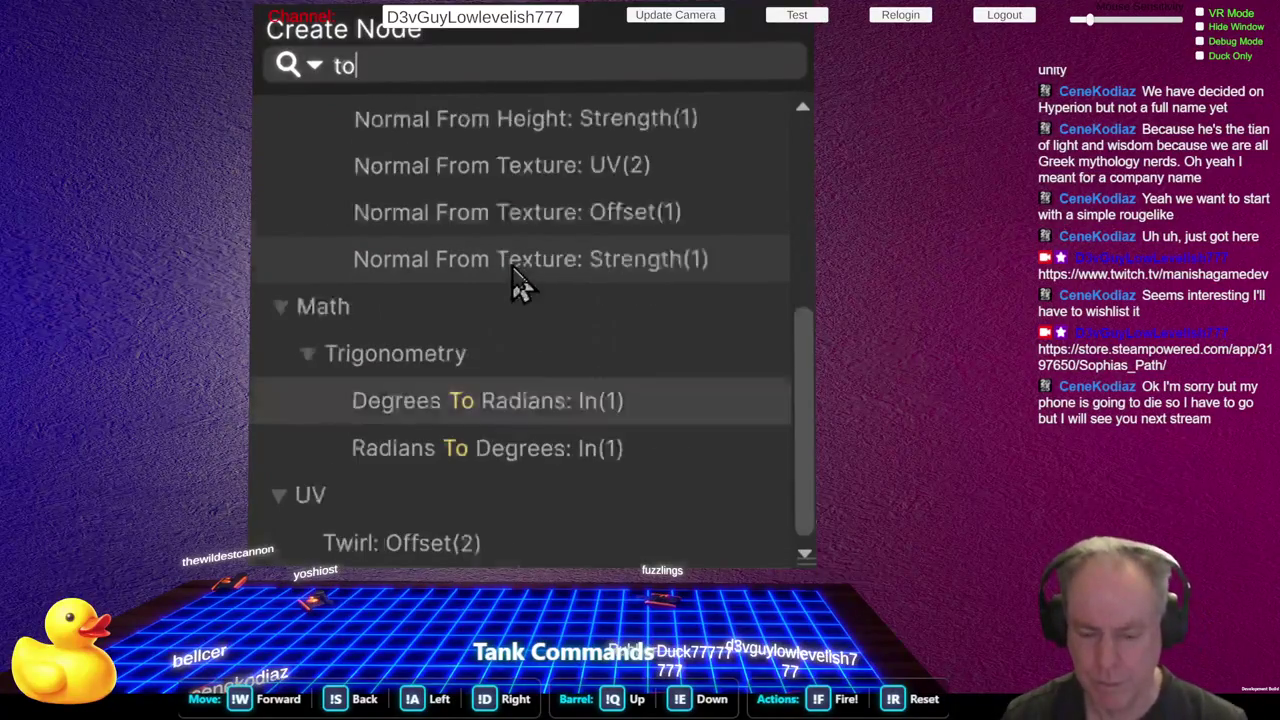
key(alt+Tab)
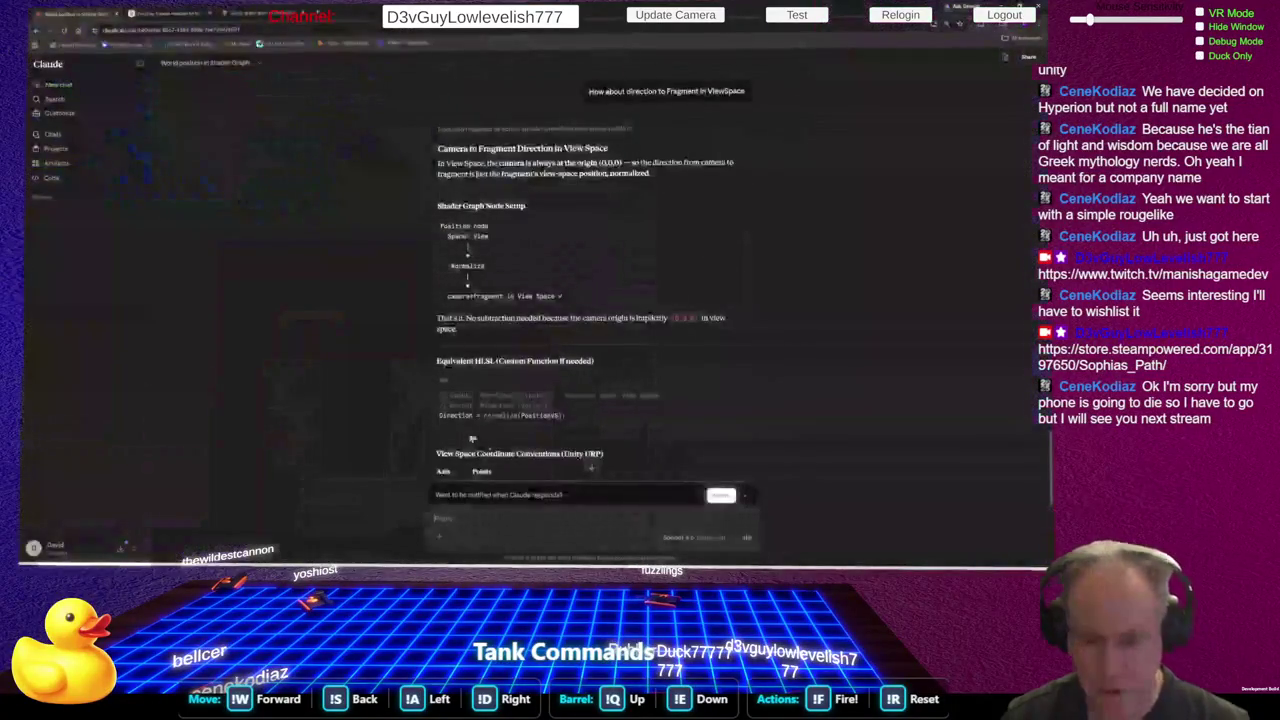
Ask Claude 'How about a world position to View Space', then return to Unity
text(How)
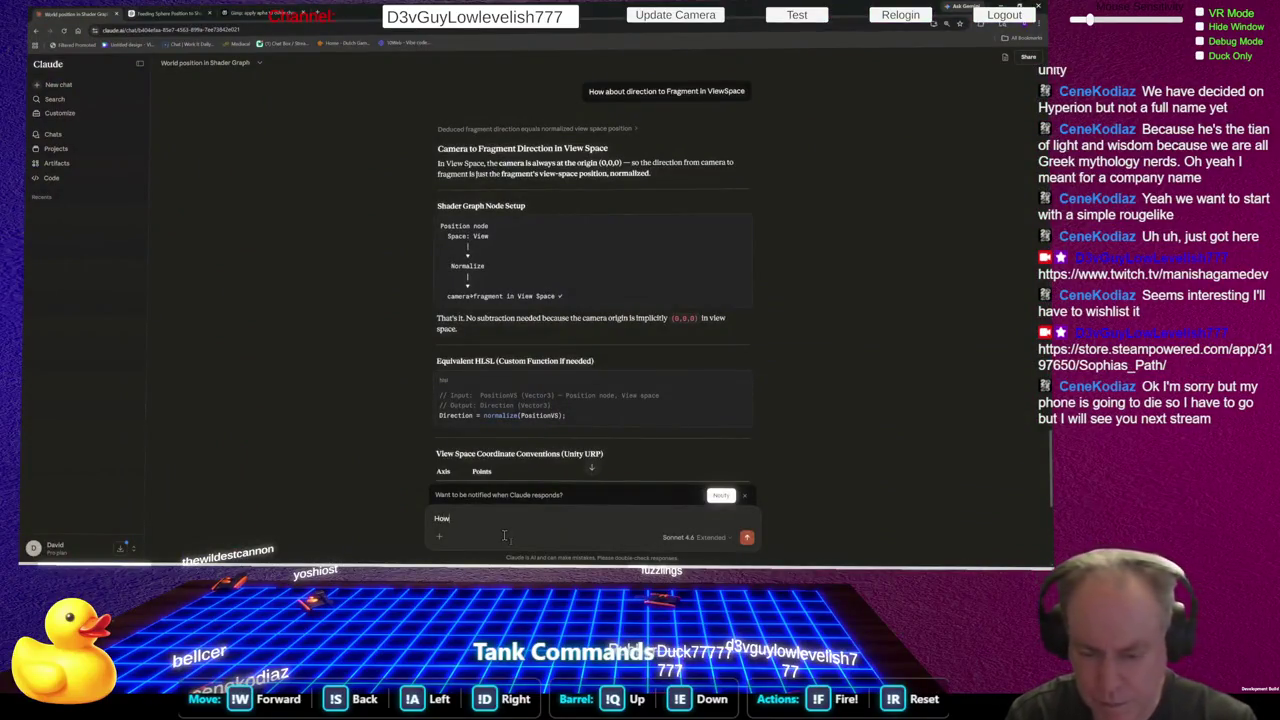
text( about a world po)
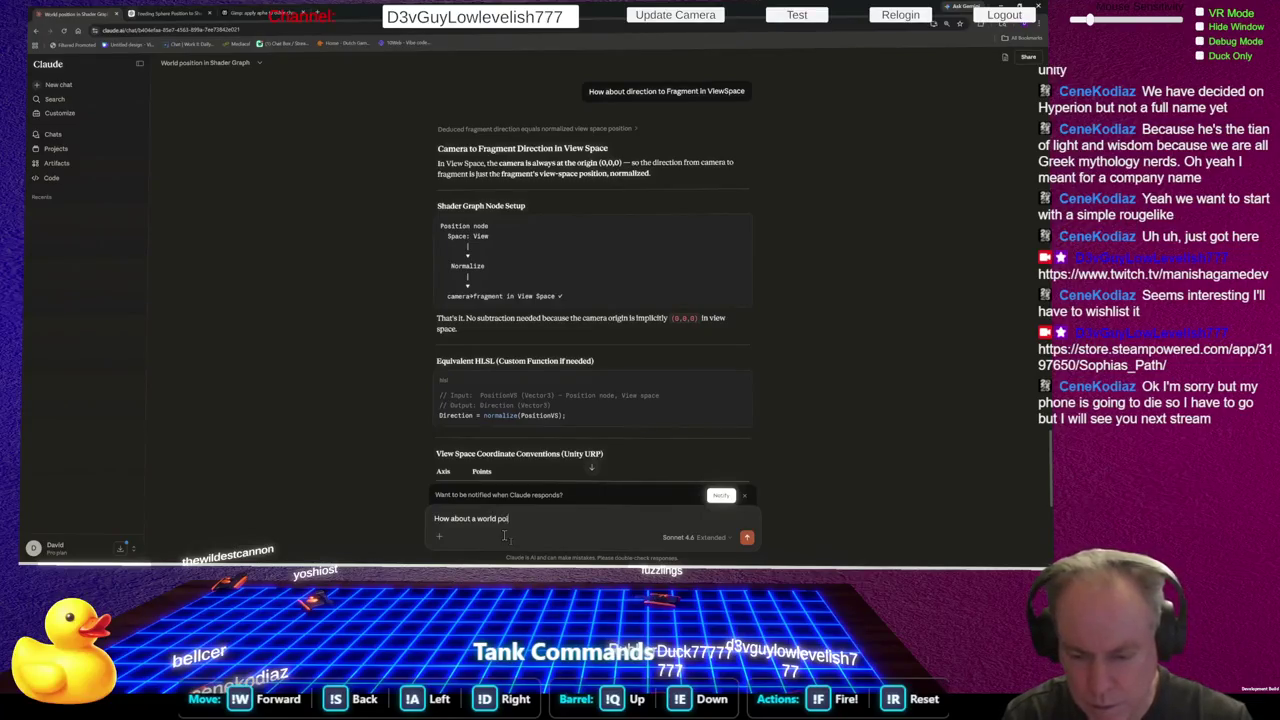
text(si)
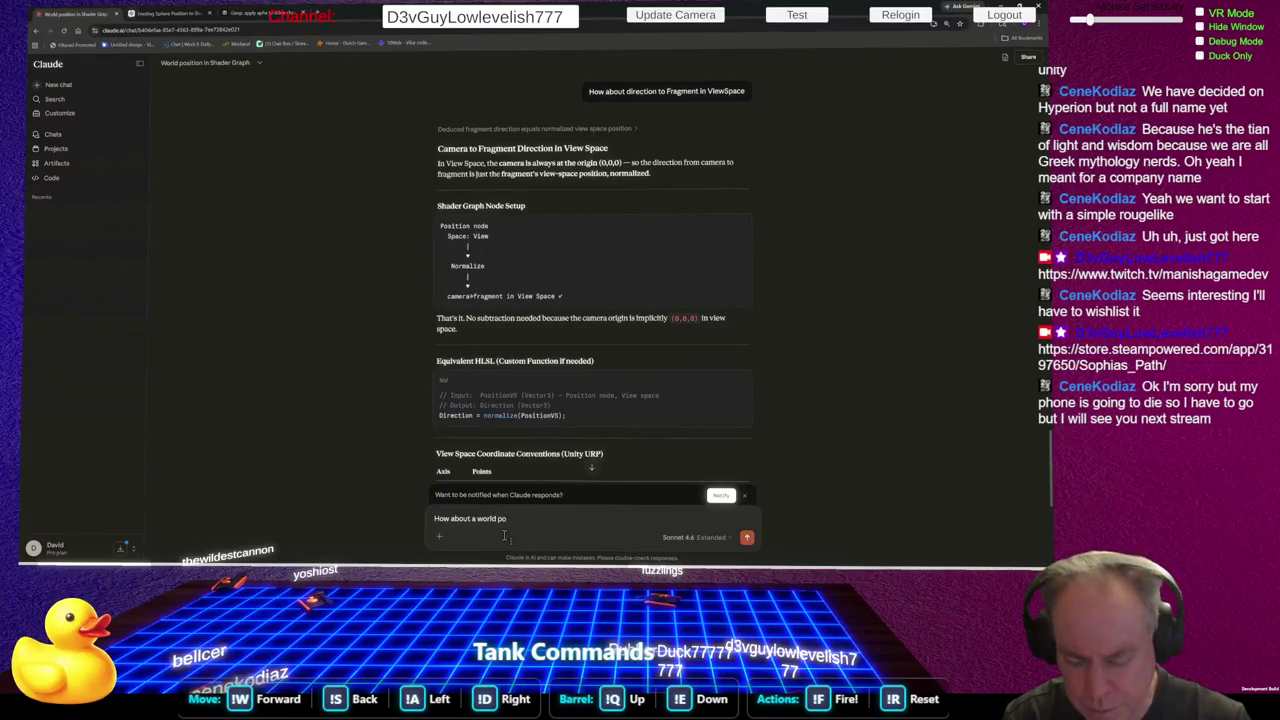
text(tion to)
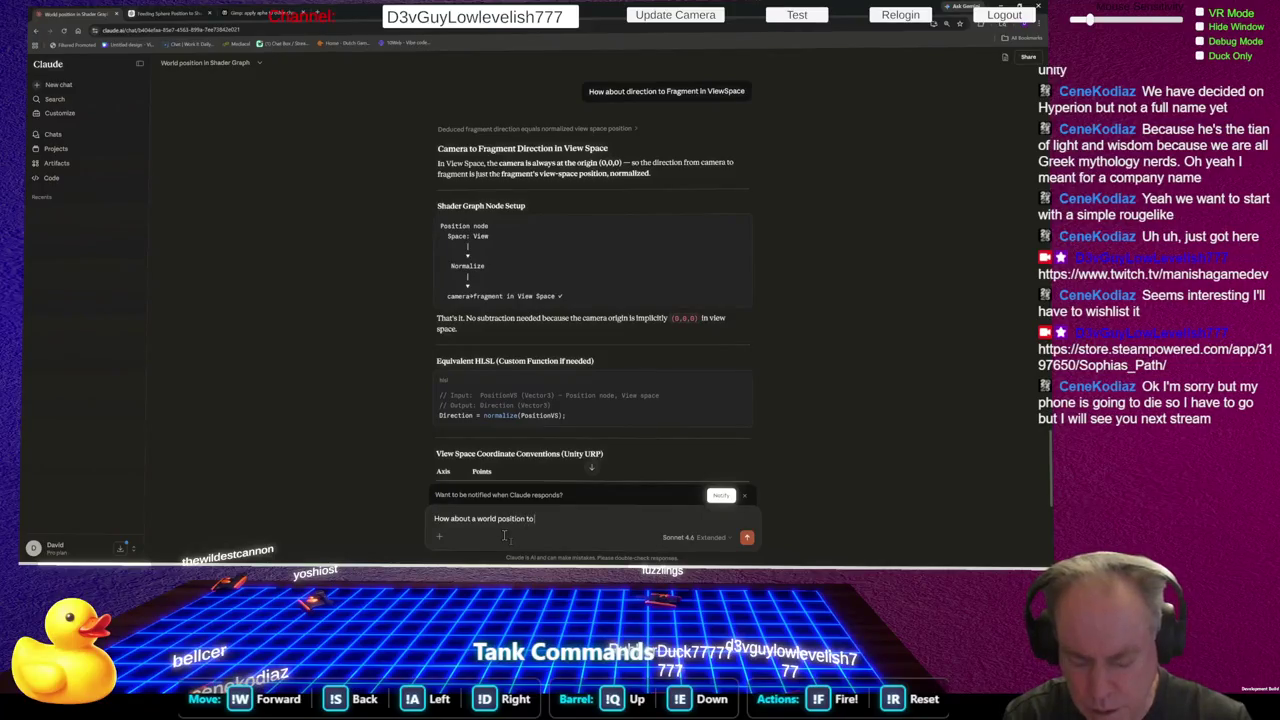
text( View s)
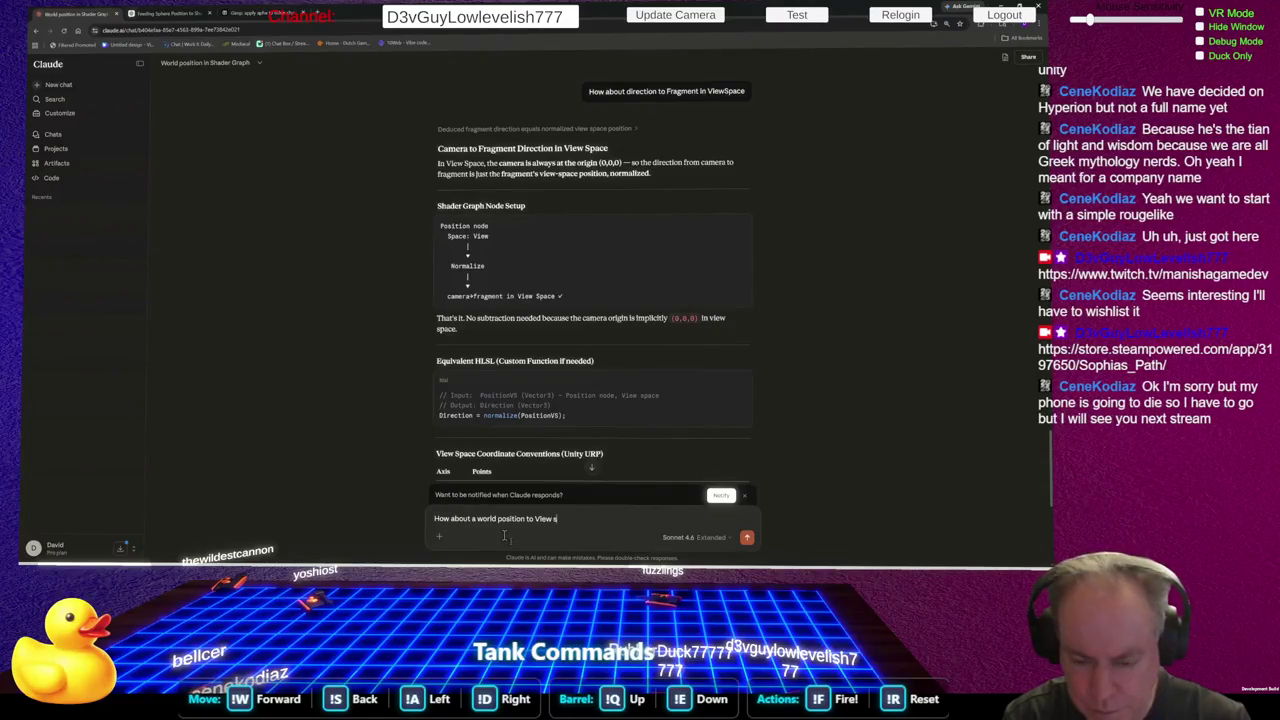
key(BackSpace)
key(BackSpace)
key(BackSpace)
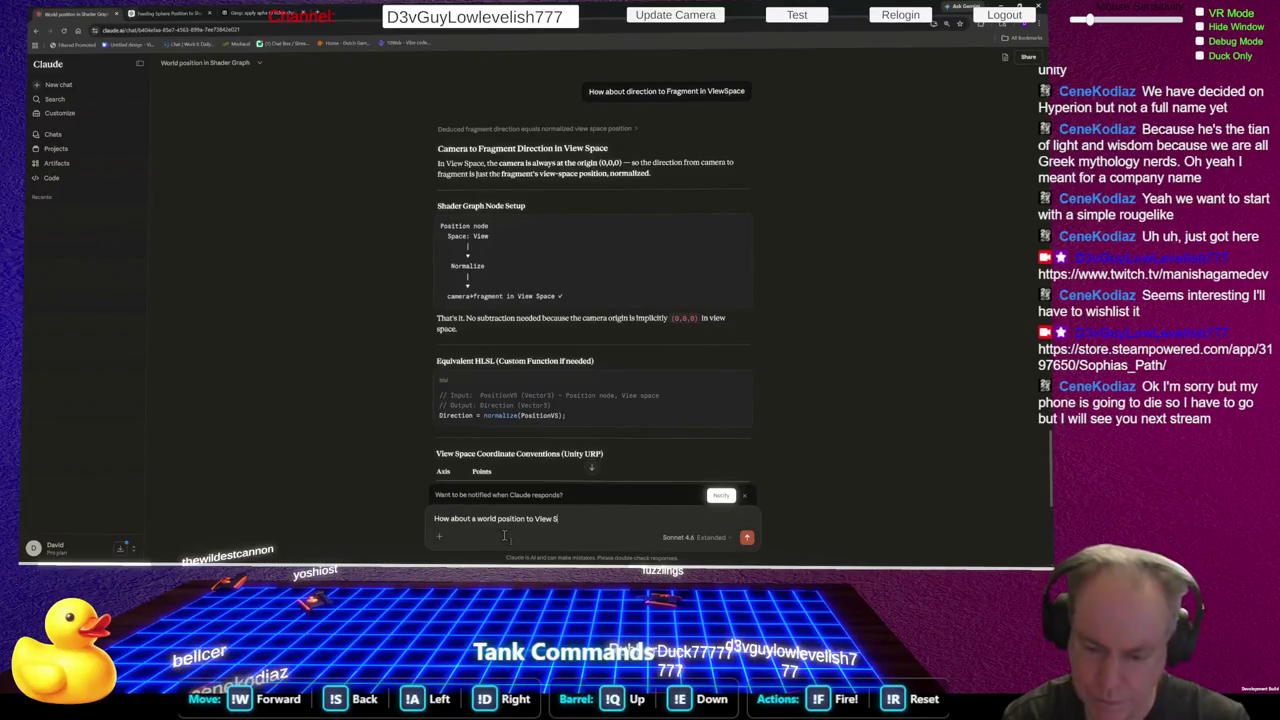
text(ce)
key(Return)
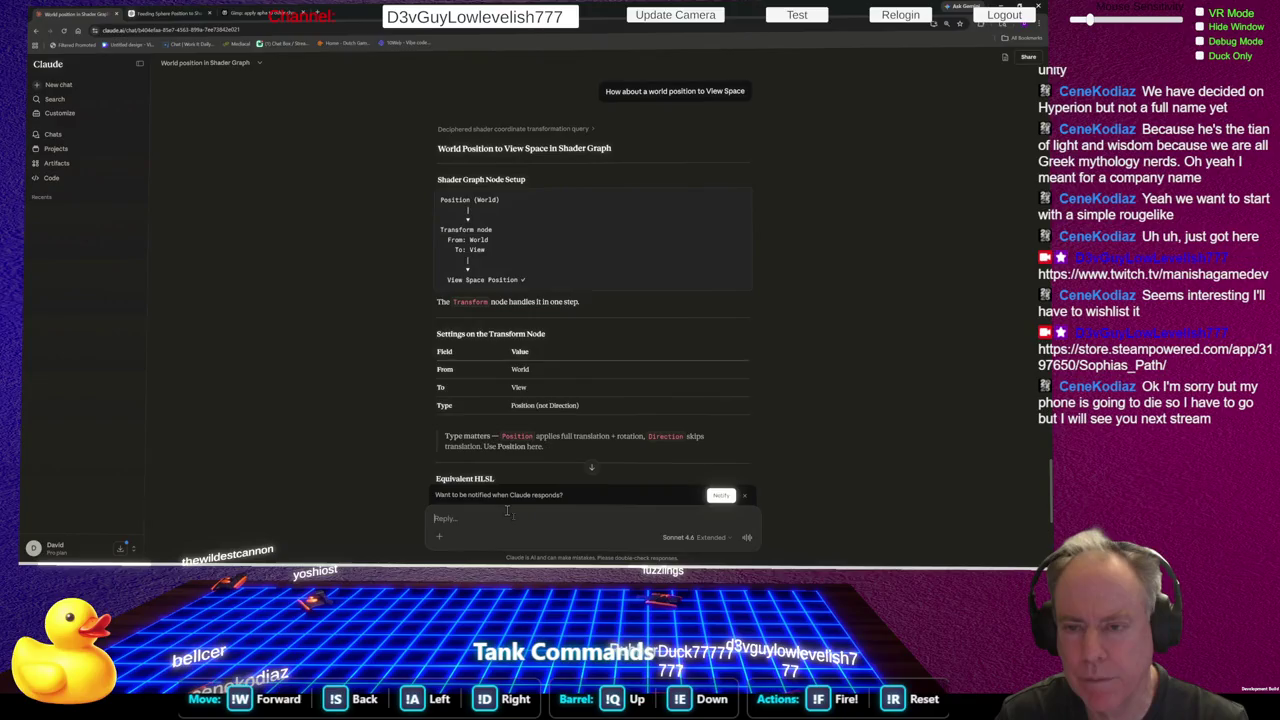
key(alt+Tab)
right_click(381, 376)
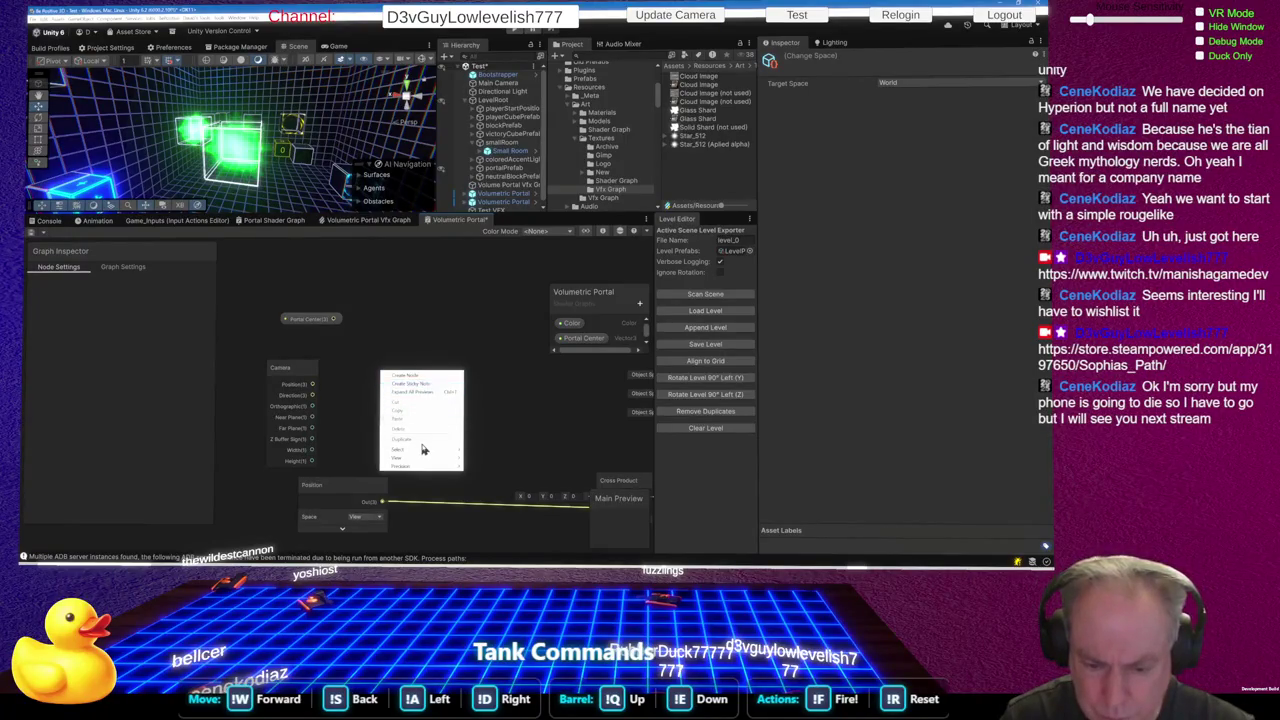
Add a Transform node set from World to View with its preview collapsed
click(415, 376)
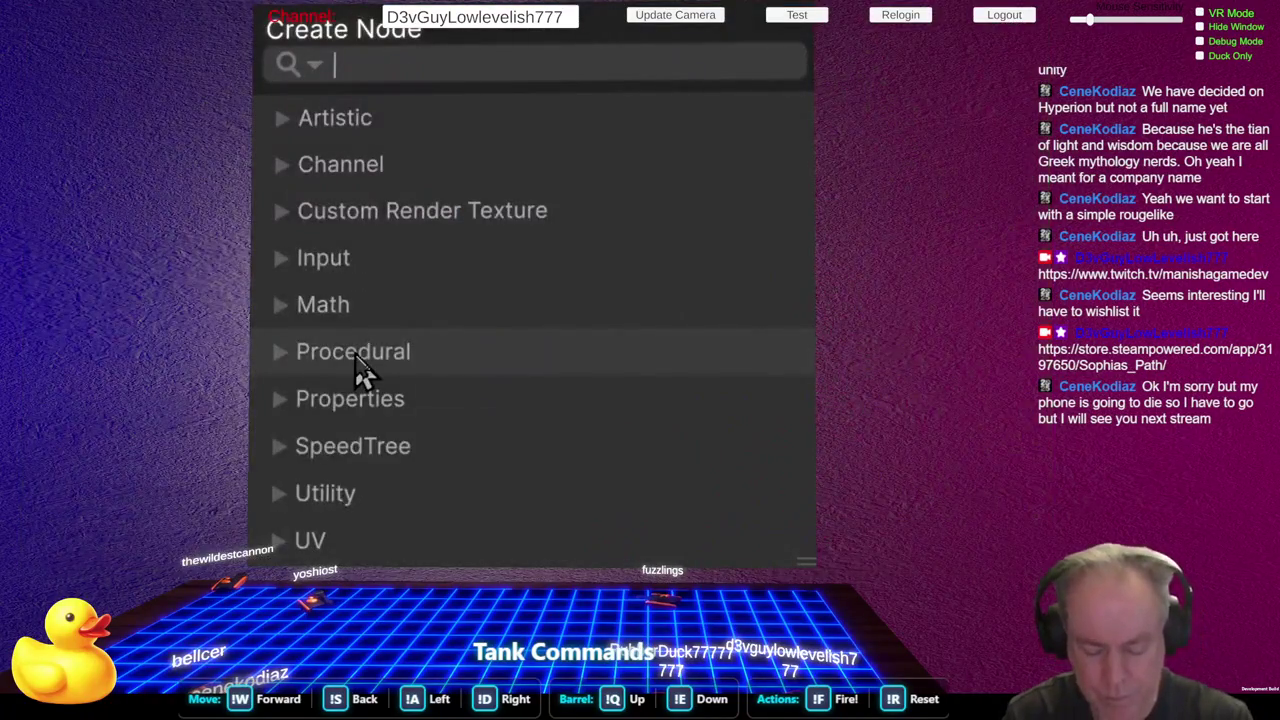
text(Trans)
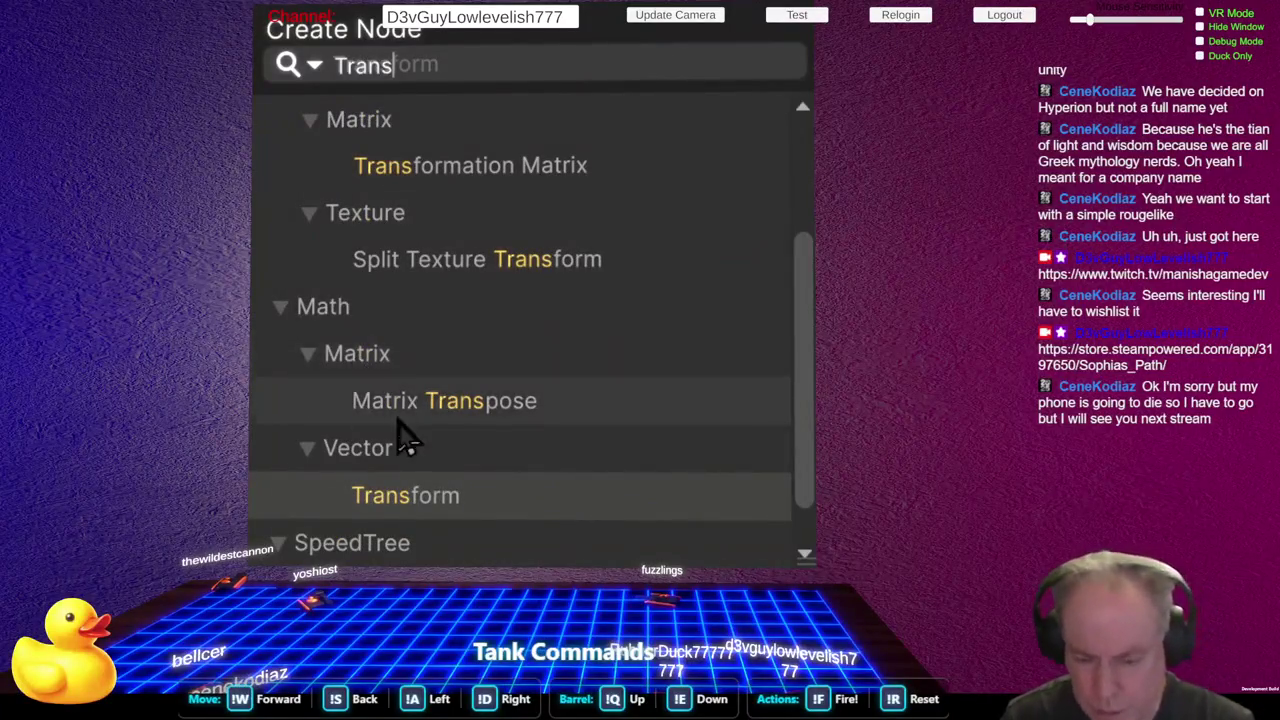
click(443, 497)
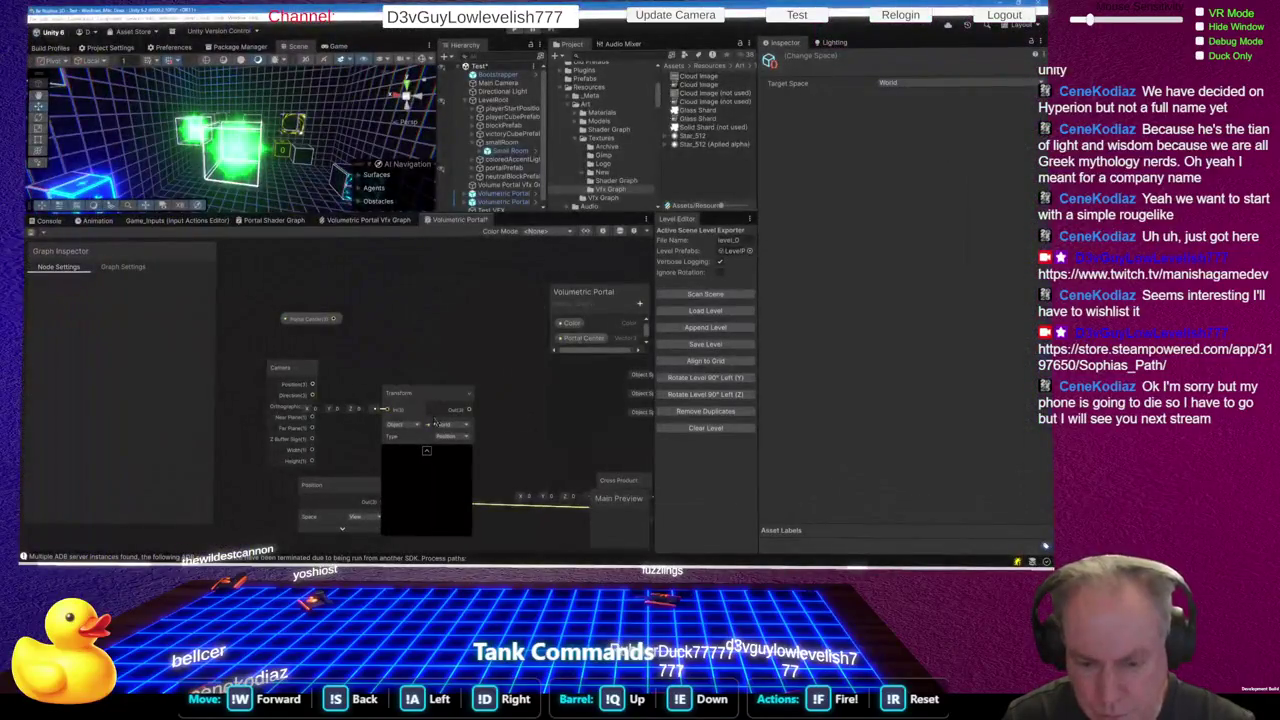
click(410, 428)
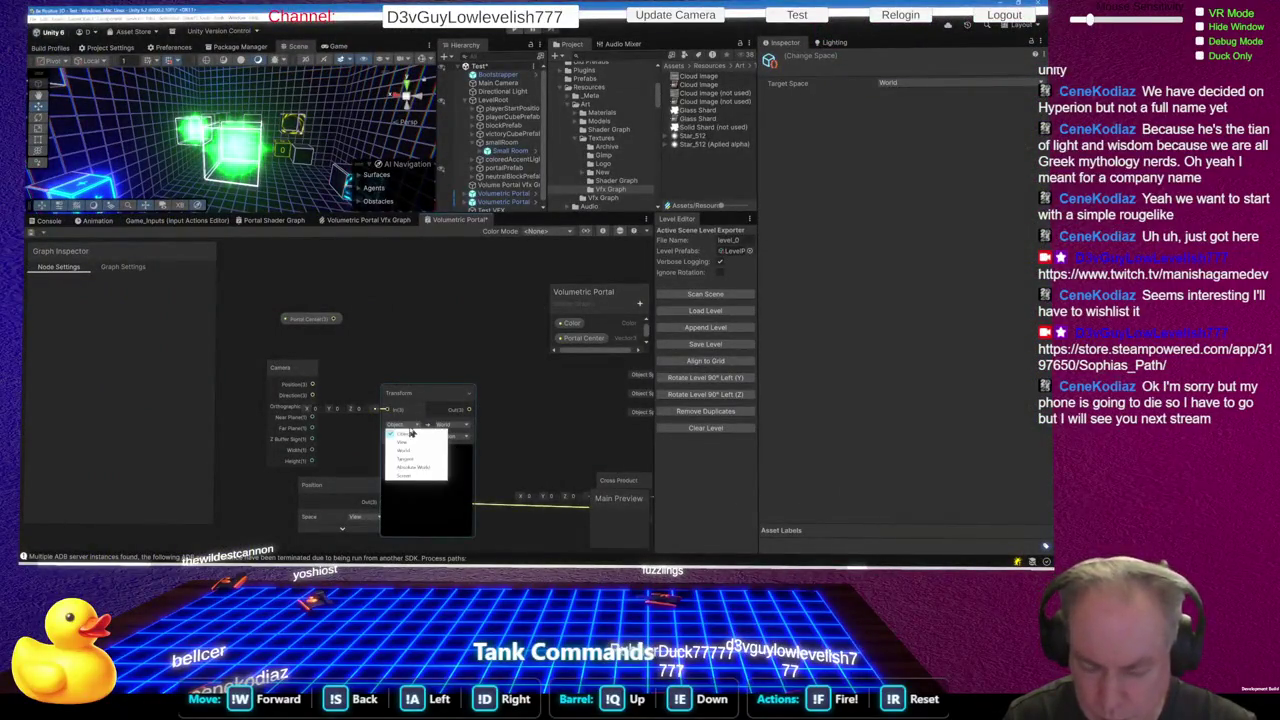
click(409, 457)
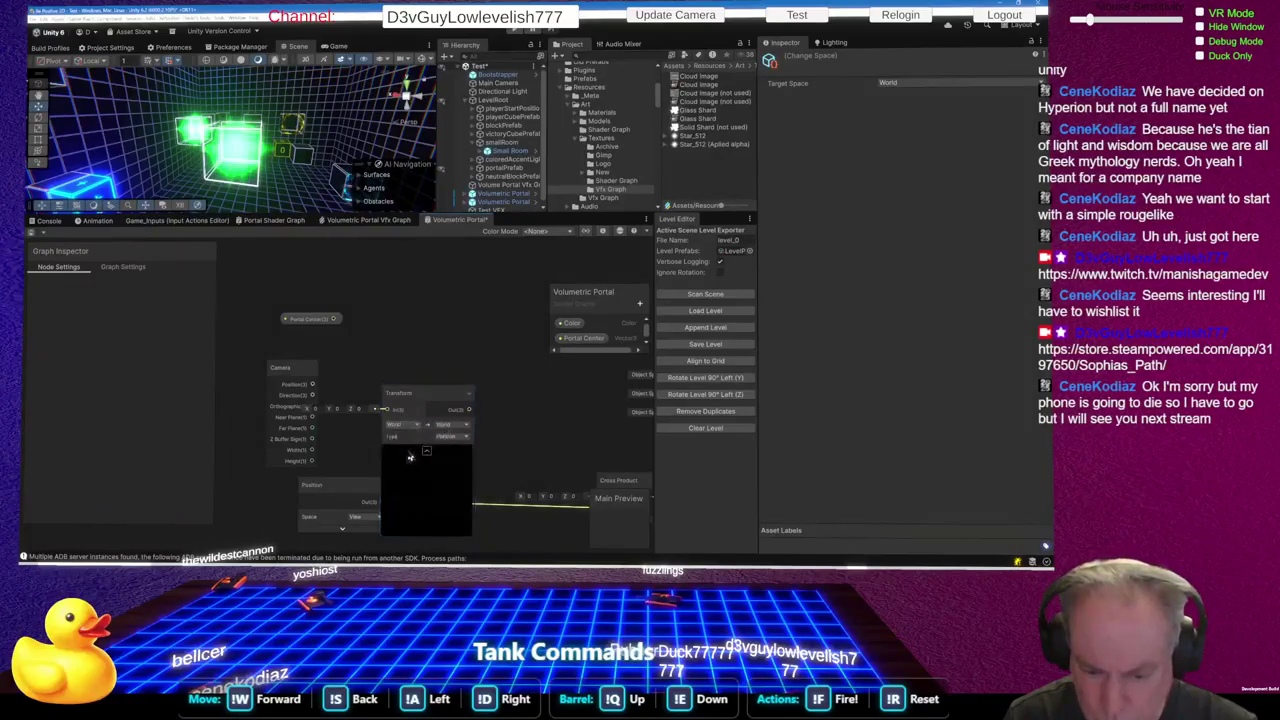
click(462, 425)
click(458, 445)
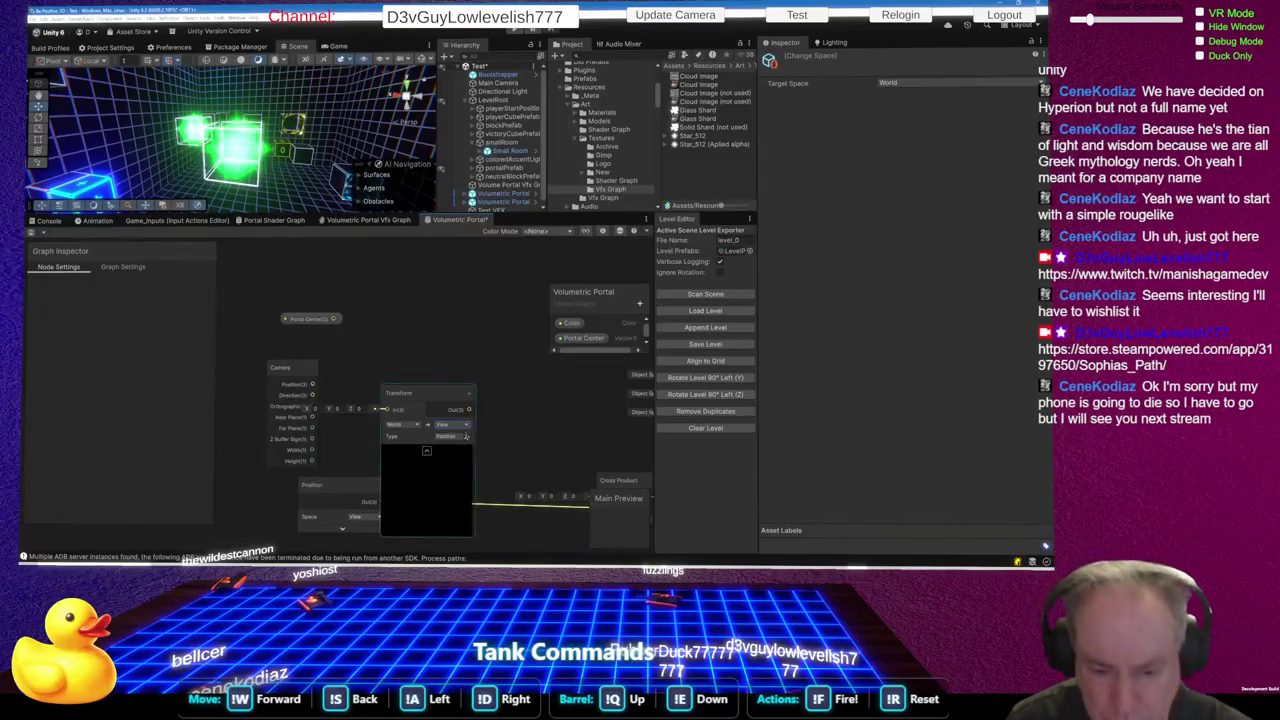
click(428, 452)
Connect Portal Center into the Transform node's input and position both nodes
drag(431, 394, 443, 322)
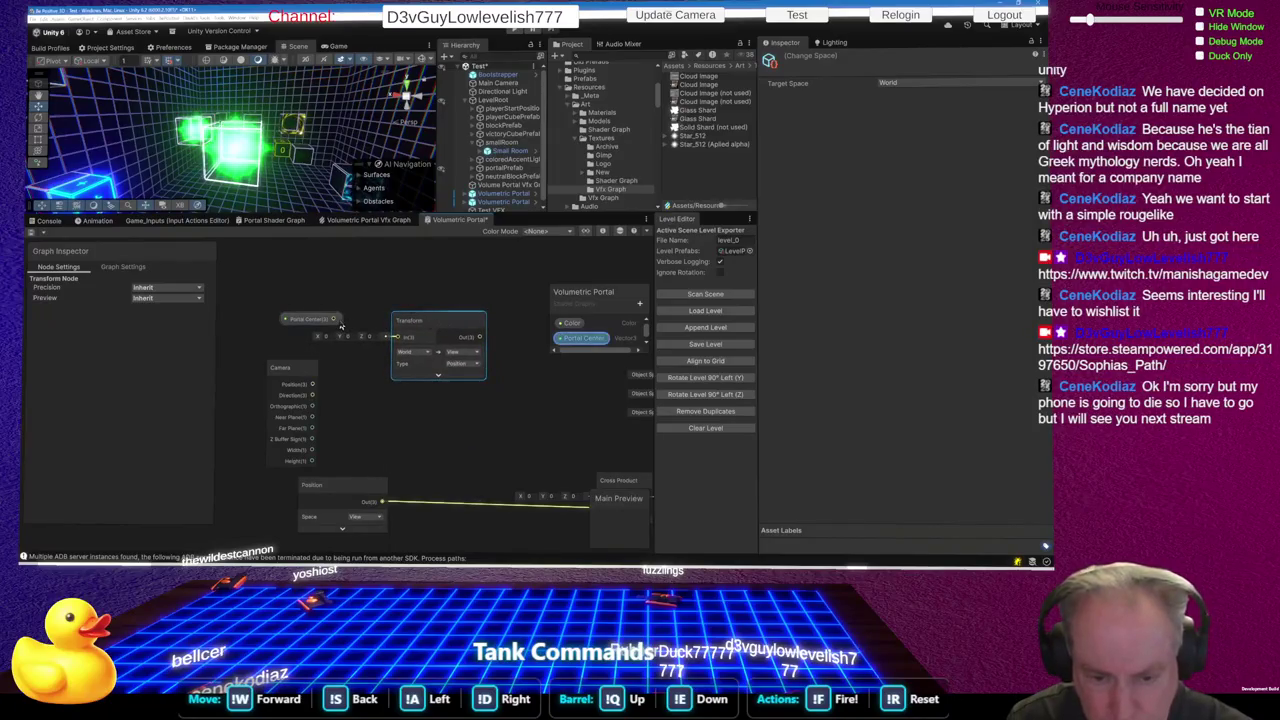
drag(336, 320, 398, 340)
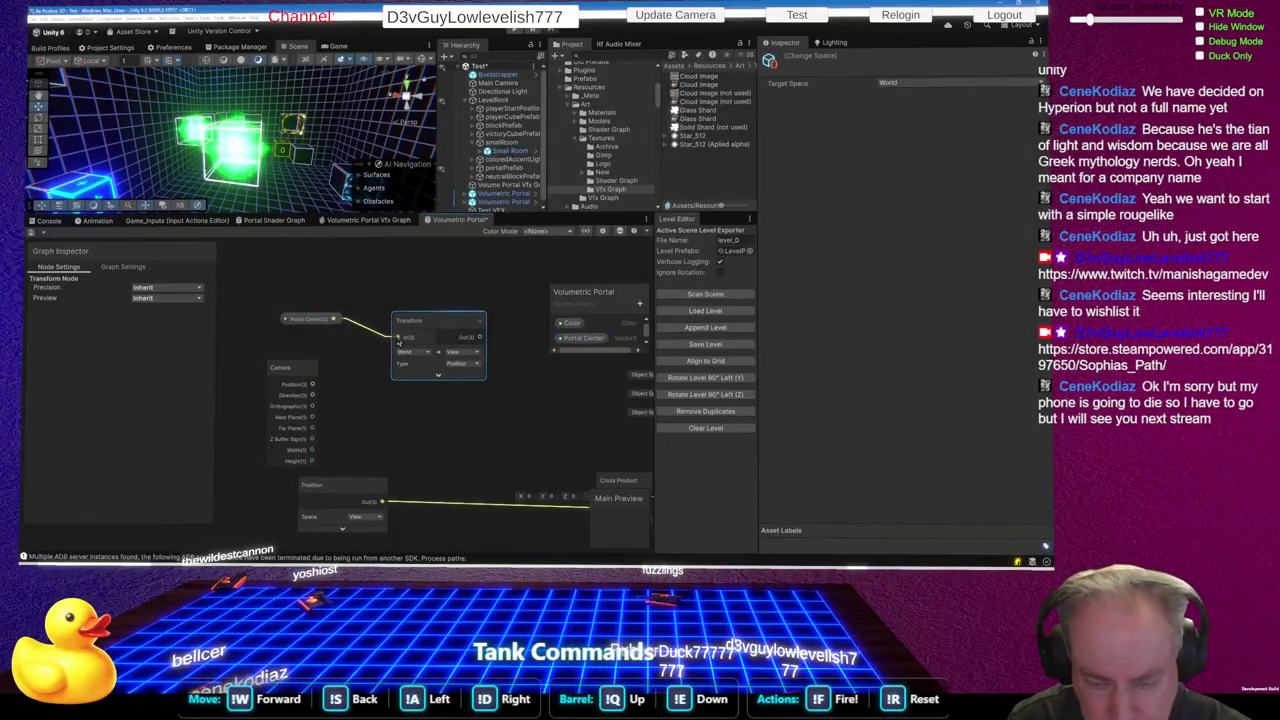
drag(314, 325, 277, 310)
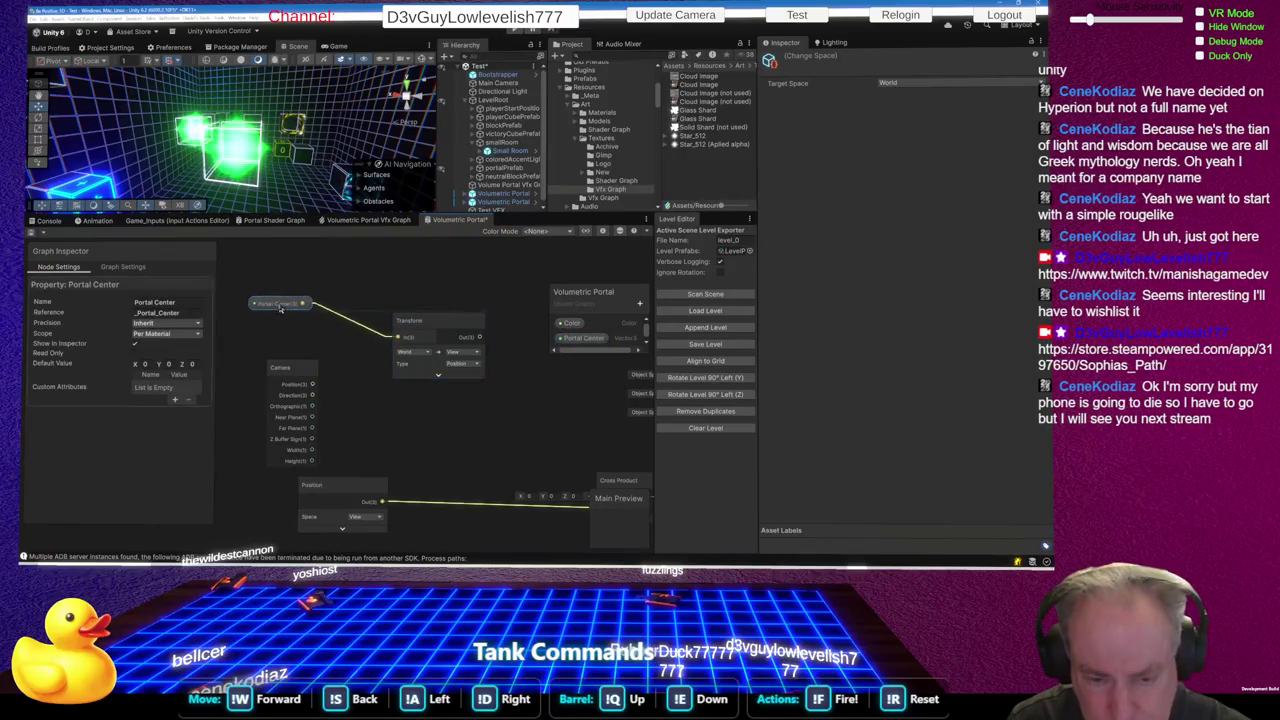
click(425, 320)
drag(425, 320, 378, 299)
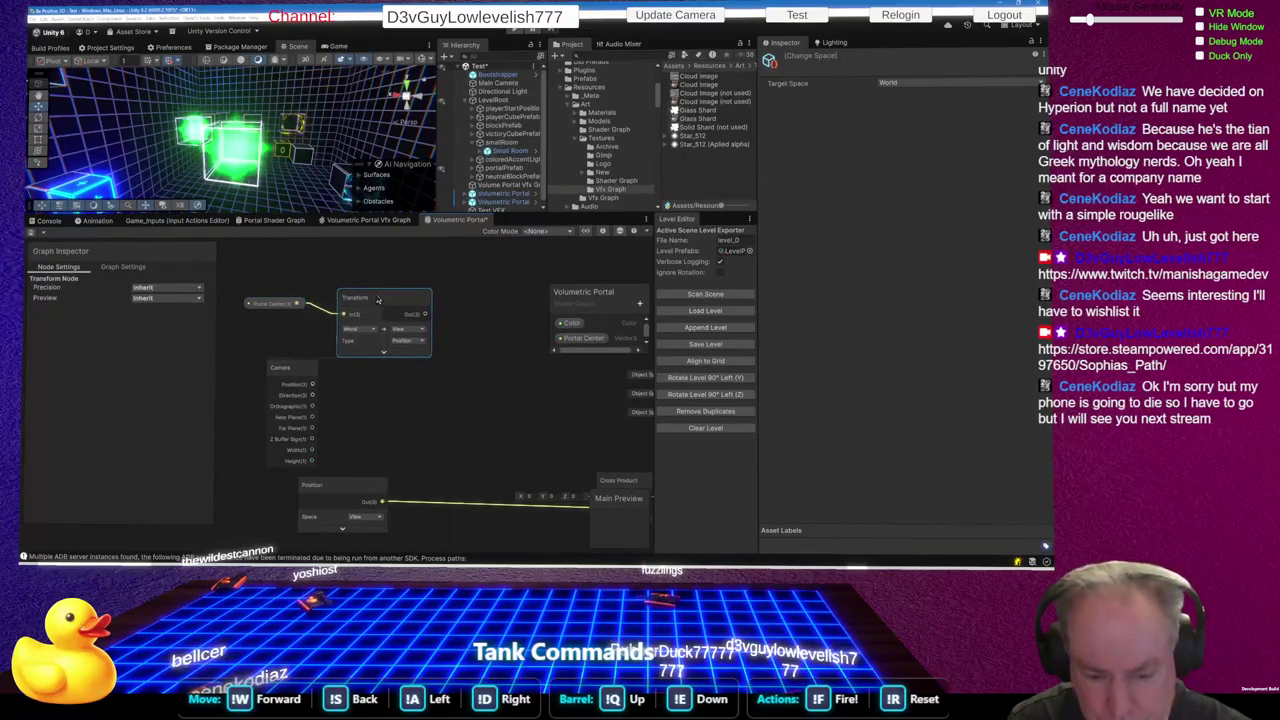
Delete the unused Camera node and rearrange the Transform and Position nodes
click(288, 369)
key(Delete)
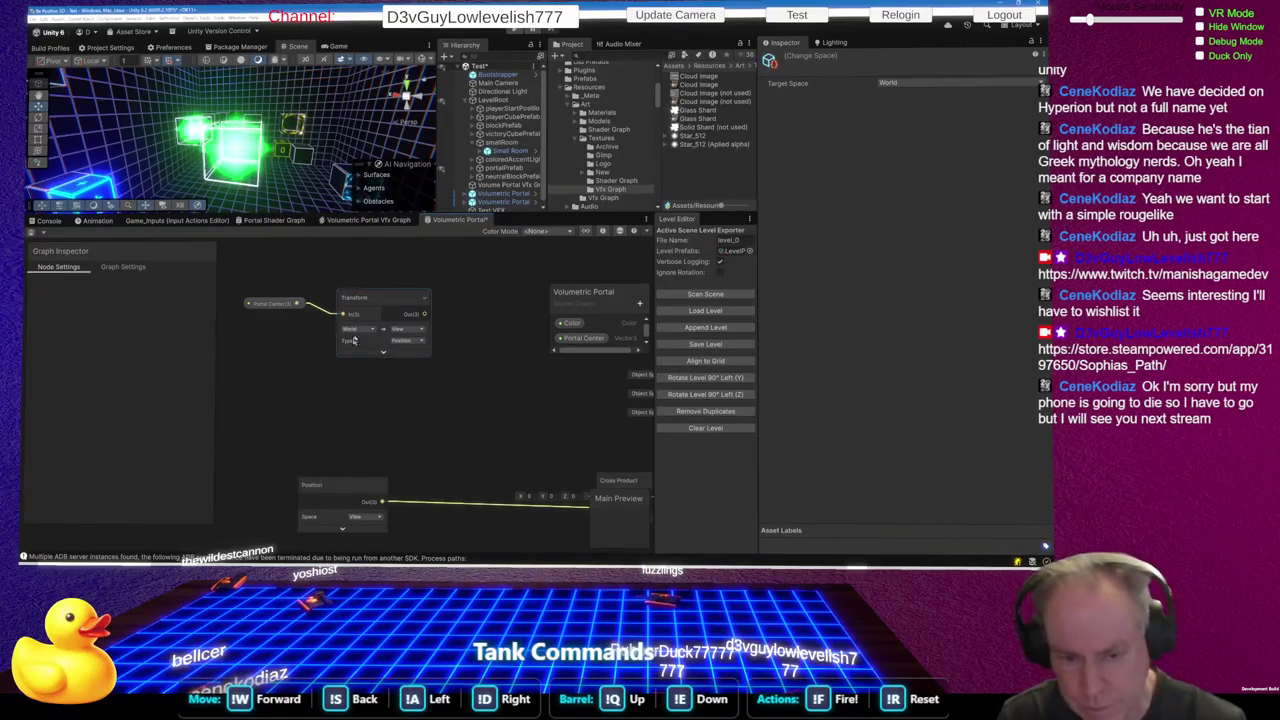
click(382, 336)
drag(382, 336, 375, 406)
click(305, 505)
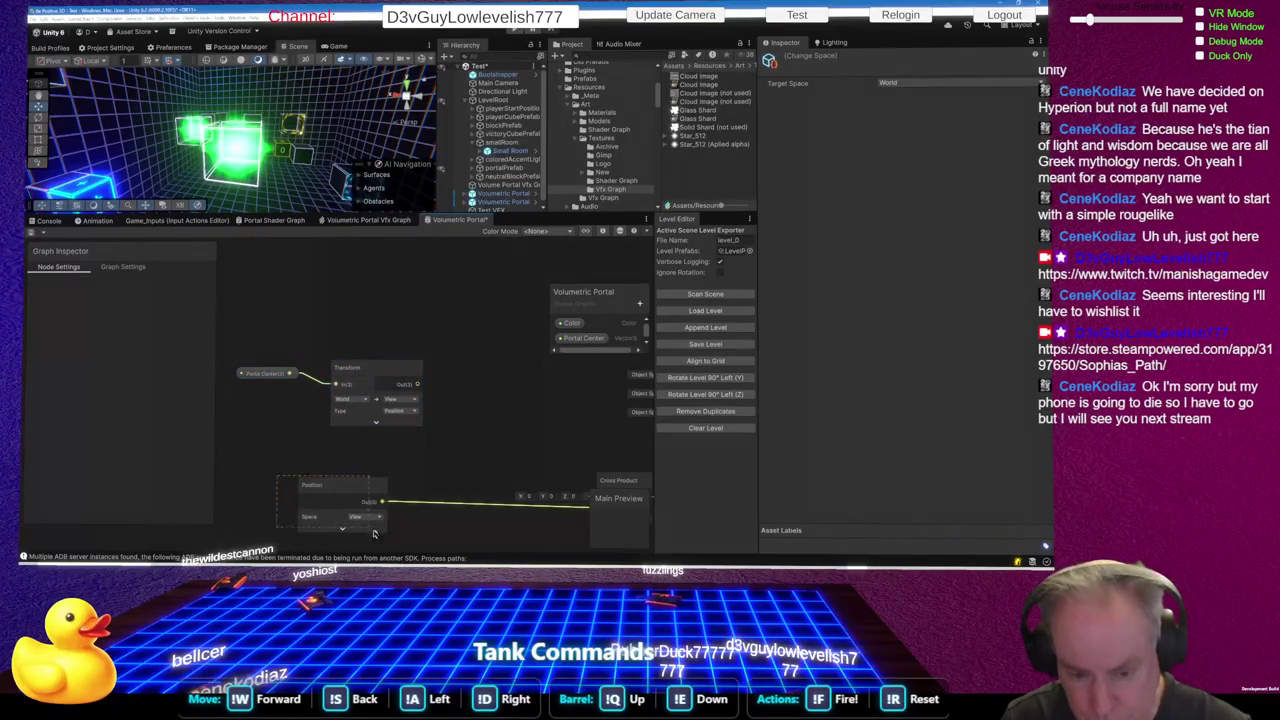
drag(344, 494, 323, 459)
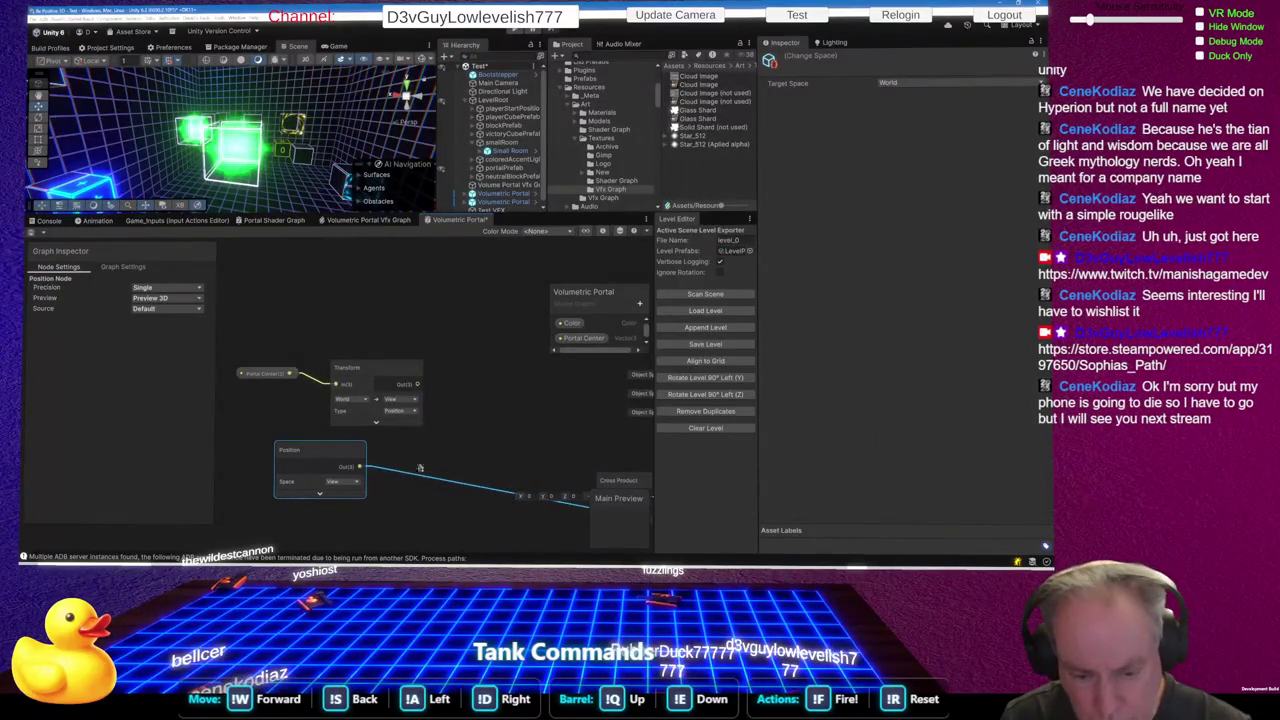
scroll(470, 520, up, 2)
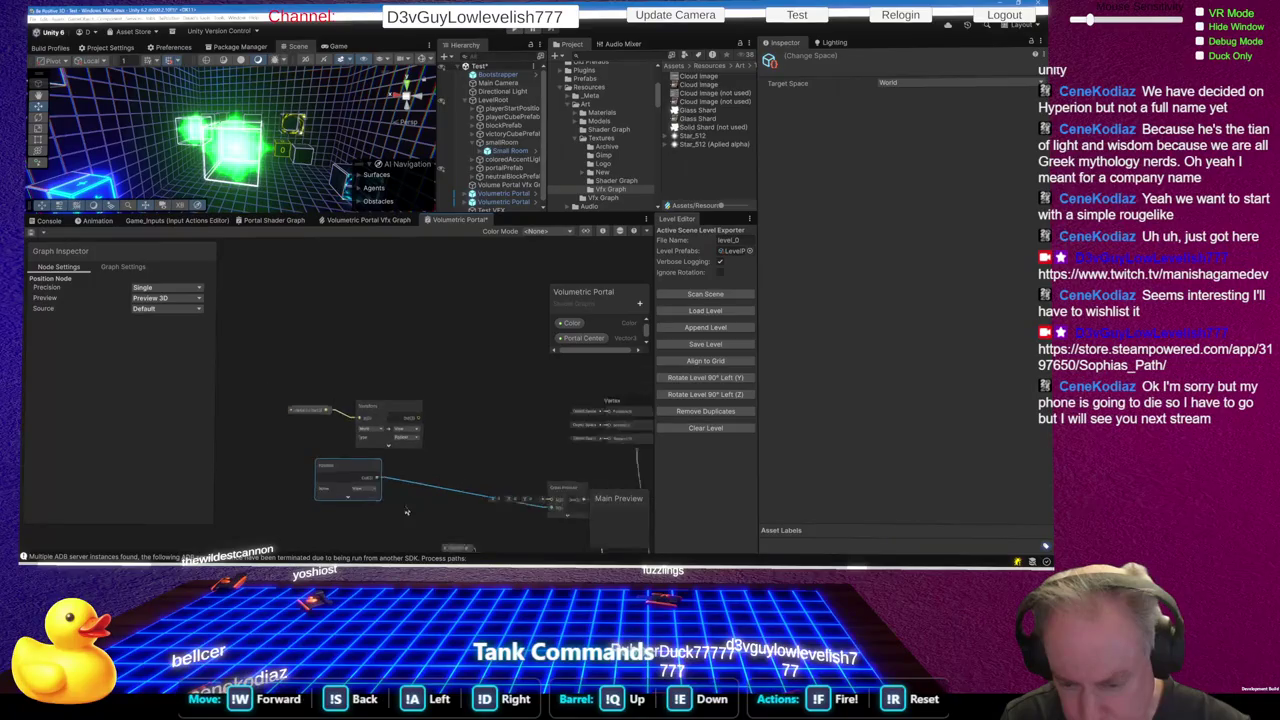
scroll(538, 547, down, 2)
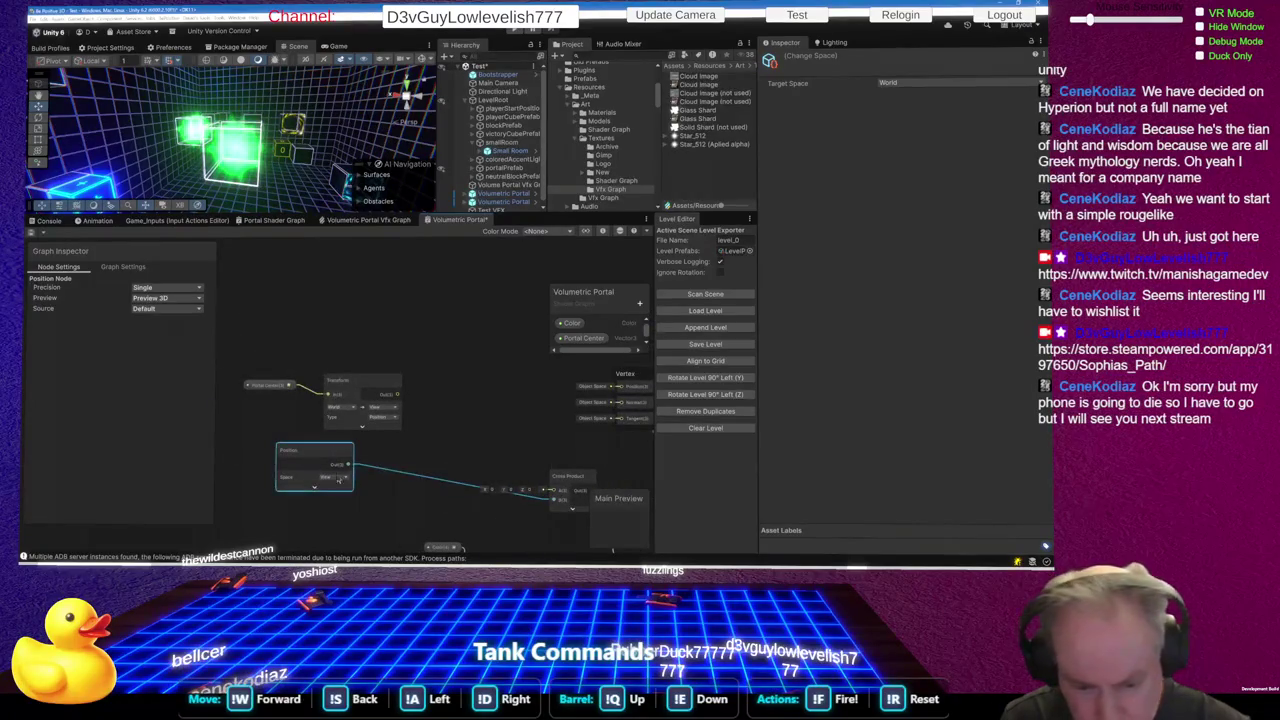
Add a Normalize node to the graph via the node search
key(space)
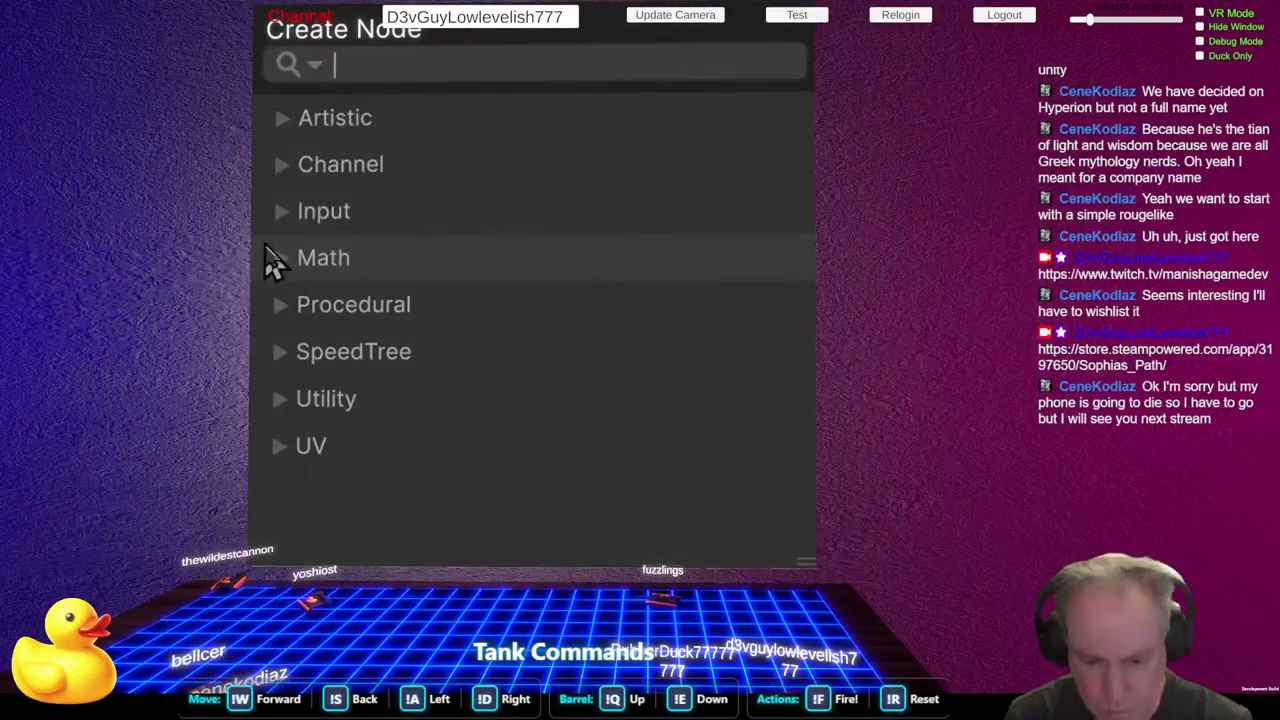
text(norm)
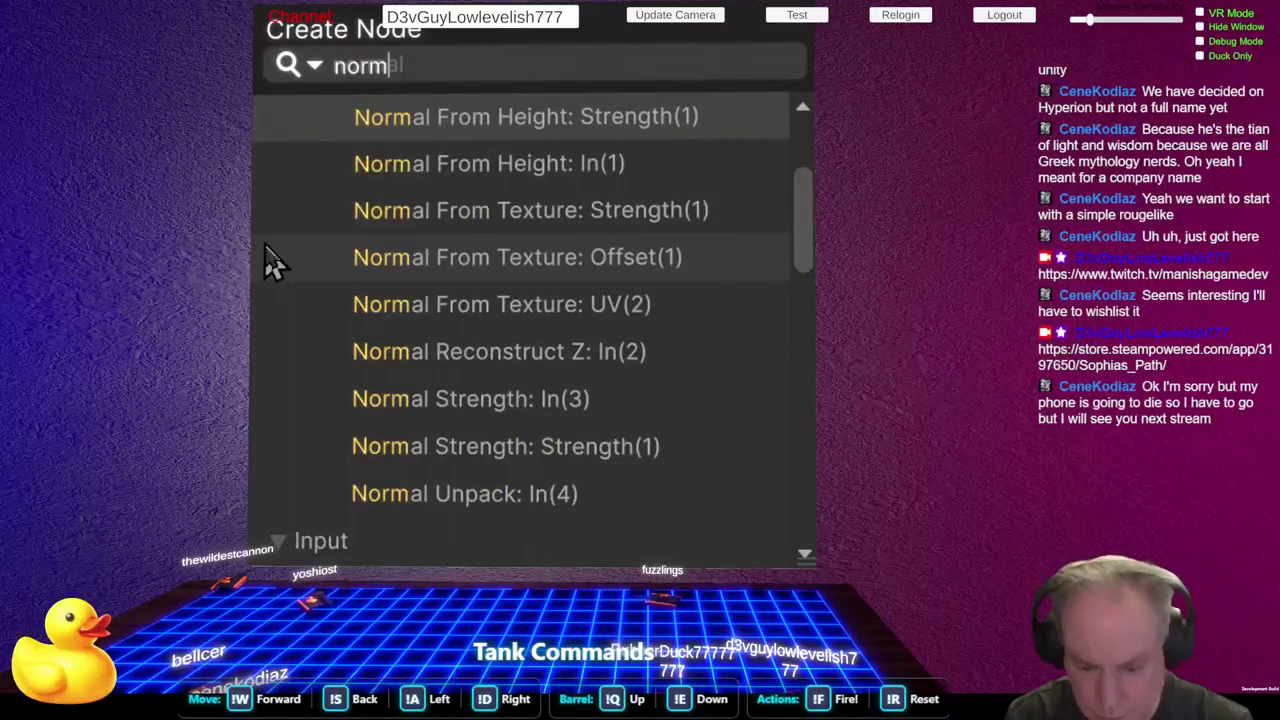
key(BackSpace)
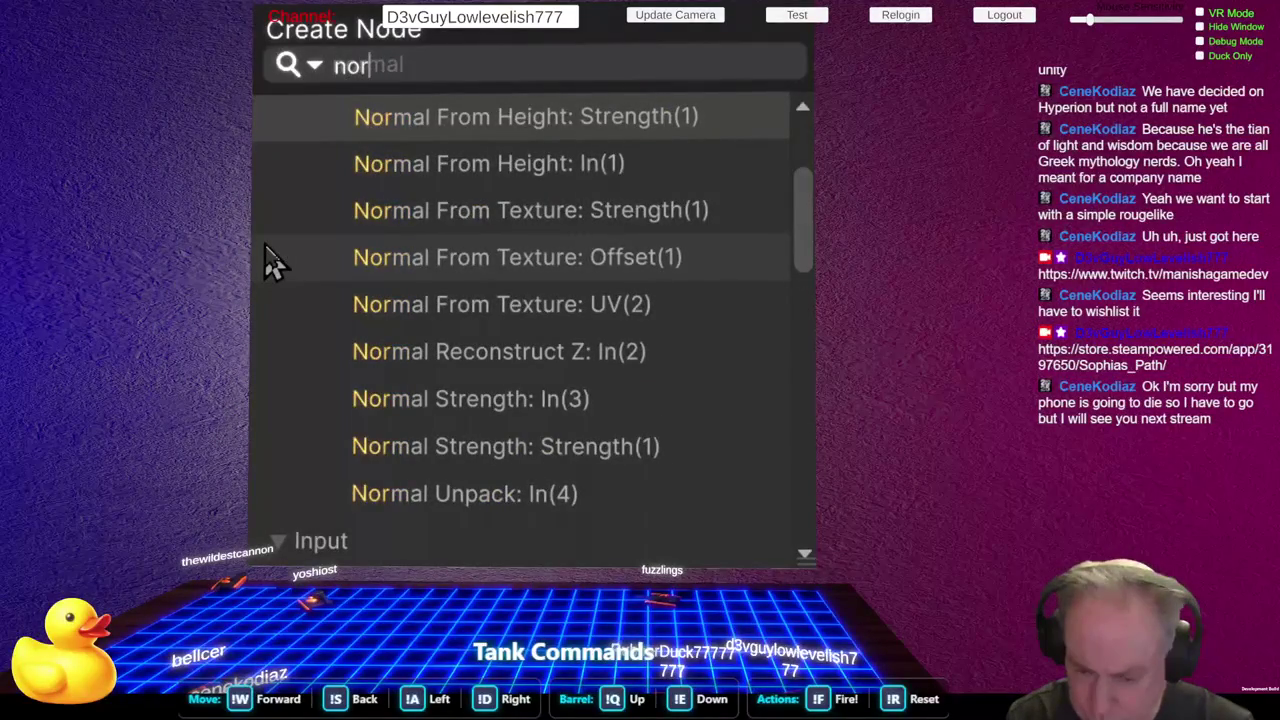
text(al)
key(BackSpace)
key(BackSpace)
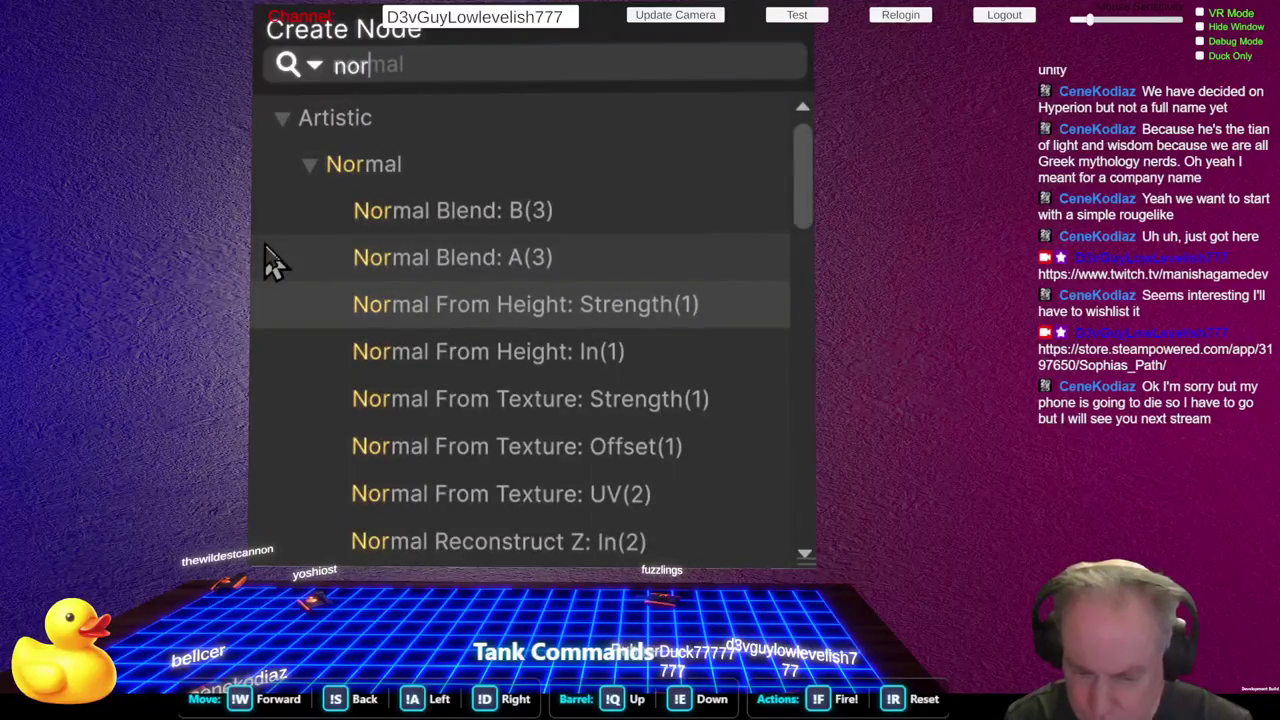
text(mal)
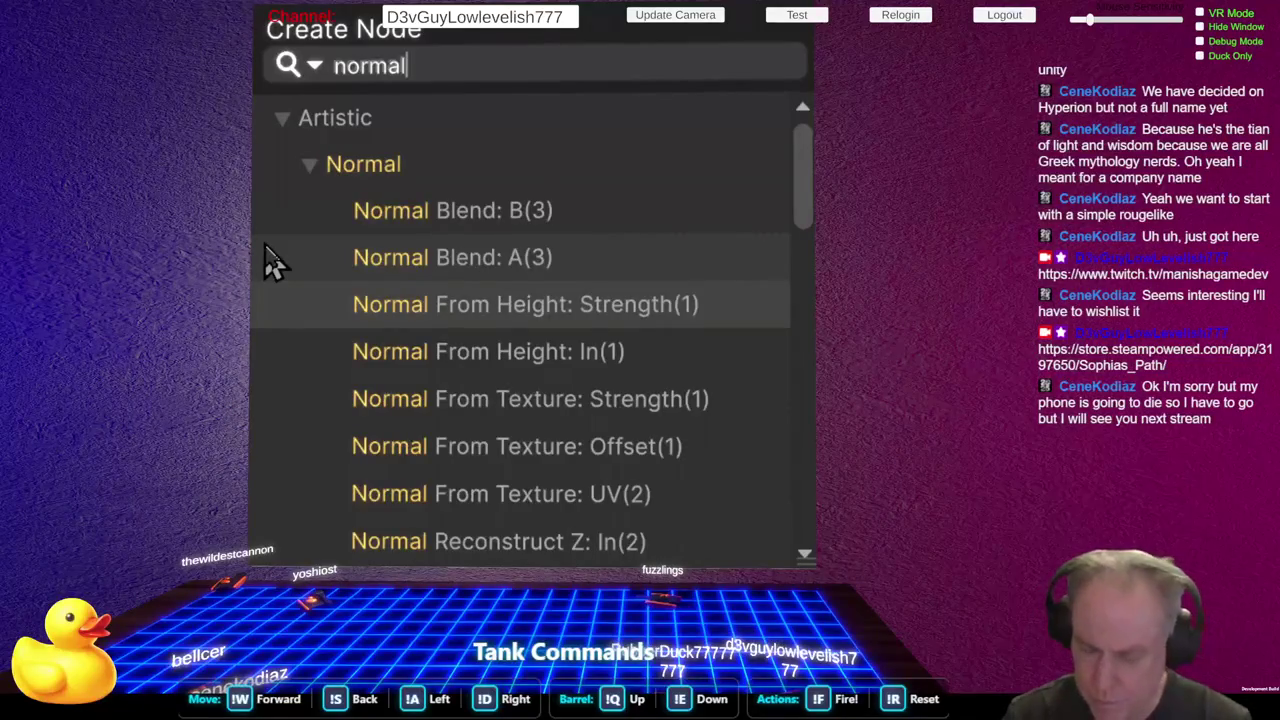
scroll(300, 265, down, 3)
scroll(350, 262, down, 4)
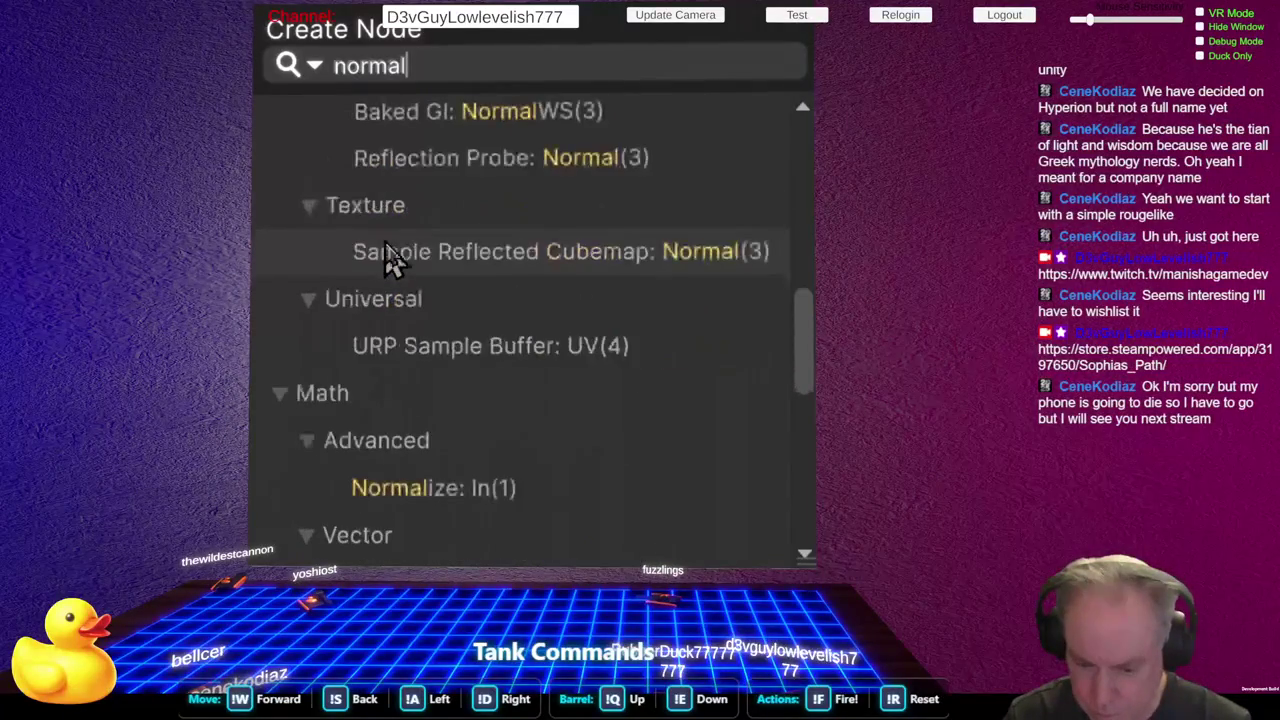
click(427, 488)
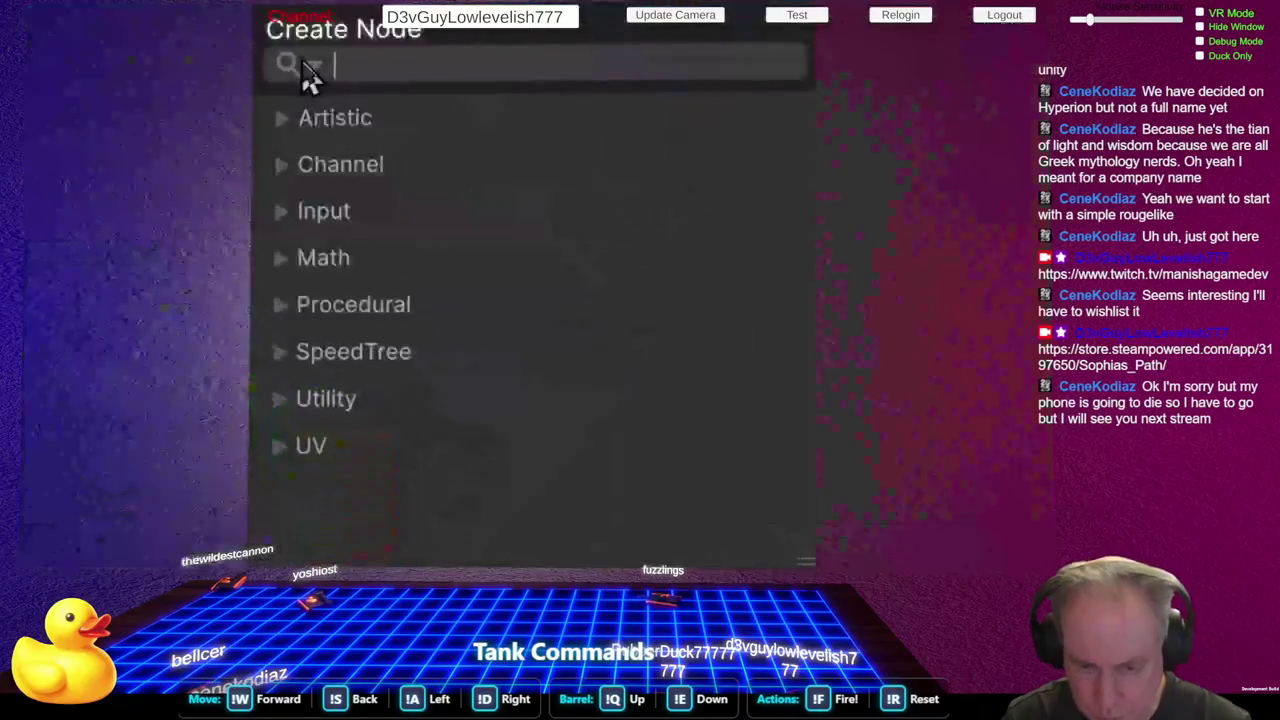
Add a second Normalize node and wire both into Cross Product's two inputs
key(space)
text(normal)
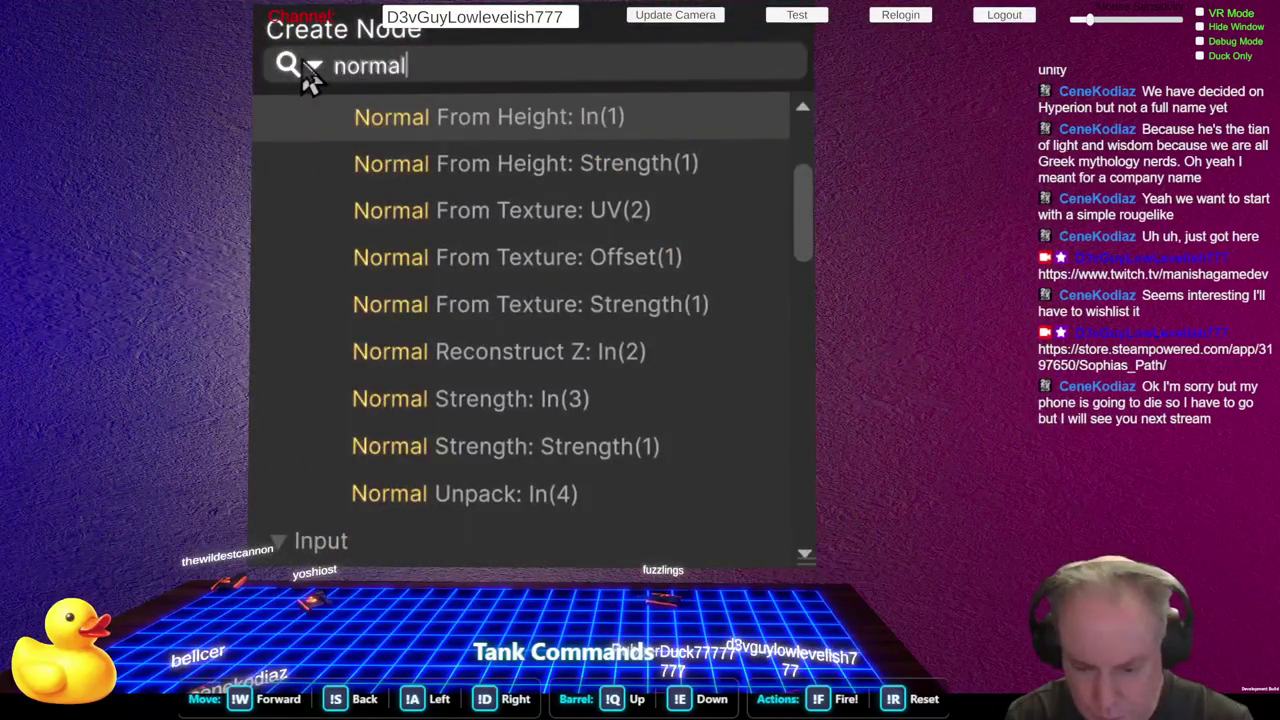
text(iz)
key(Return)
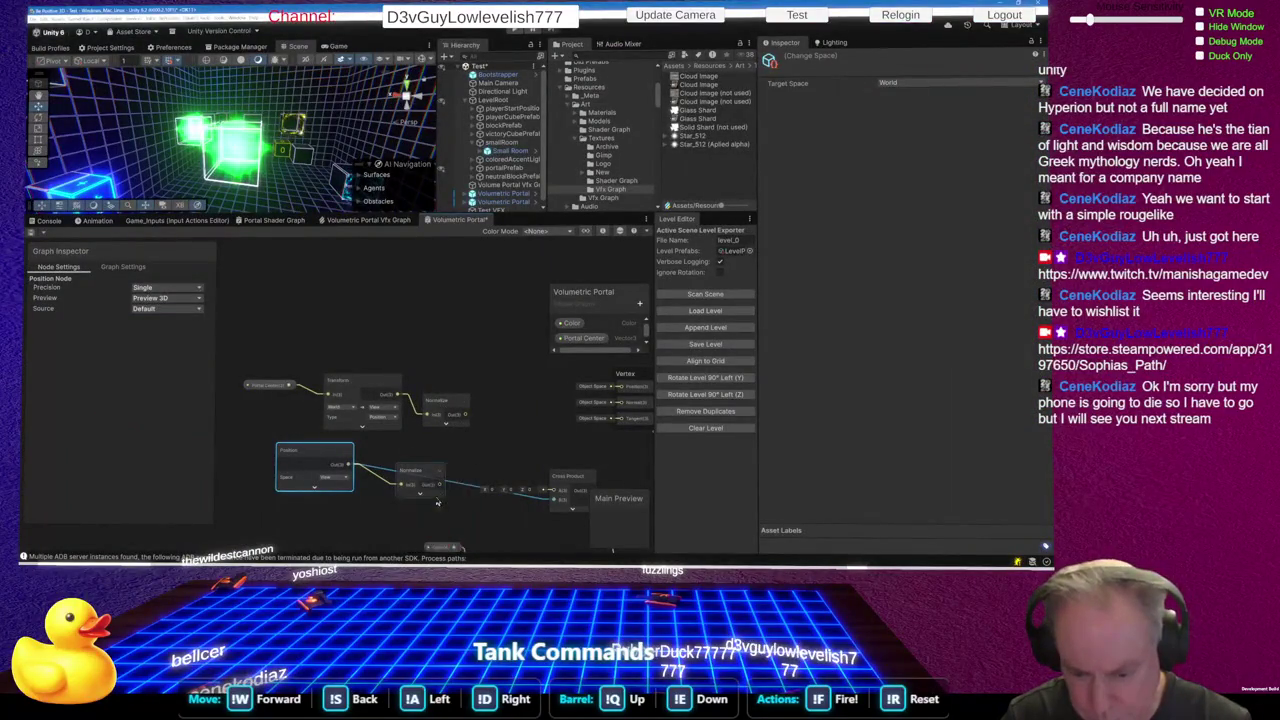
drag(465, 414, 546, 487)
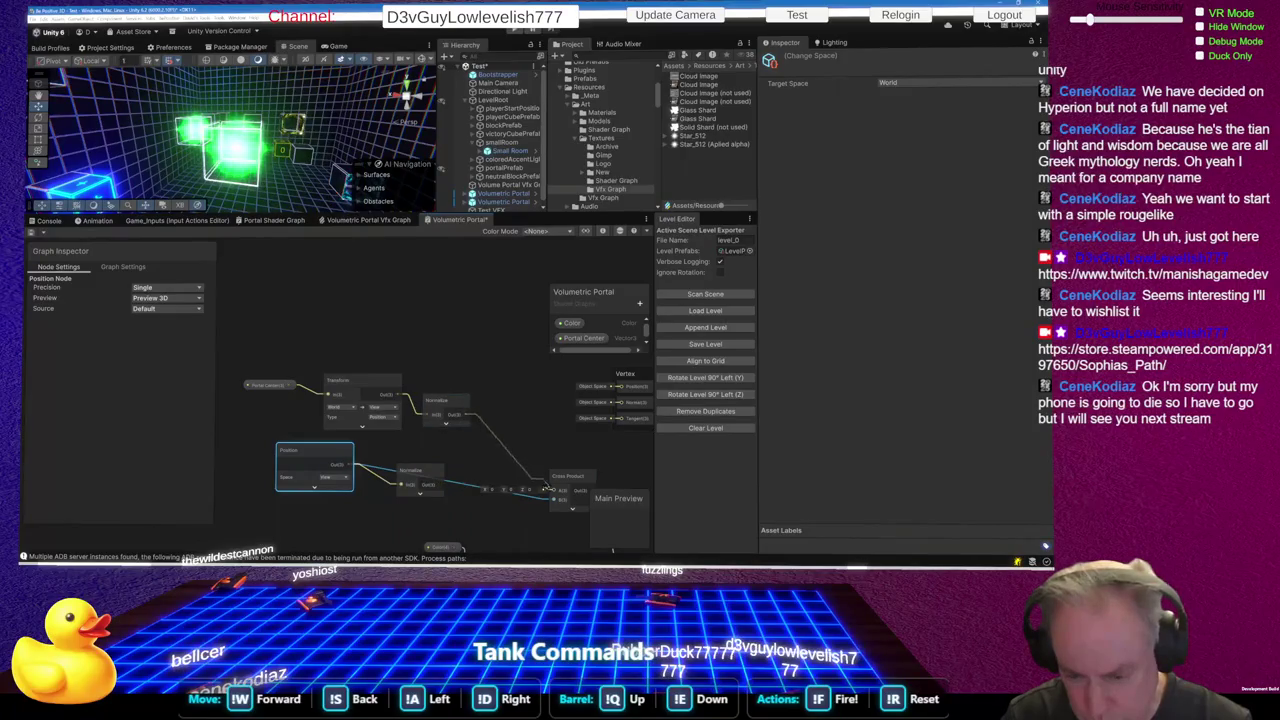
drag(444, 486, 548, 500)
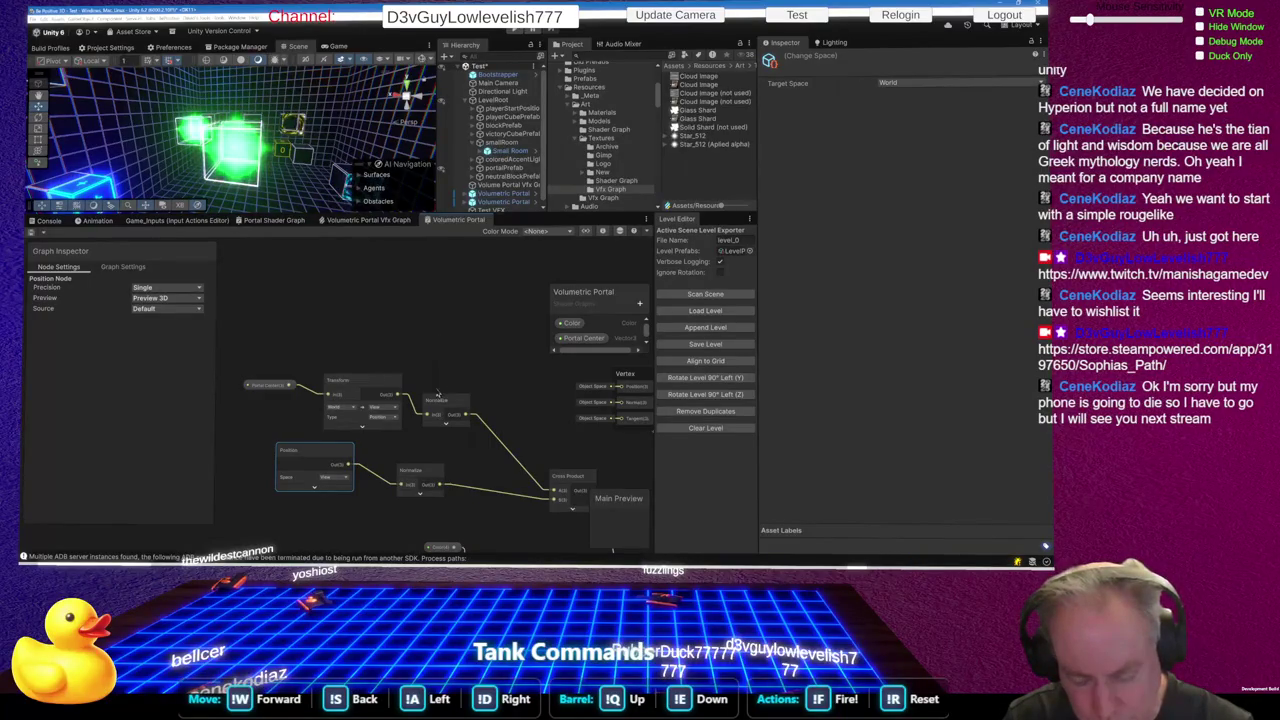
scroll(347, 348, down, 5)
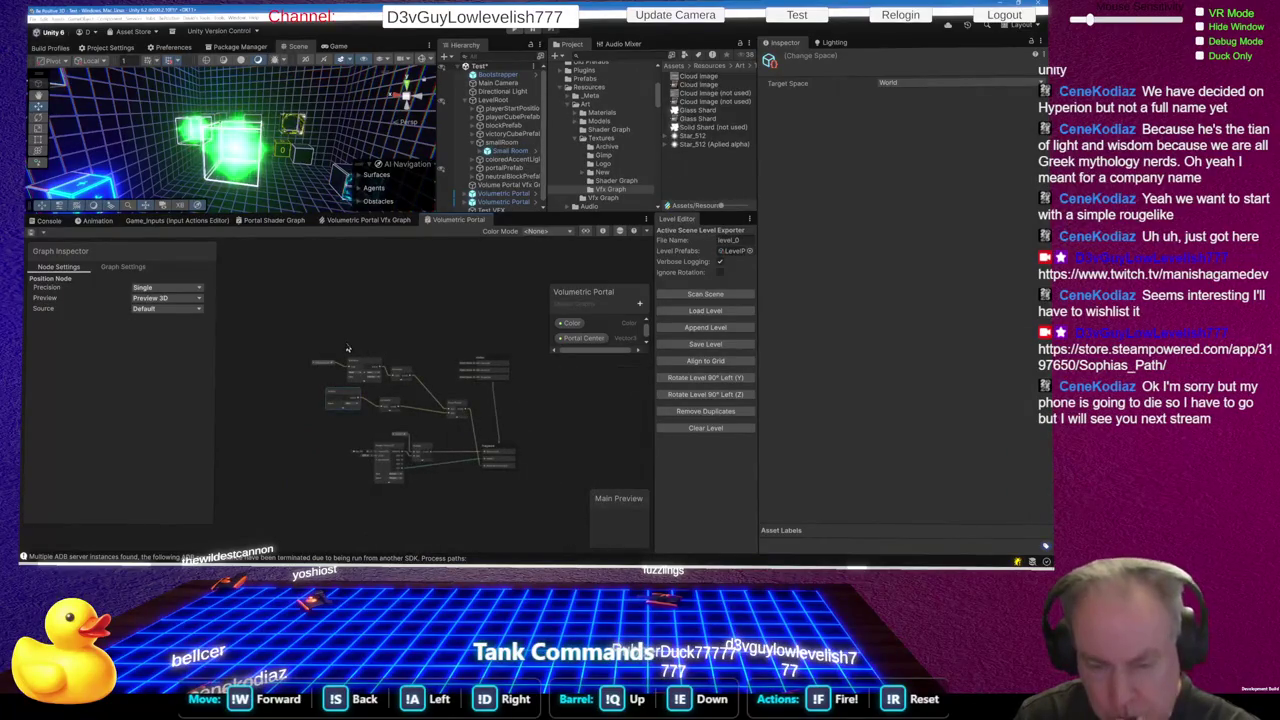
scroll(491, 405, up, 5)
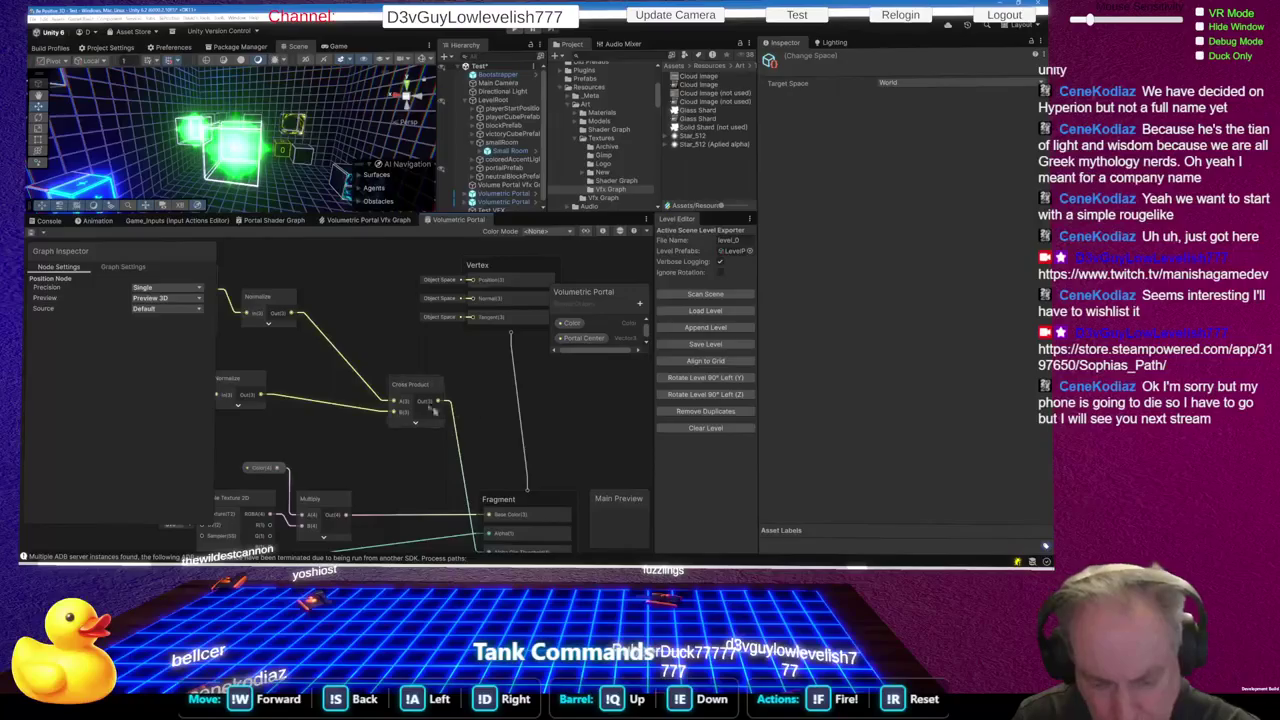
Wire Cross Product into Fragment Alpha, removing the Alpha Clip Threshold link, and view the portal
drag(412, 385, 345, 368)
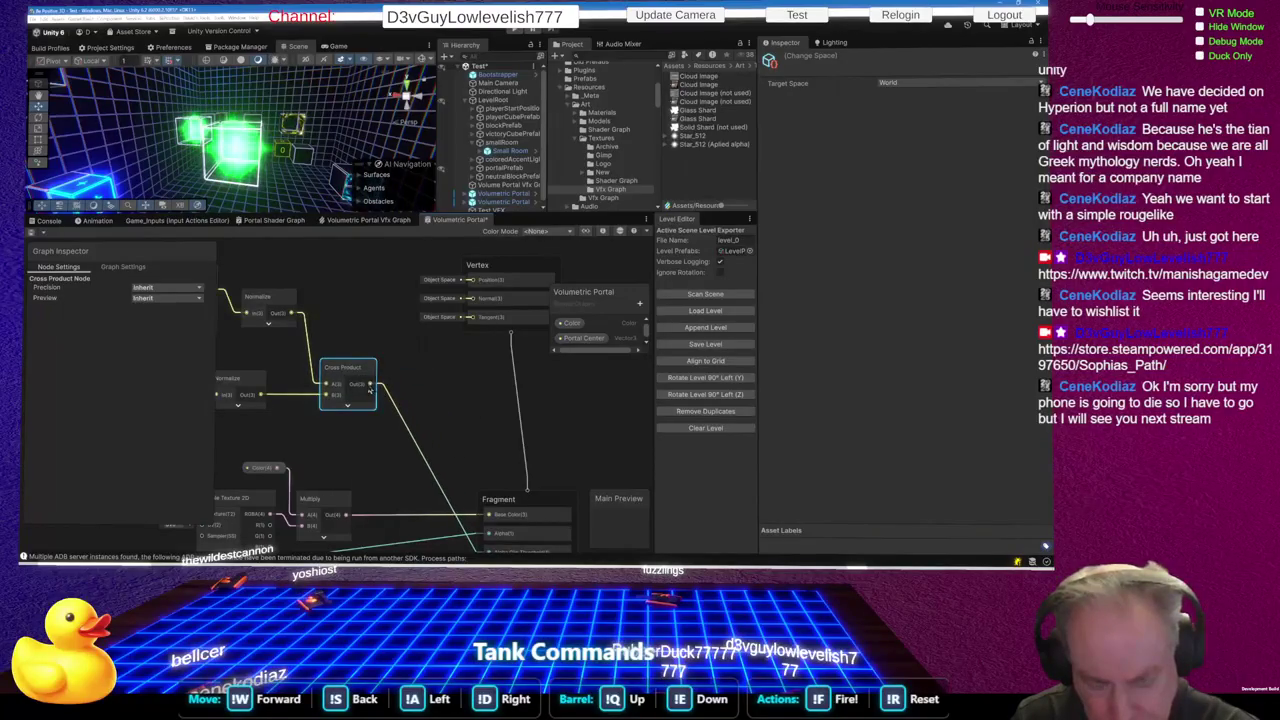
scroll(490, 502, down, 5)
scroll(490, 502, up, 5)
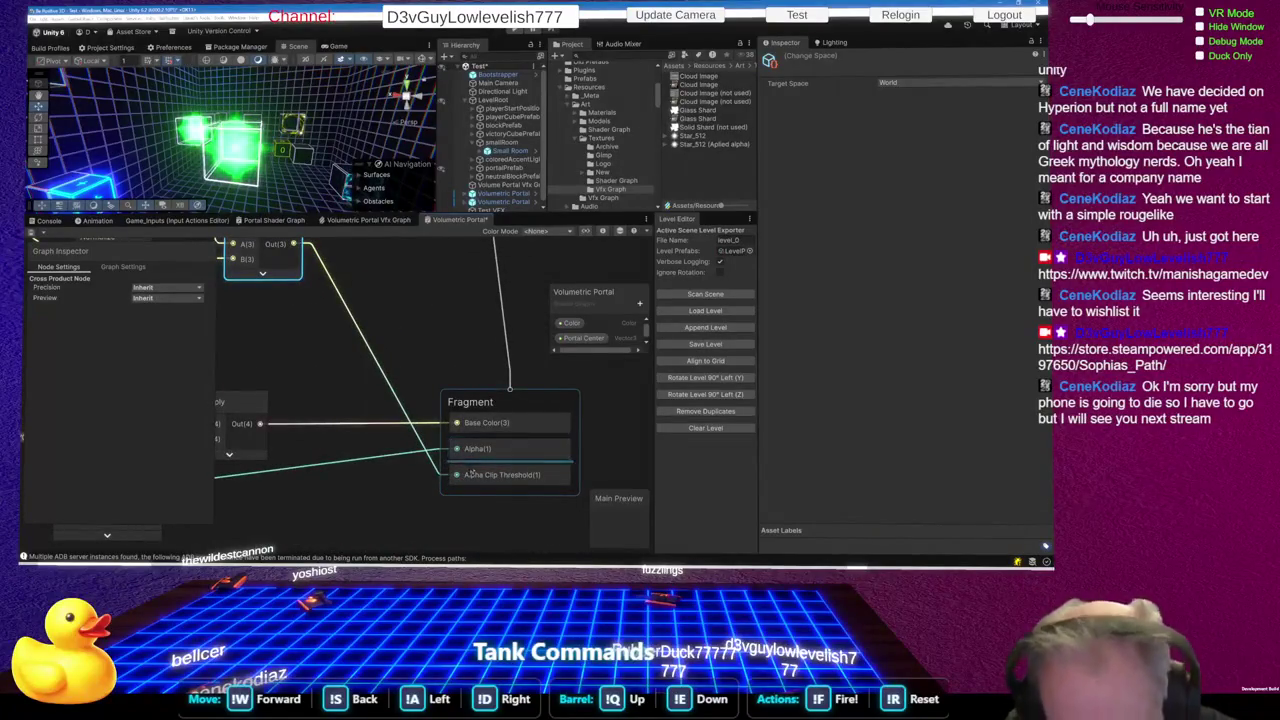
drag(295, 245, 456, 486)
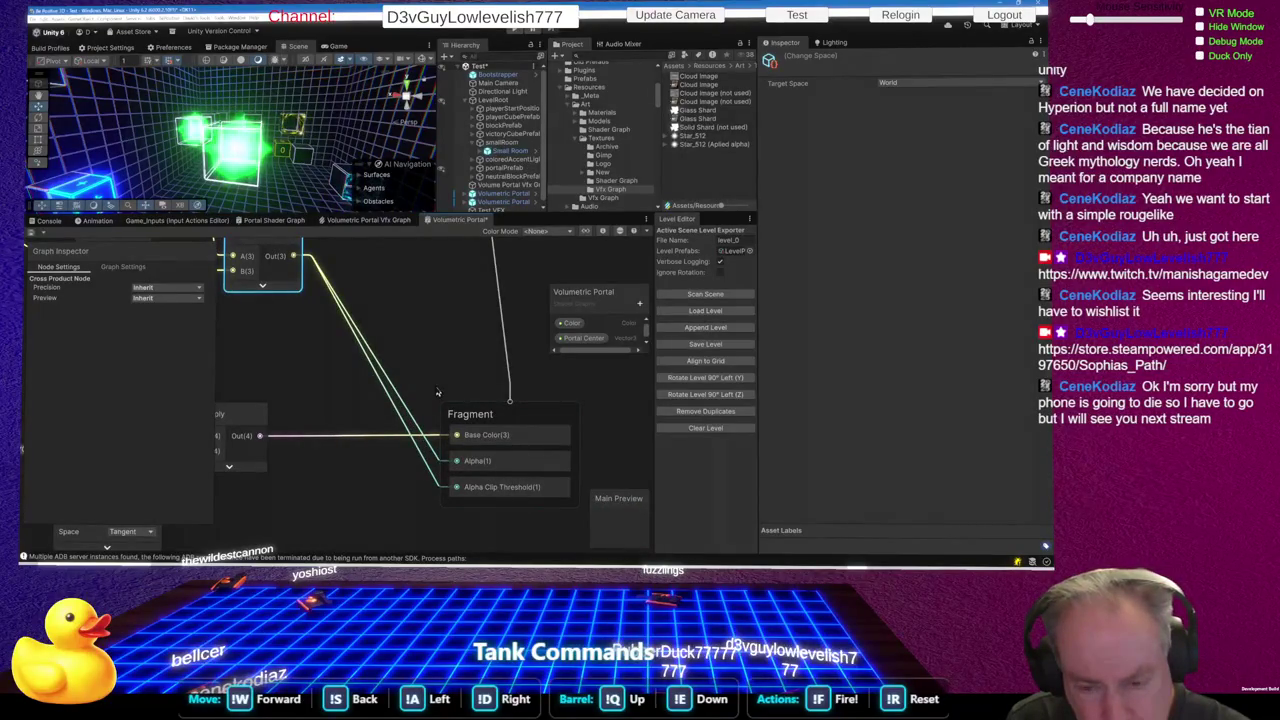
click(417, 452)
key(Delete)
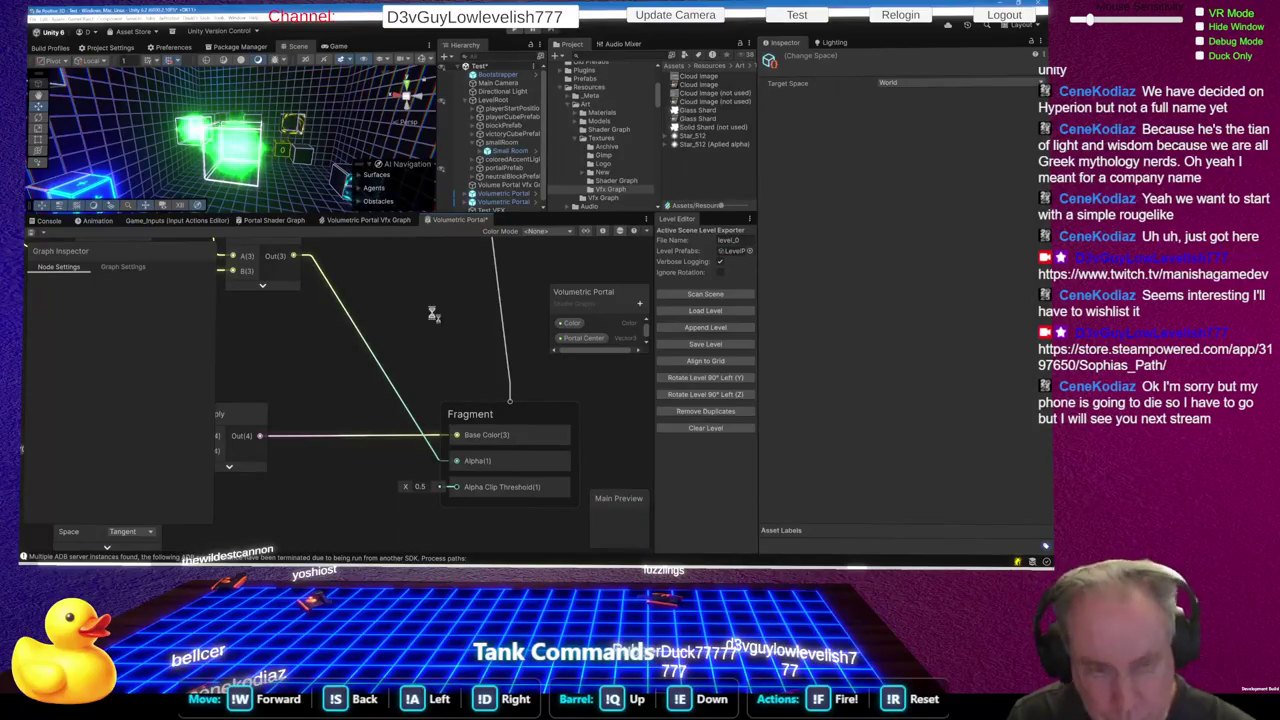
mouse_move(335, 190)
mouse_down()
mouse_move(270, 175)
mouse_move(283, 175)
mouse_move(278, 232)
mouse_move(208, 205)
mouse_move(232, 47)
mouse_move(270, 16)
mouse_move(34, 74)
mouse_move(299, 100)
mouse_move(405, 93)
mouse_move(298, 75)
mouse_up()
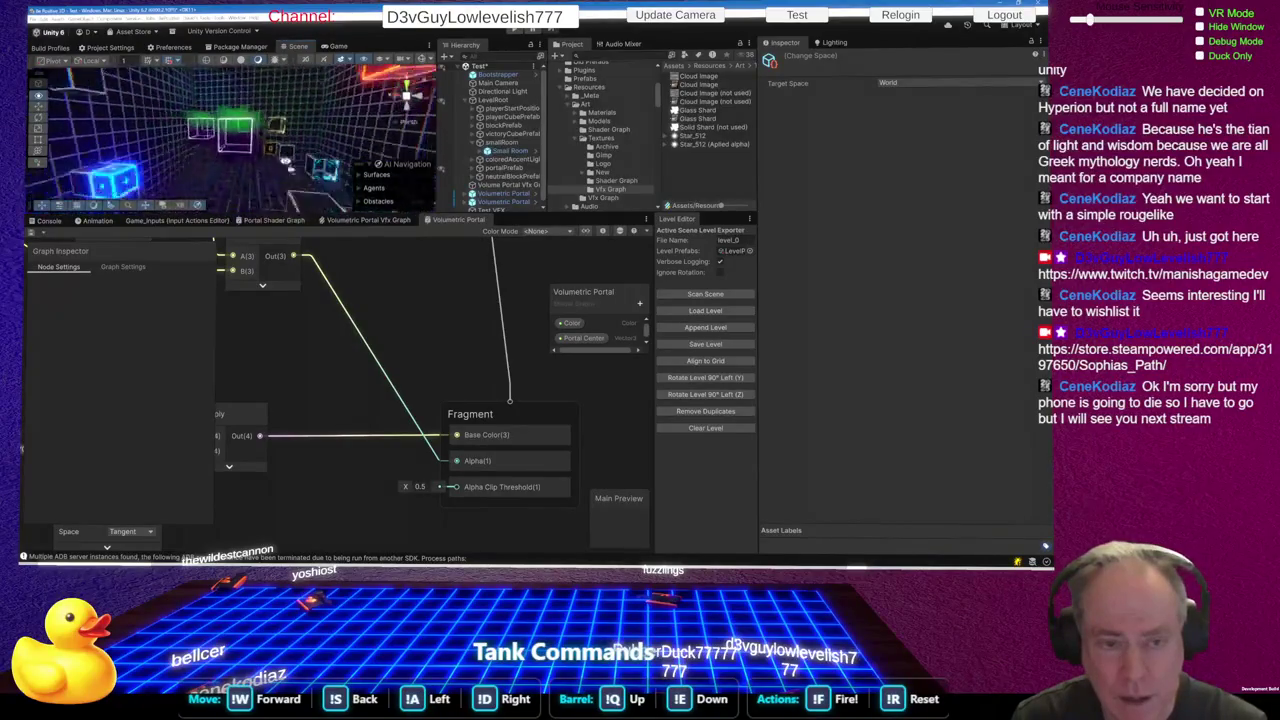
Add a Multiply node from Sample Texture 2D's output, place it below the others, and enlarge the Scene view
scroll(520, 460, down, 3)
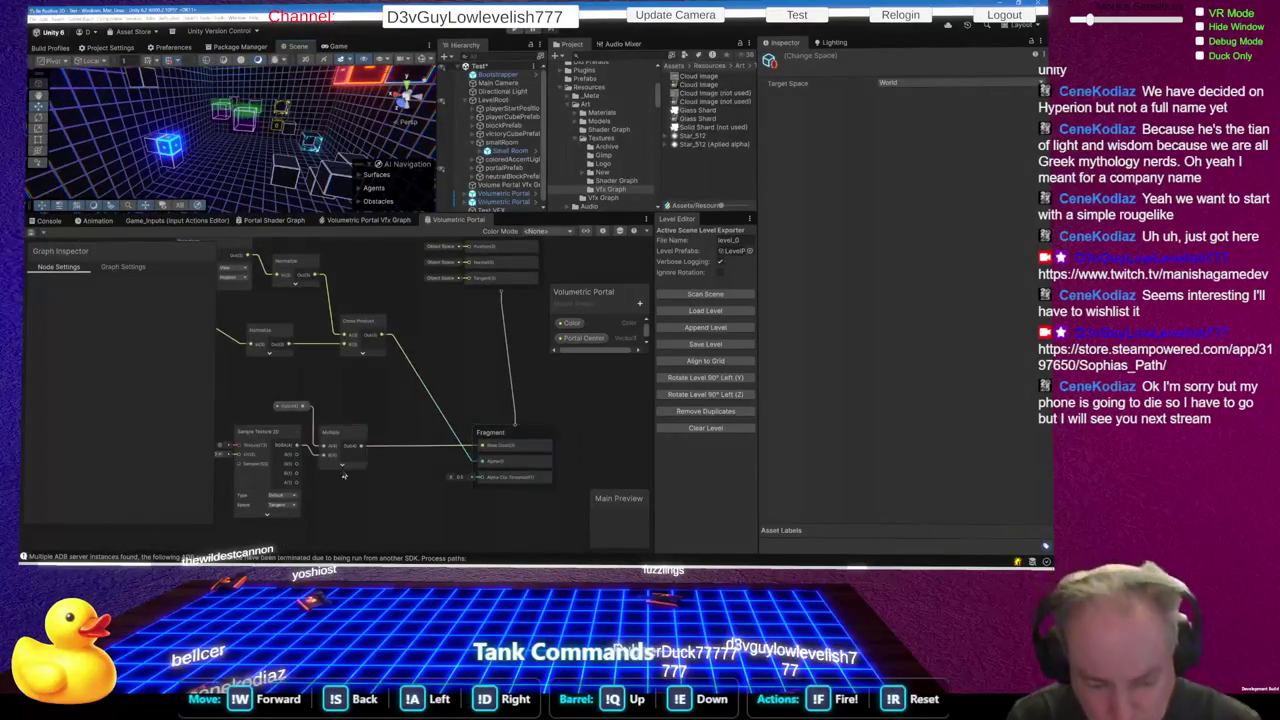
drag(294, 492, 280, 498)
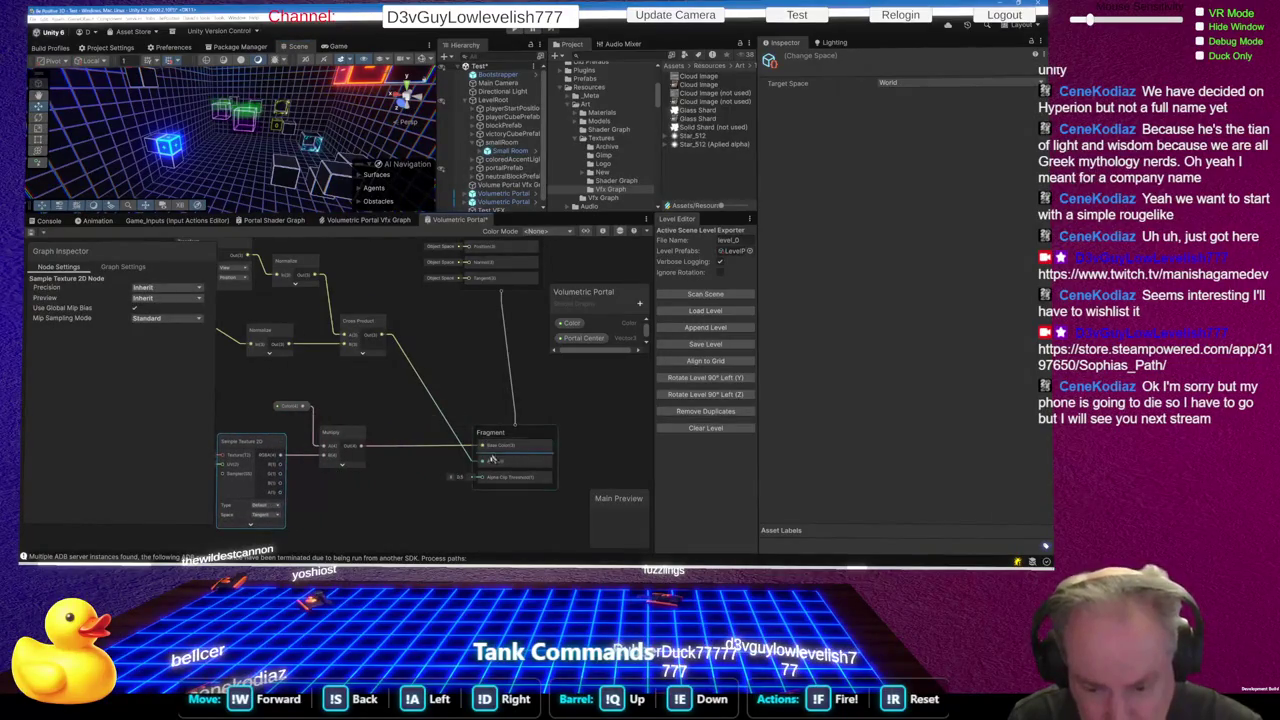
mouse_move(295, 494)
mouse_down()
mouse_move(470, 472)
mouse_move(400, 478)
mouse_up()
text(multi)
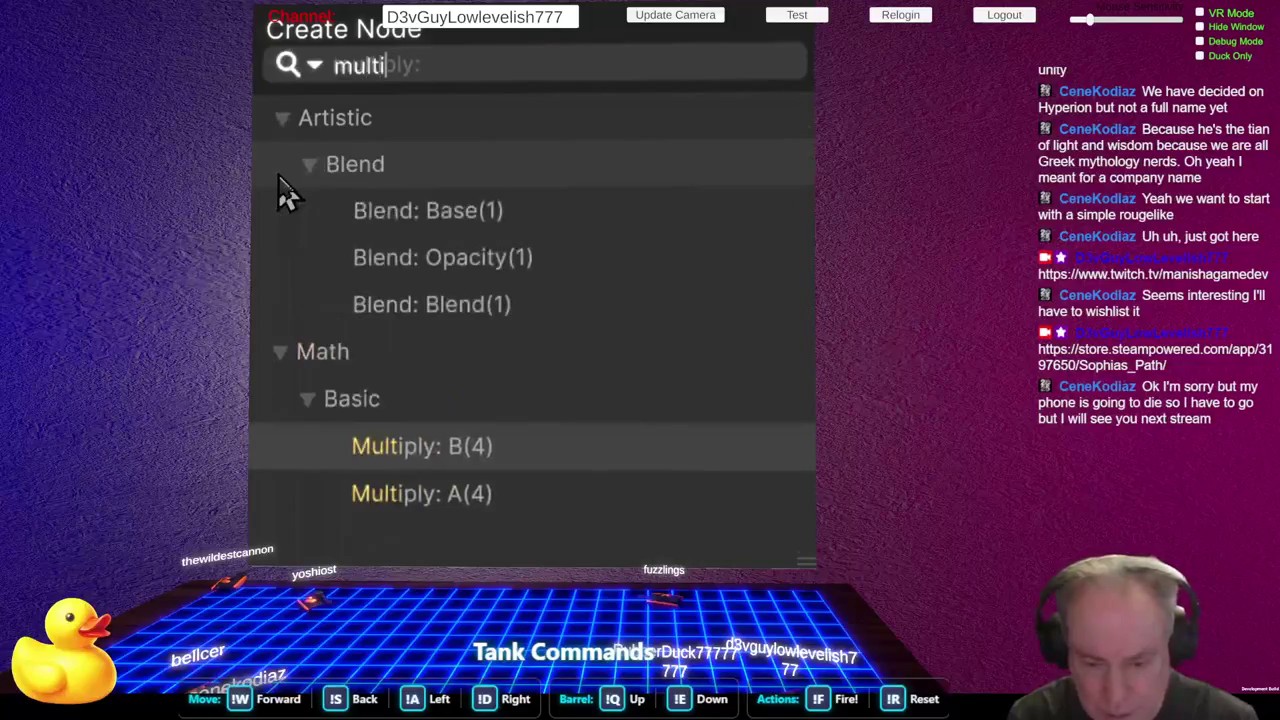
text(pl)
key(Return)
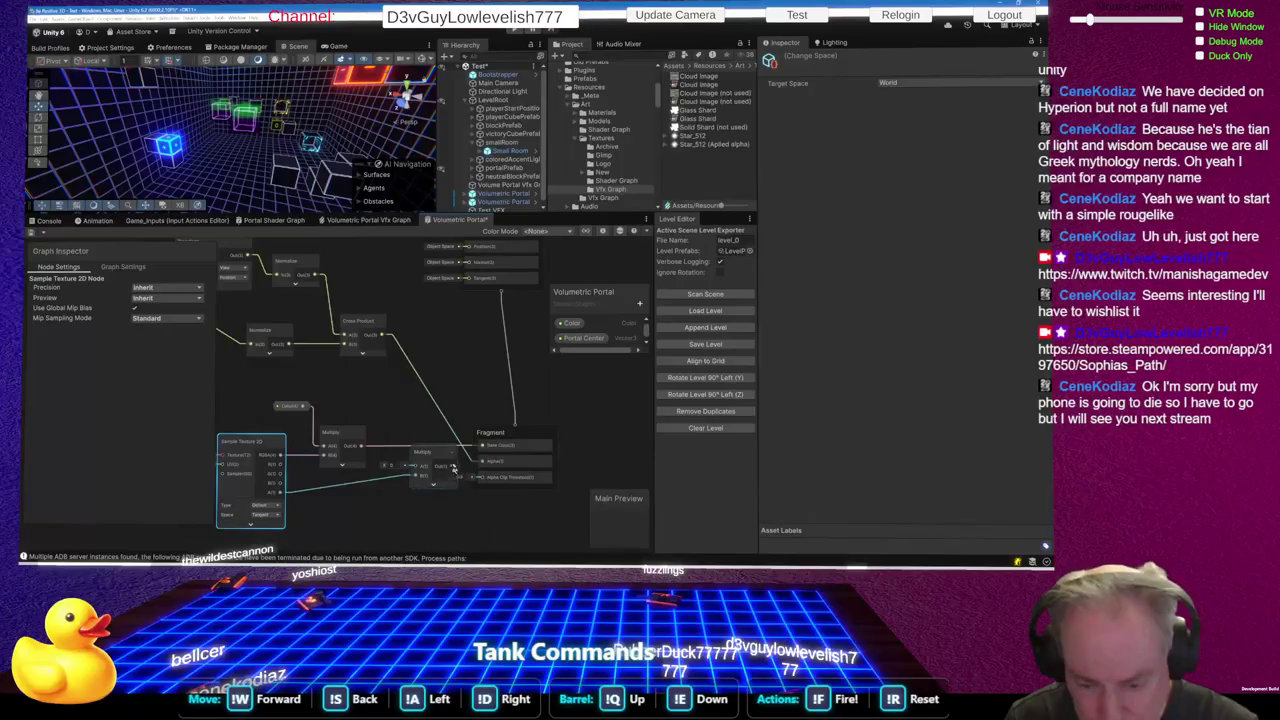
mouse_move(438, 455)
mouse_down()
mouse_move(415, 490)
mouse_move(401, 462)
mouse_up()
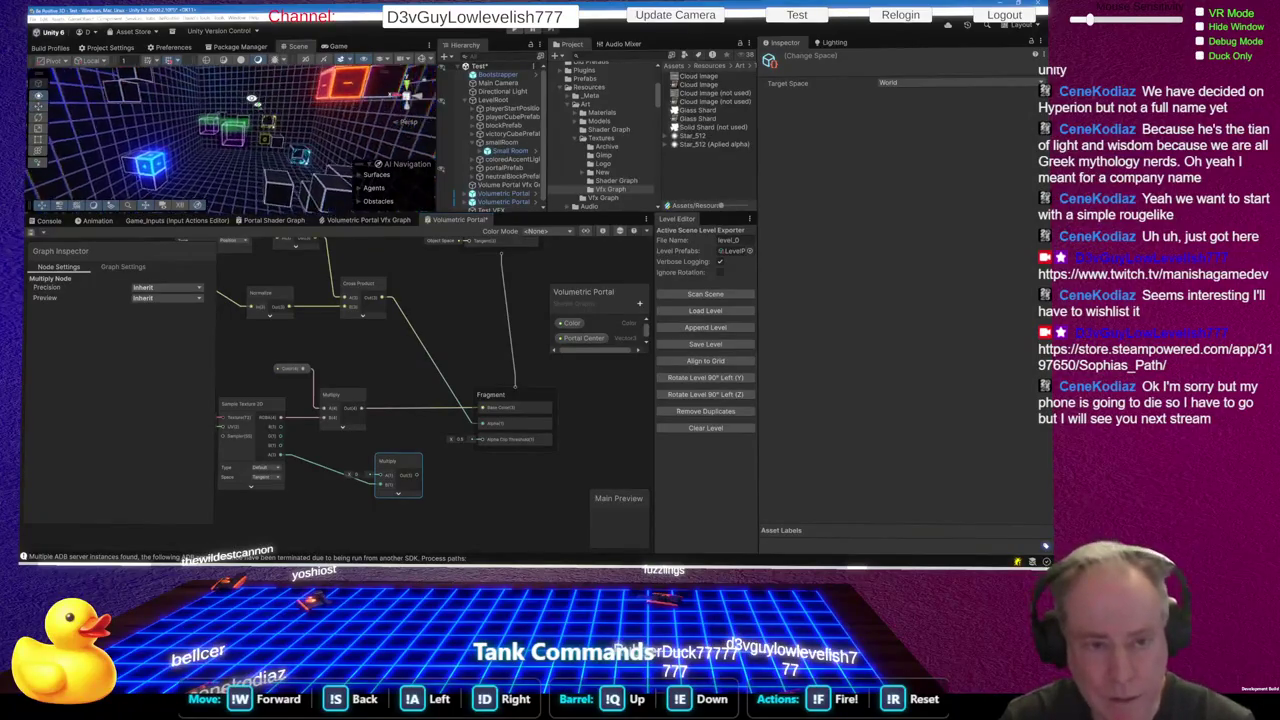
drag(305, 213, 320, 432)
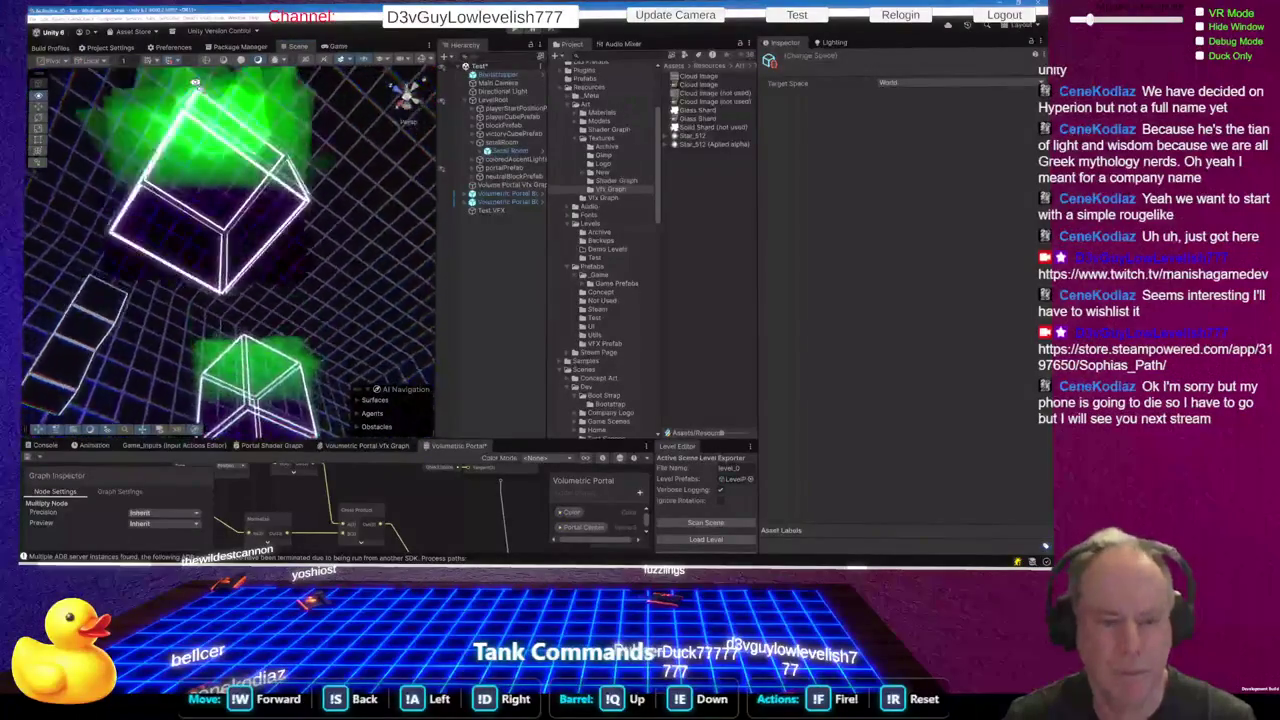
Orbit around the portal cubes, restore the shader graph's space, and move the Multiply node beside Fragment
drag(172, 222, 175, 365)
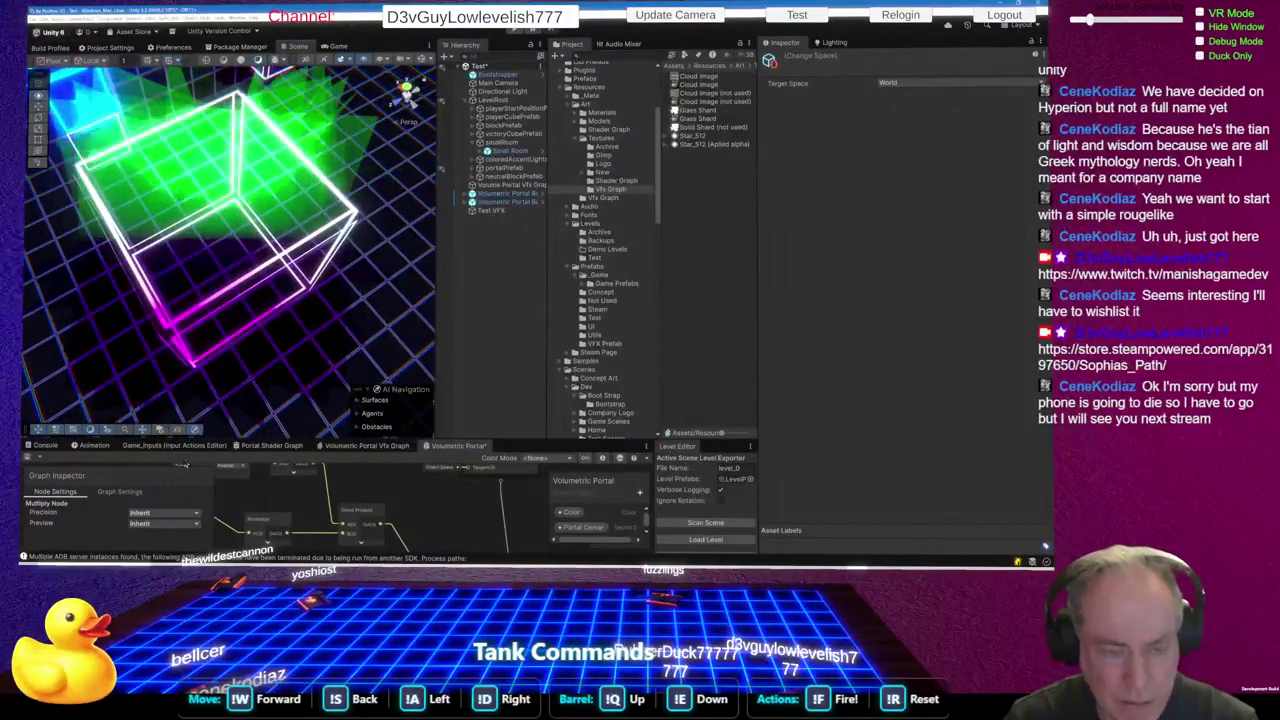
mouse_move(183, 407)
mouse_down()
mouse_move(233, 390)
mouse_move(210, 375)
mouse_up()
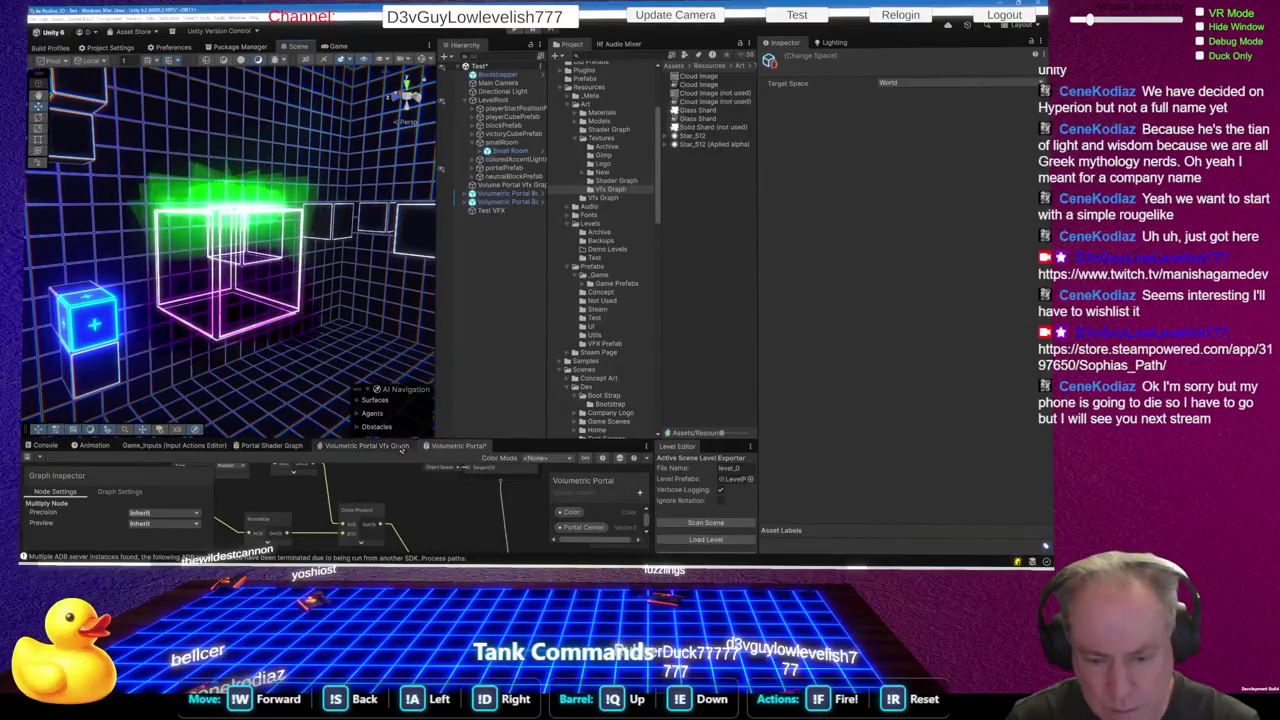
drag(400, 437, 405, 228)
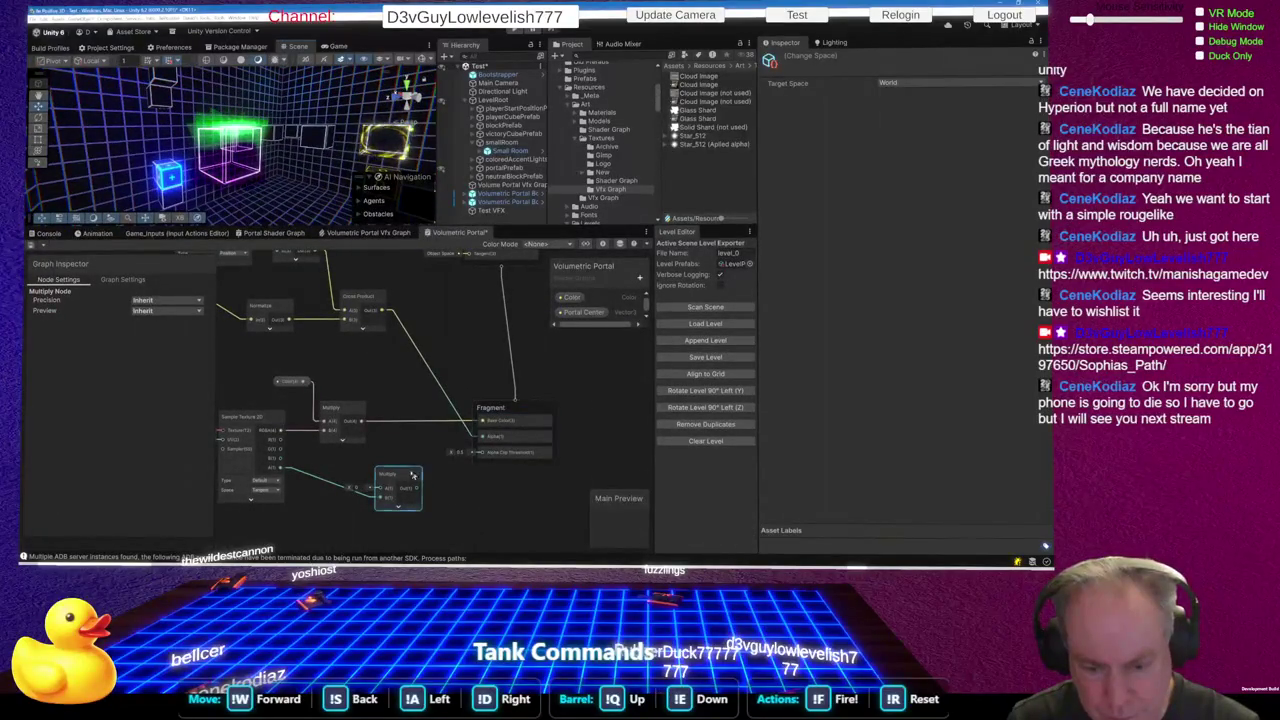
drag(404, 476, 417, 437)
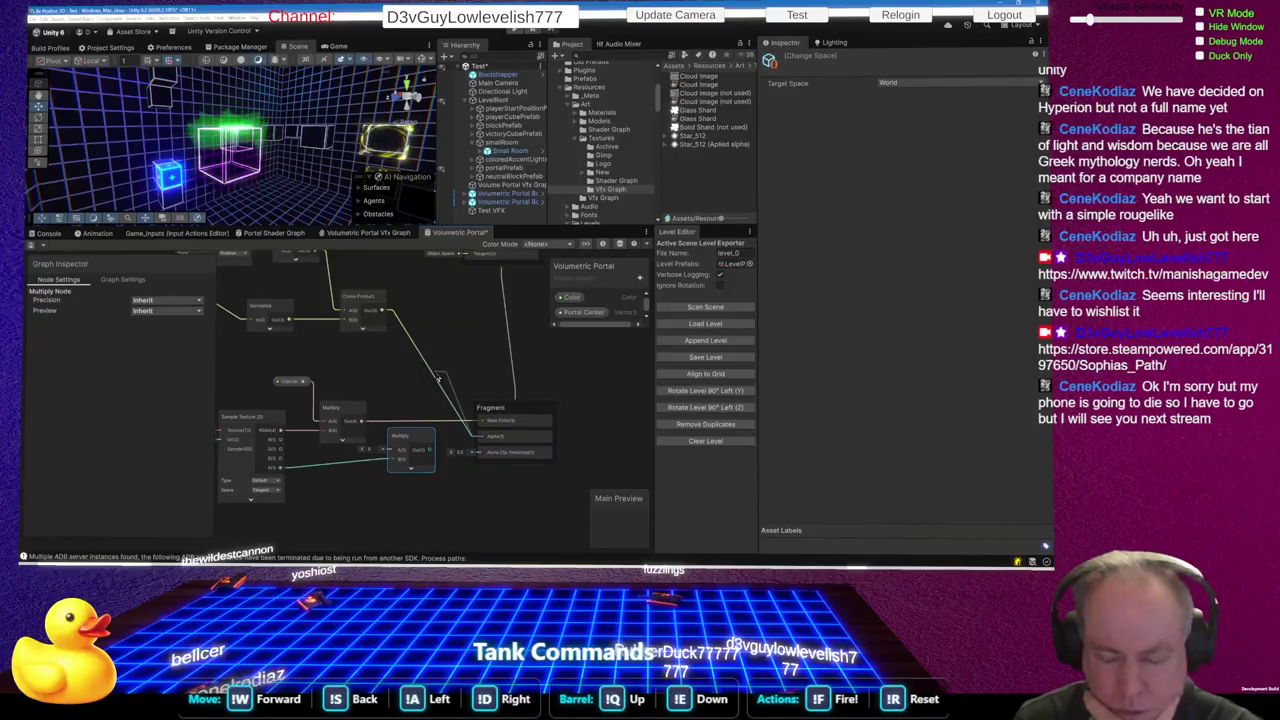
Add a Float node to the portal shader graph
key(space)
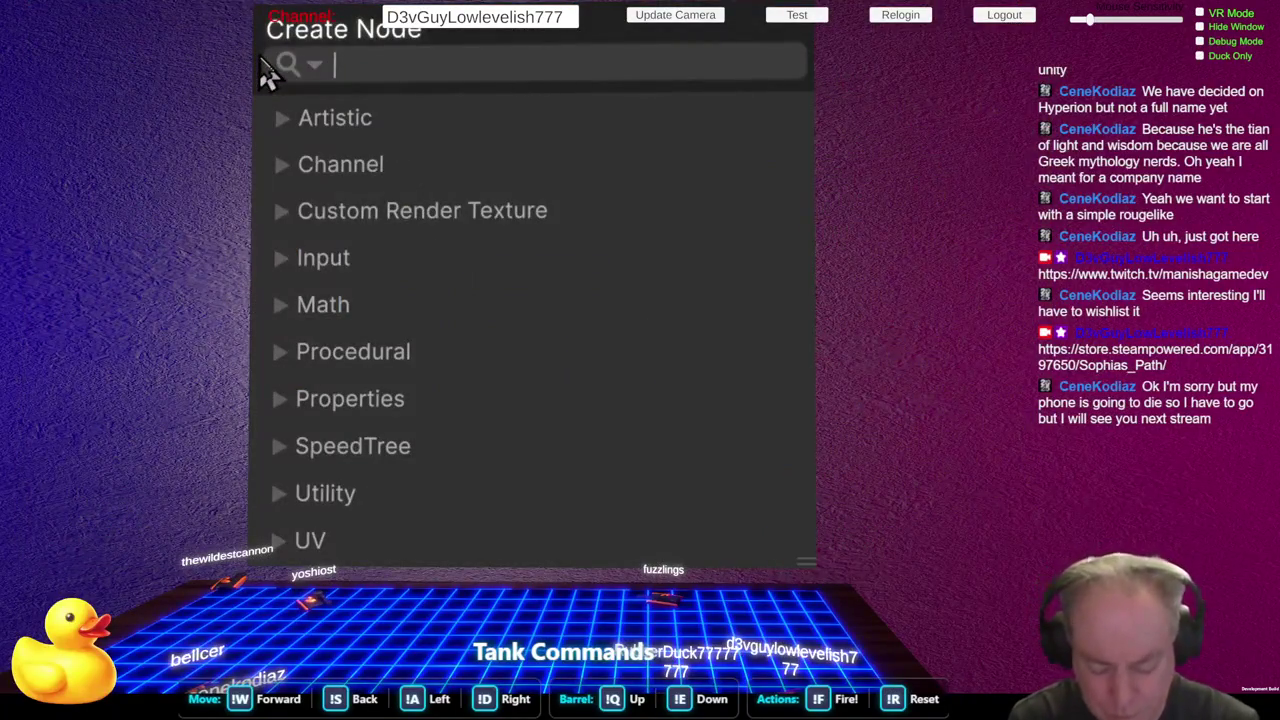
text(floa)
key(Return)
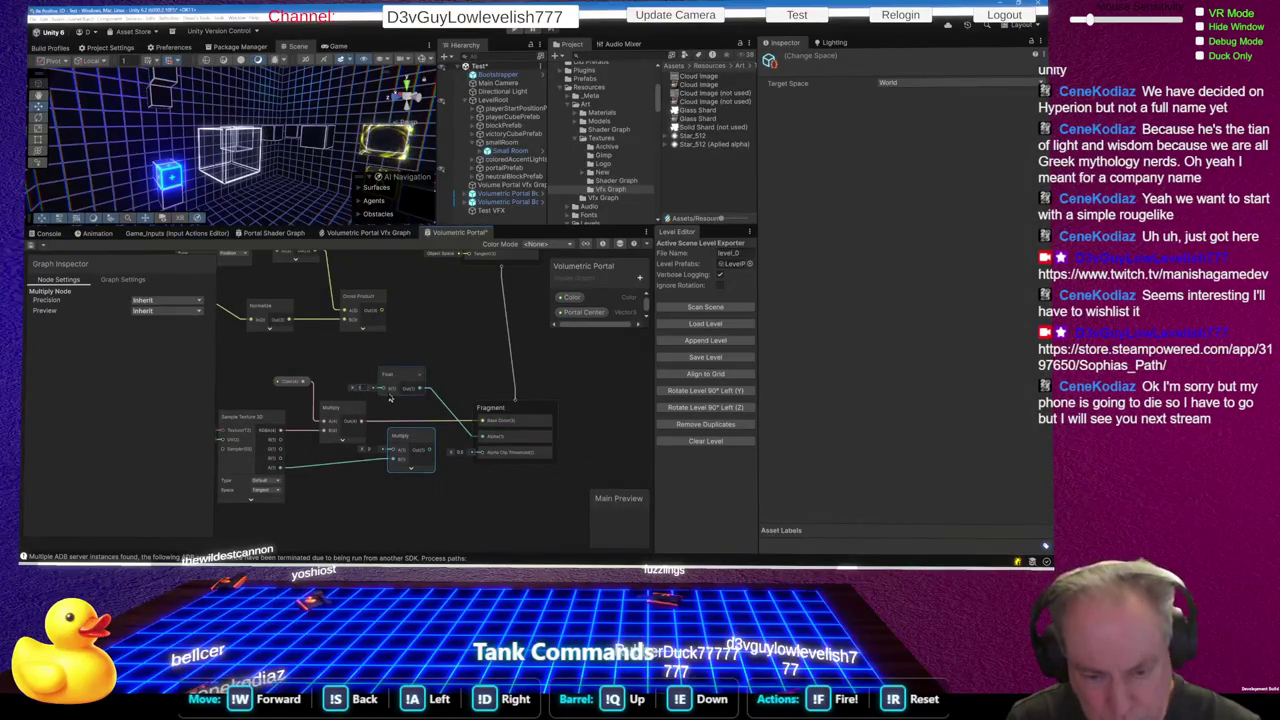
Save the shader graph, bring the Scene camera closer to the cube, and start editing the Float value
key(ctrl+s)
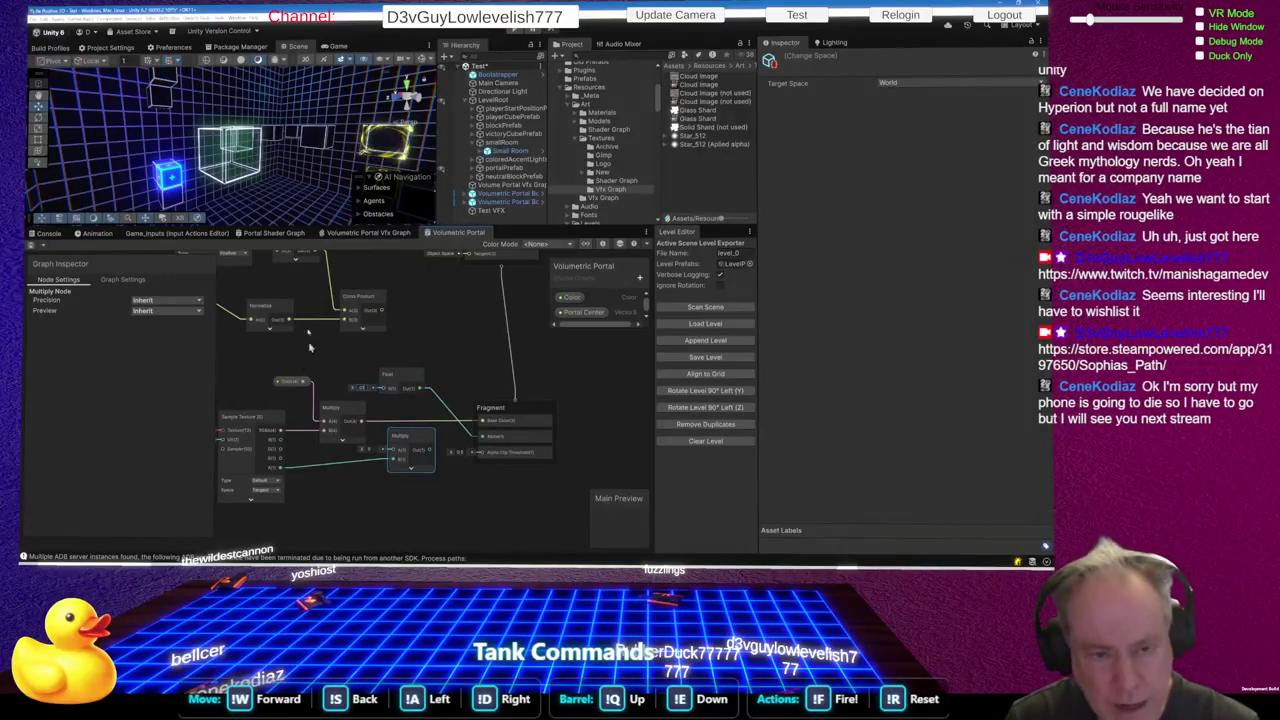
mouse_move(261, 90)
mouse_down()
mouse_move(233, 147)
mouse_move(225, 133)
mouse_move(340, 121)
mouse_move(405, 96)
mouse_up()
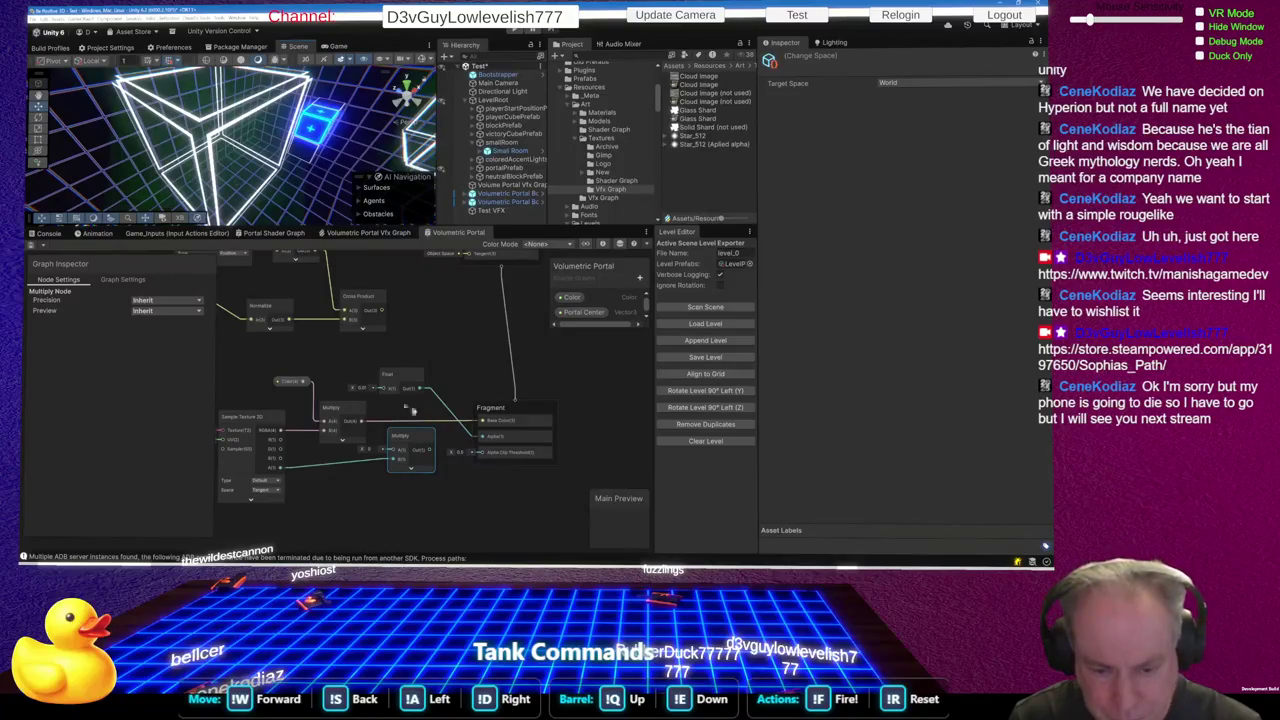
click(362, 387)
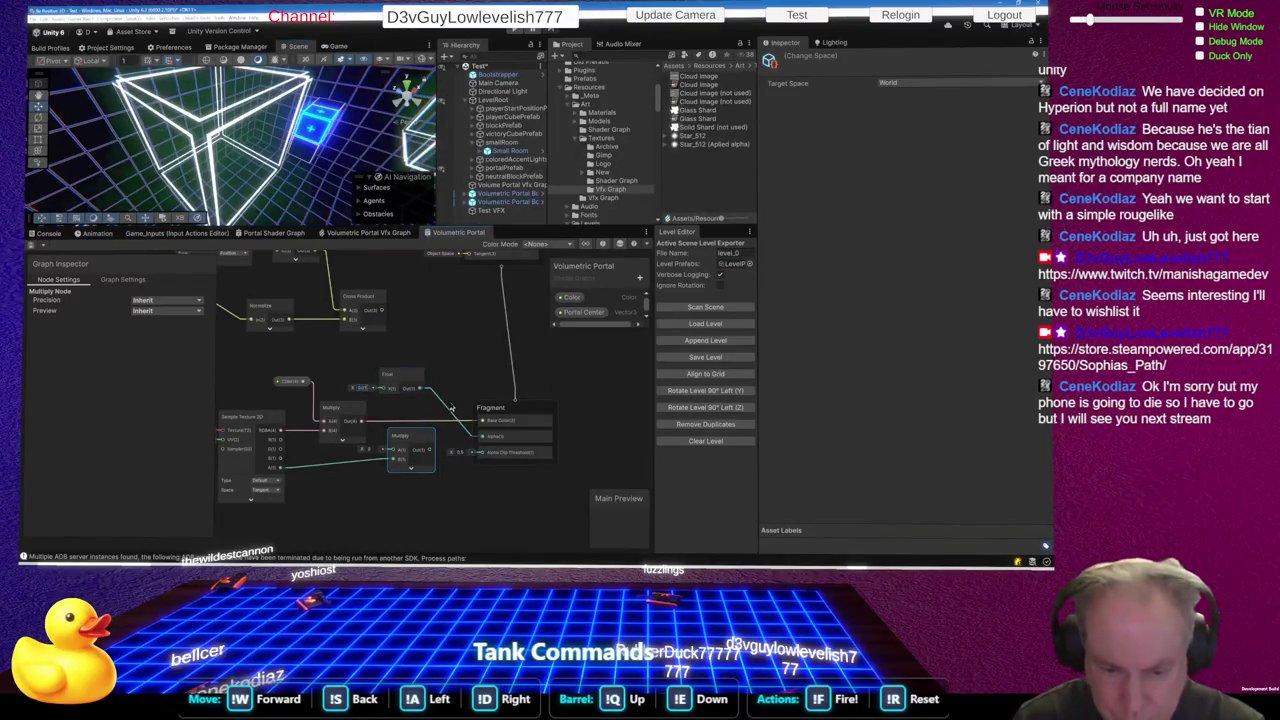
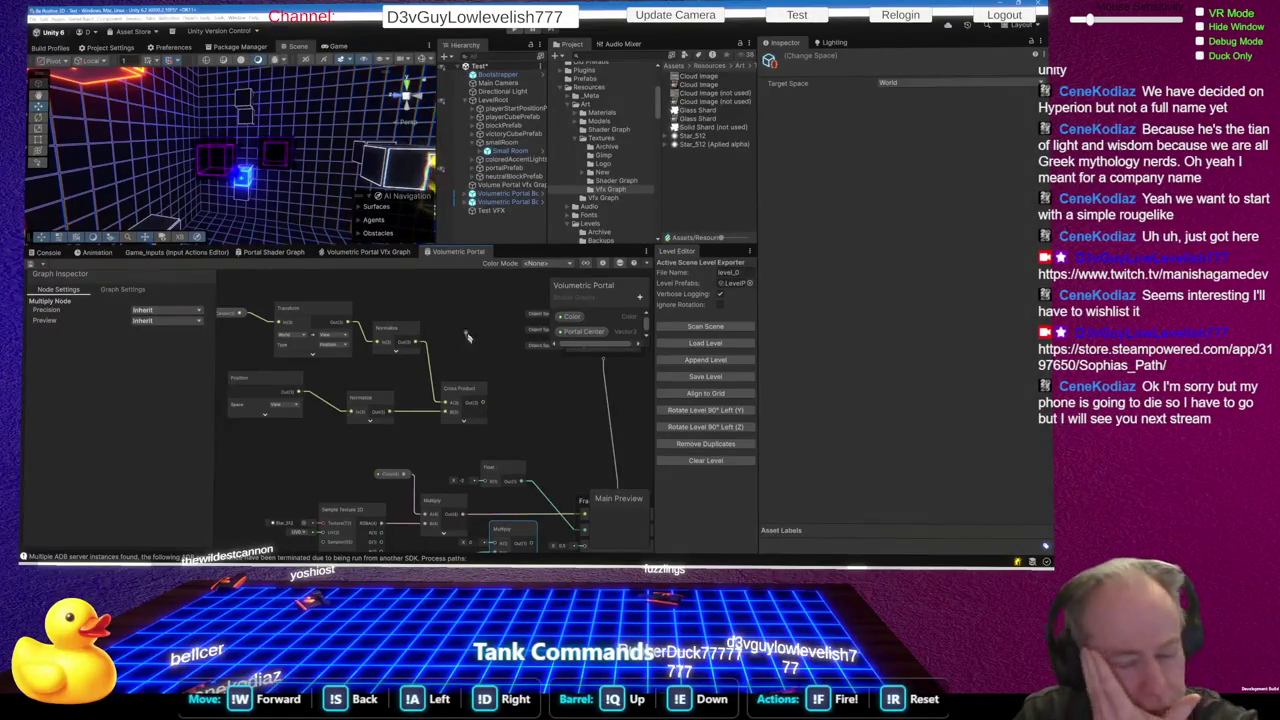
Swap the Cross Product node for a Dot Product fed by both Normalize outputs, preview collapsed
click(459, 397)
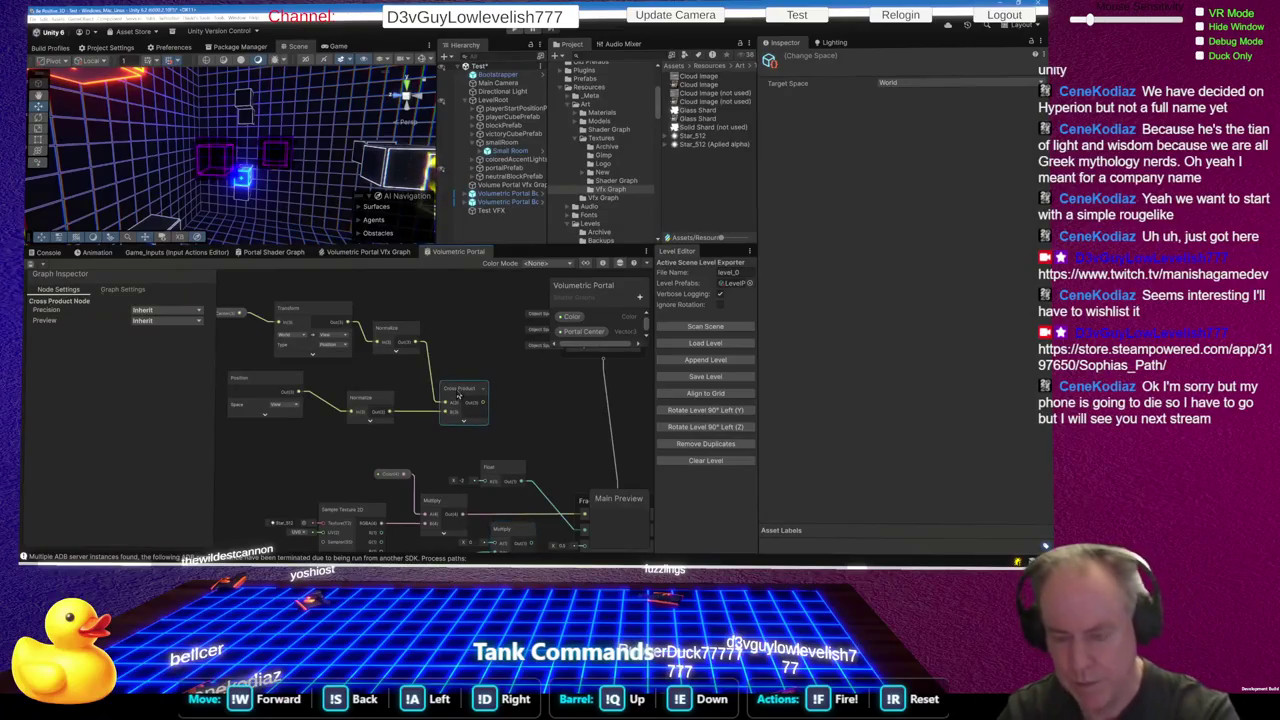
key(Delete)
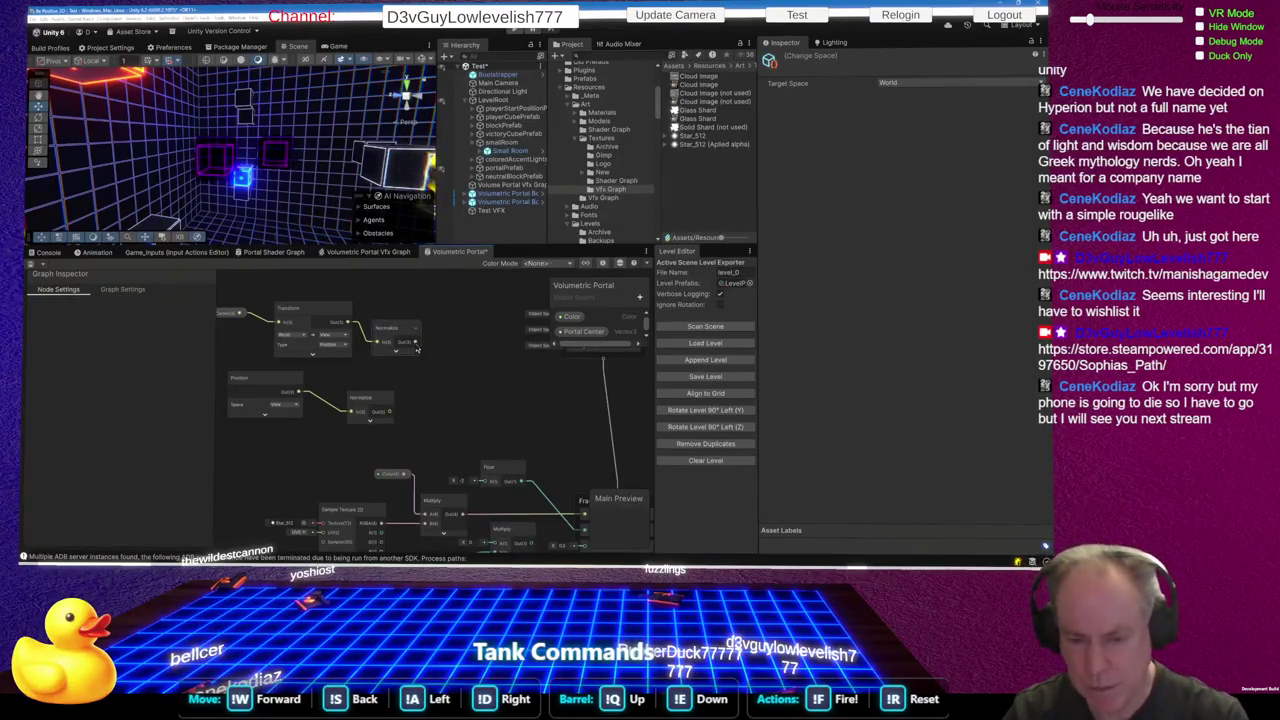
key(space)
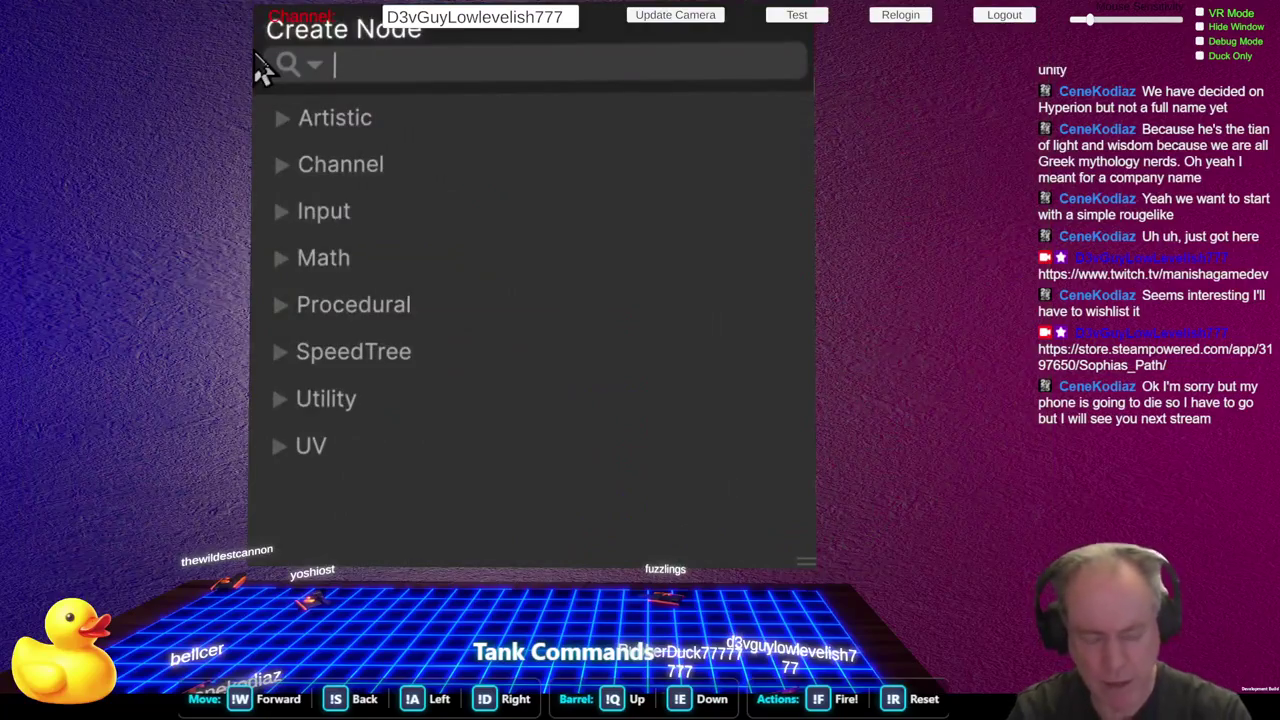
text(dot)
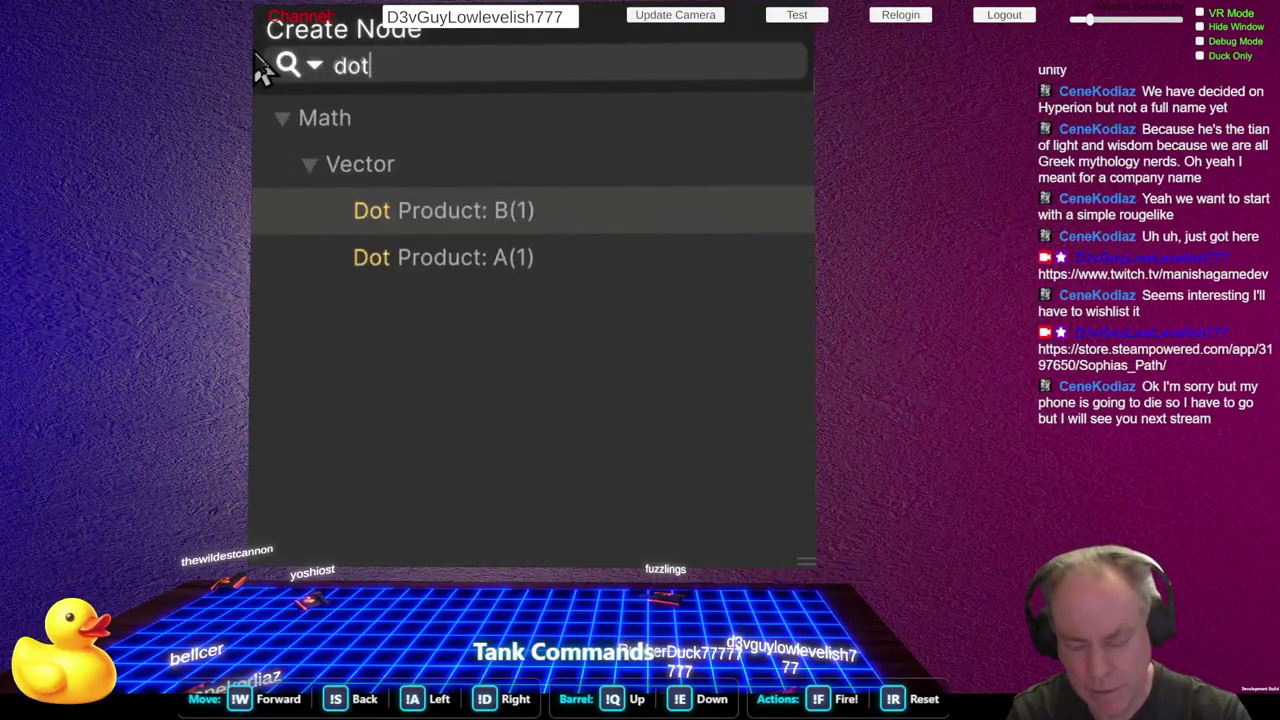
key(Return)
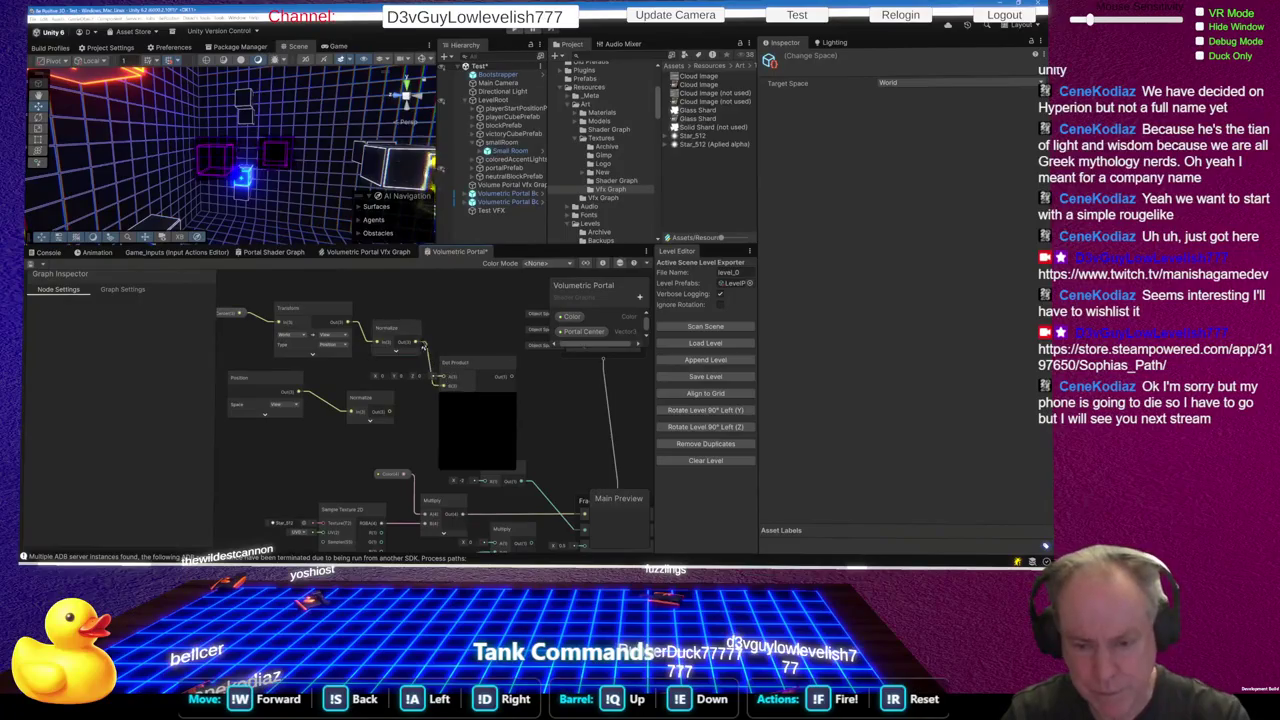
mouse_move(414, 344)
mouse_down()
mouse_move(442, 385)
mouse_move(402, 408)
mouse_move(443, 387)
mouse_move(434, 368)
mouse_move(481, 482)
mouse_up()
click(475, 367)
click(442, 404)
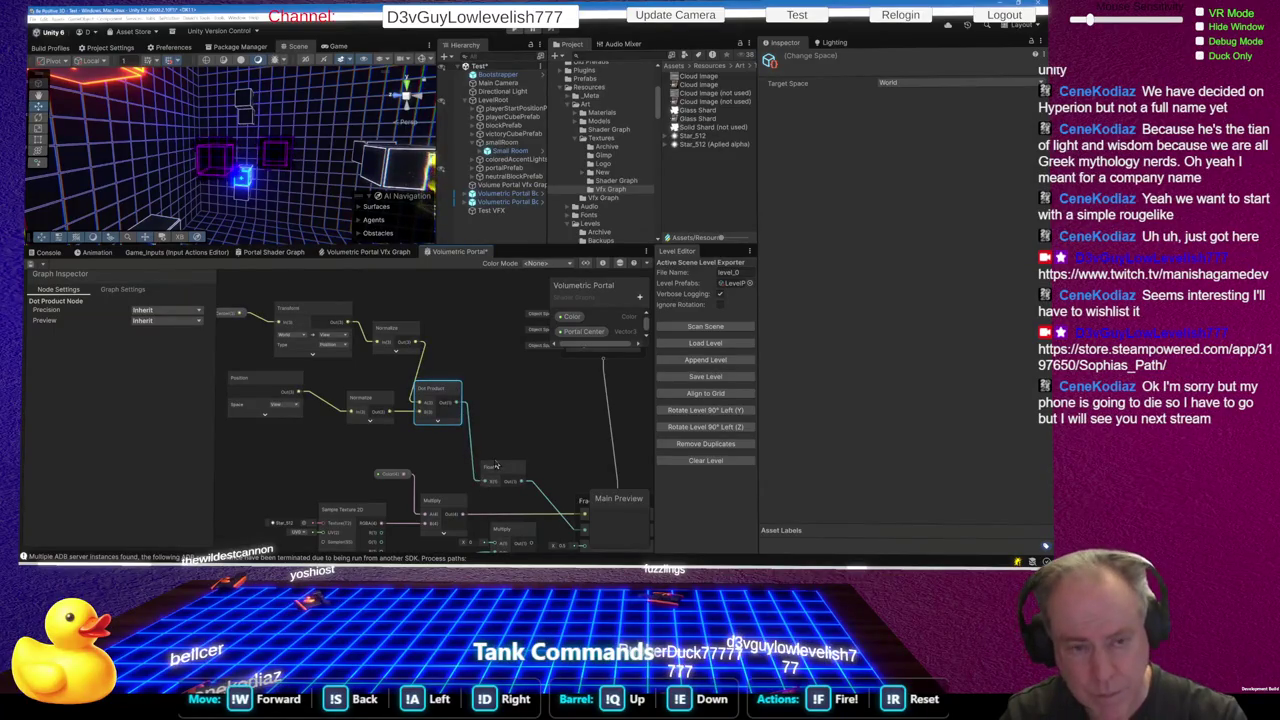
drag(521, 455, 480, 375)
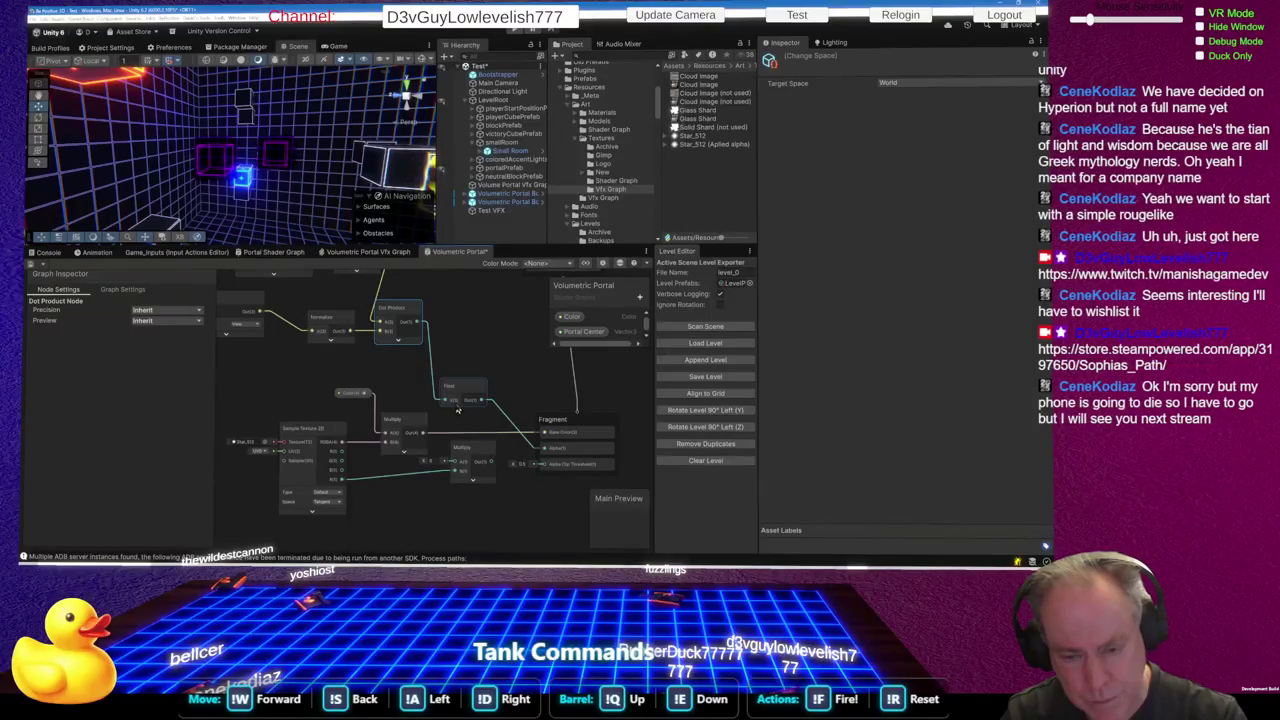
scroll(457, 405, down, 5)
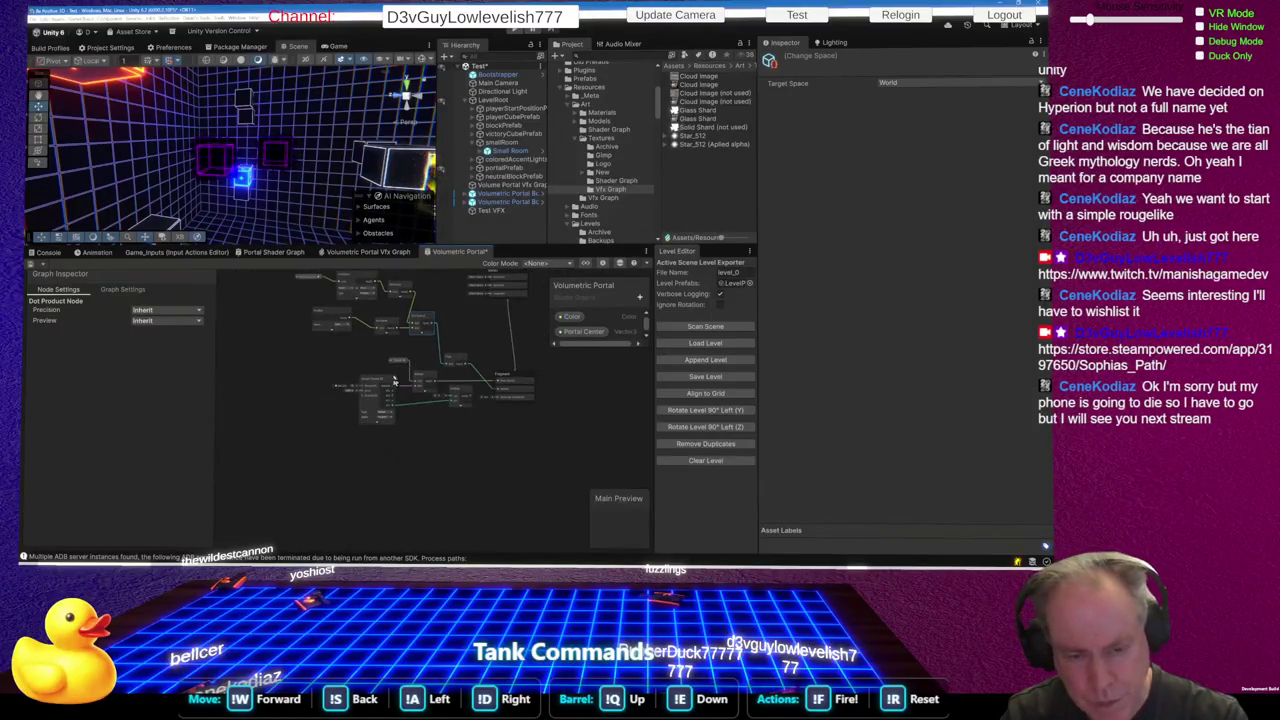
scroll(349, 318, down, 2)
scroll(350, 298, up, 4)
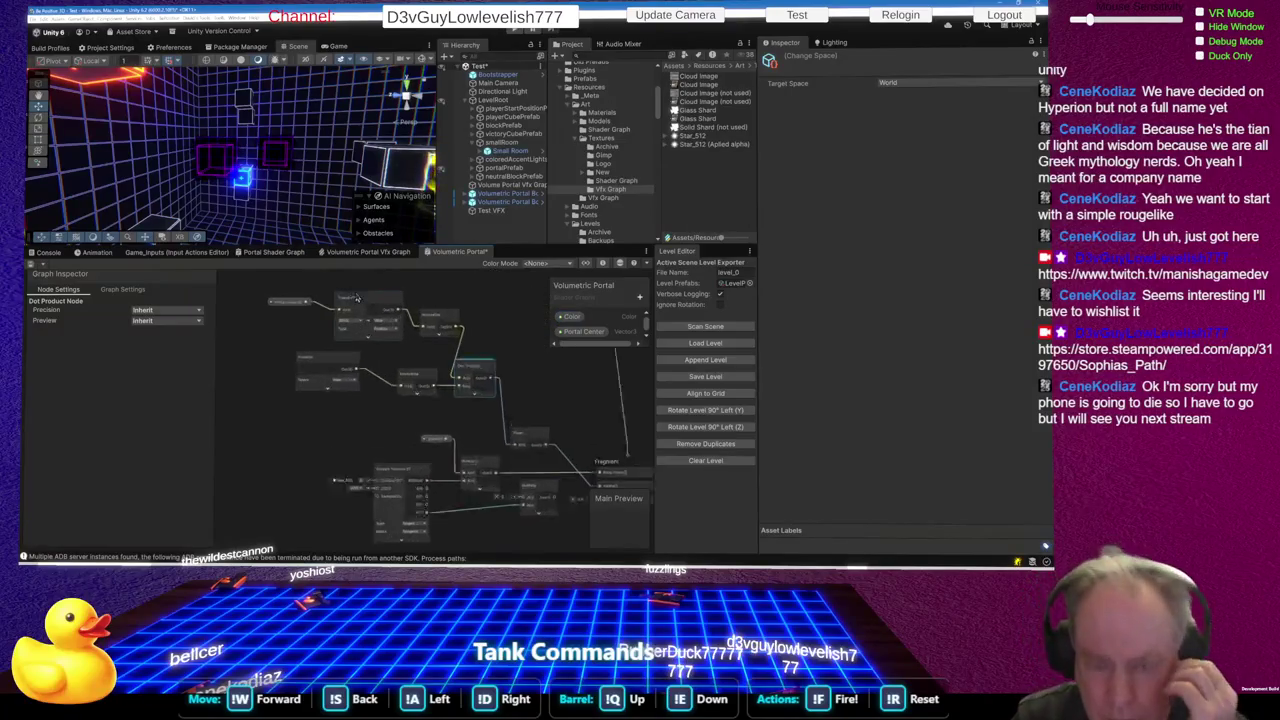
scroll(374, 297, up, 2)
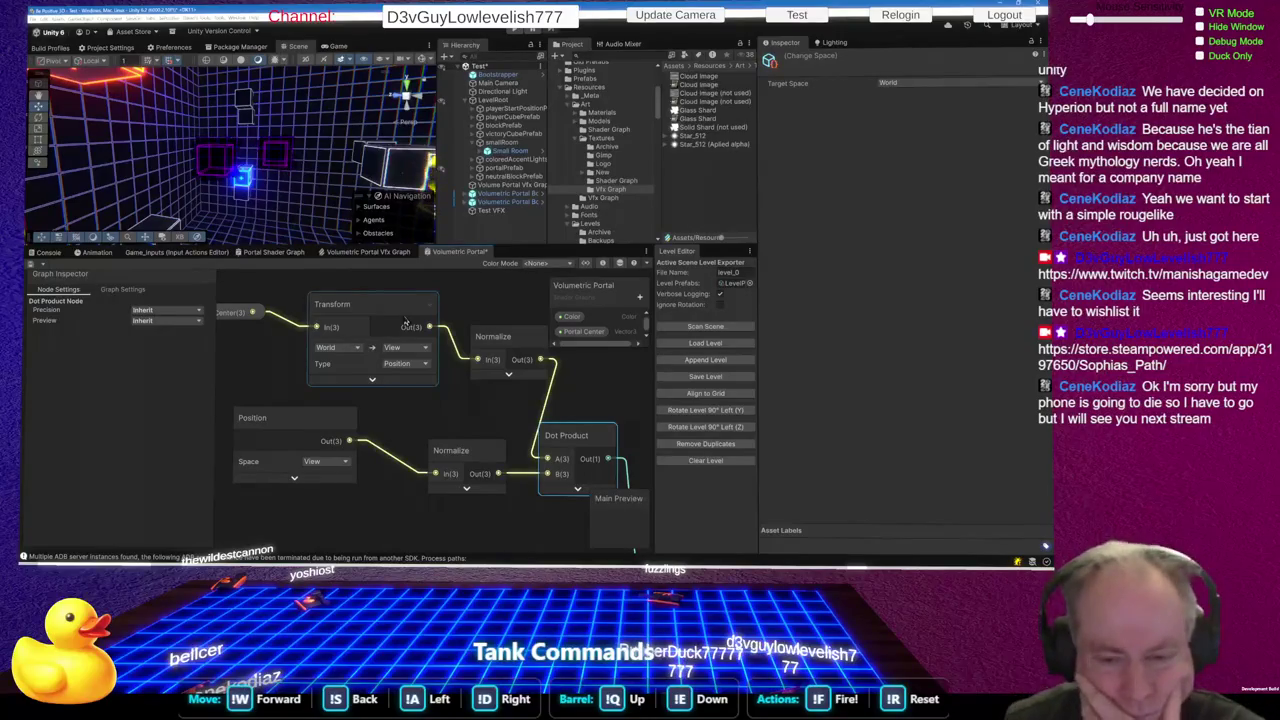
Reposition the Position, Portal Center/Transform and upper Normalize nodes, then frame the graph
scroll(475, 352, down, 3)
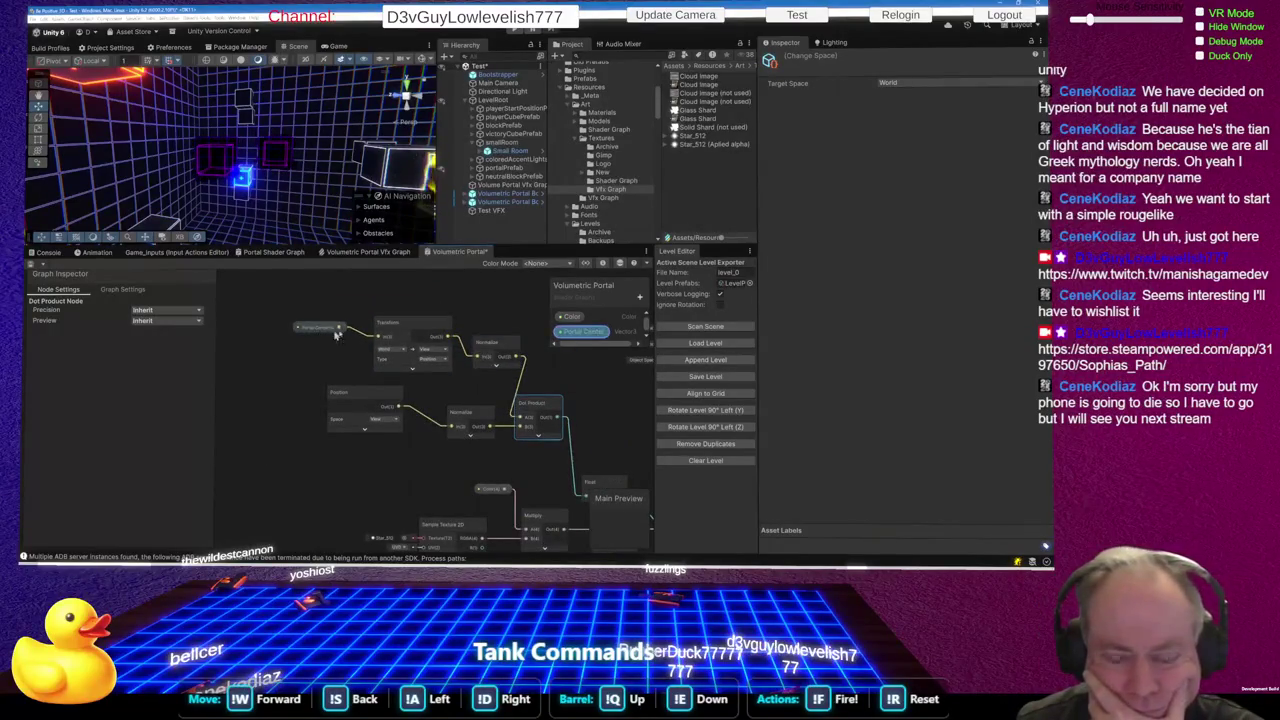
scroll(351, 440, up, 3)
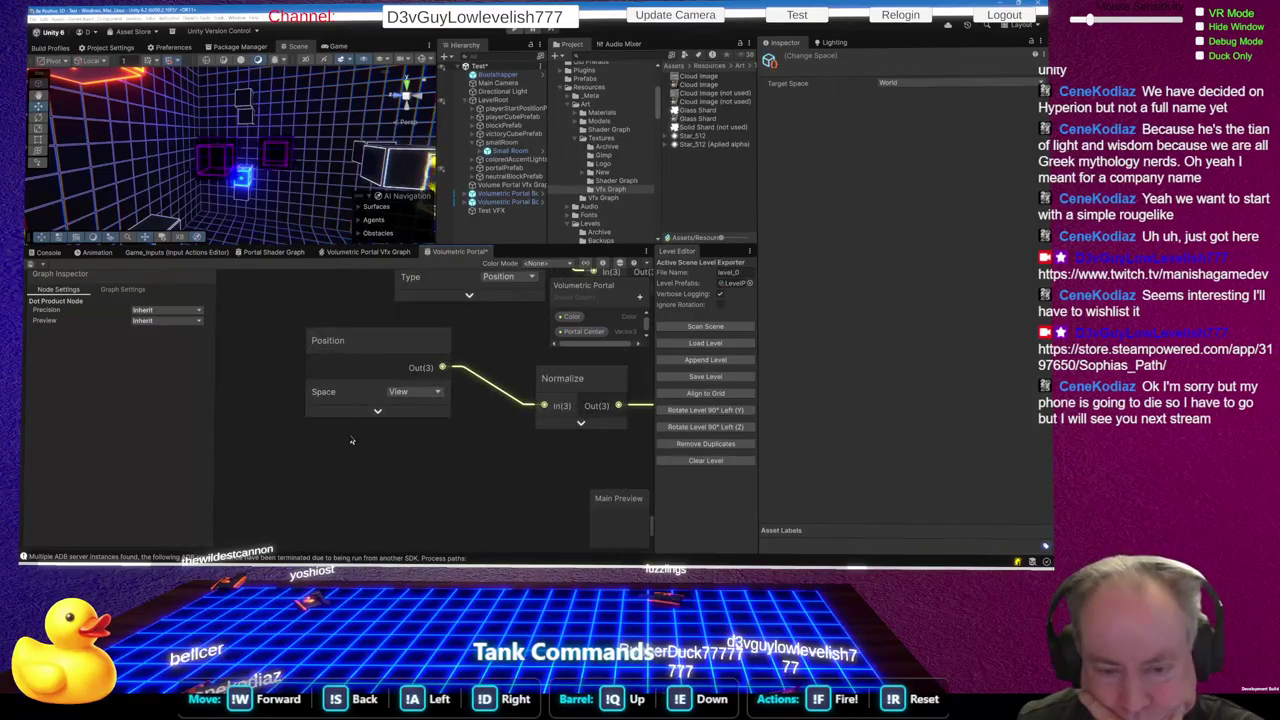
drag(385, 338, 338, 364)
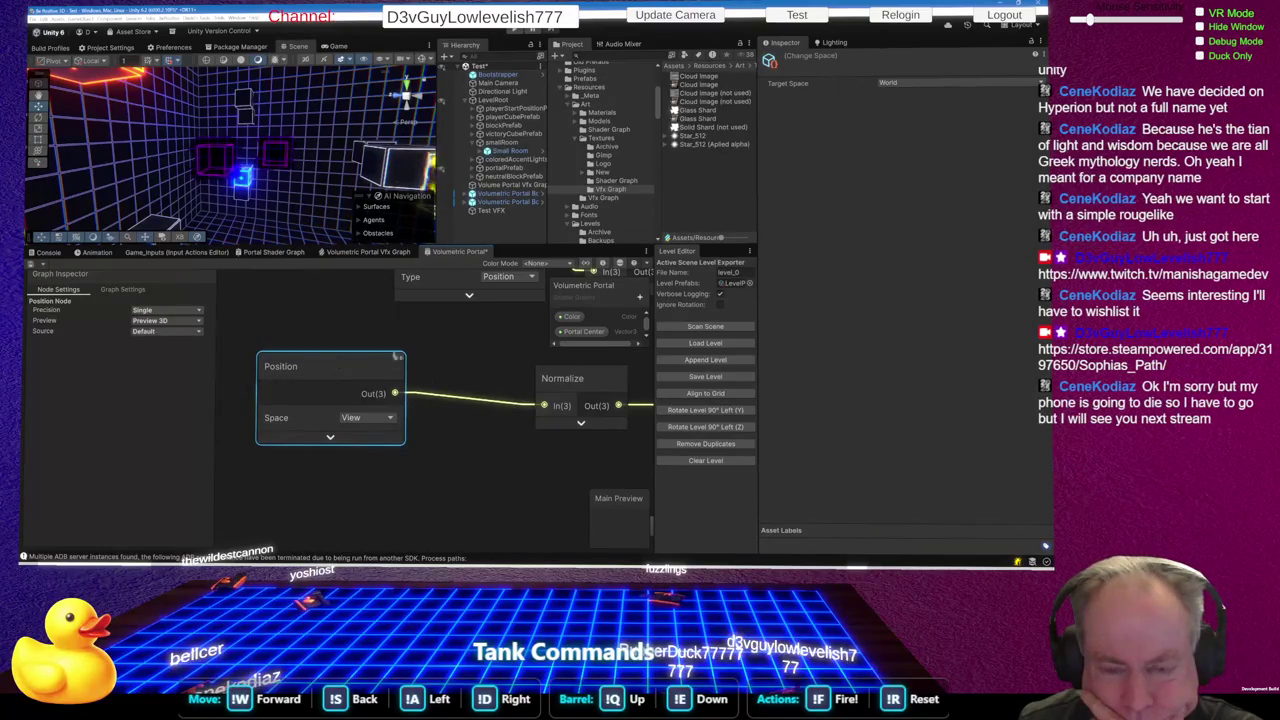
scroll(478, 471, down, 2)
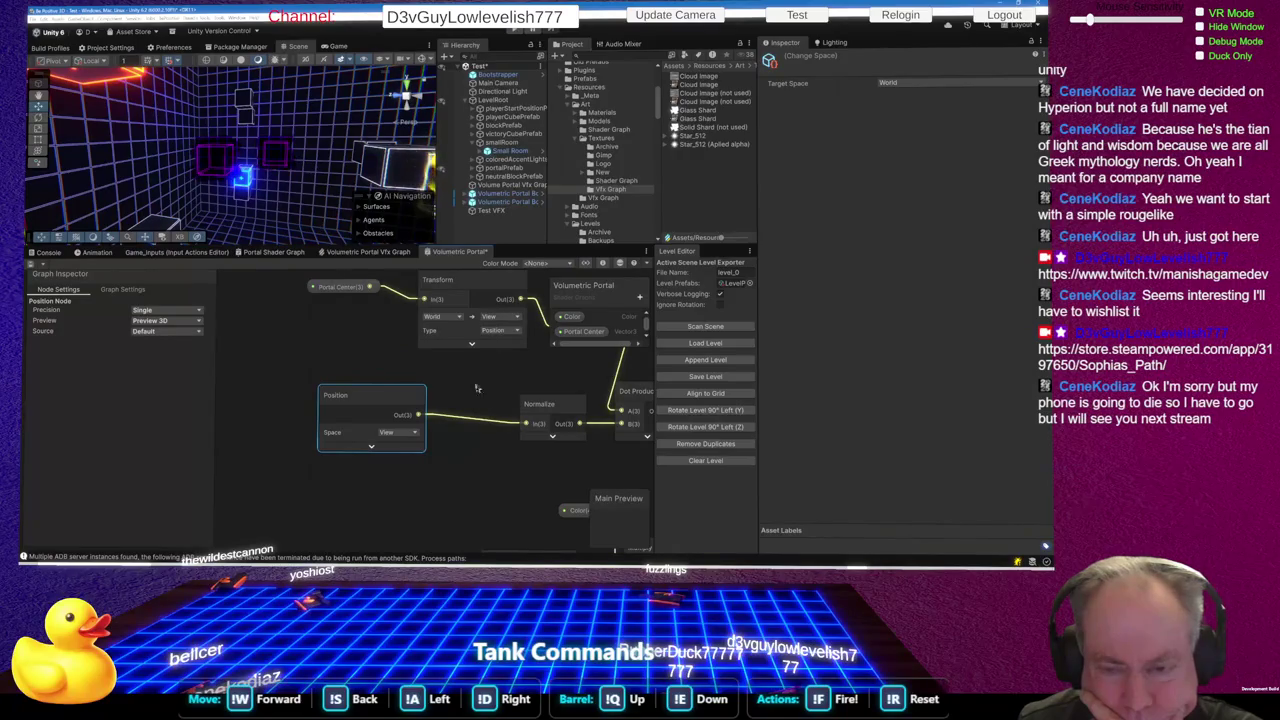
click(337, 332)
mouse_move(337, 332)
mouse_down()
mouse_move(458, 275)
mouse_move(425, 381)
mouse_up()
click(595, 403)
drag(595, 403, 535, 382)
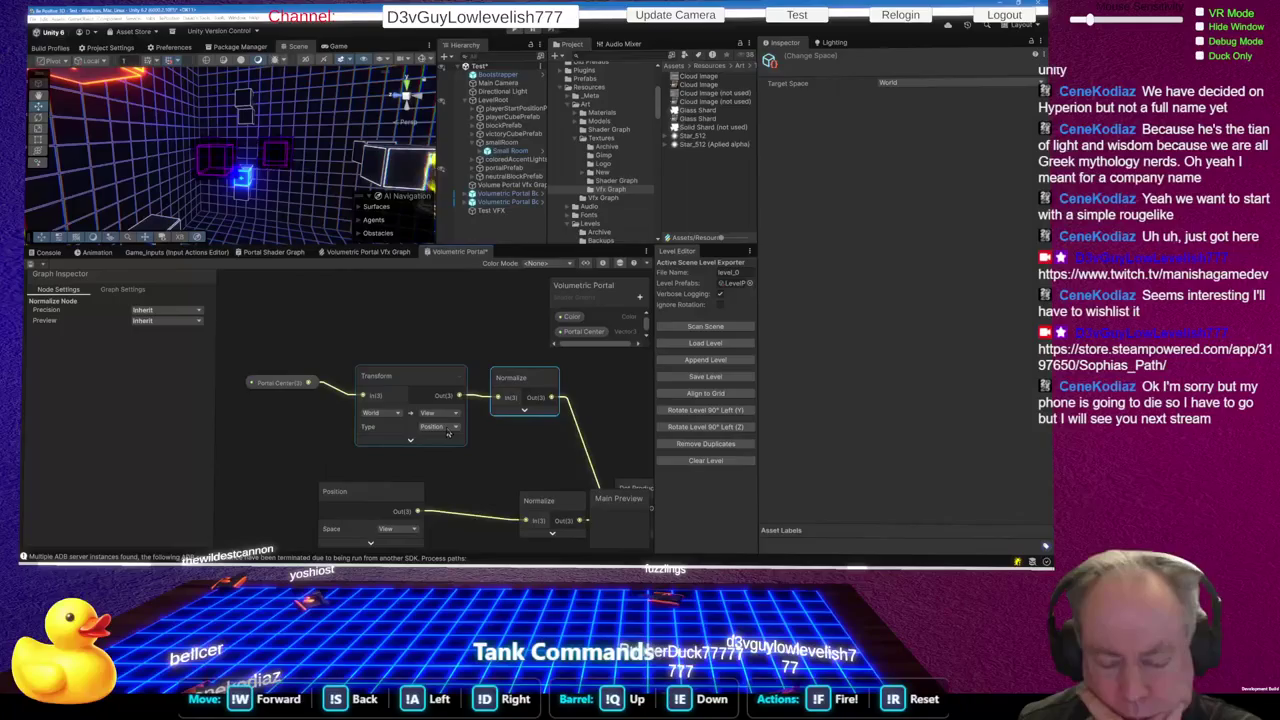
key(a)
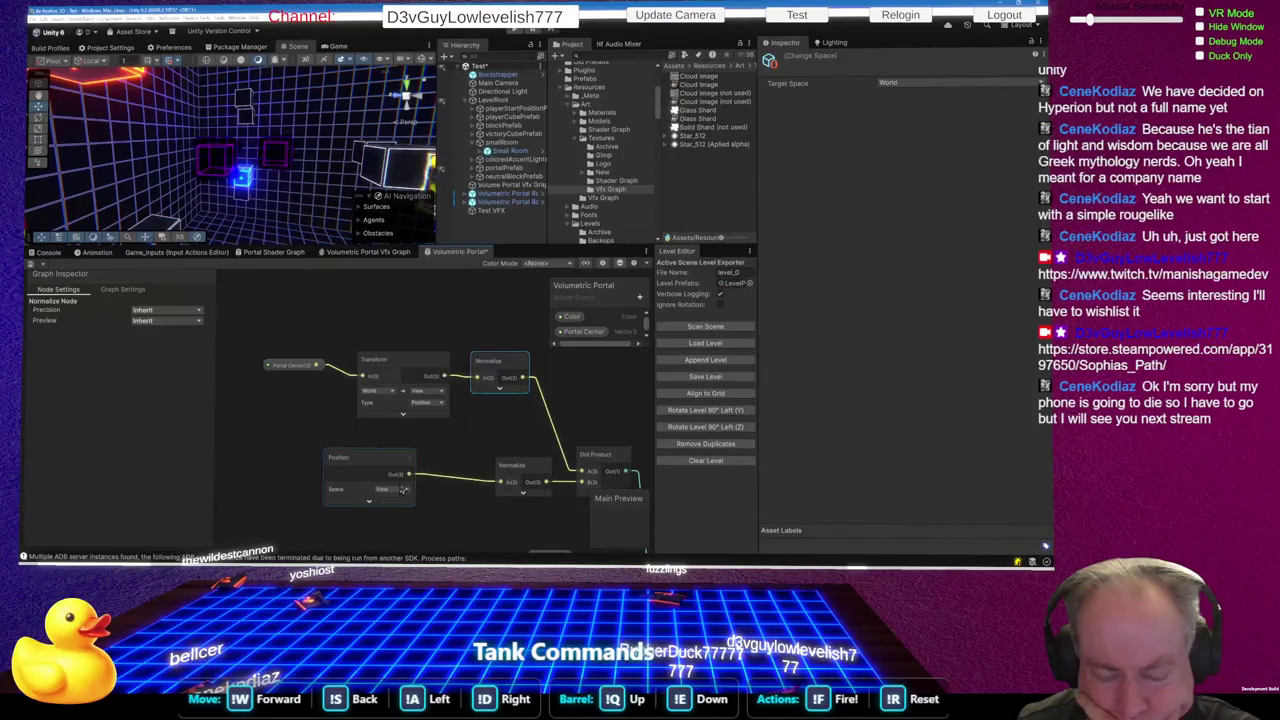
Set the Transform node to Direction and wire its output into Dot Product input A
click(435, 404)
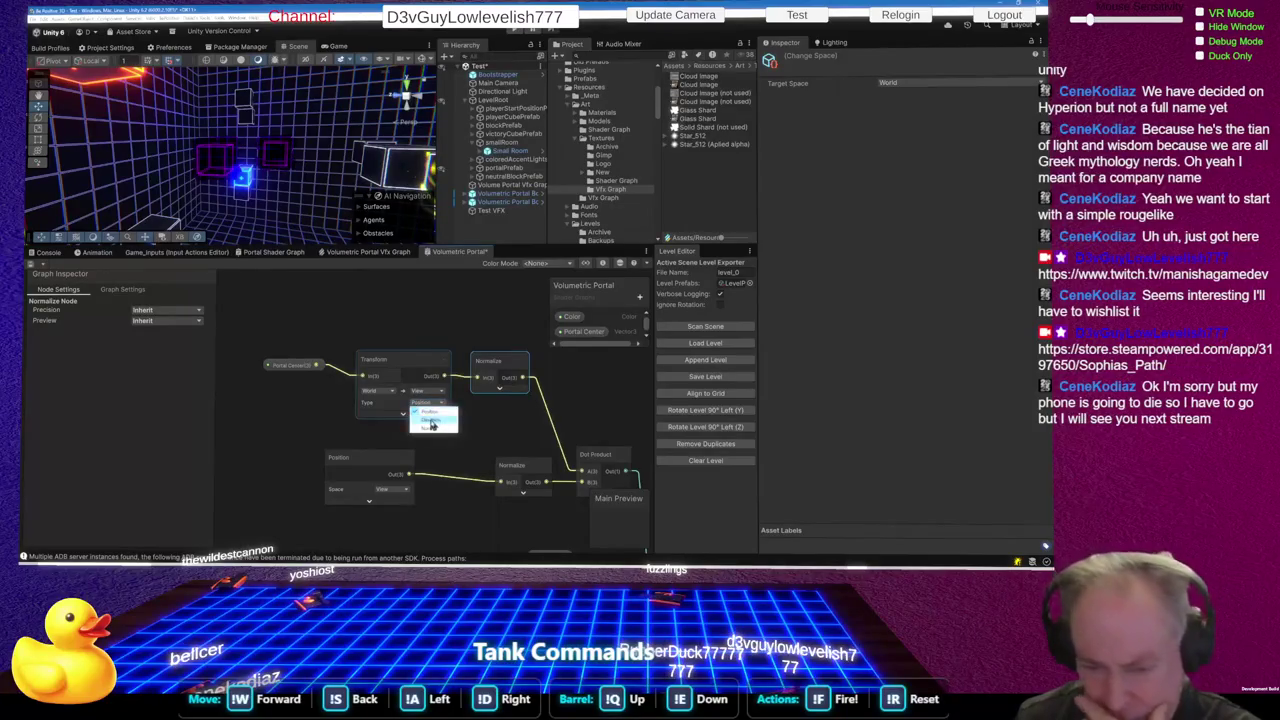
click(433, 429)
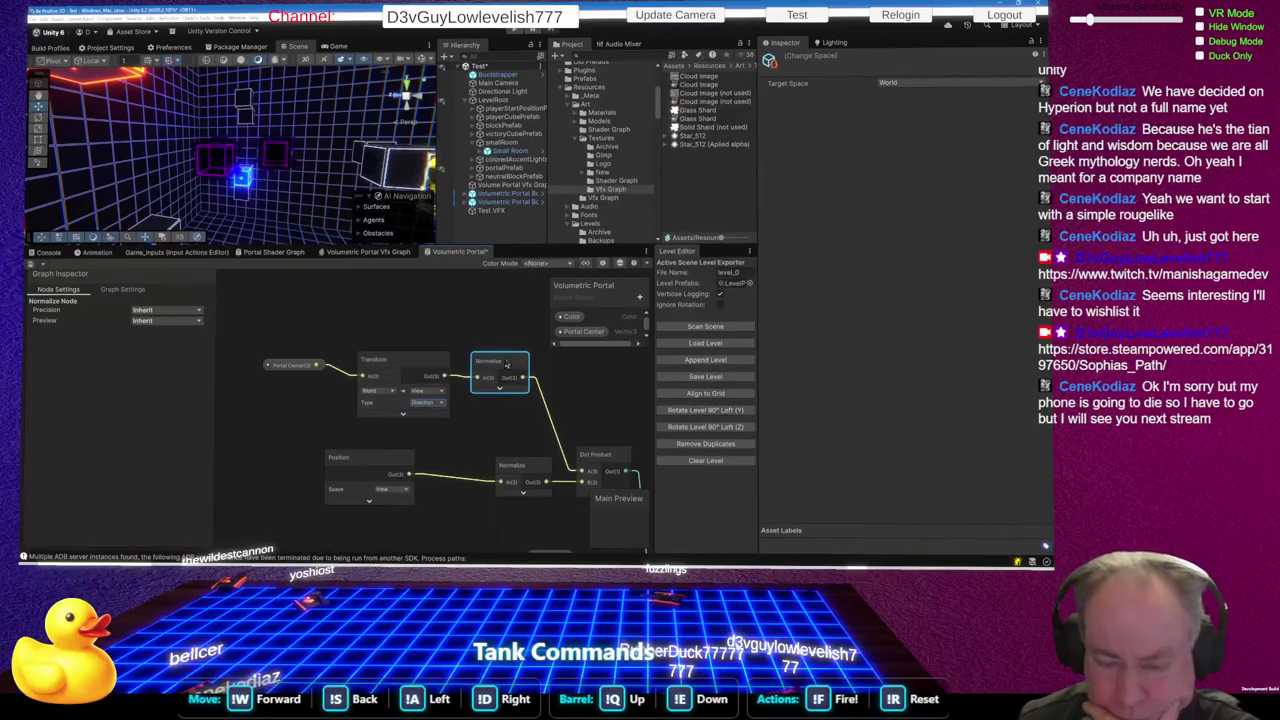
click(515, 470)
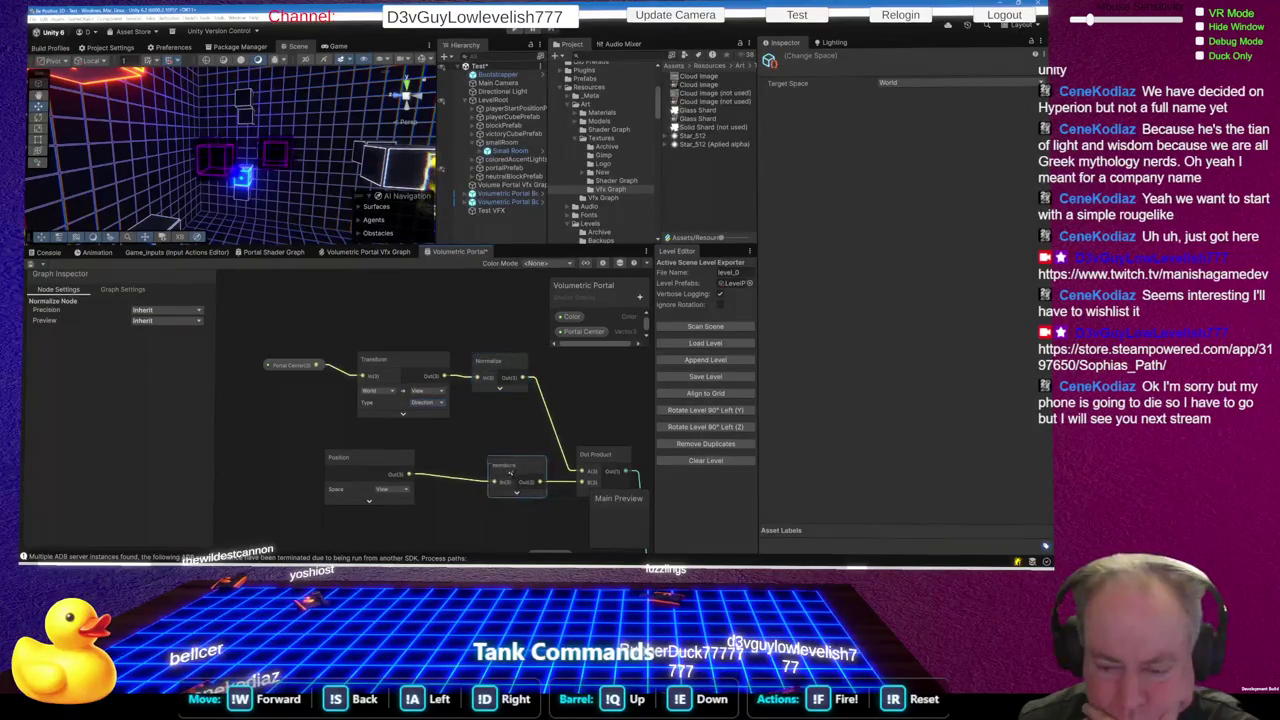
drag(446, 377, 582, 471)
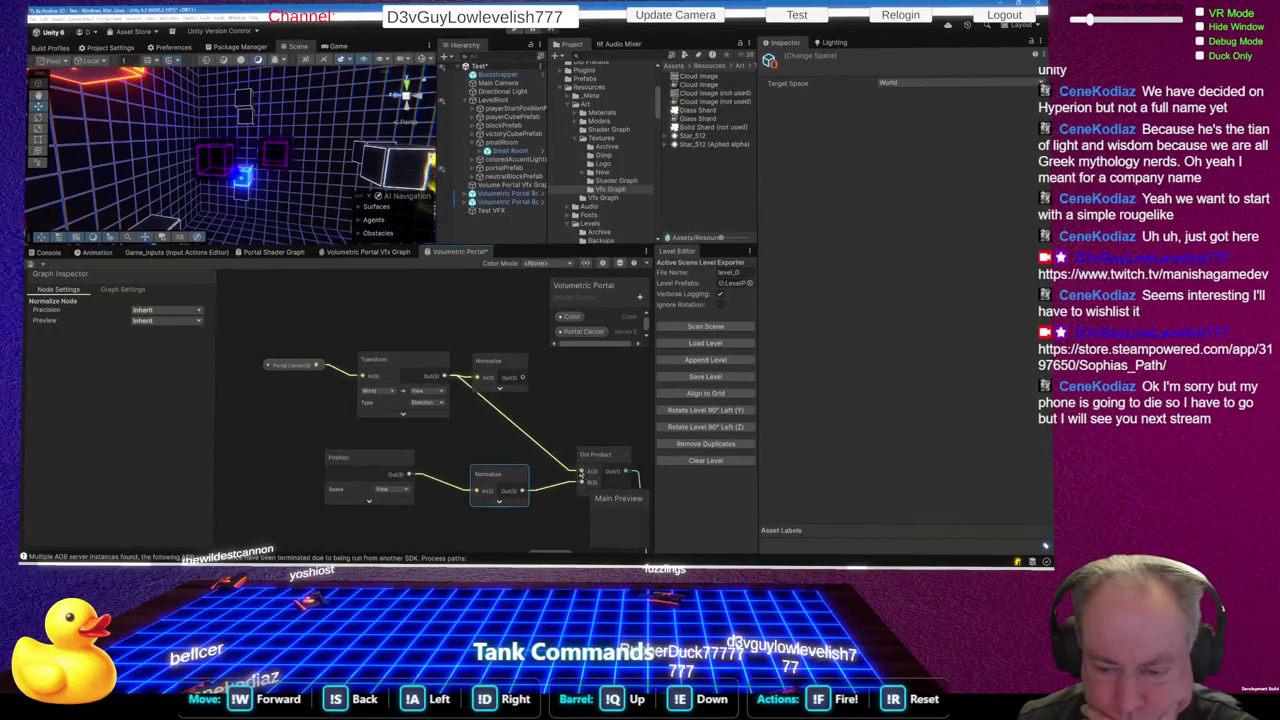
Confirm the Position node's Space stays set to View
click(404, 490)
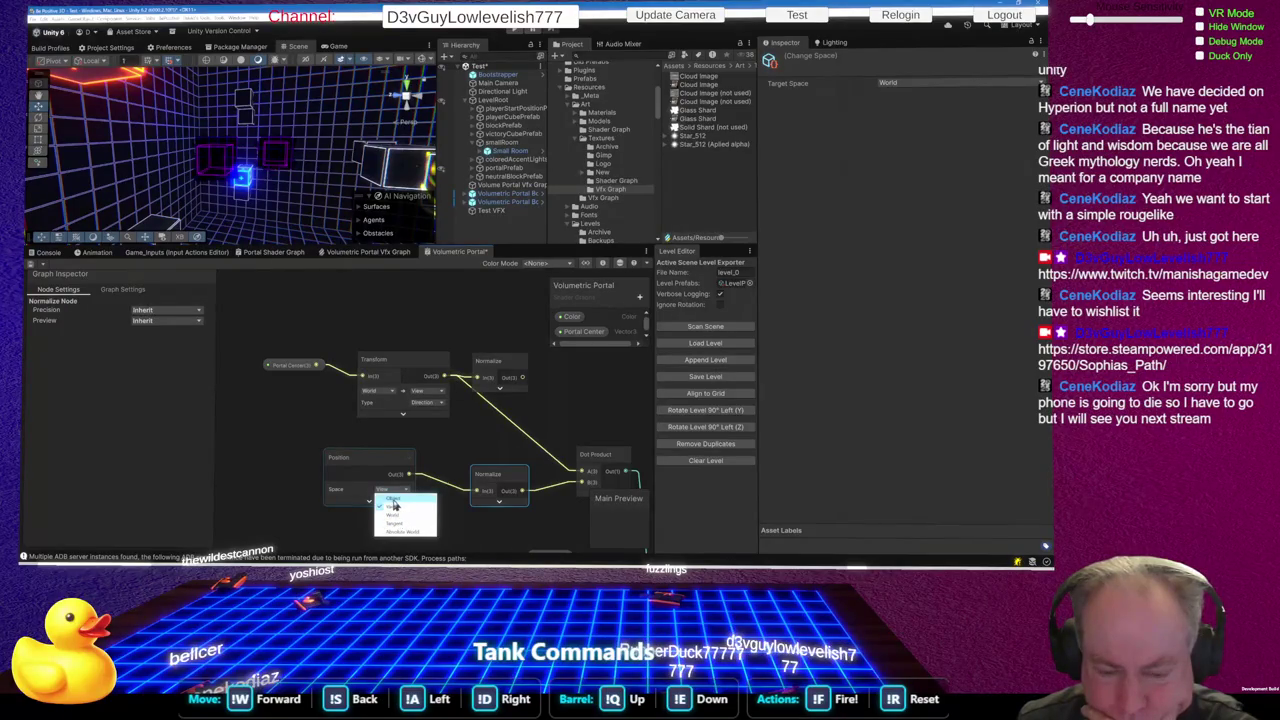
click(443, 437)
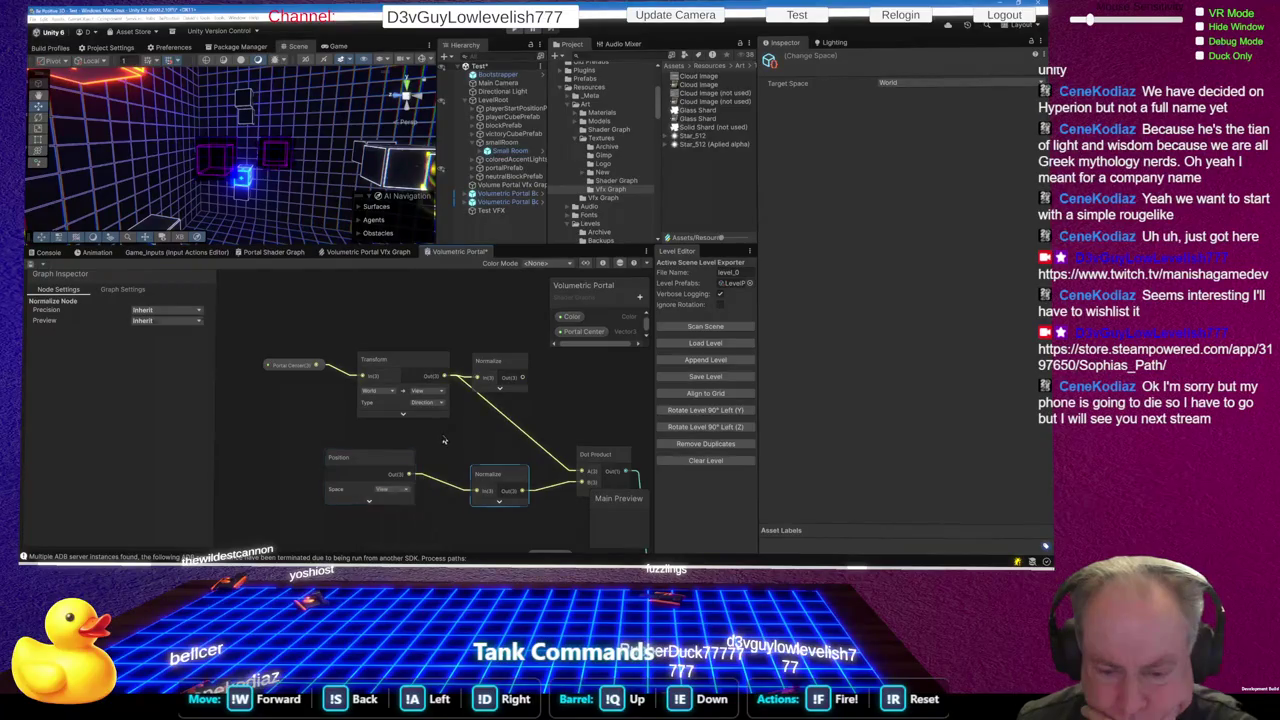
click(444, 439)
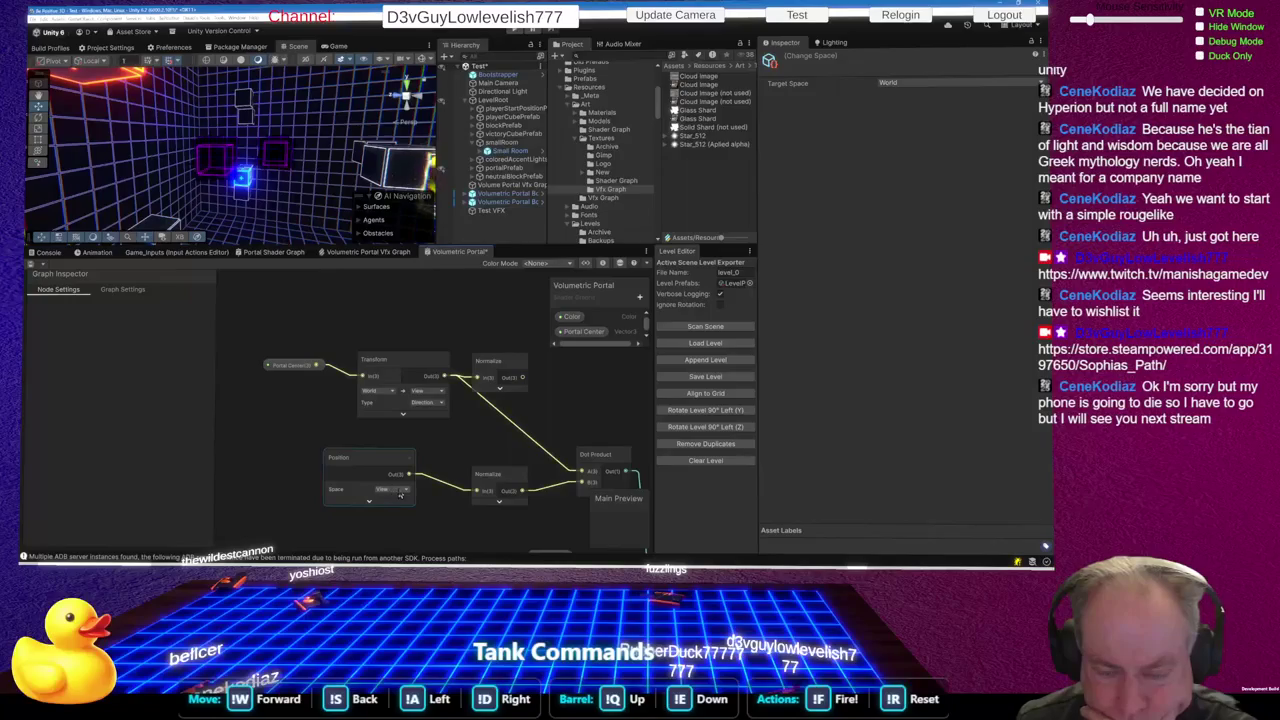
scroll(328, 447, down, 1)
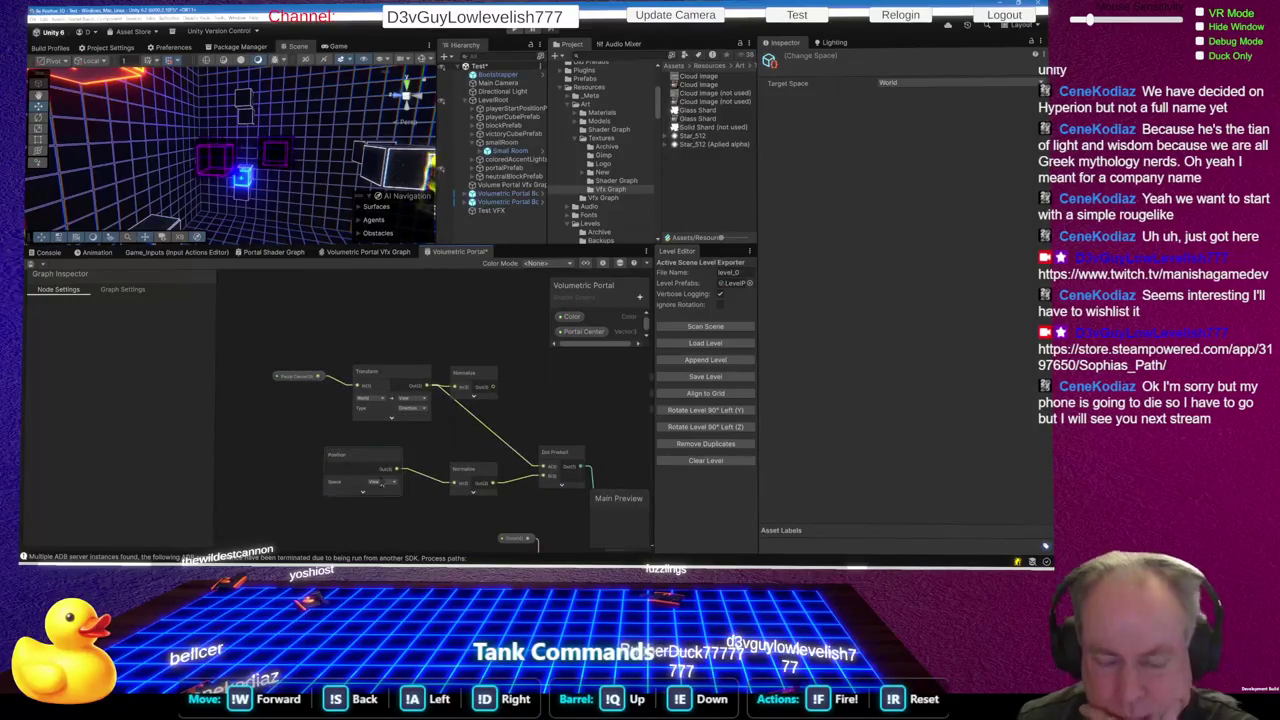
Delete the now-unused upper Normalize node
drag(373, 487, 313, 468)
scroll(451, 480, down, 3)
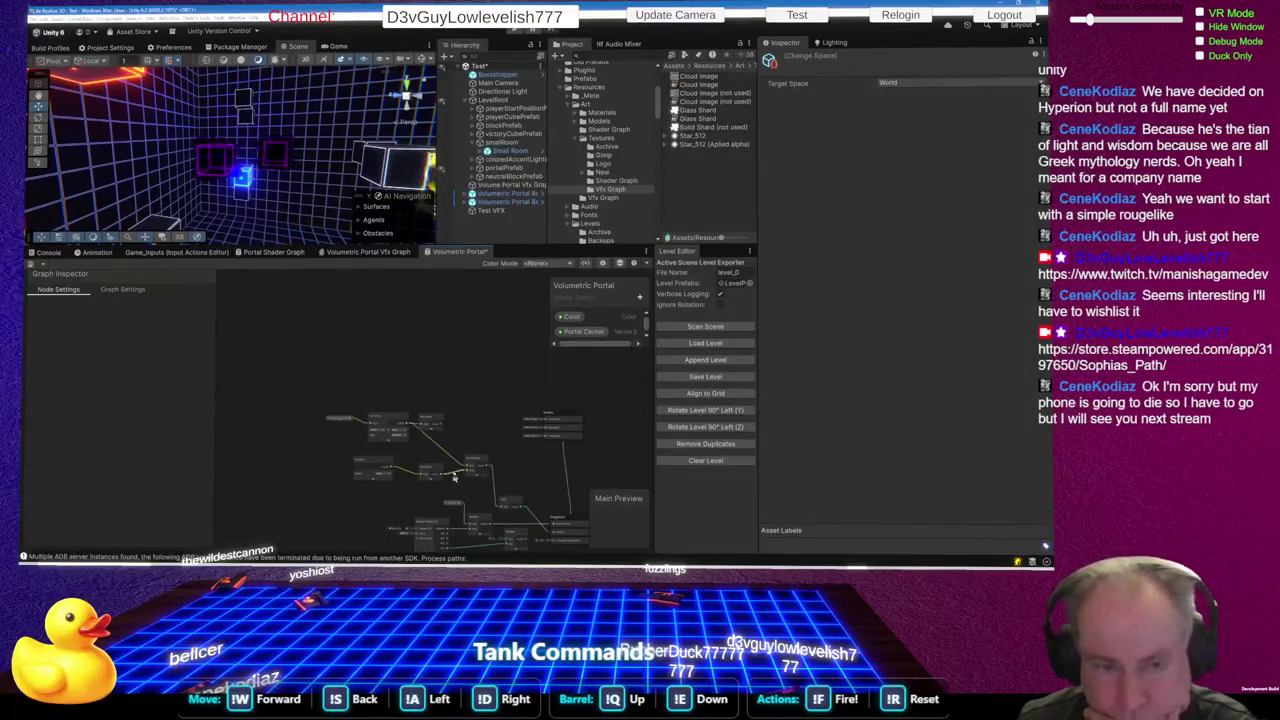
scroll(453, 445, up, 5)
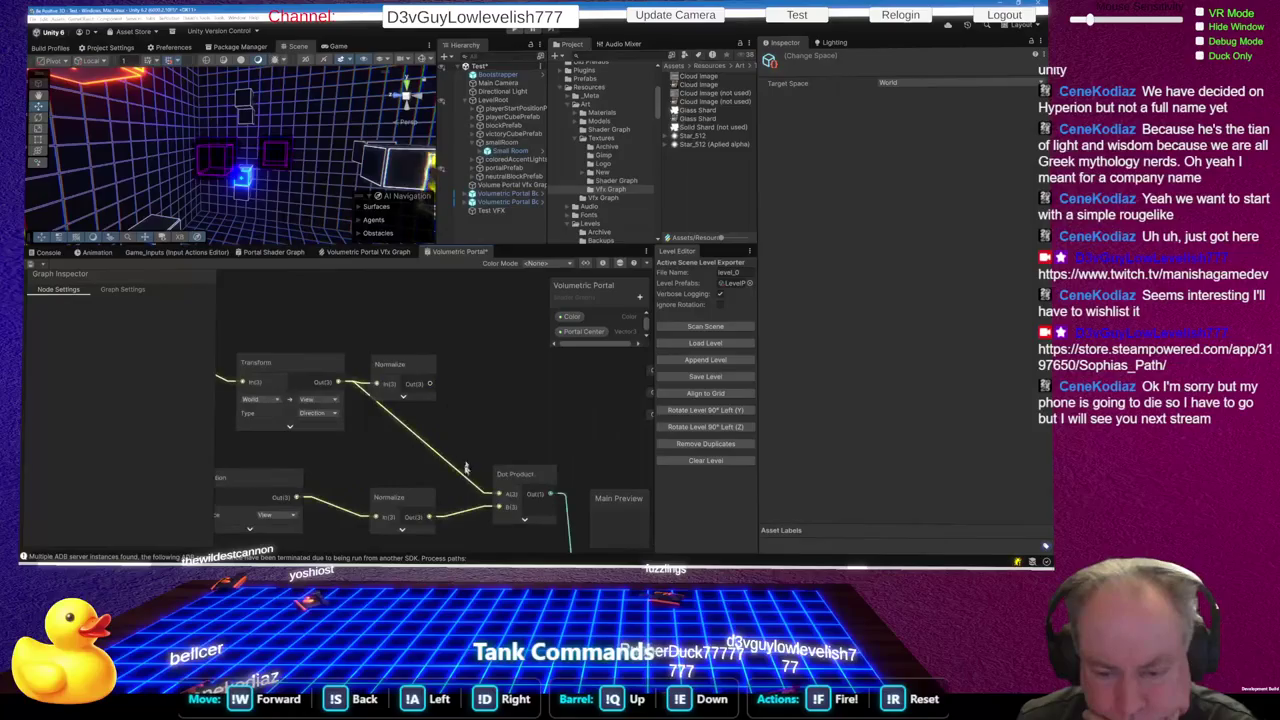
click(415, 367)
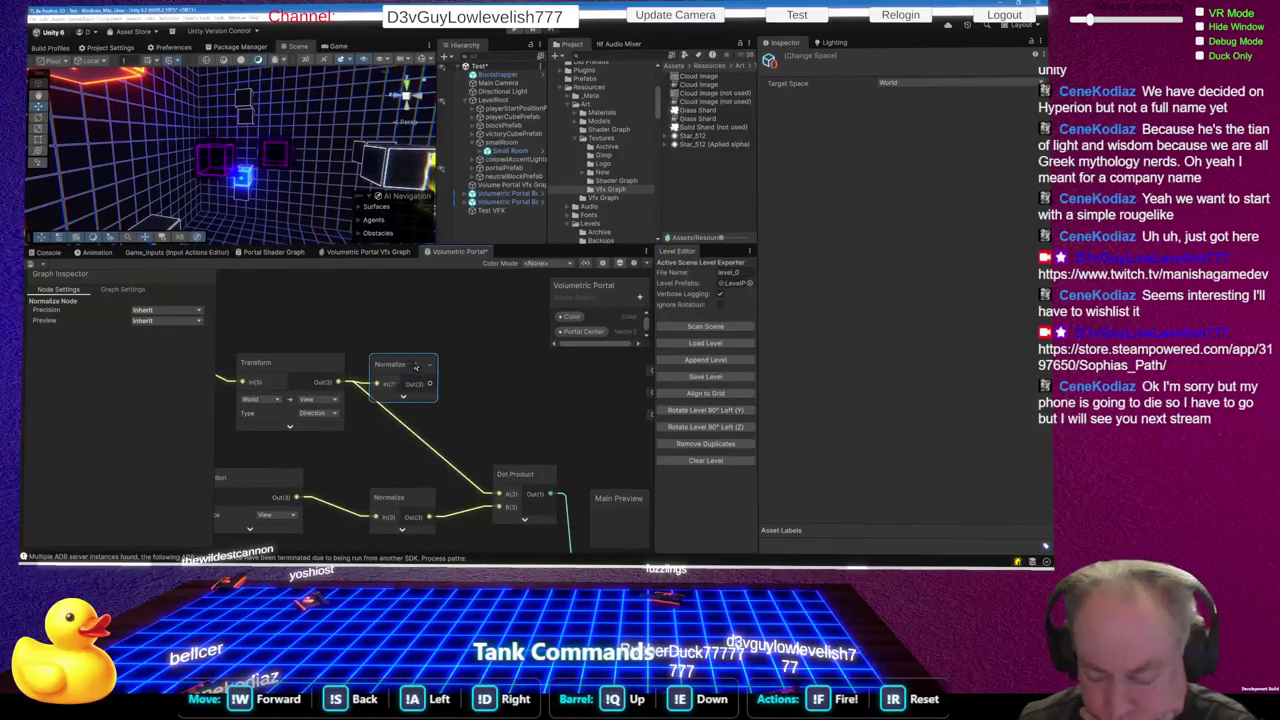
key(Delete)
Nudge the Multiply node down-right and move the Float node up and right
scroll(453, 357, down, 2)
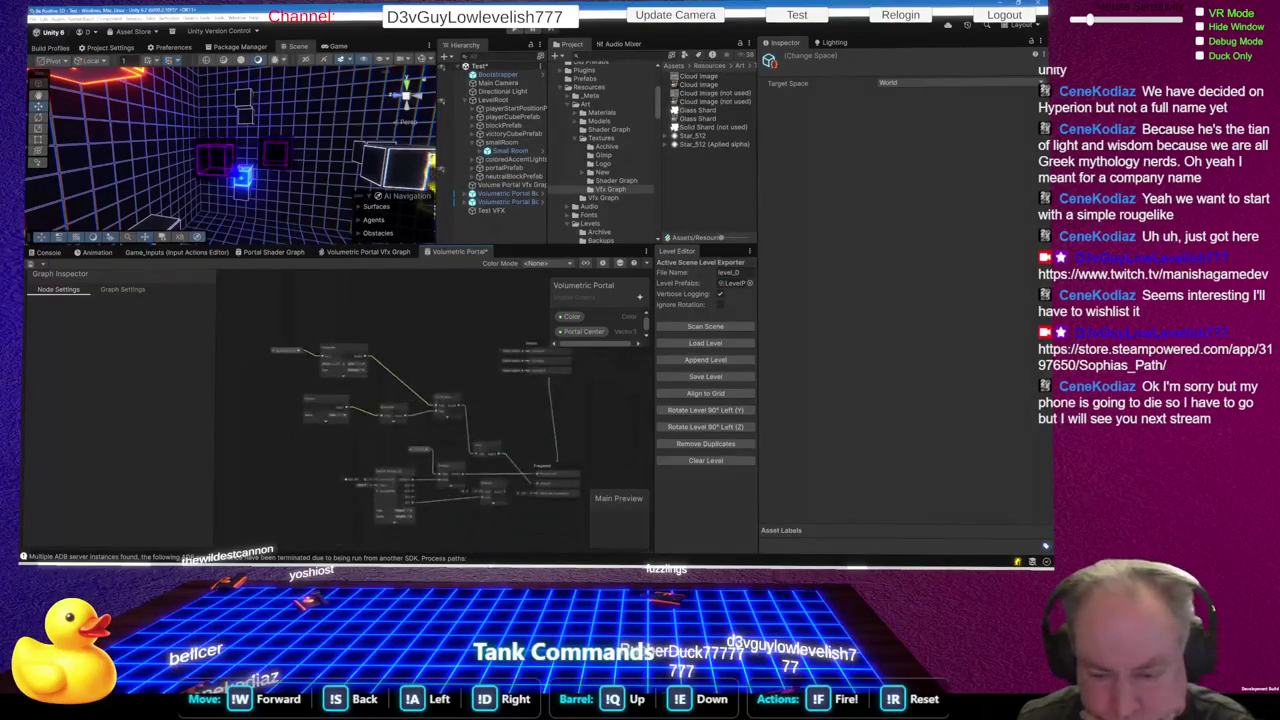
scroll(547, 482, down, 1)
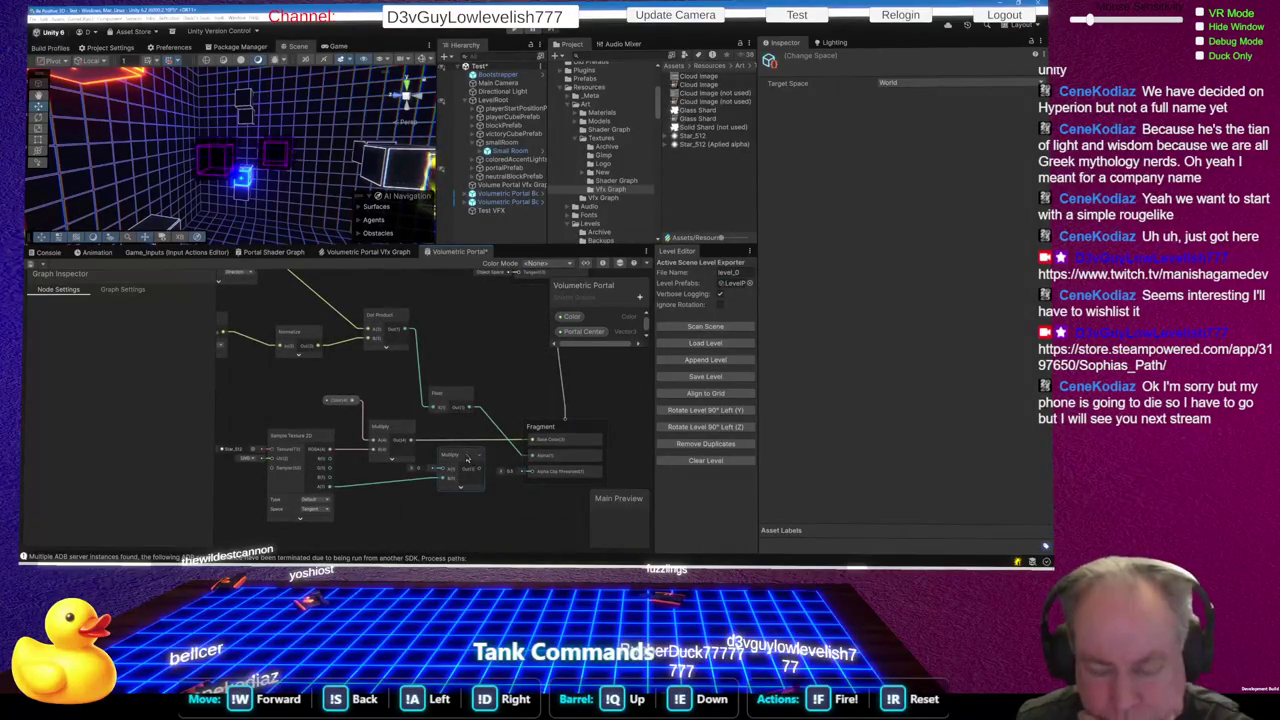
drag(467, 459, 472, 472)
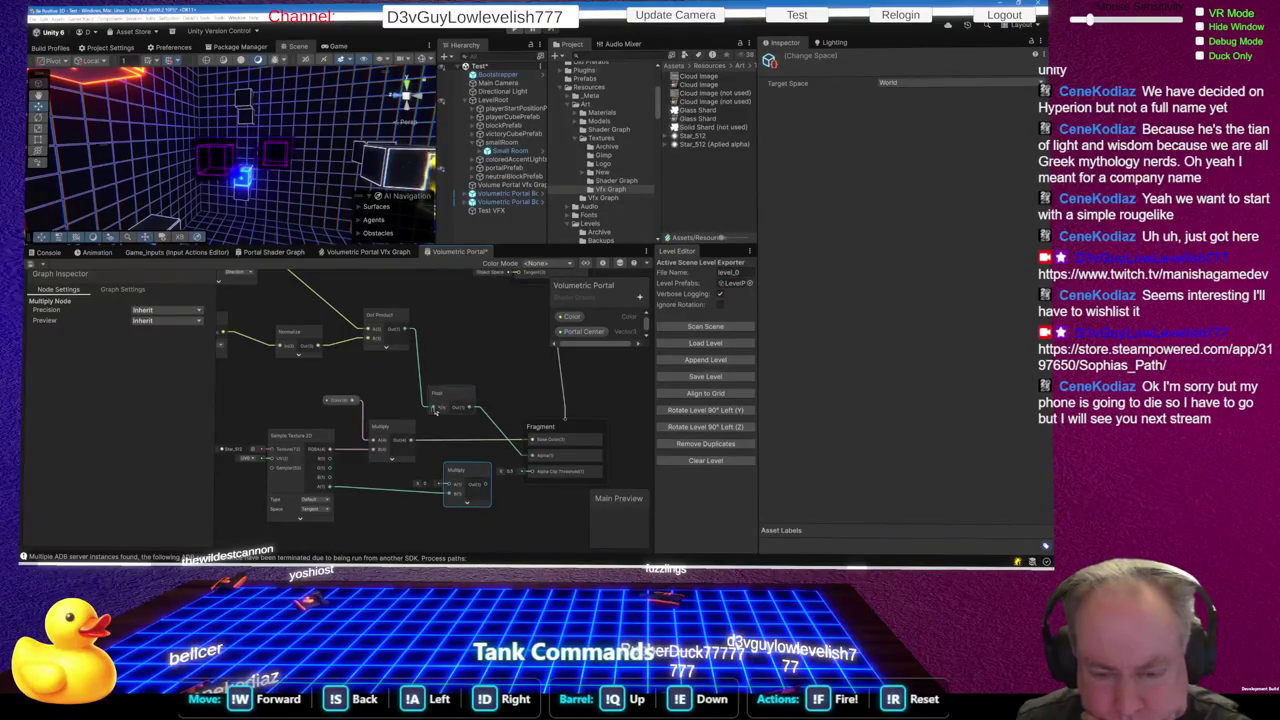
drag(459, 395, 466, 372)
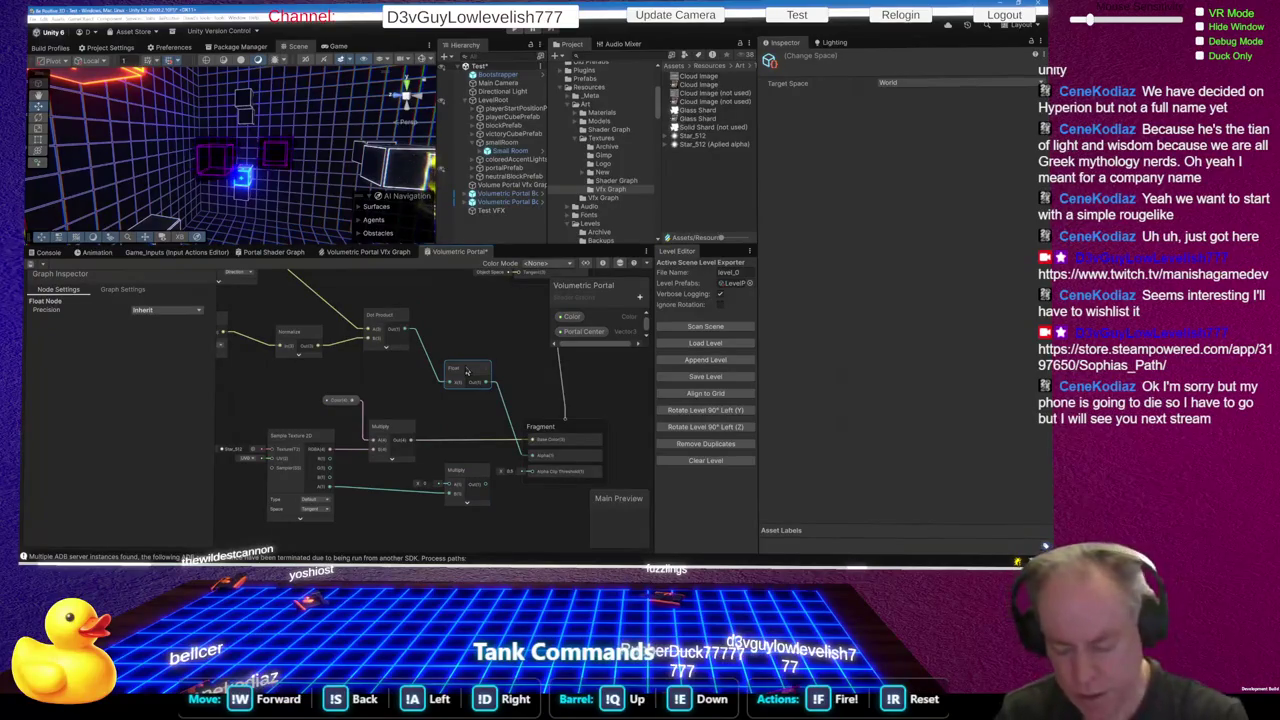
Replace the Float node with a collapsed Multiply node wired into the Fragment
key(Delete)
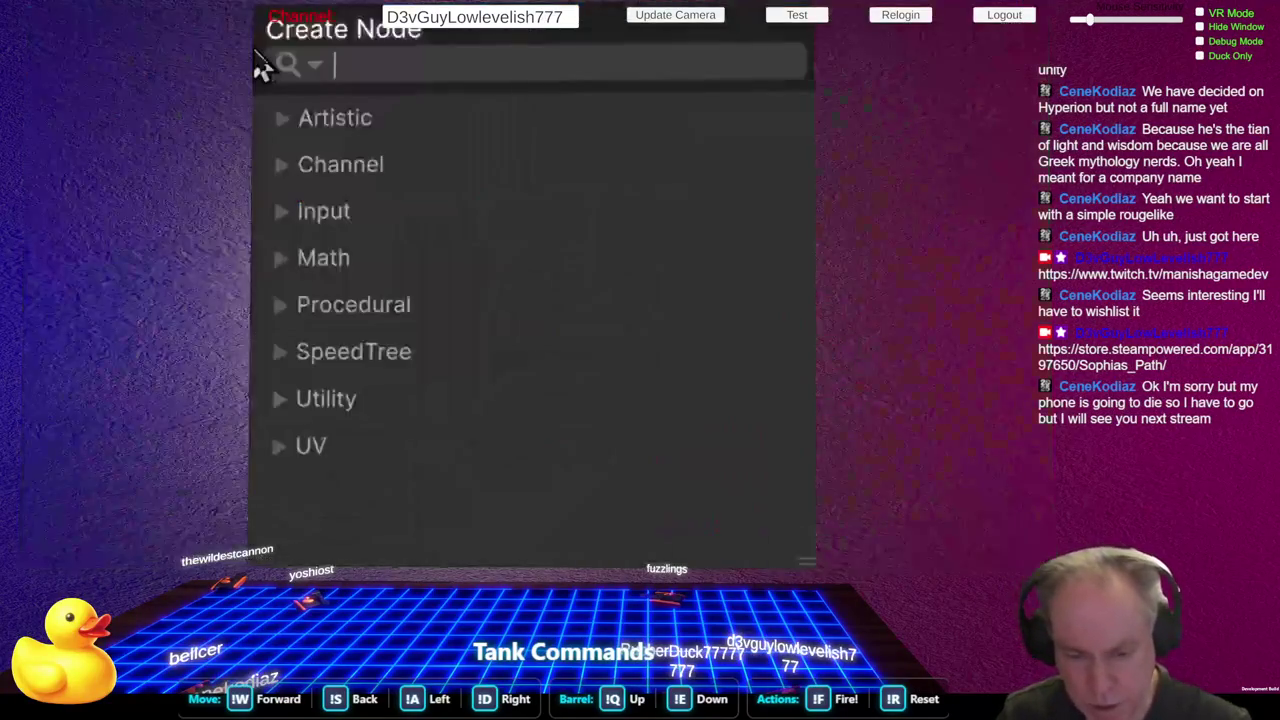
key(space)
text(mul)
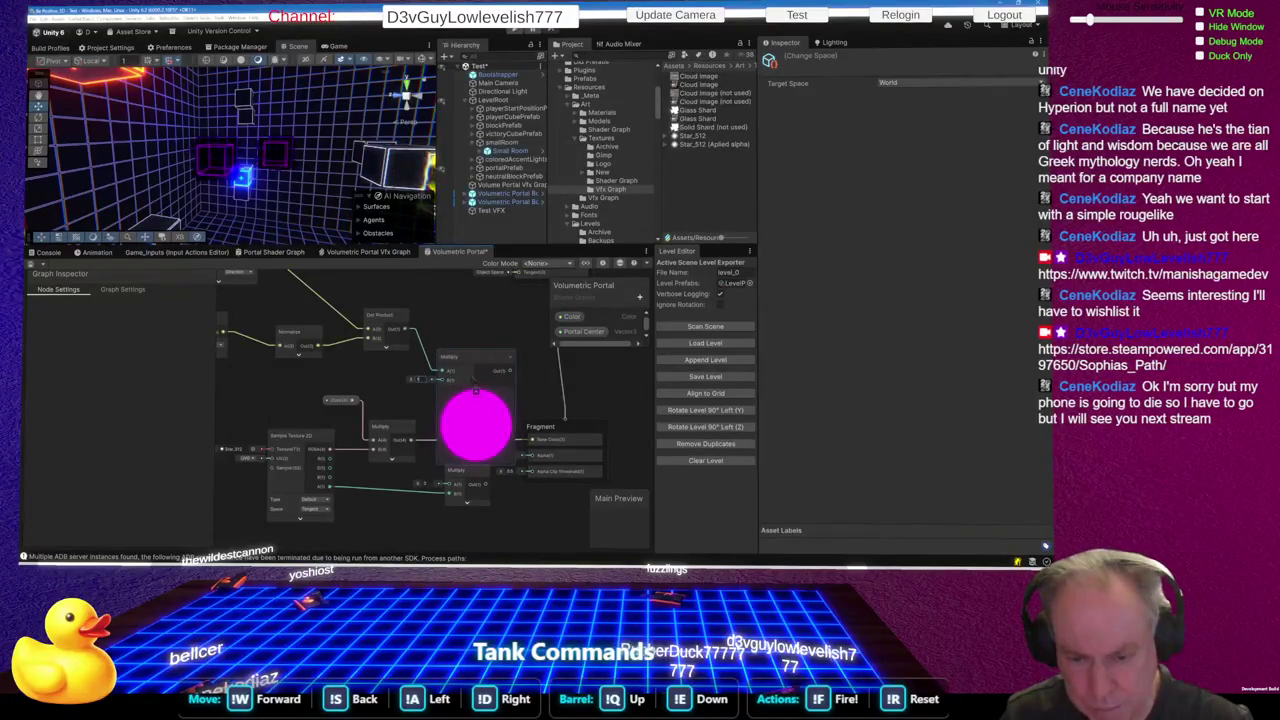
click(476, 393)
drag(478, 377, 530, 462)
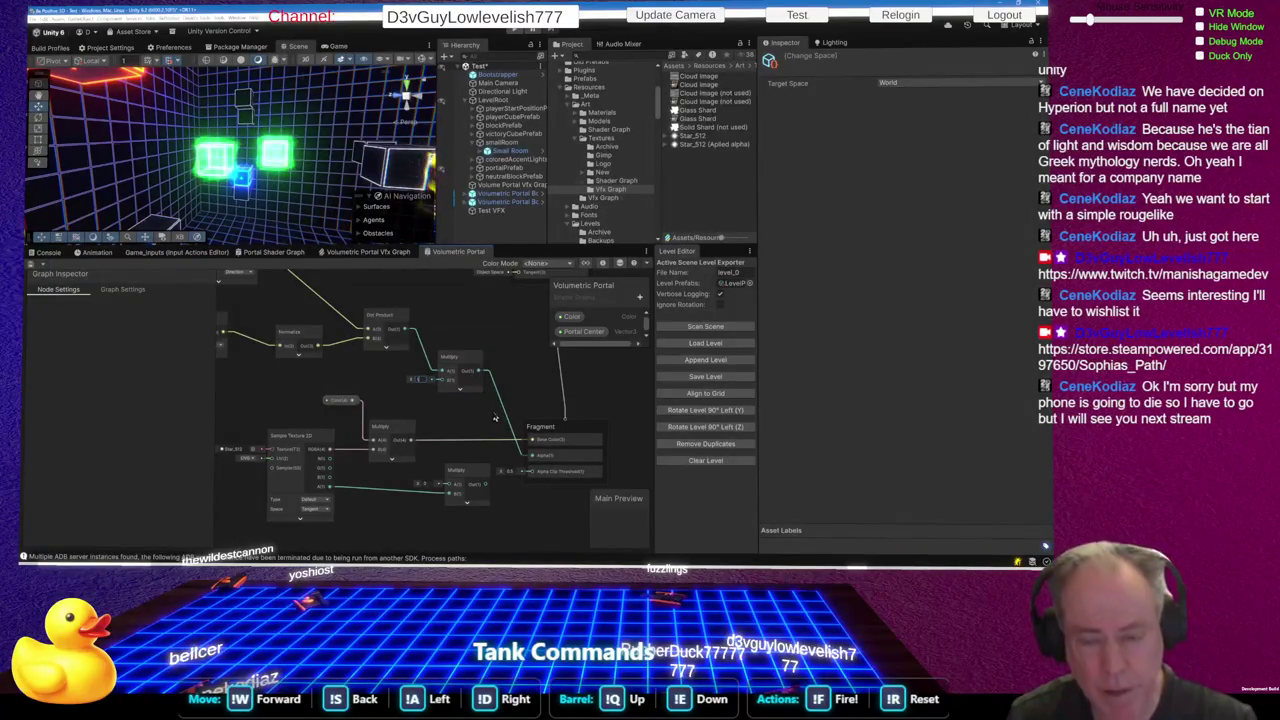
Delete the Multiply node and its link, connecting Dot Product Out directly to the Fragment
click(429, 342)
key(Delete)
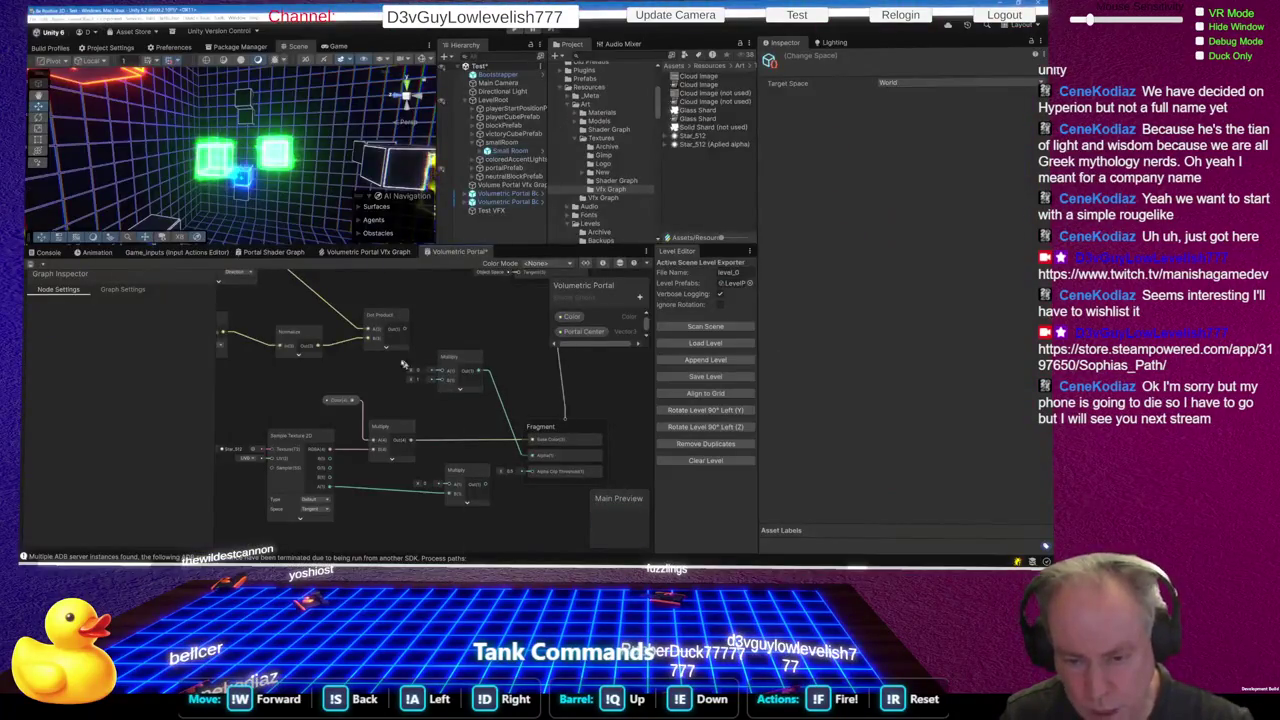
click(468, 385)
key(Delete)
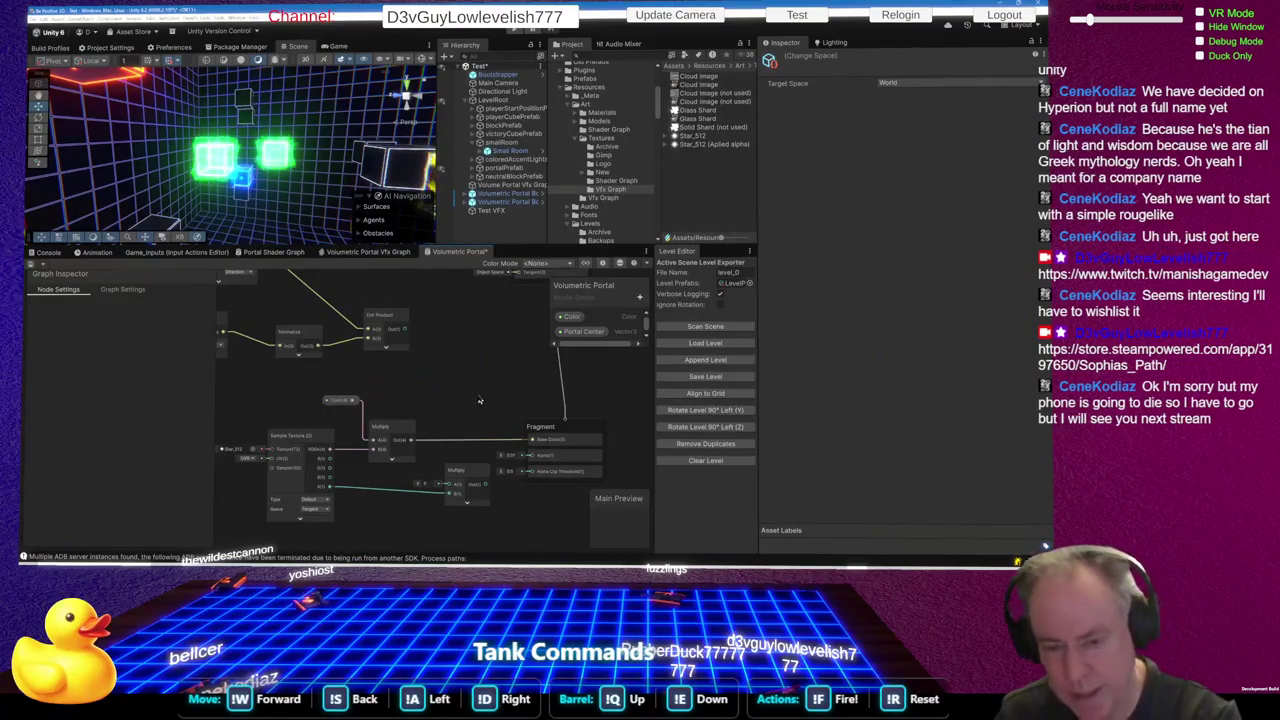
mouse_move(404, 329)
mouse_down()
mouse_move(532, 440)
mouse_move(495, 421)
mouse_up()
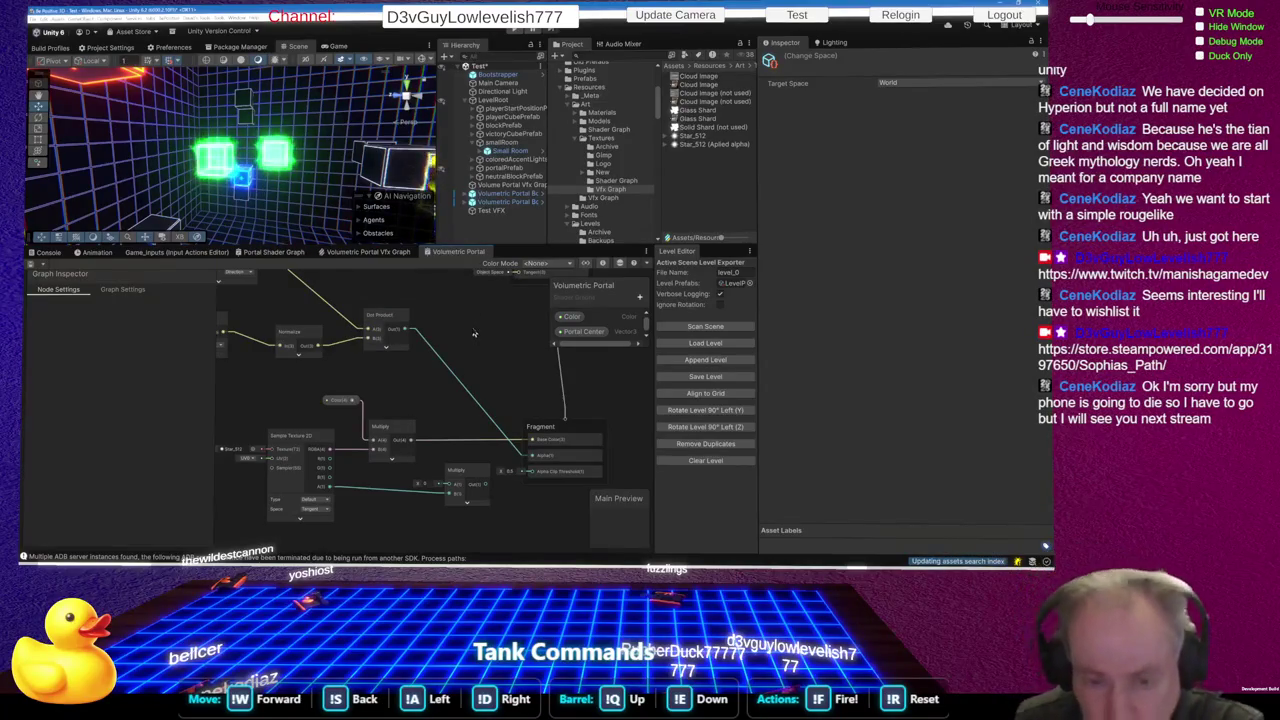
scroll(242, 140, up, 3)
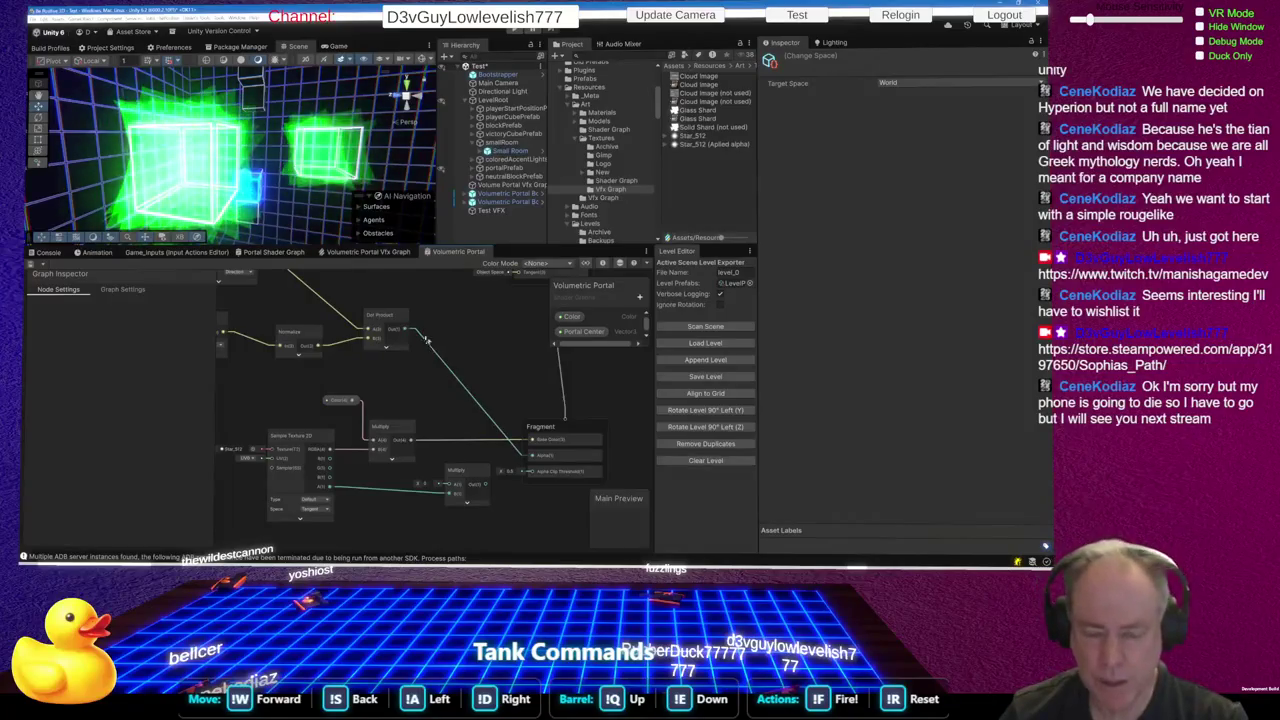
Add a Subtract: B(1) node above the Dot Product with its preview collapsed
key(space)
text(sub)
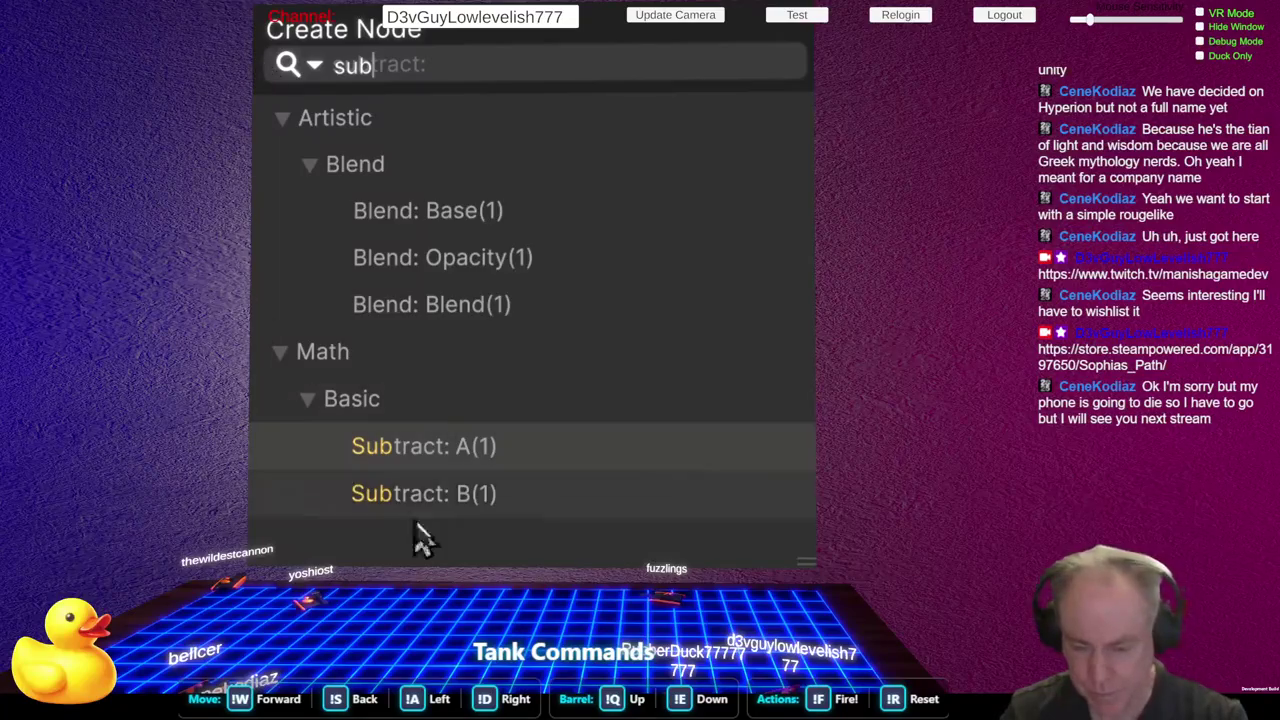
click(420, 505)
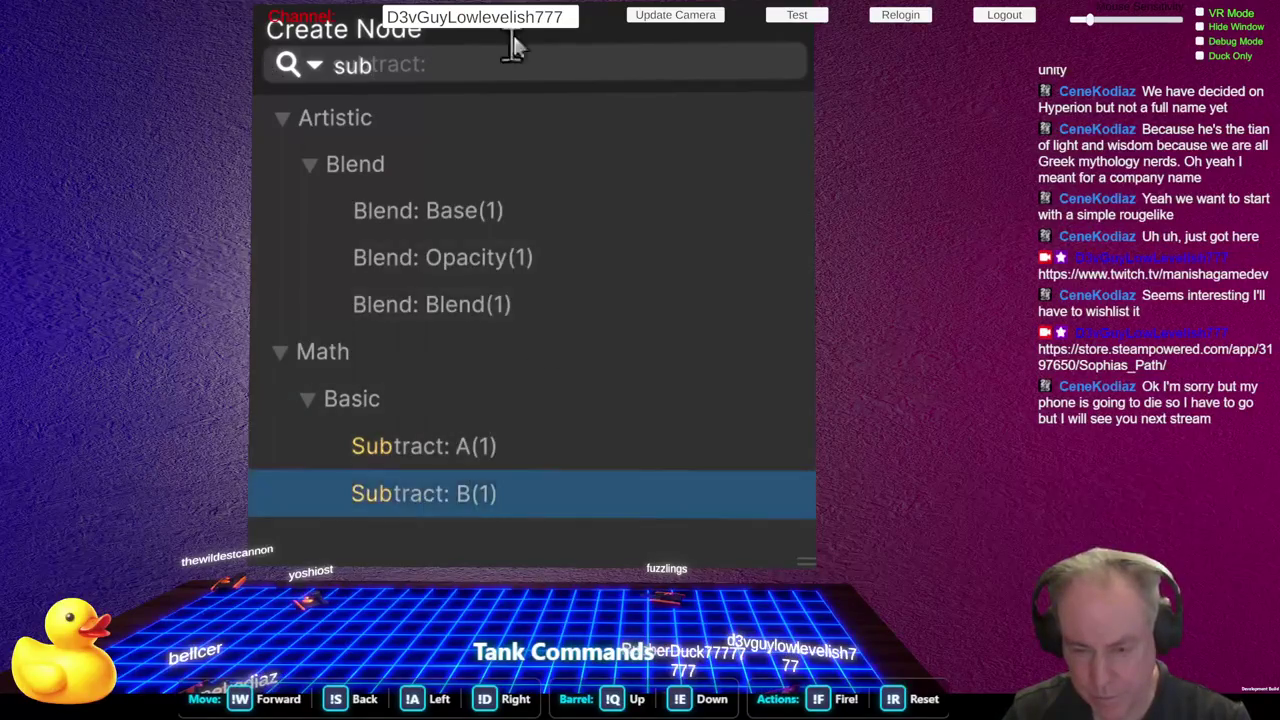
click(450, 505)
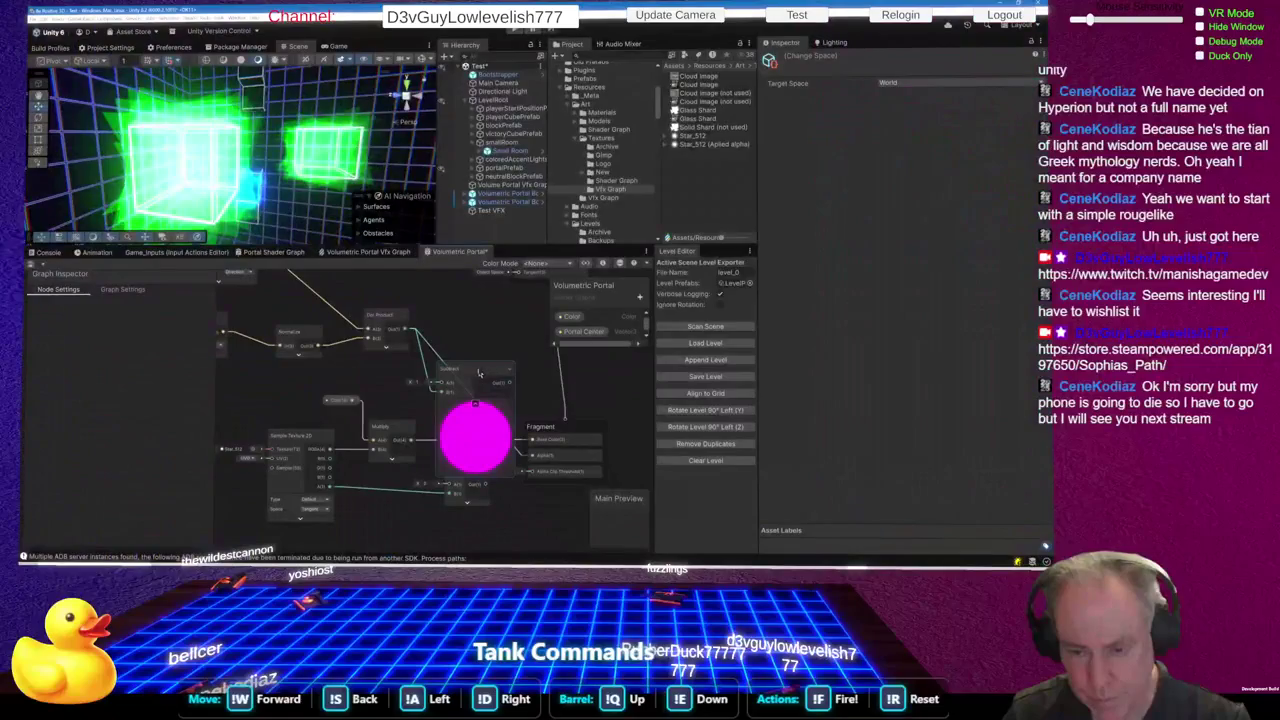
drag(479, 373, 485, 335)
click(482, 366)
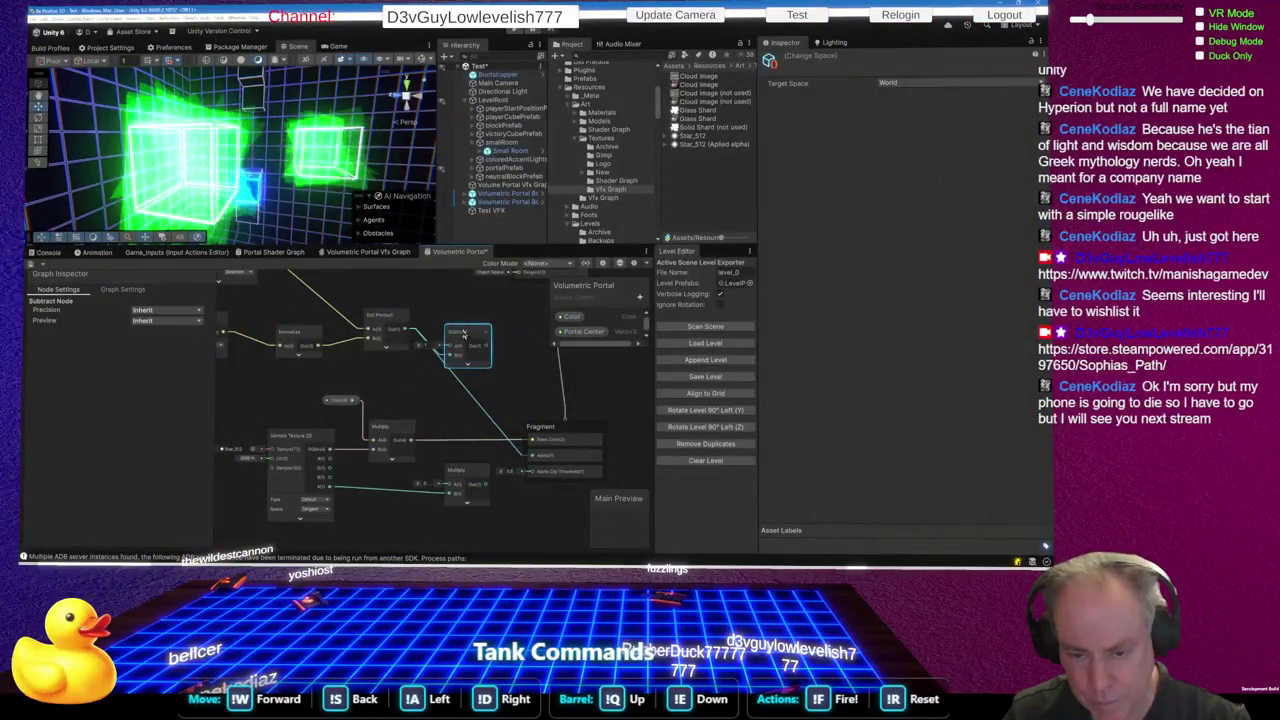
Wire Subtract Out into the Fragment's Alpha and save the graph
drag(488, 356, 531, 458)
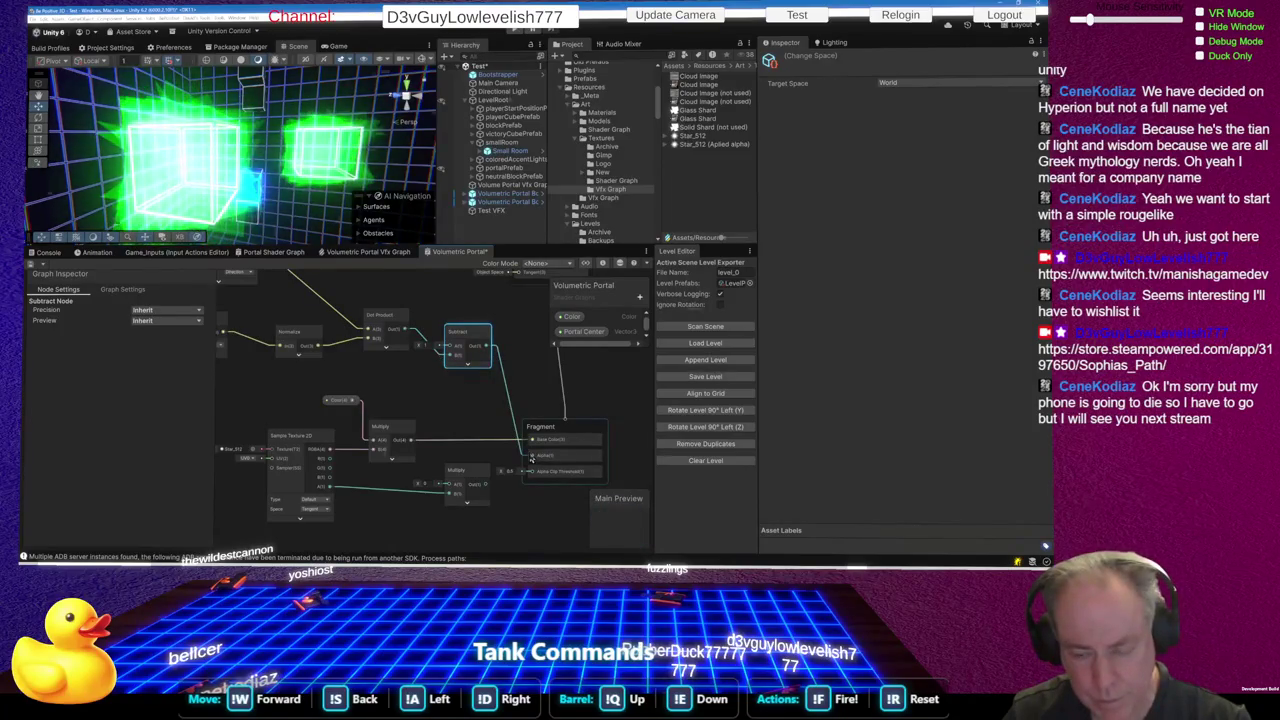
key(ctrl+s)
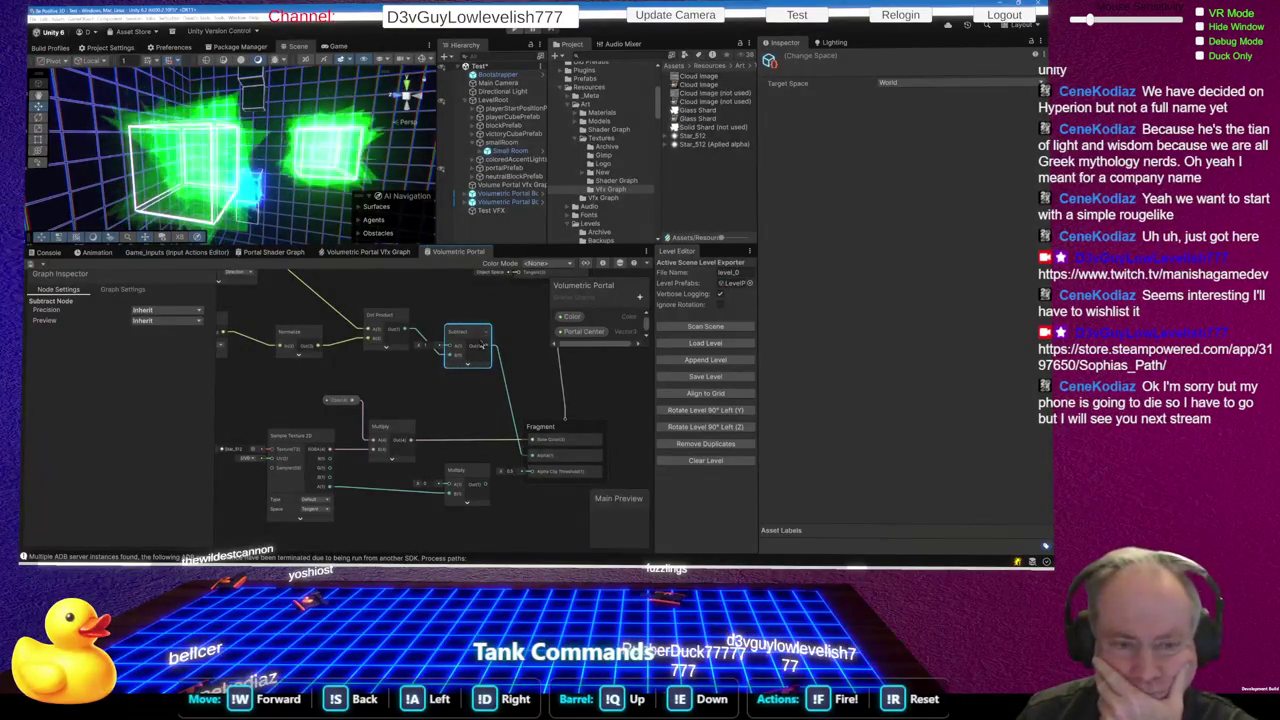
drag(470, 333, 477, 348)
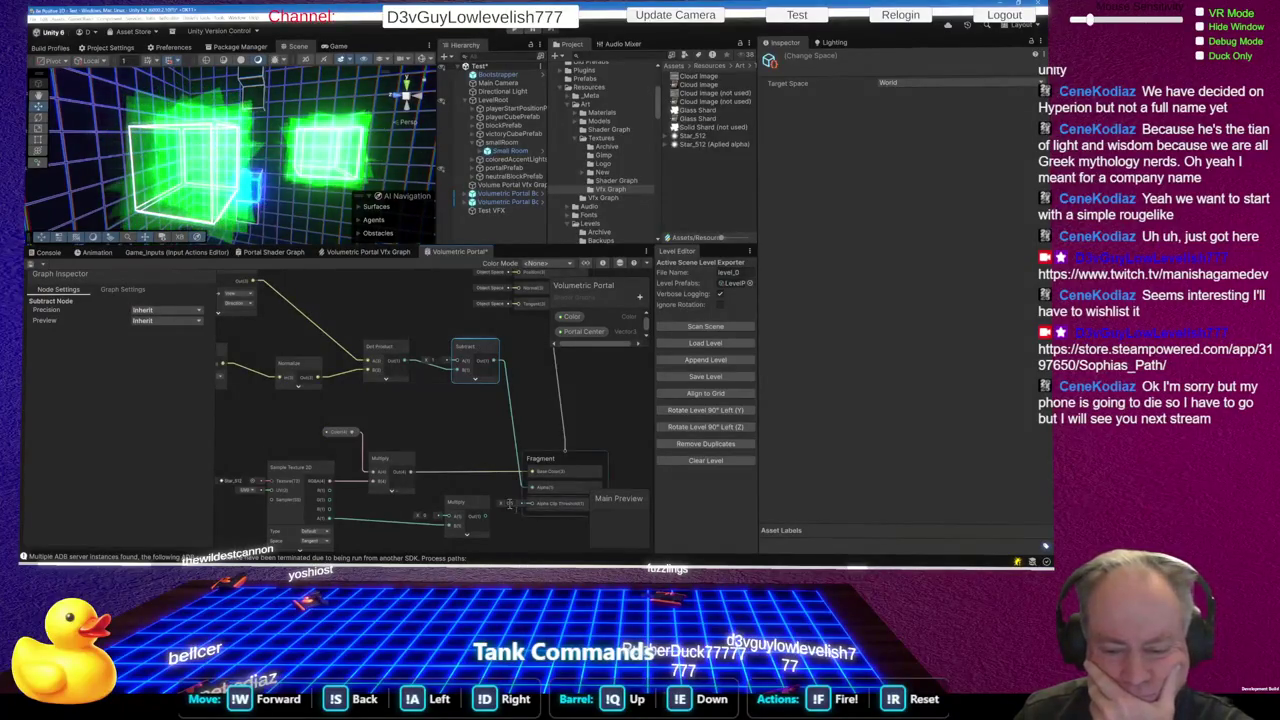
Delete the Fragment's Alpha Clip Threshold block, then shift the Dot Product node up-left
right_click(549, 508)
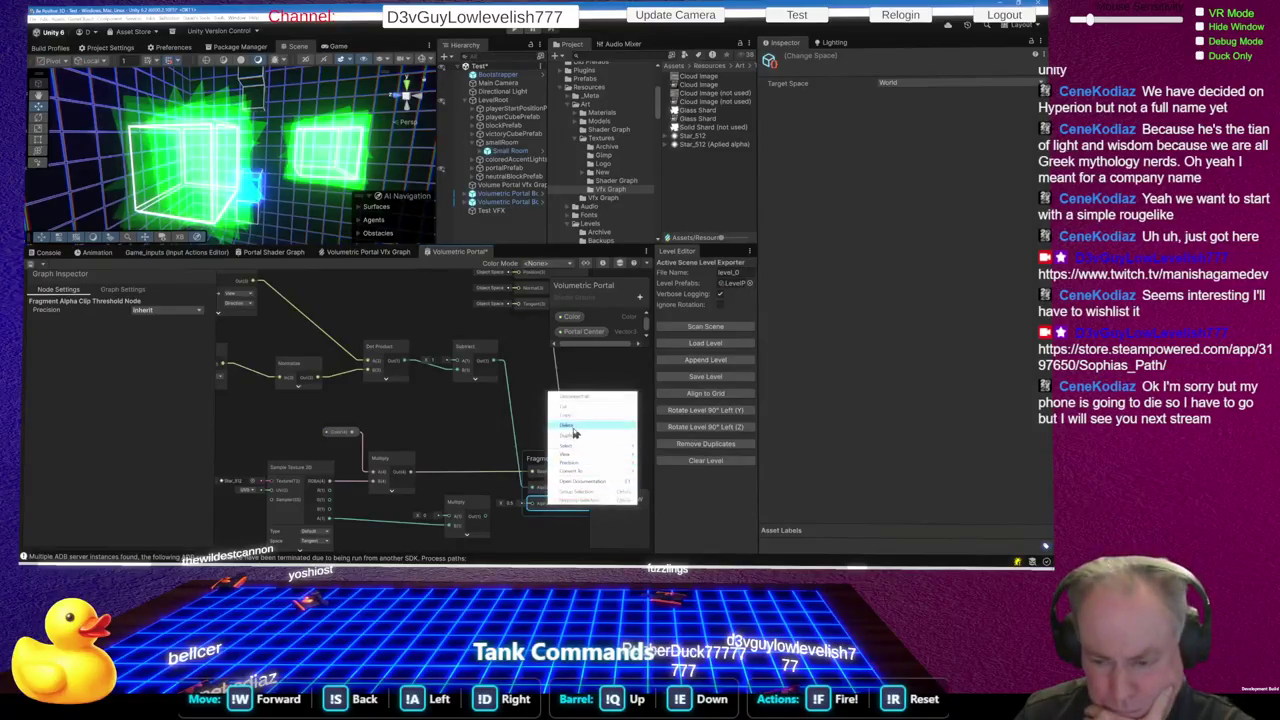
click(570, 425)
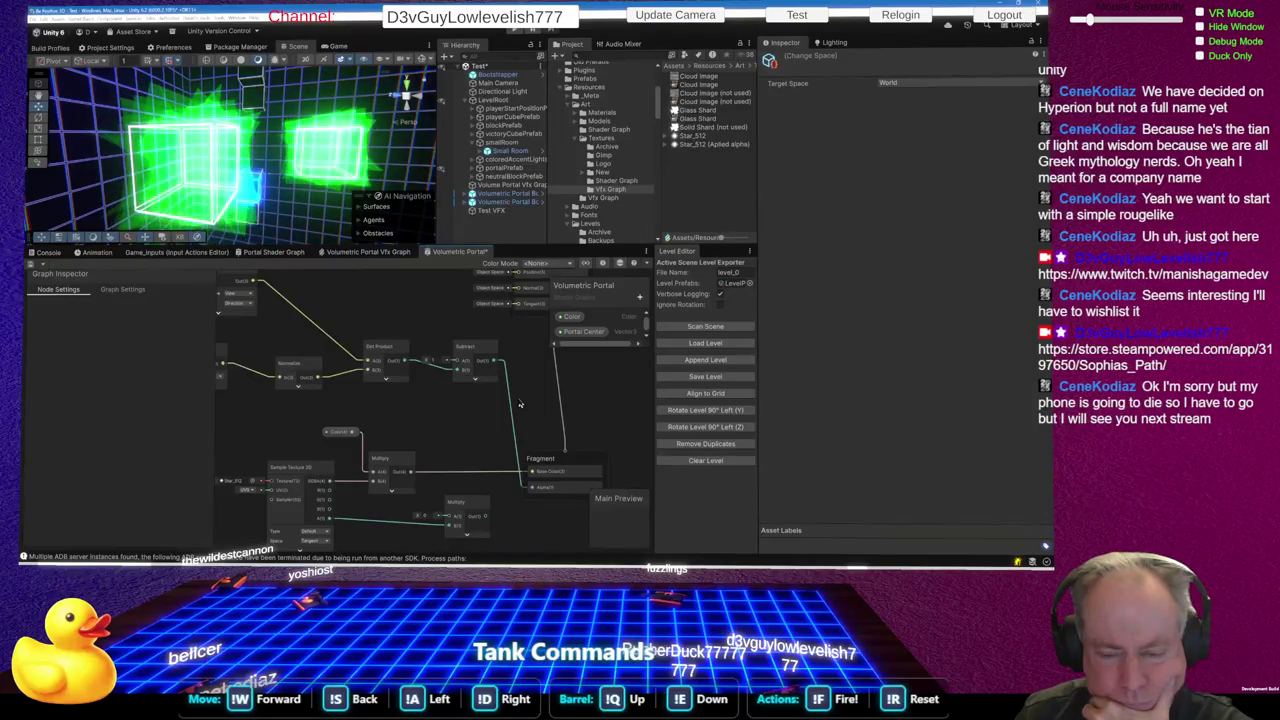
scroll(530, 400, down, 3)
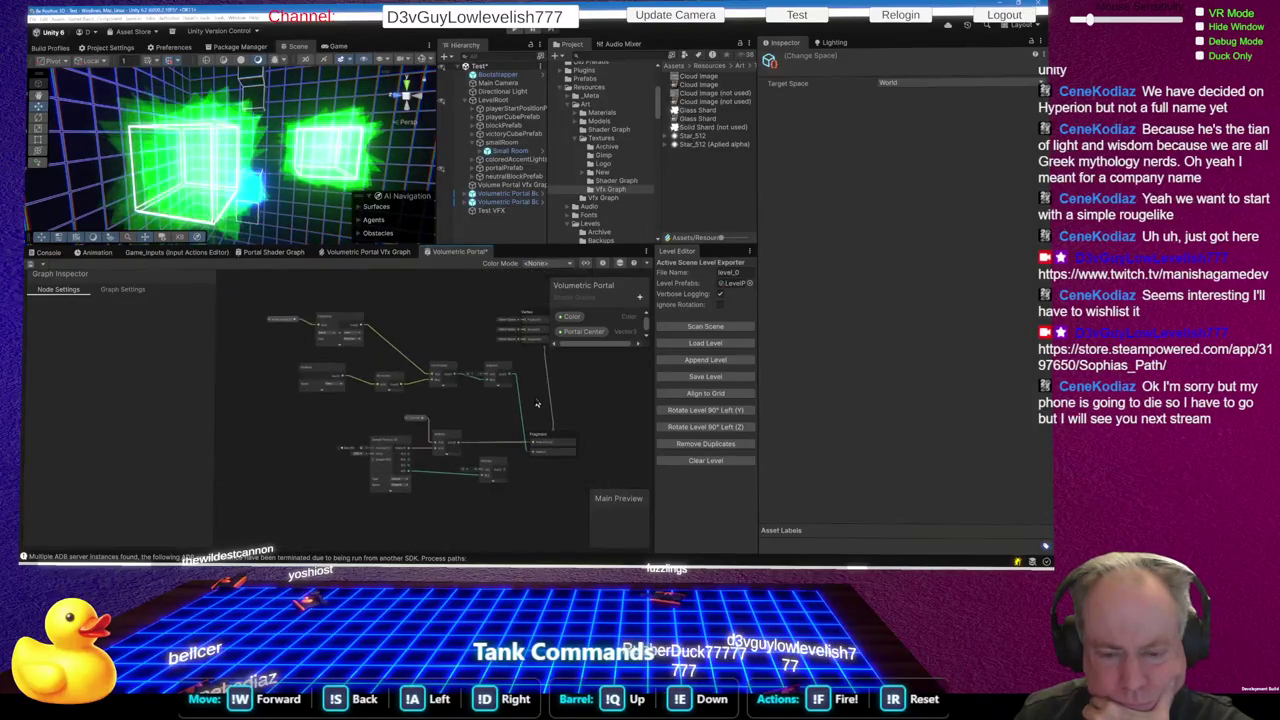
click(384, 379)
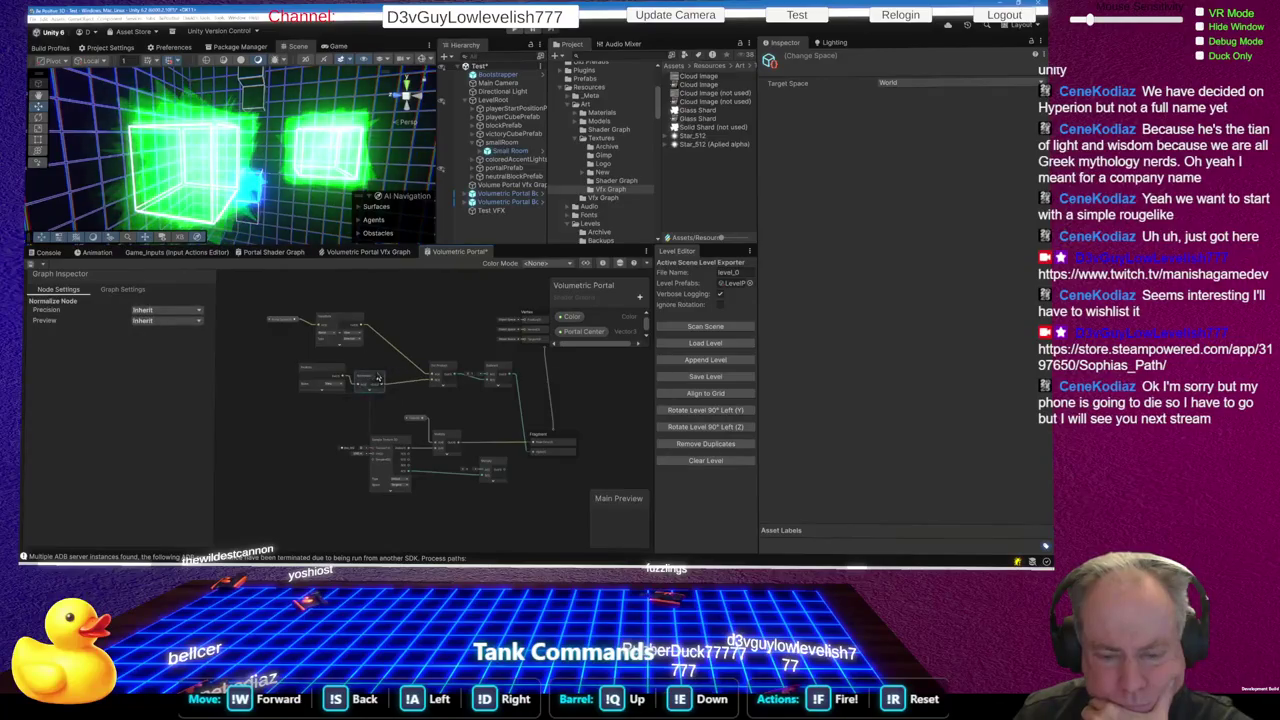
scroll(372, 384, up, 3)
scroll(370, 384, down, 3)
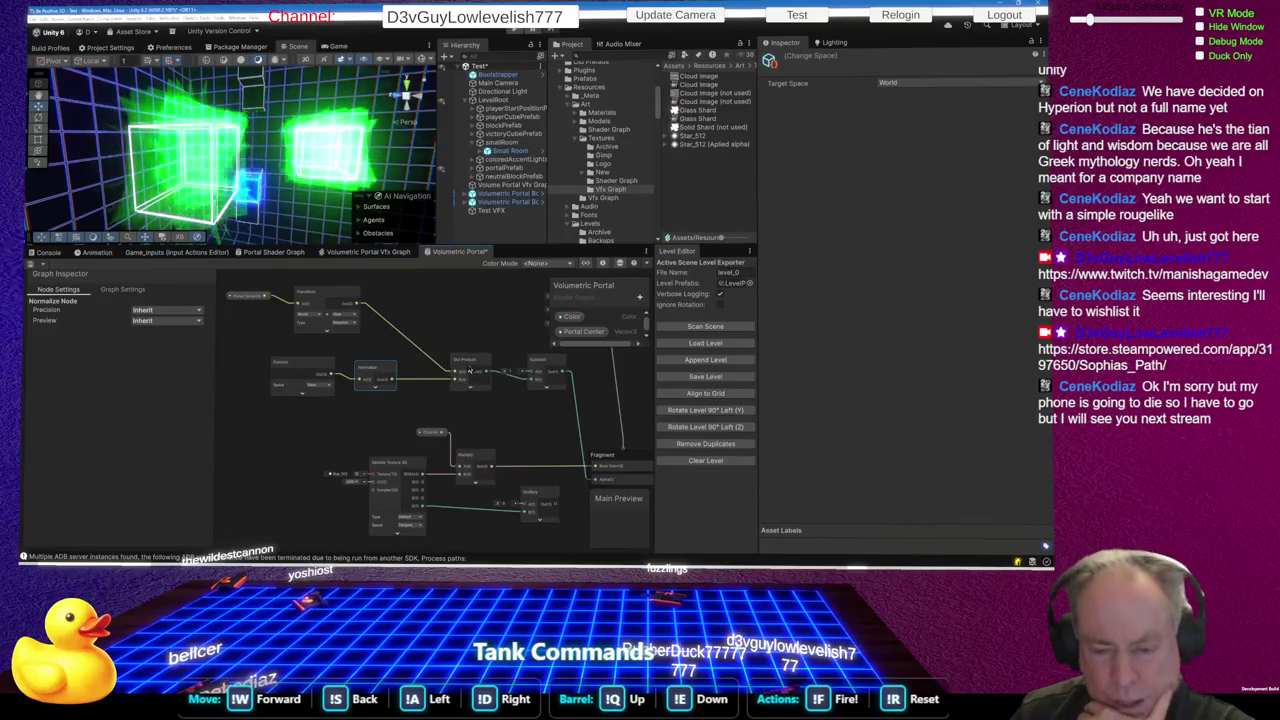
drag(469, 364, 430, 352)
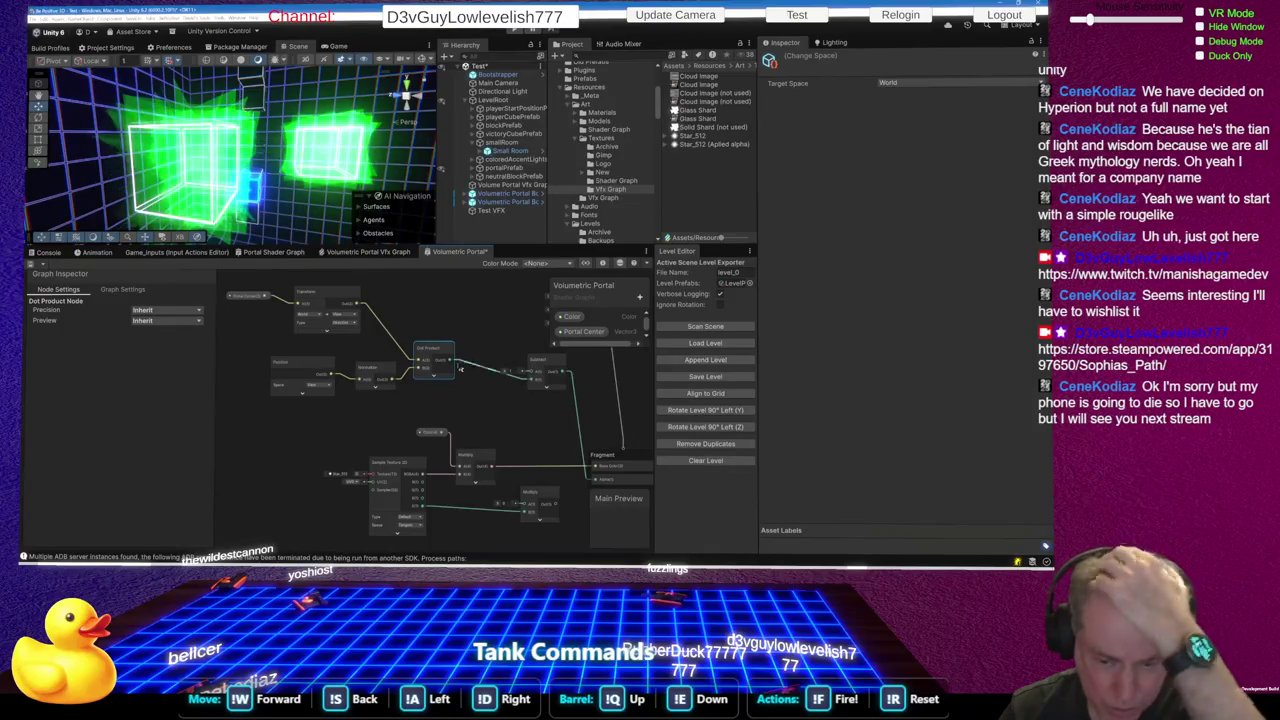
Insert a Normalize node between the Transform and Dot Product, then save
drag(455, 367, 487, 393)
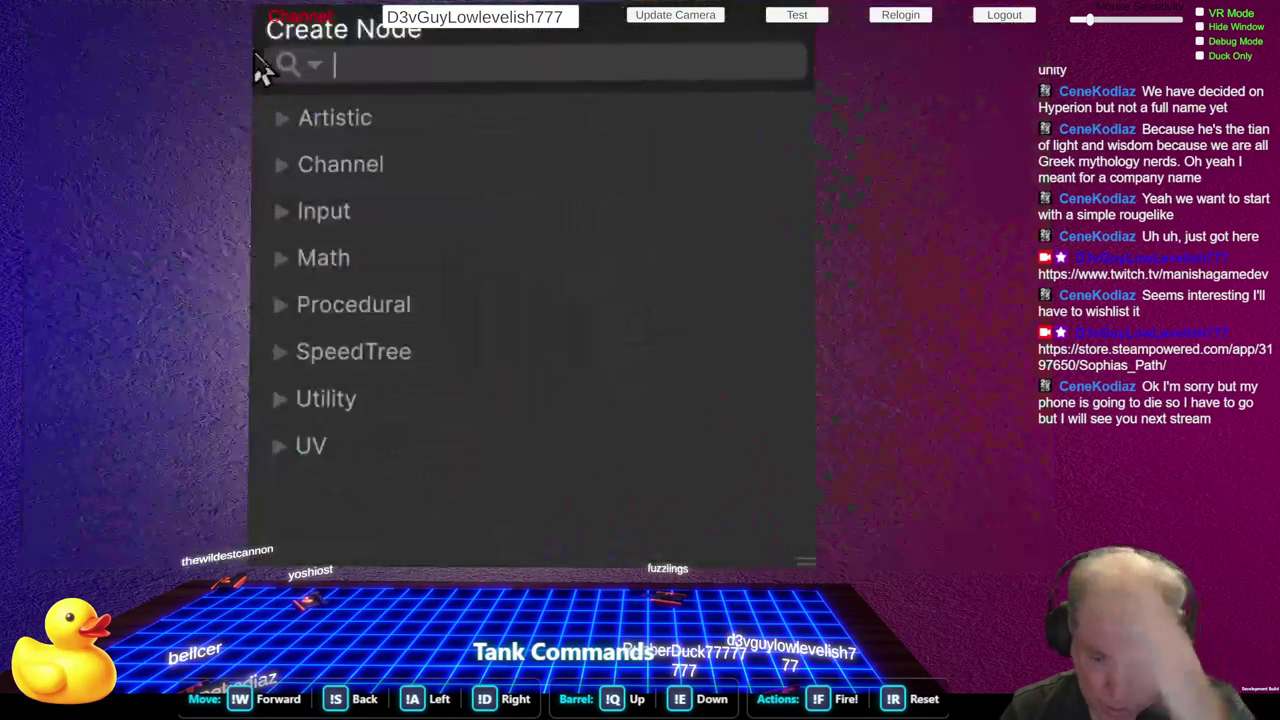
text(nor)
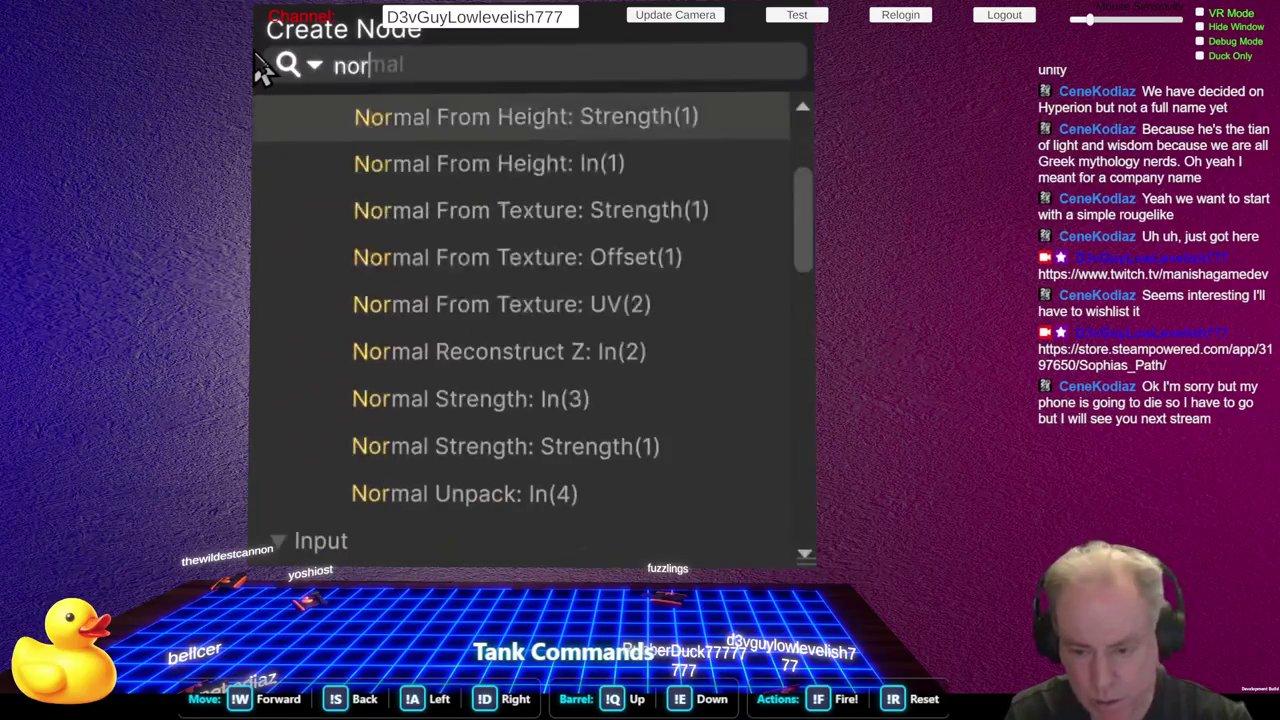
text(maliz)
key(Return)
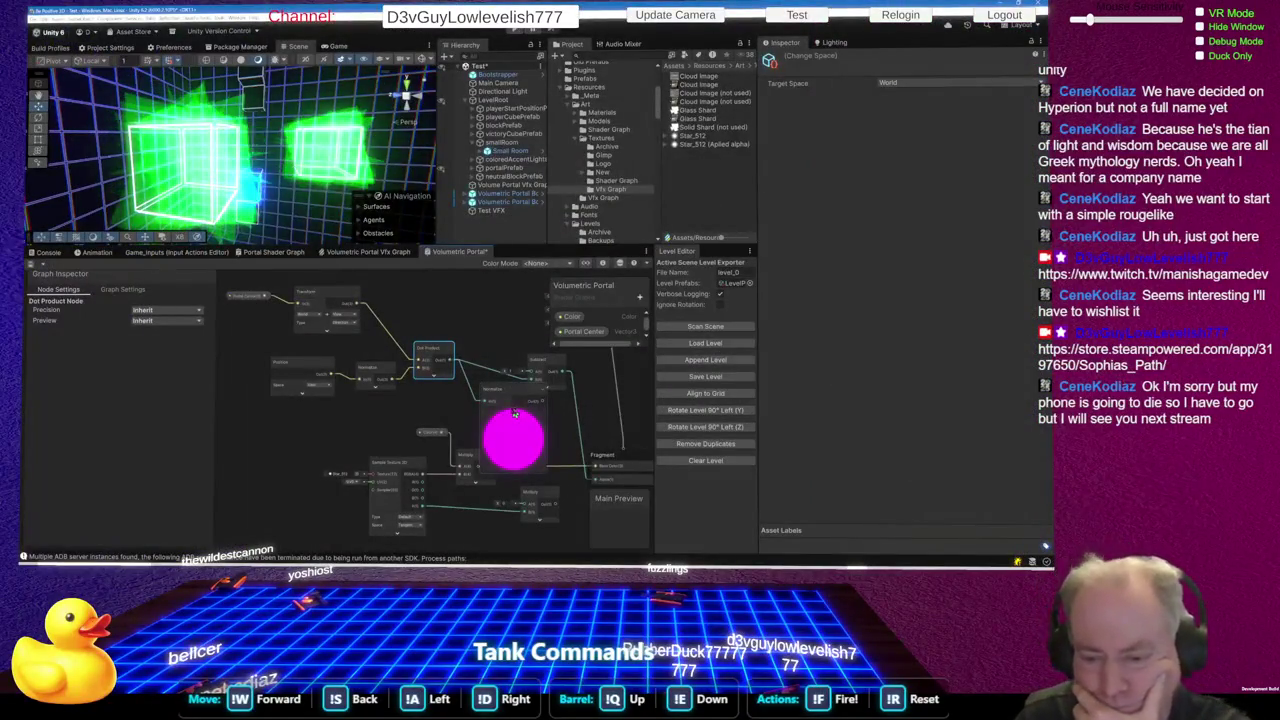
mouse_move(516, 404)
mouse_down()
mouse_move(502, 400)
mouse_move(534, 380)
mouse_up()
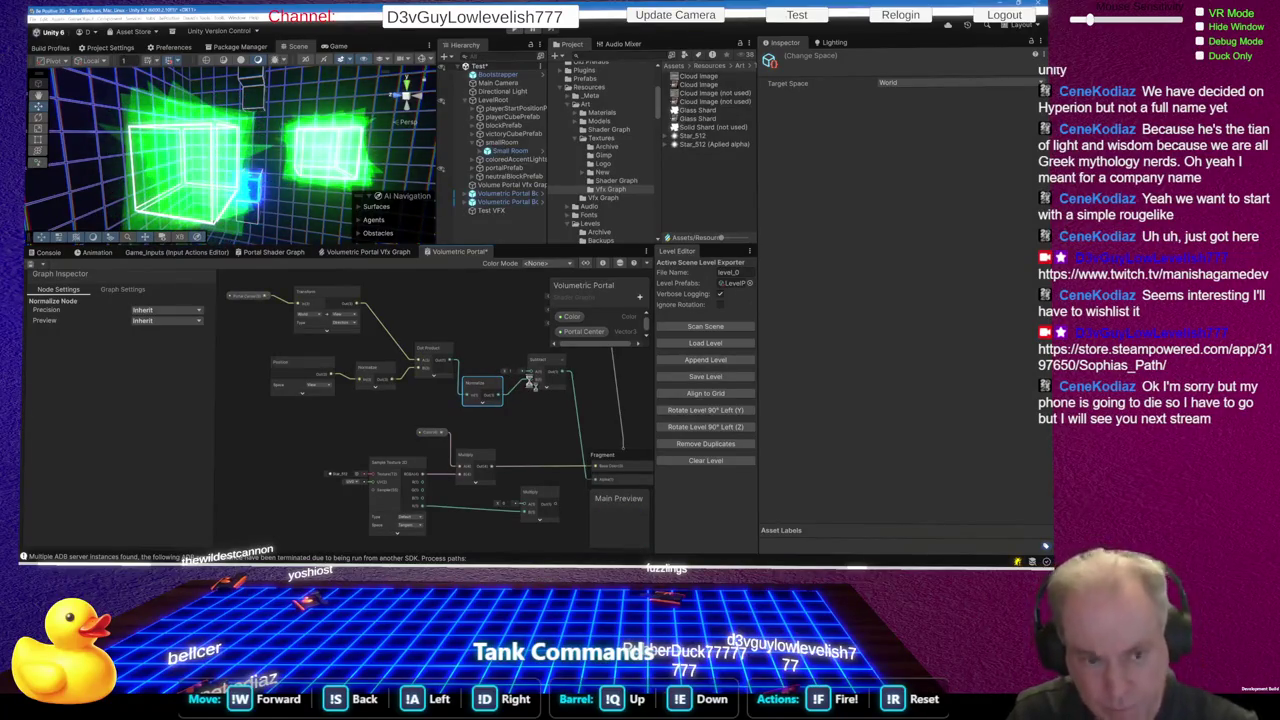
key(ctrl+s)
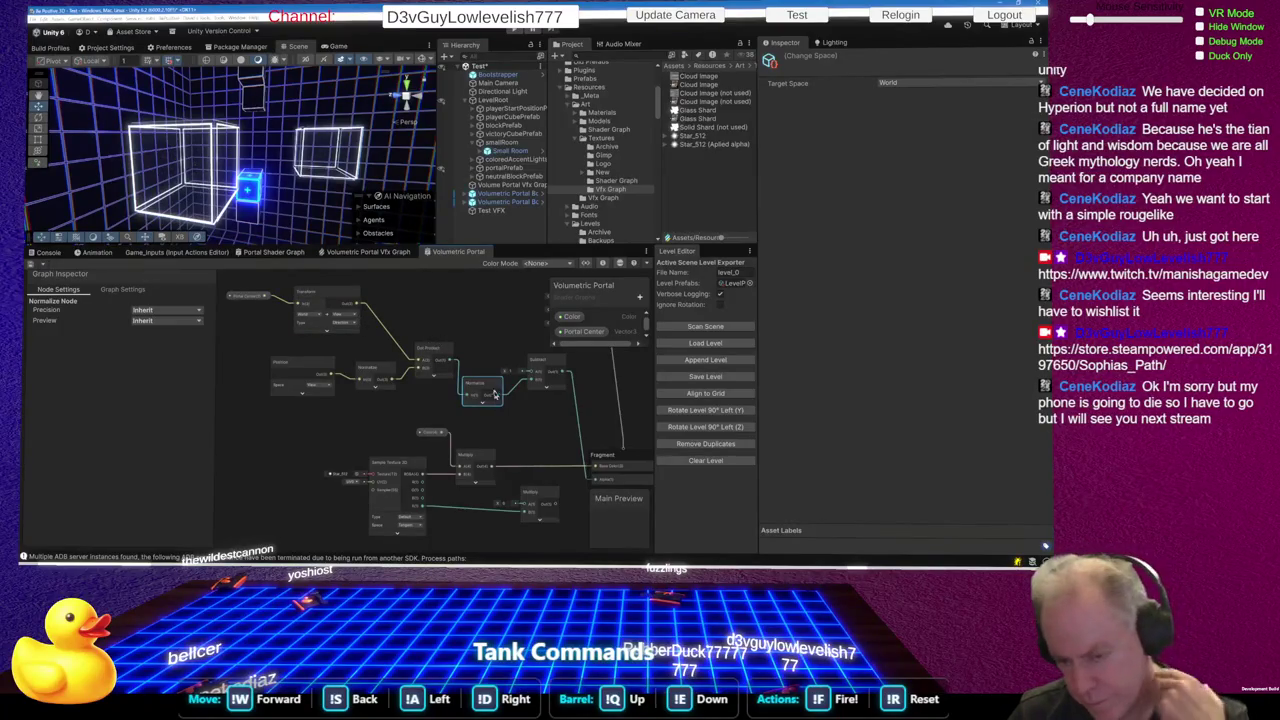
Reposition the Normalize node up and left, saving to check the green glow
mouse_move(484, 380)
mouse_down()
mouse_move(485, 403)
mouse_move(505, 374)
mouse_move(533, 383)
mouse_up()
key(ctrl+s)
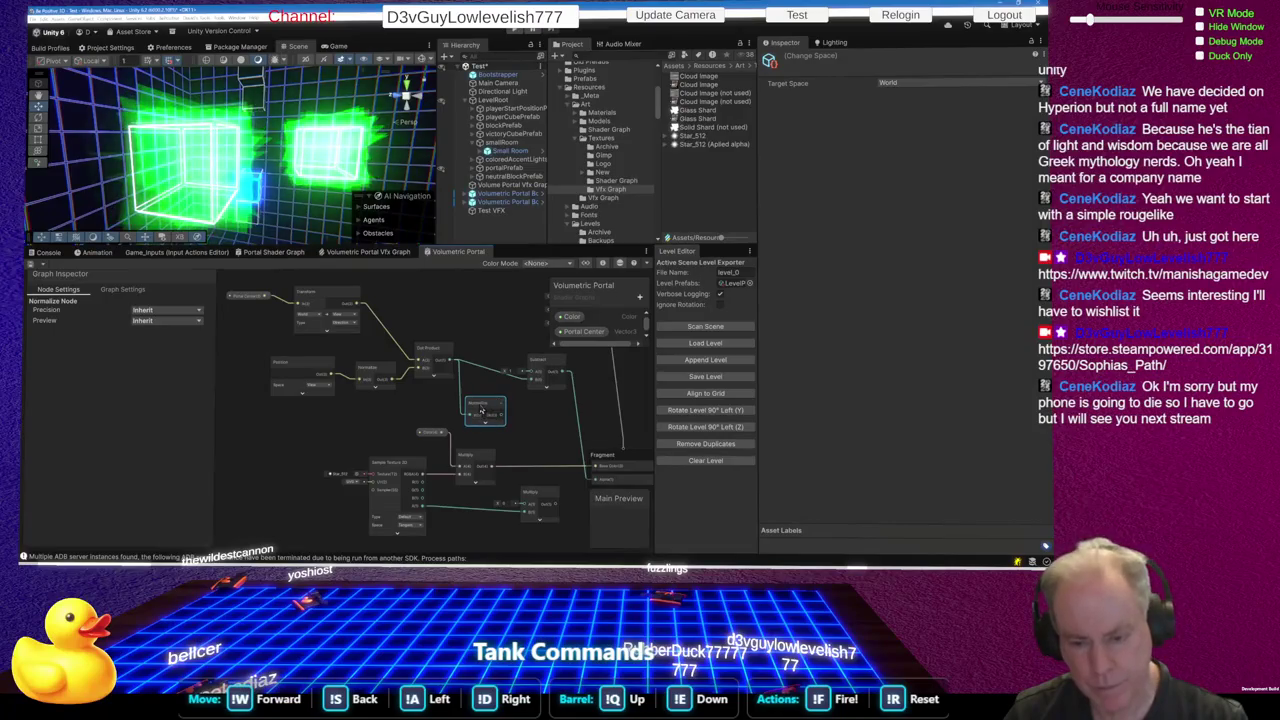
mouse_move(481, 411)
mouse_down()
mouse_move(430, 285)
mouse_move(392, 350)
mouse_up()
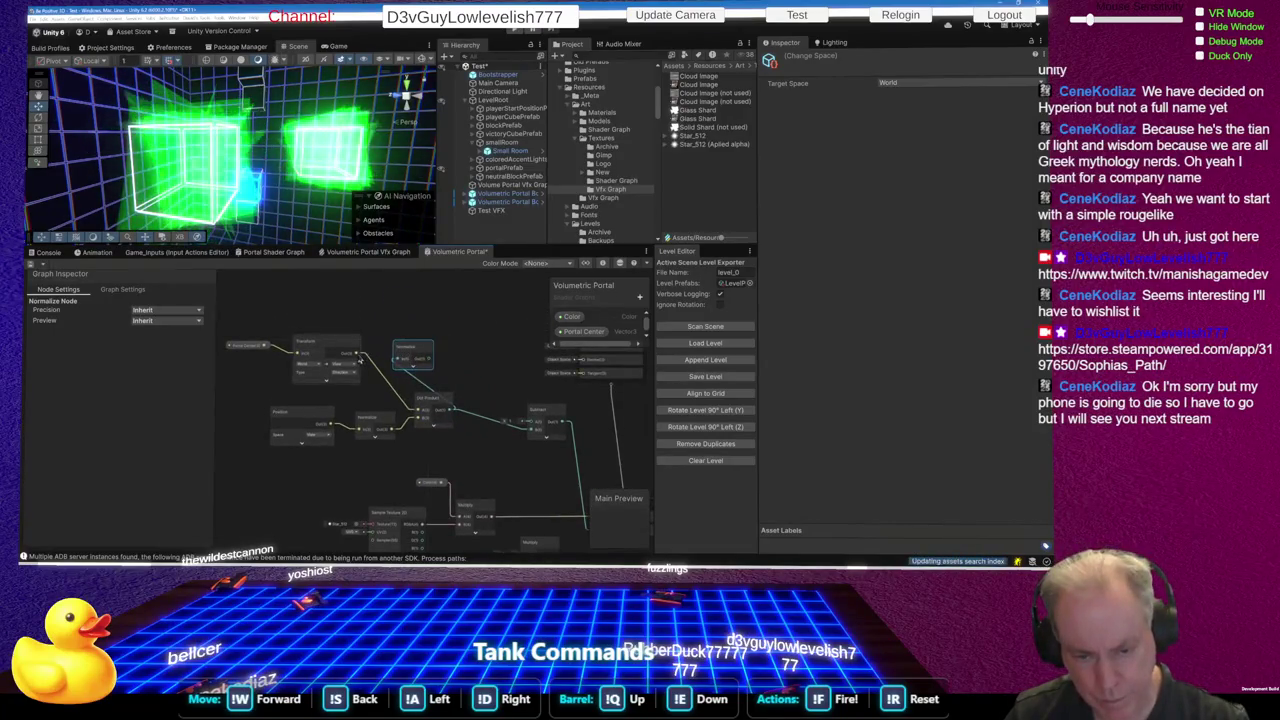
drag(413, 355, 393, 348)
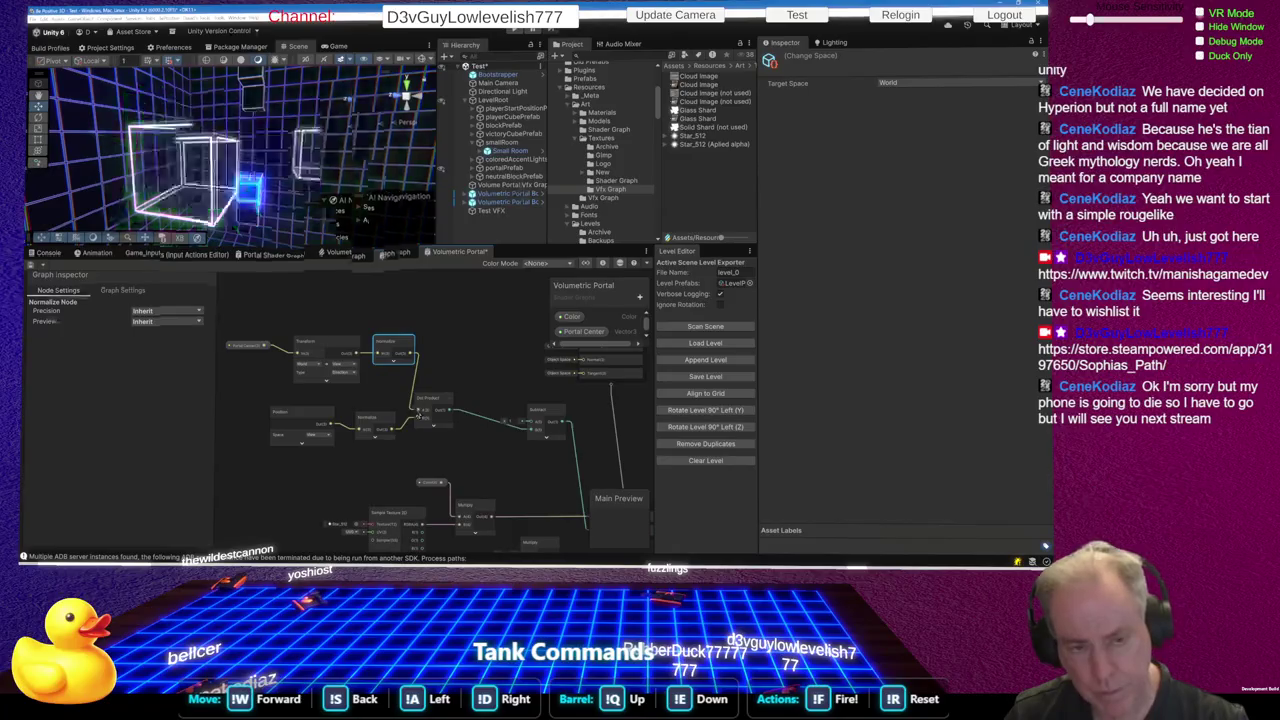
key(ctrl+s)
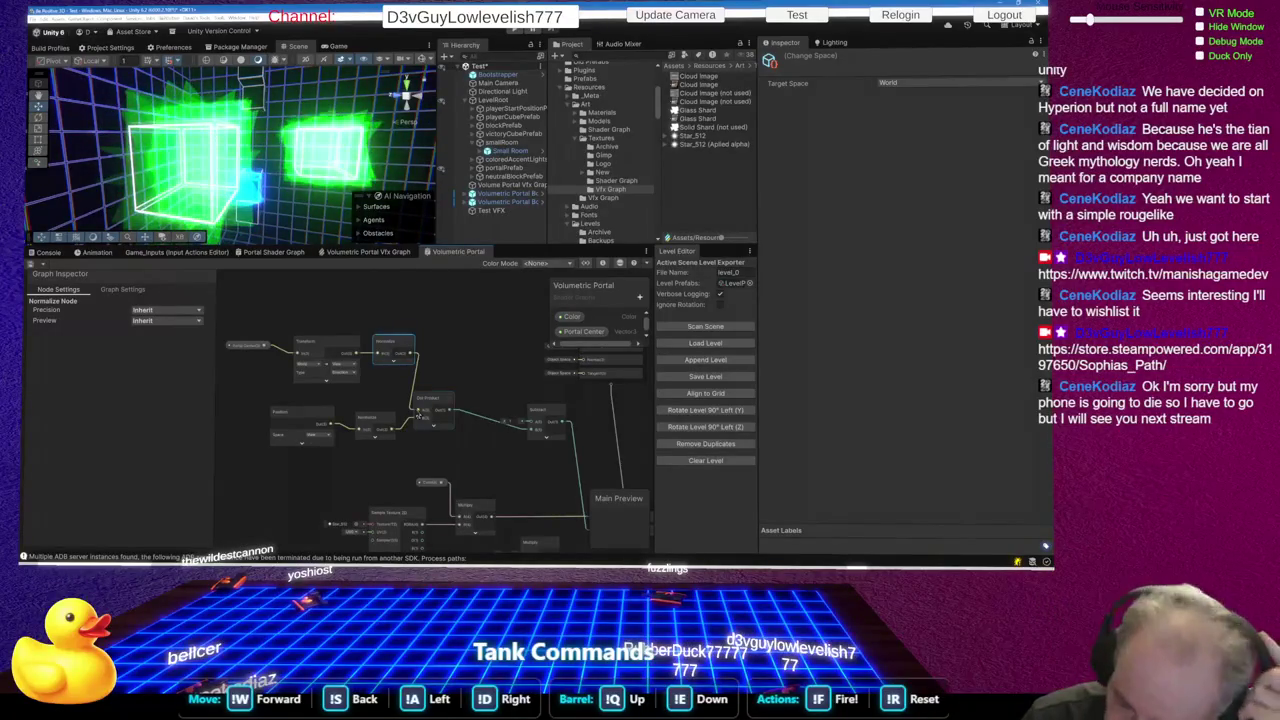
scroll(475, 422, up, 3)
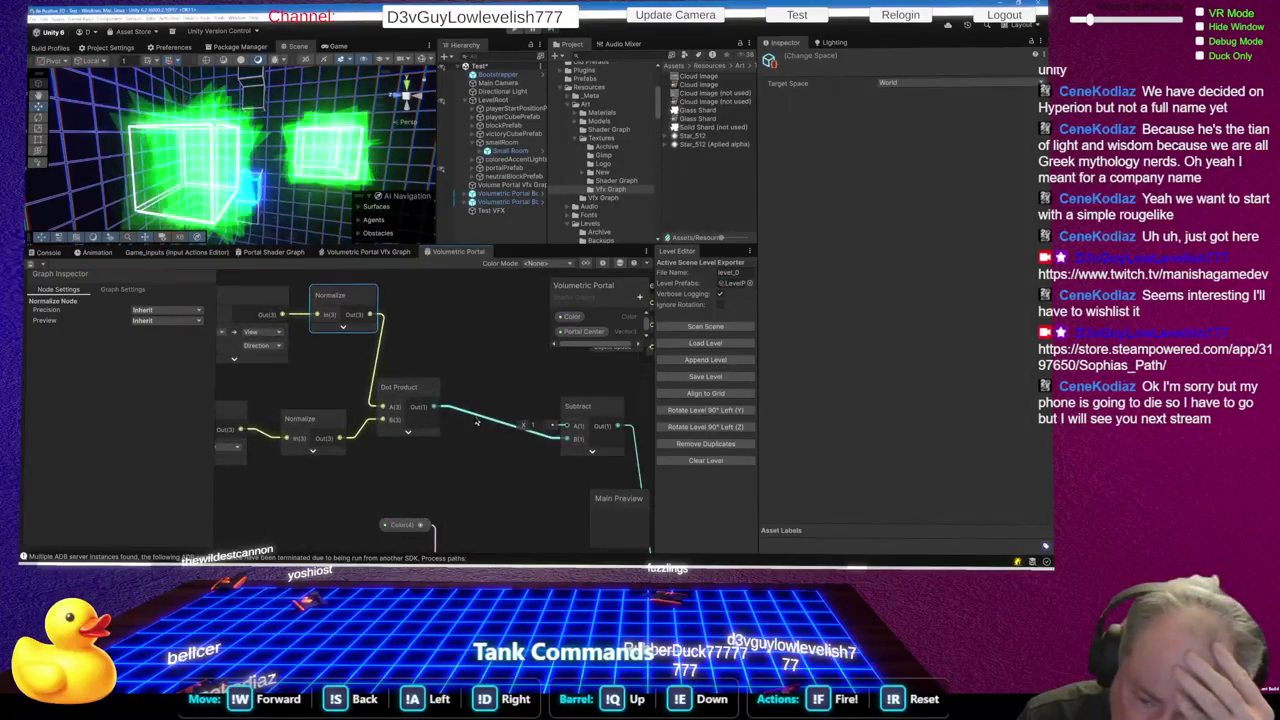
scroll(477, 421, up, 2)
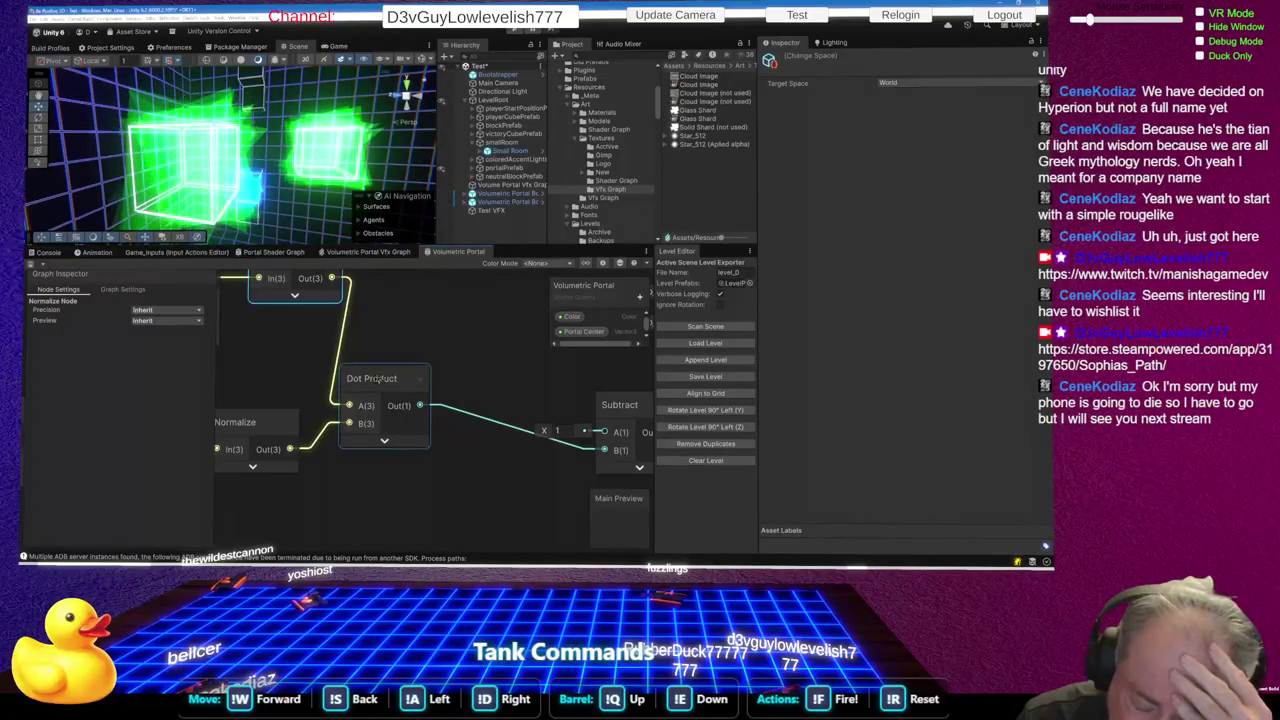
drag(376, 378, 381, 404)
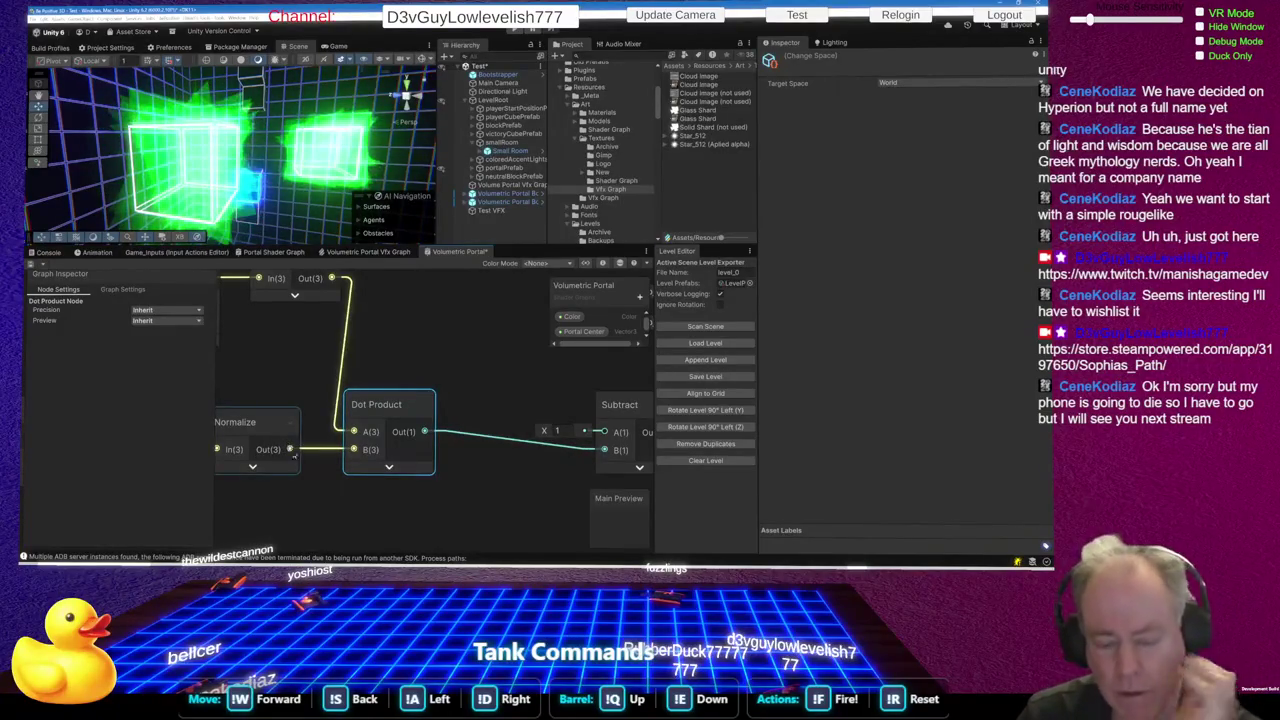
scroll(375, 457, up, 5)
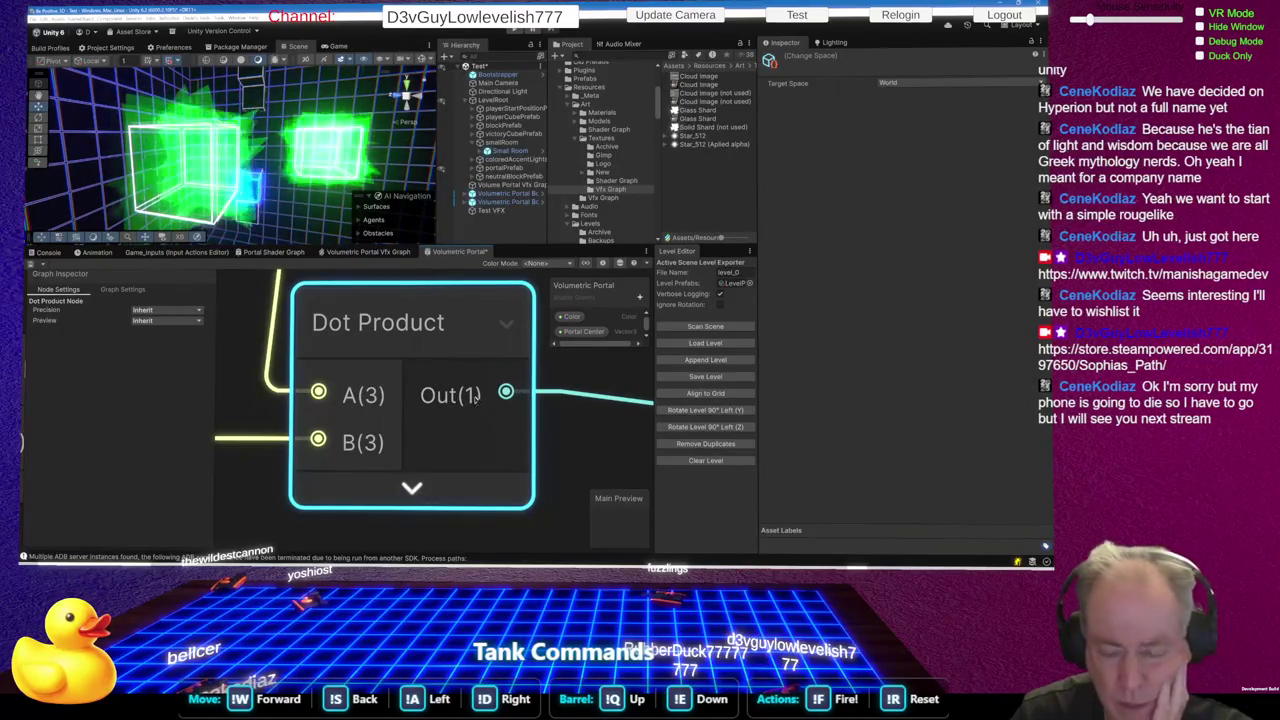
scroll(350, 400, down, 5)
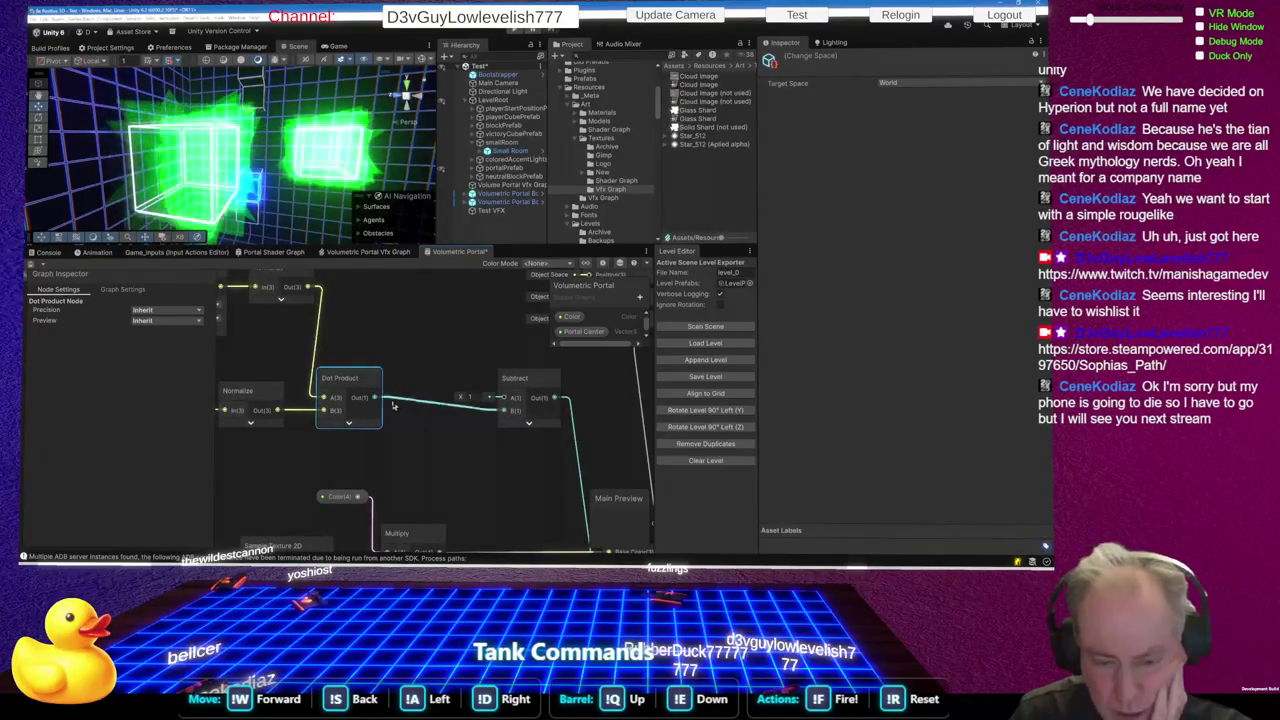
right_click(412, 437)
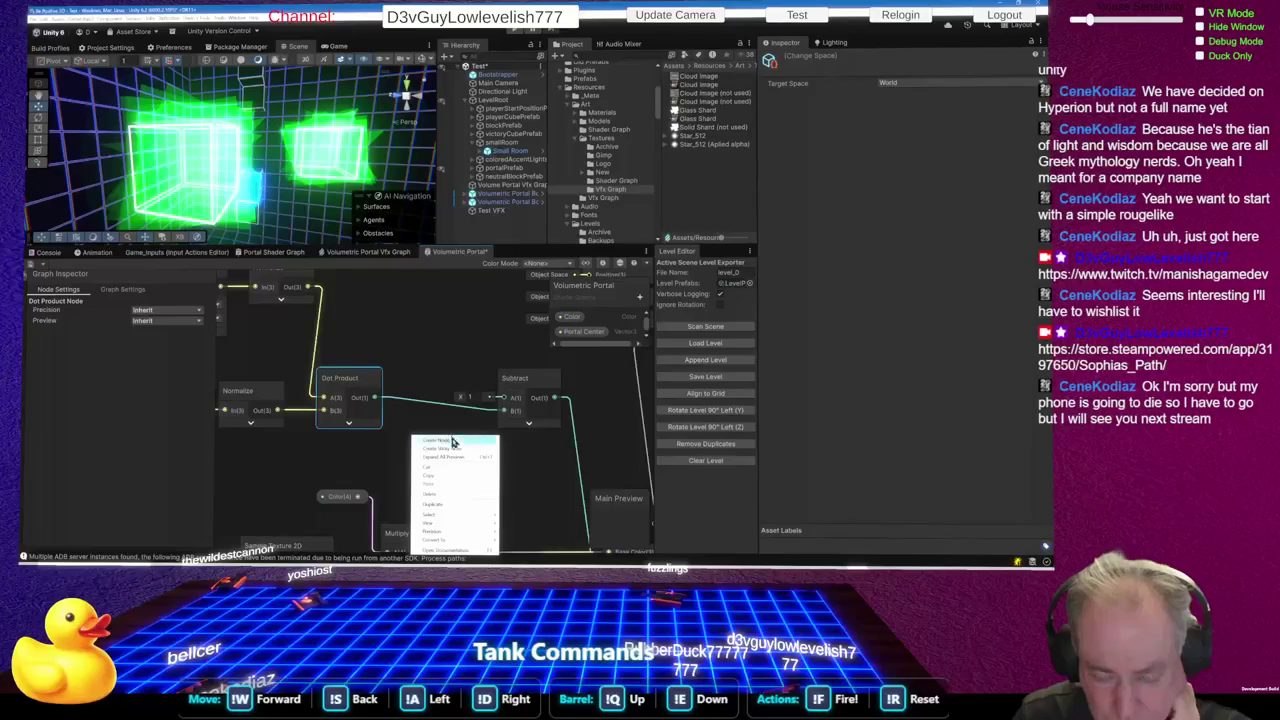
click(440, 441)
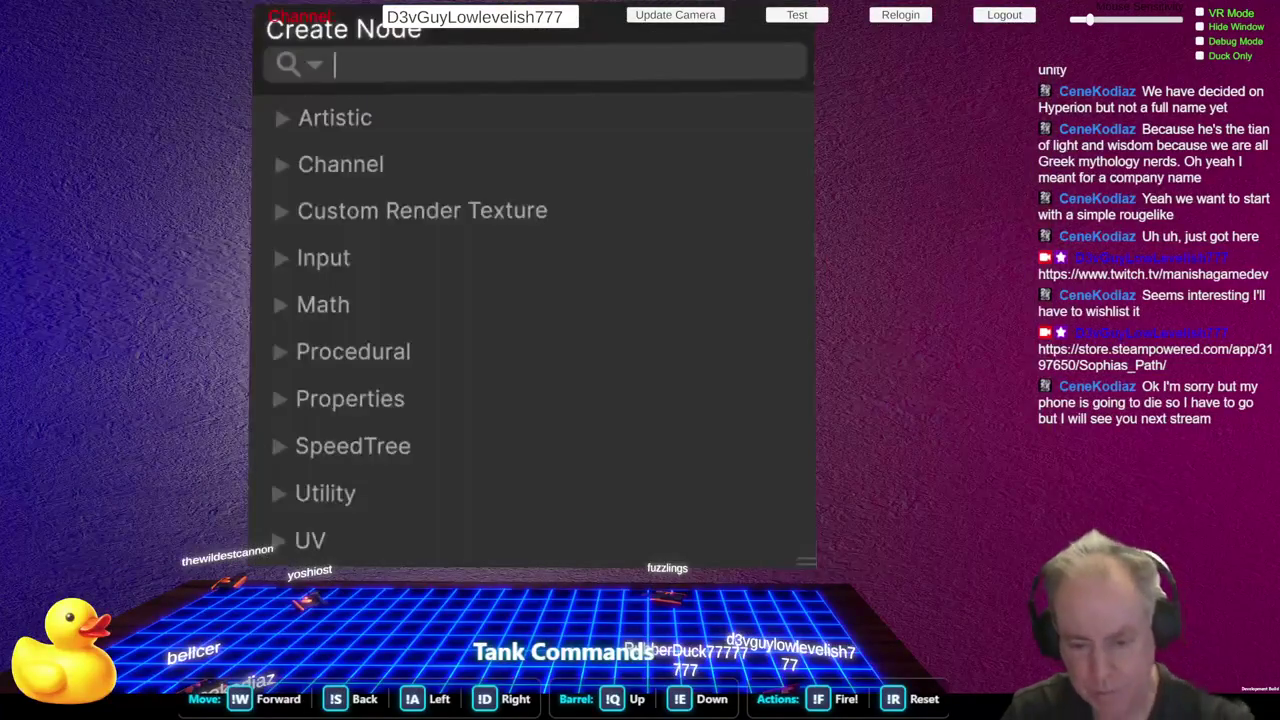
text(normalize)
key(Return)
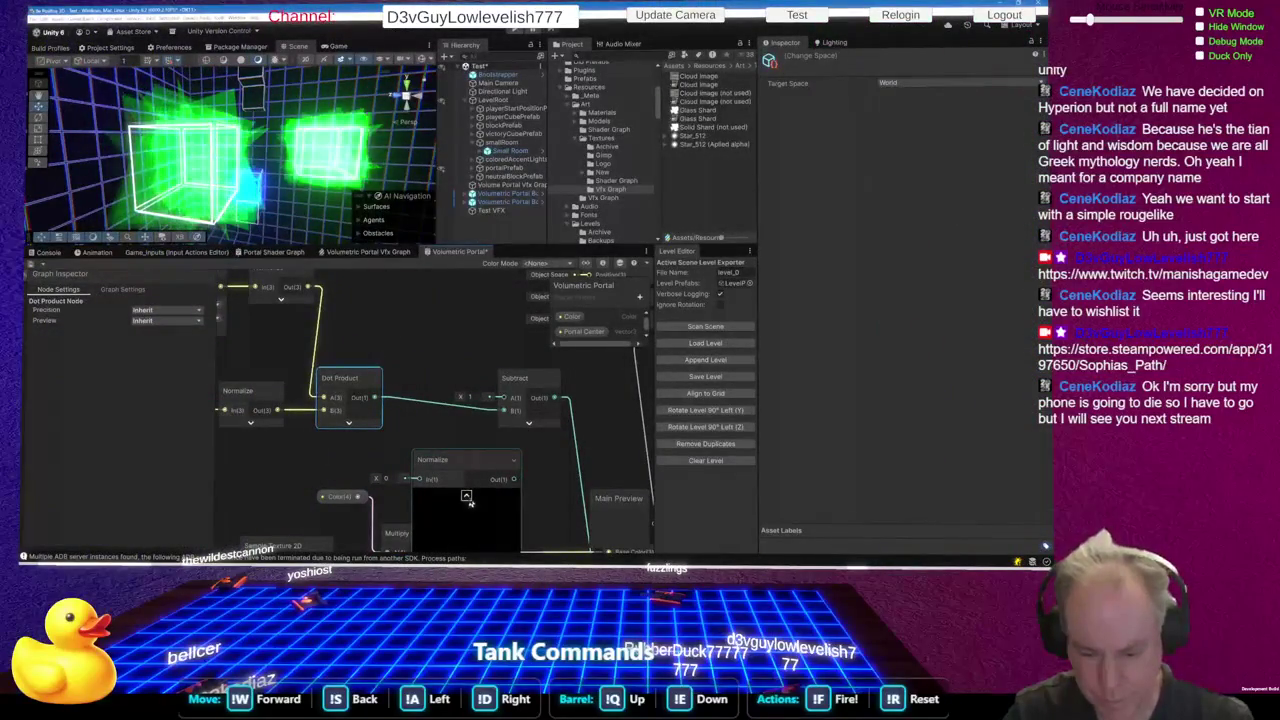
drag(443, 462, 446, 451)
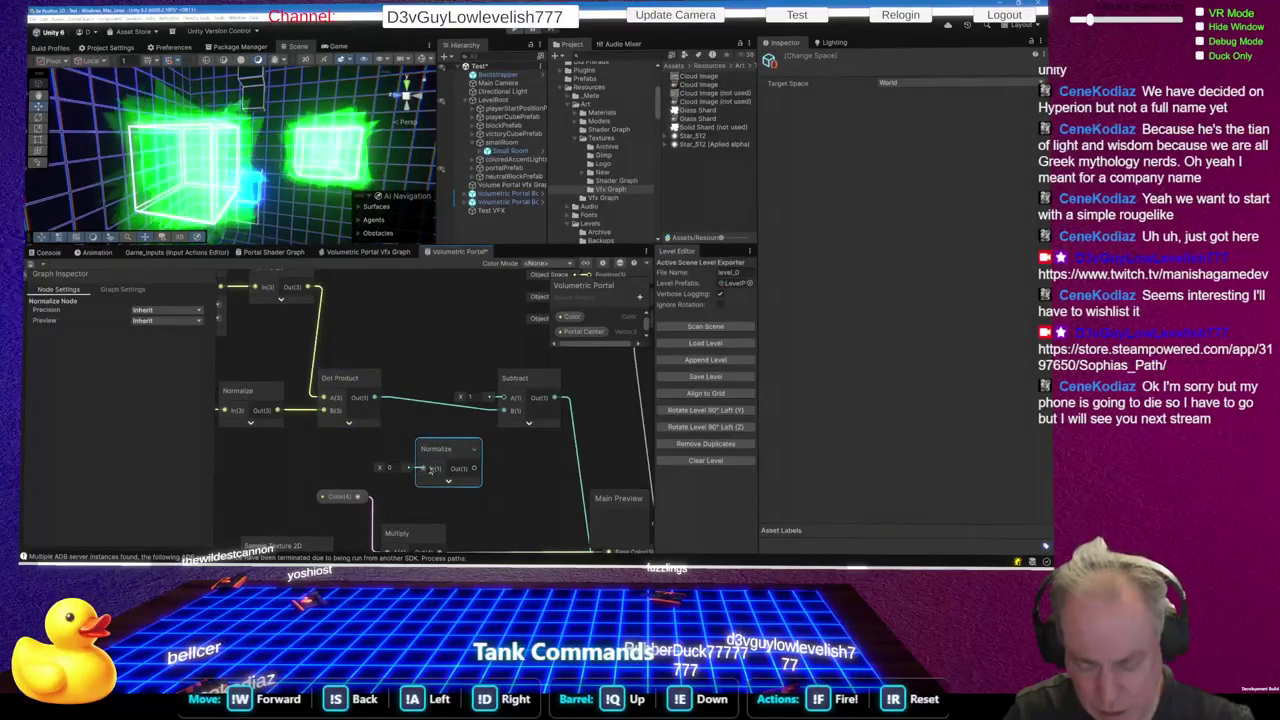
mouse_move(375, 398)
mouse_down()
mouse_move(426, 484)
mouse_move(422, 468)
mouse_up()
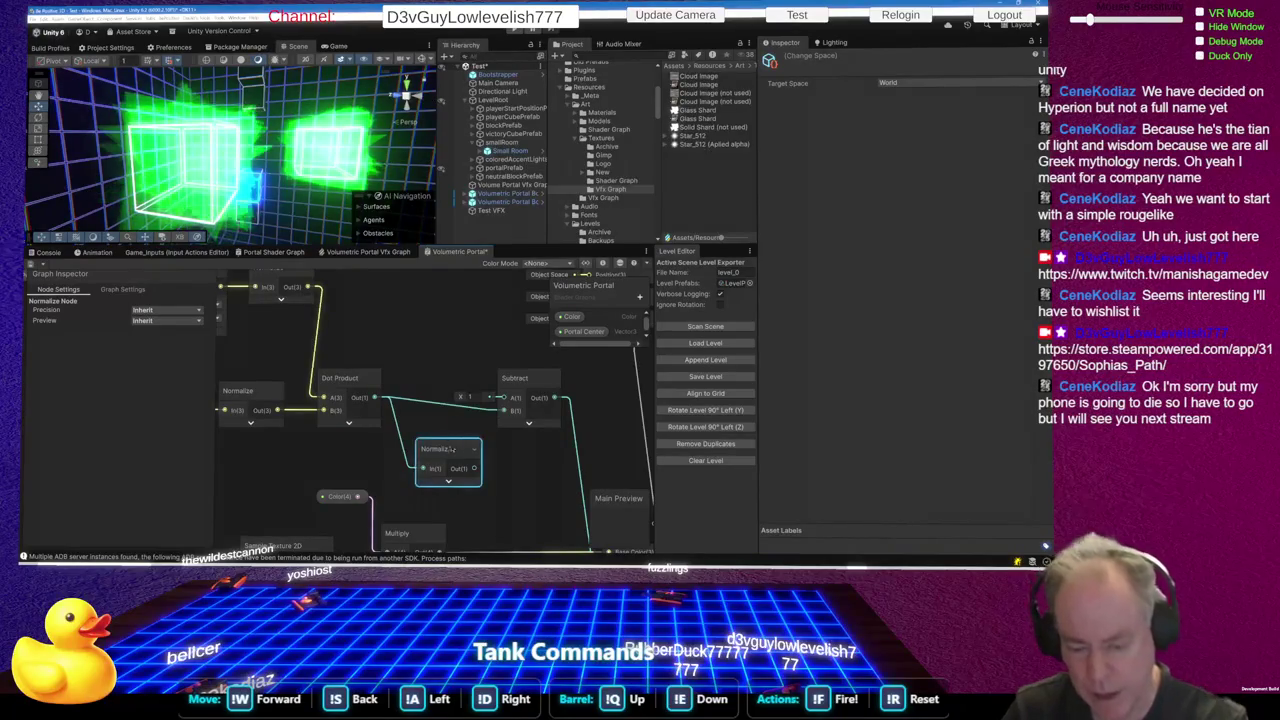
key(Delete)
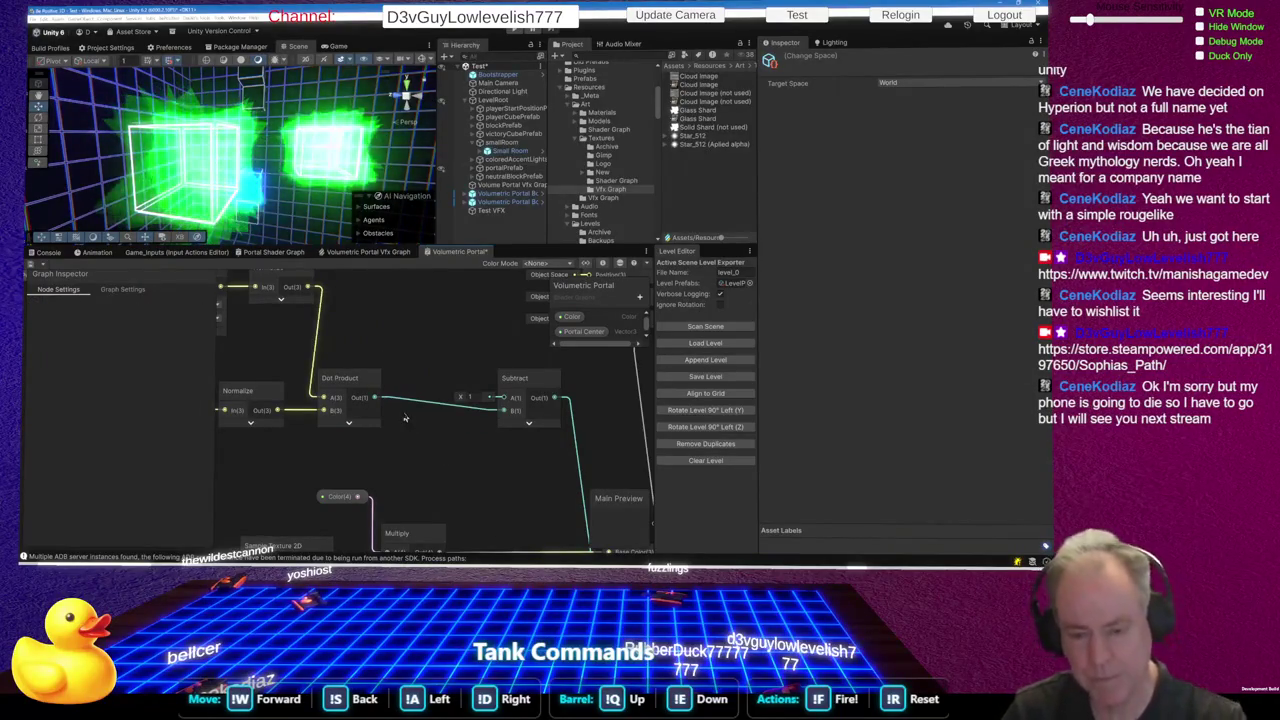
Wire the Dot Product output into the Fragment input, save, then box-select and deselect nodes
scroll(463, 354, down, 4)
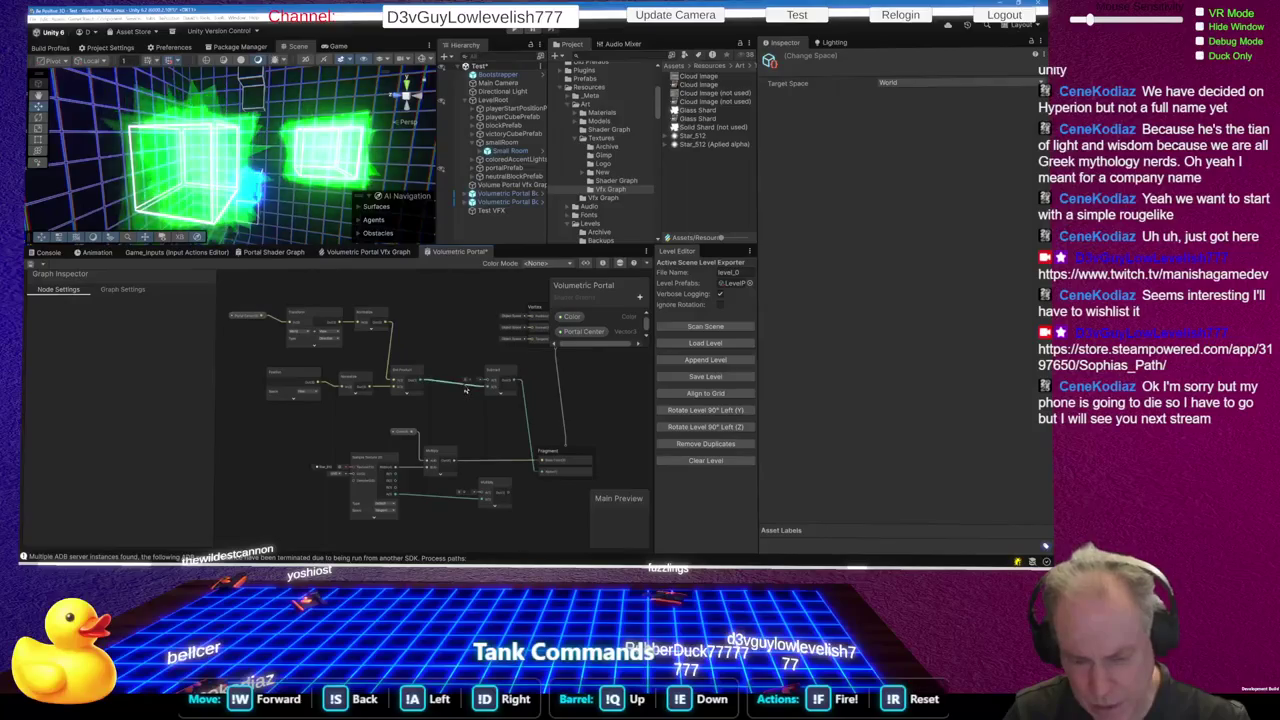
drag(421, 386, 541, 476)
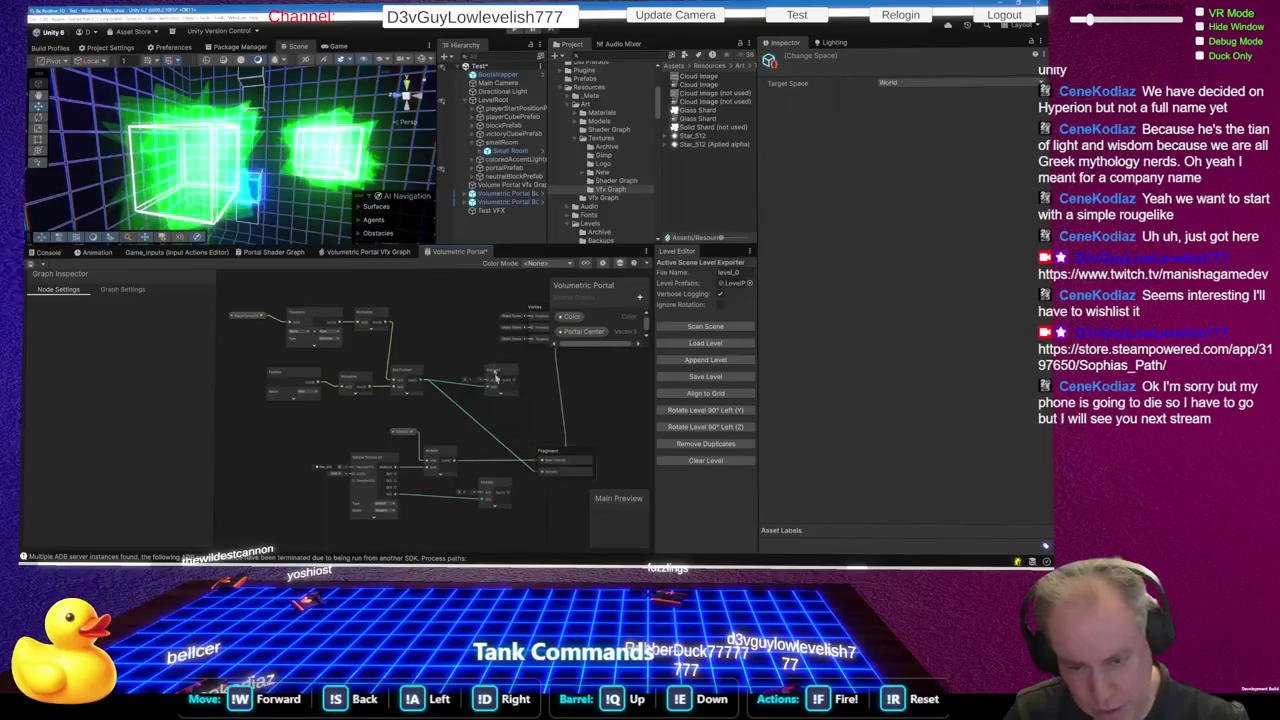
key(ctrl+s)
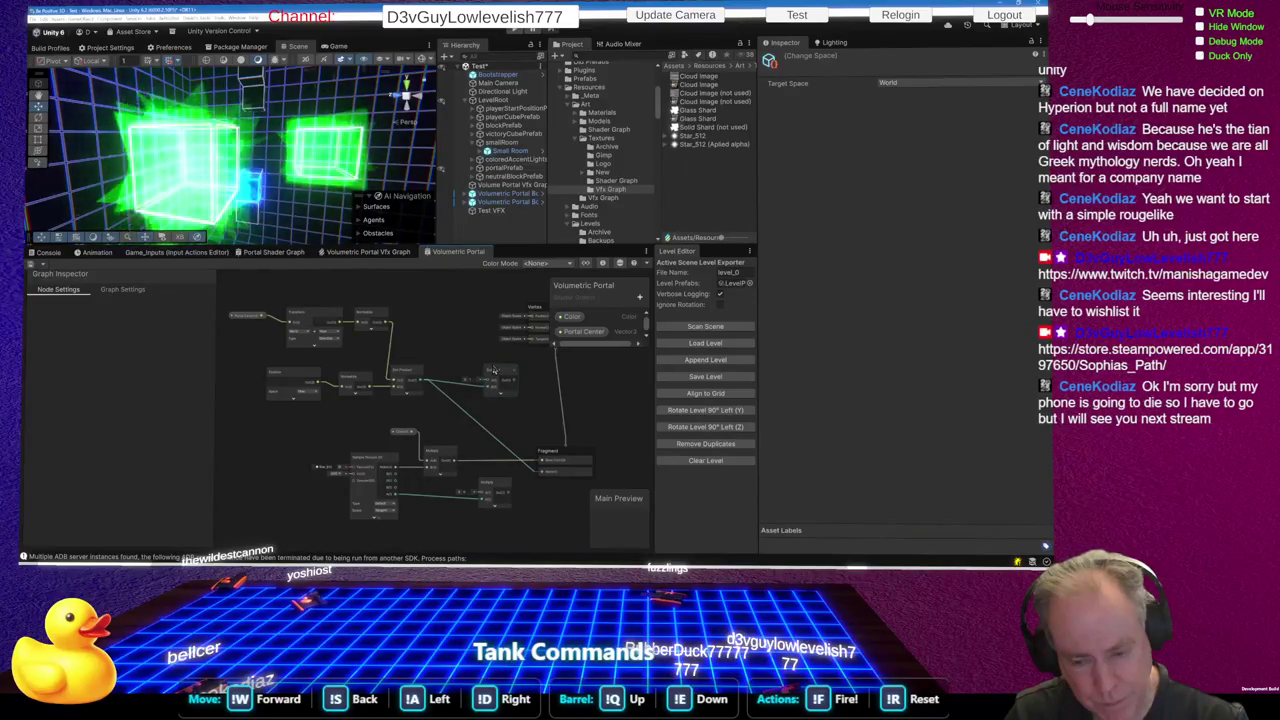
mouse_move(224, 298)
mouse_down()
mouse_move(370, 436)
mouse_move(403, 429)
mouse_up()
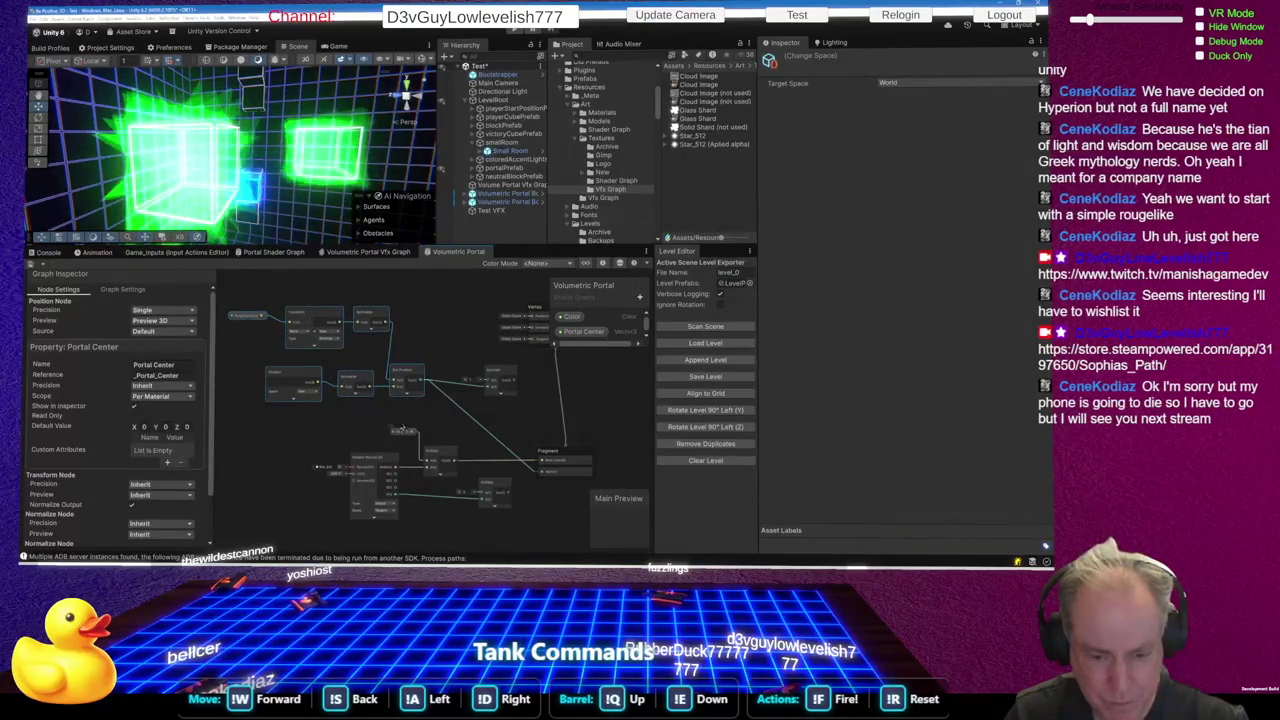
click(351, 420)
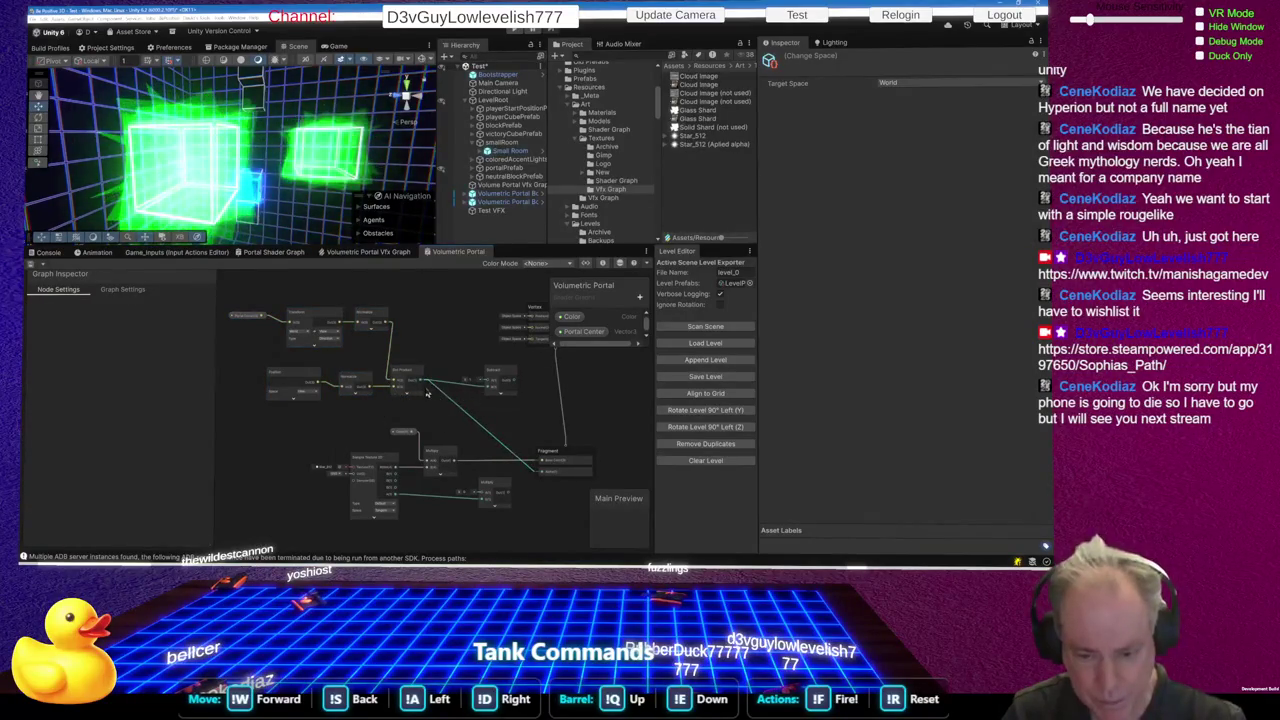
scroll(495, 390, up, 4)
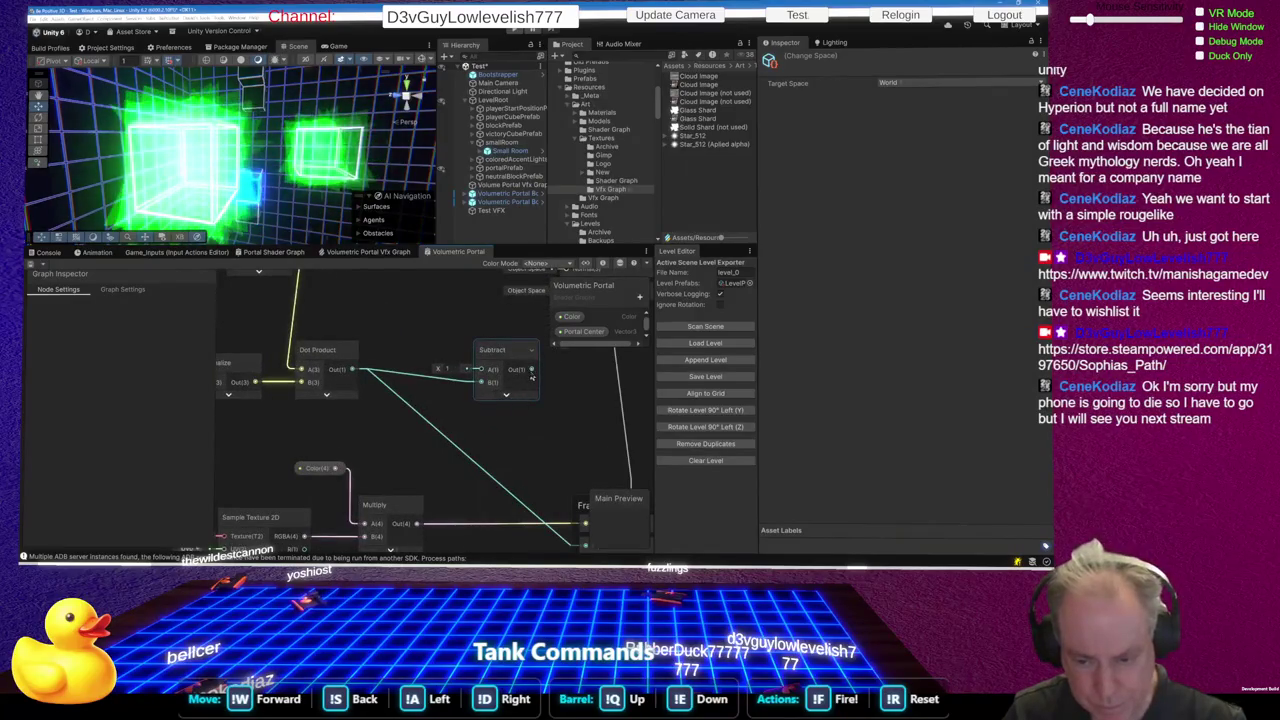
scroll(530, 378, down, 4)
Connect the Subtract output to the Fragment input instead
drag(502, 380, 533, 488)
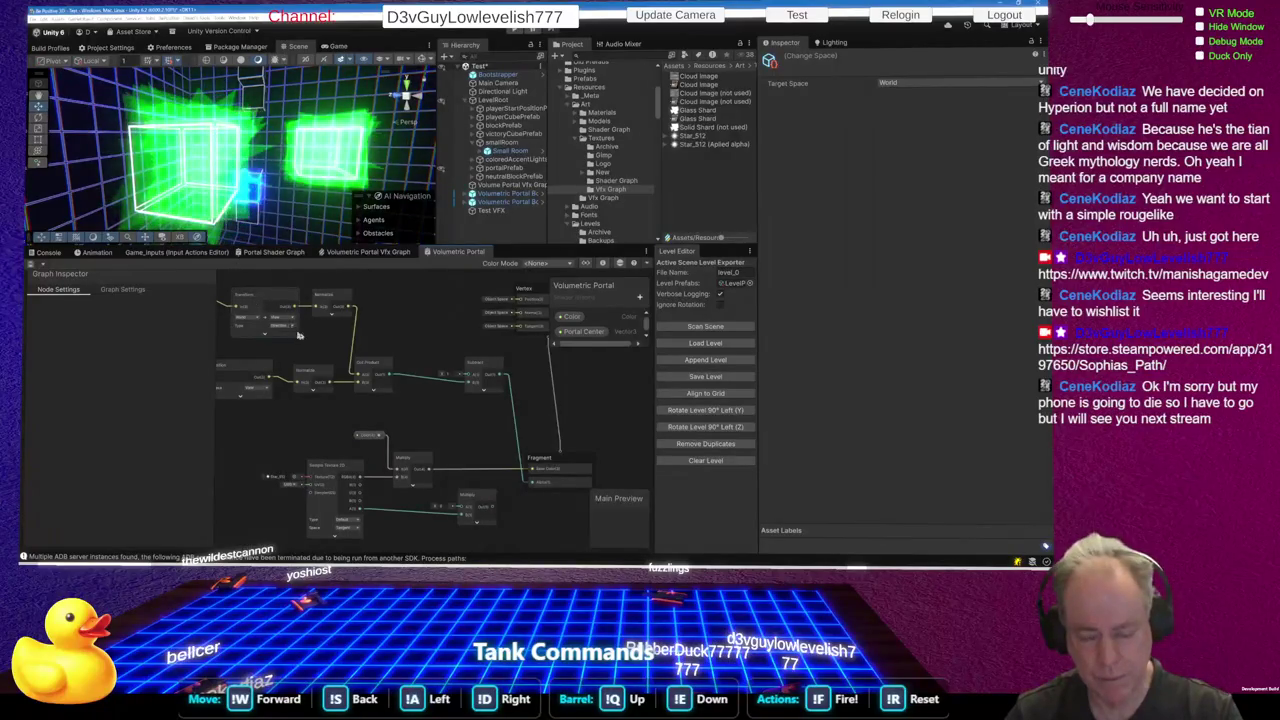
mouse_move(308, 348)
mouse_down()
mouse_move(274, 337)
mouse_move(347, 342)
mouse_up()
scroll(378, 308, up, 2)
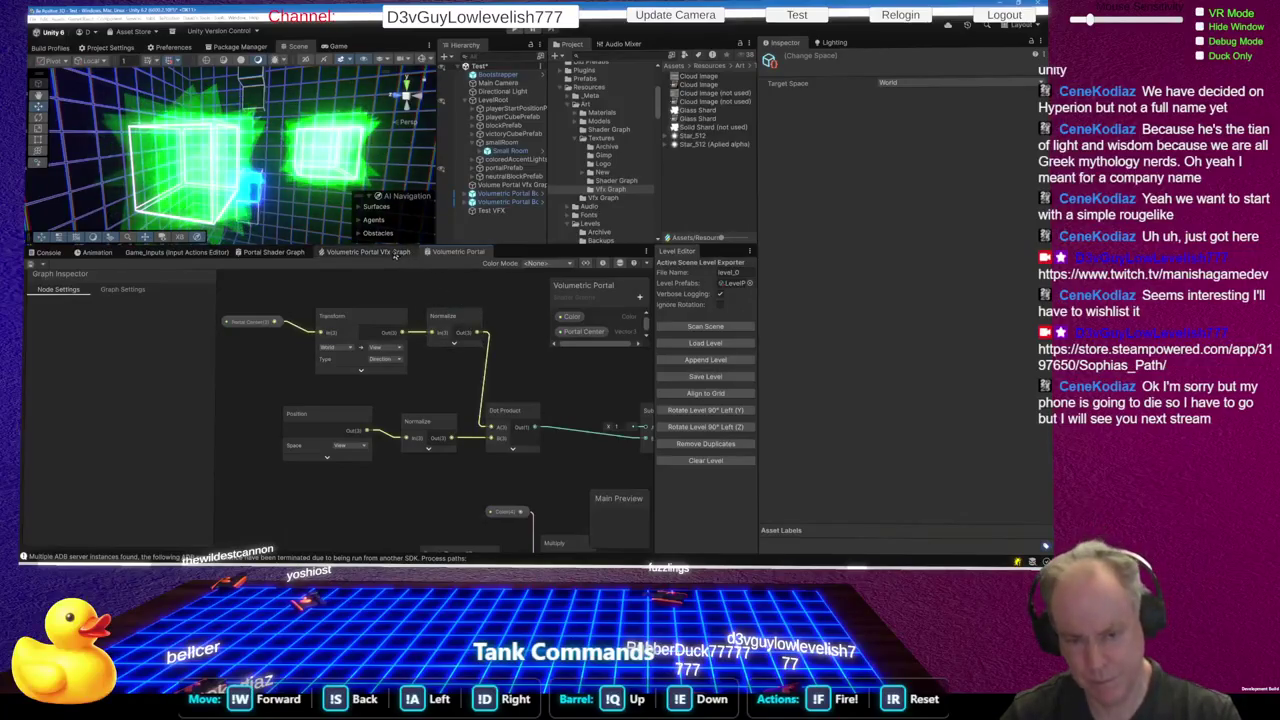
Switch to the Volumetric Portal VFX Graph and bring its nodes into view
click(398, 256)
drag(295, 490, 449, 460)
scroll(390, 450, up, 6)
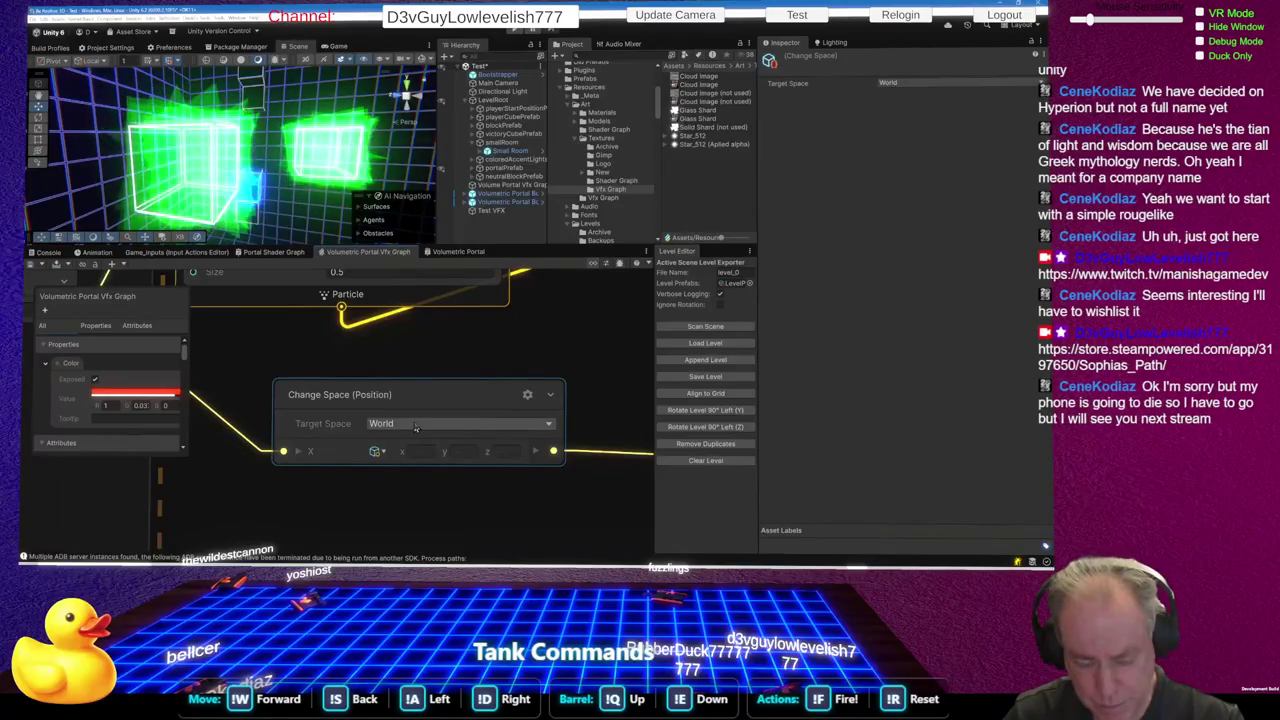
Inspect the VFX graph's Position Shape block (Sphere shape, Surface mode)
scroll(416, 427, down, 5)
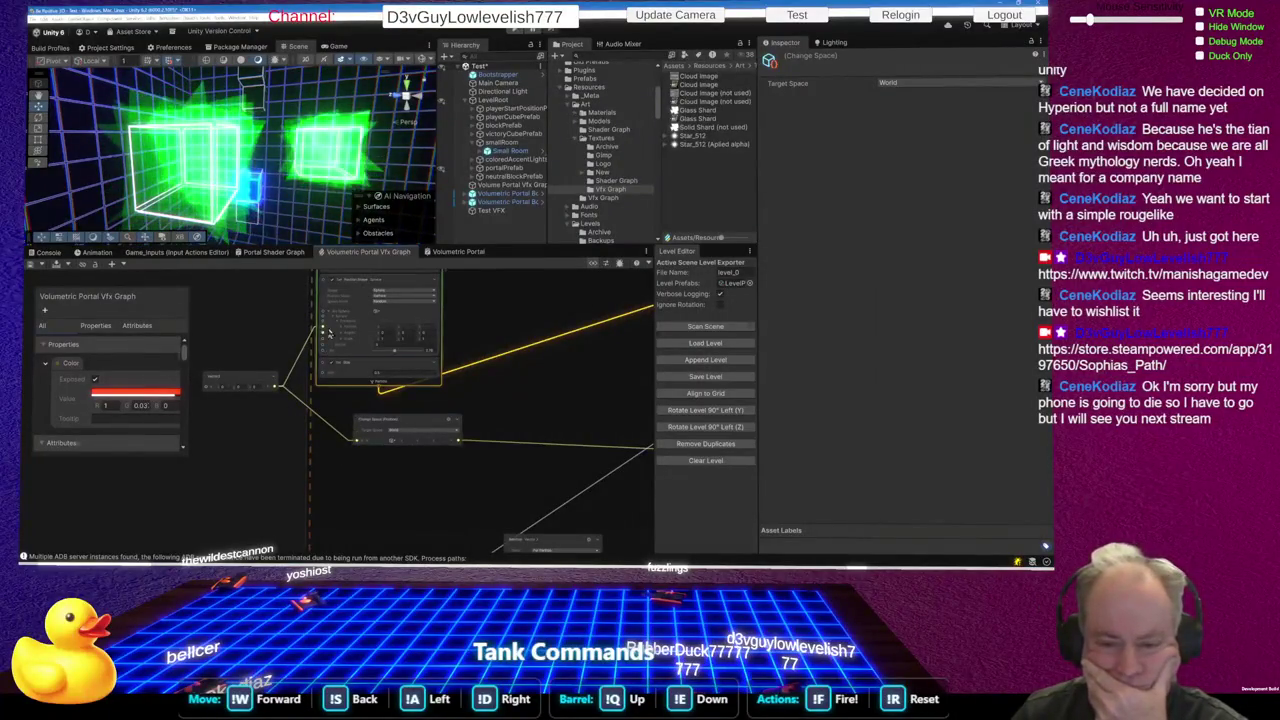
scroll(333, 330, up, 4)
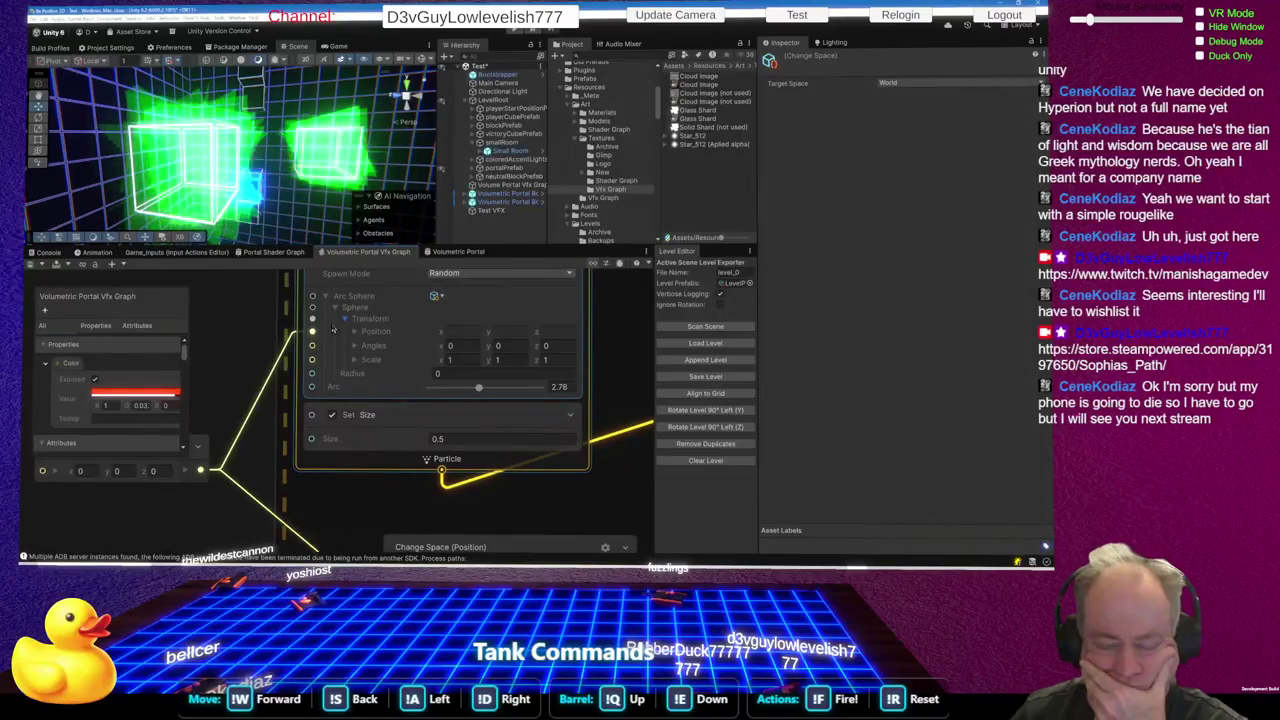
scroll(333, 330, down, 5)
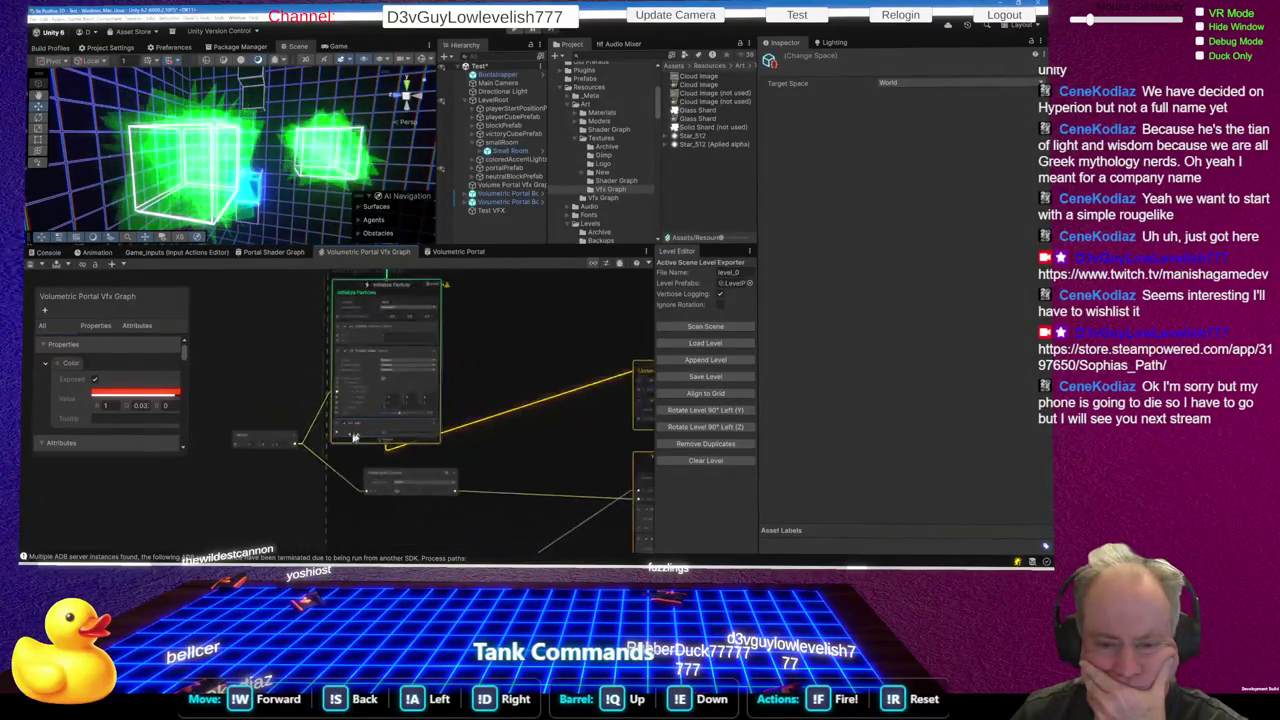
click(379, 358)
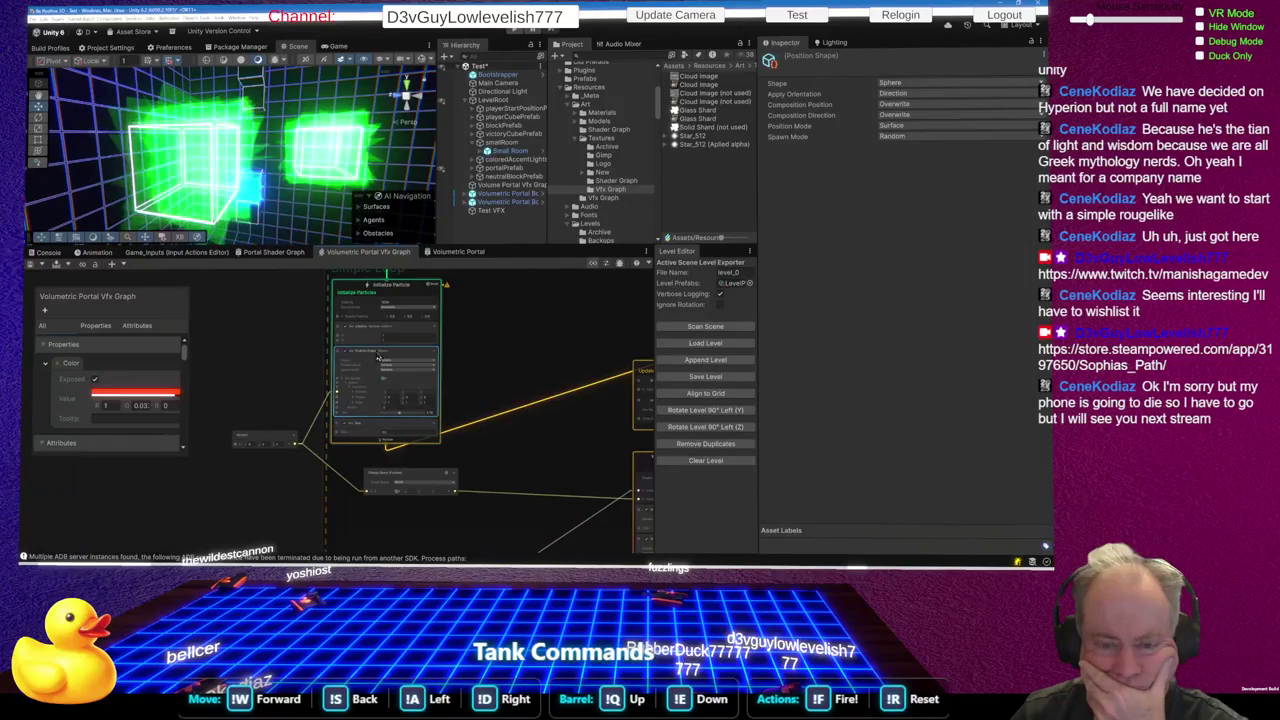
Select the Volumetric Portal Block in the scene and pick its Cube child in the Hierarchy
click(208, 193)
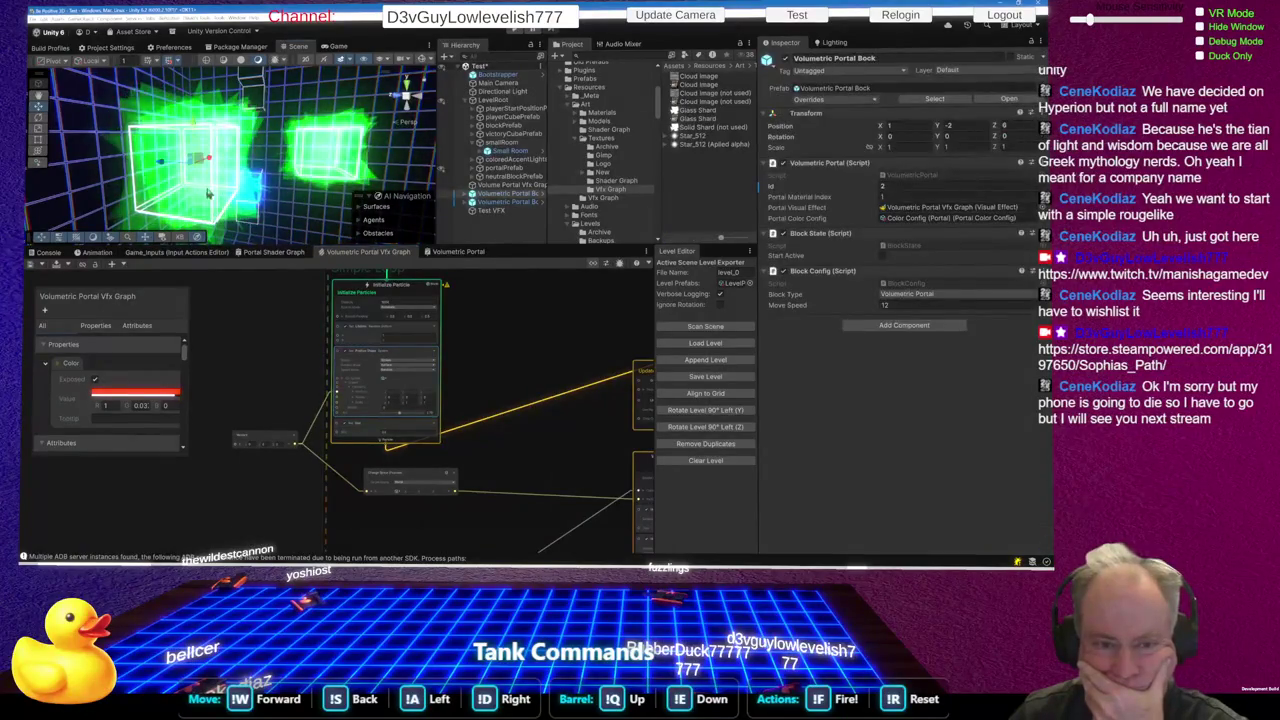
click(469, 193)
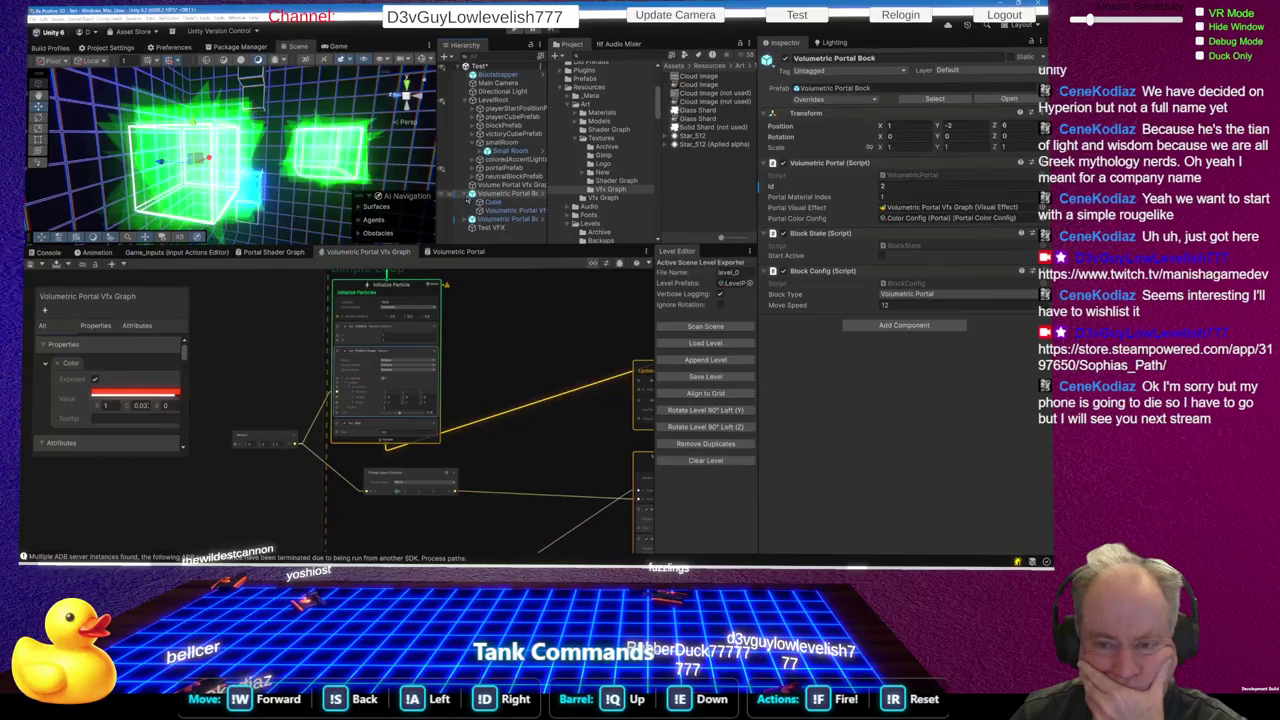
click(505, 211)
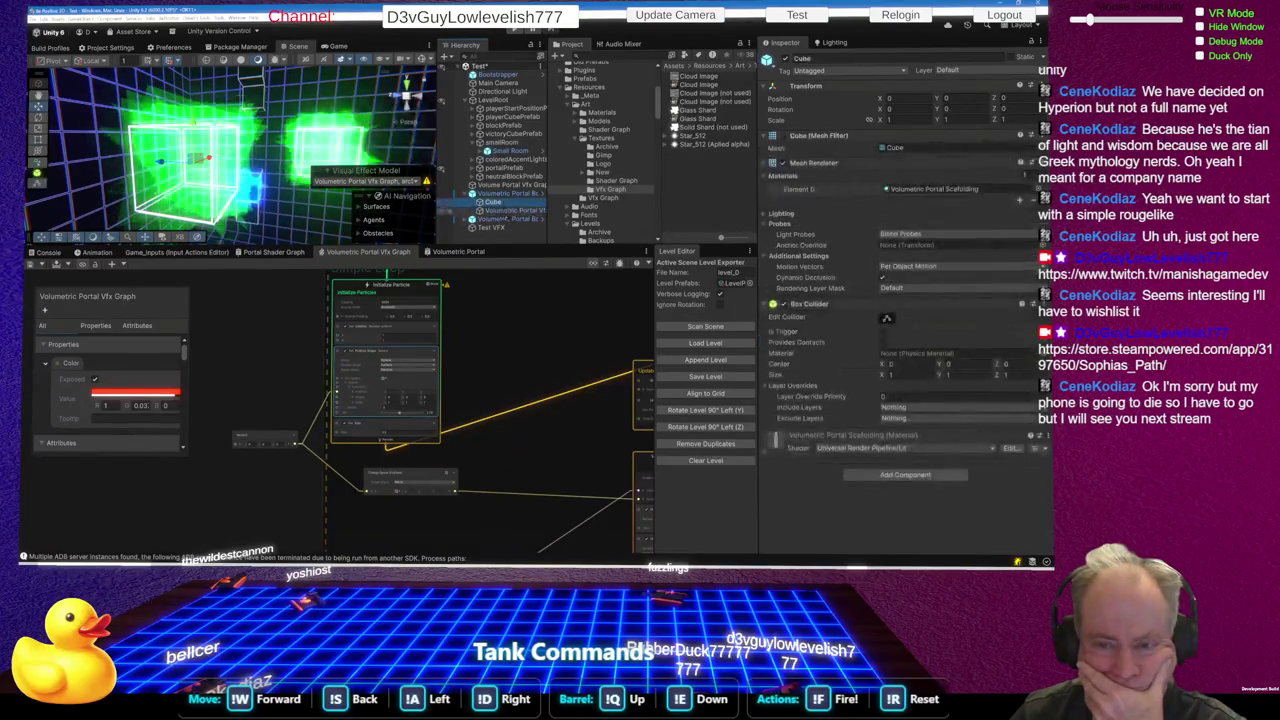
click(381, 353)
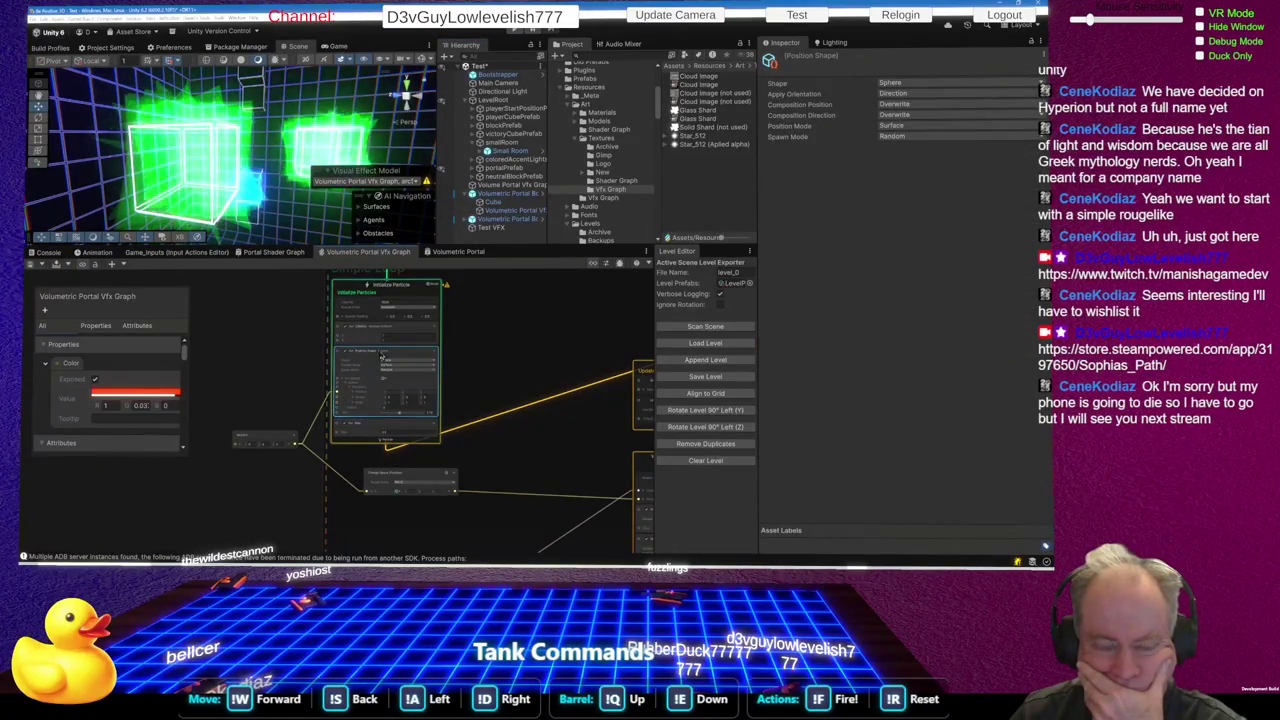
scroll(383, 362, up, 2)
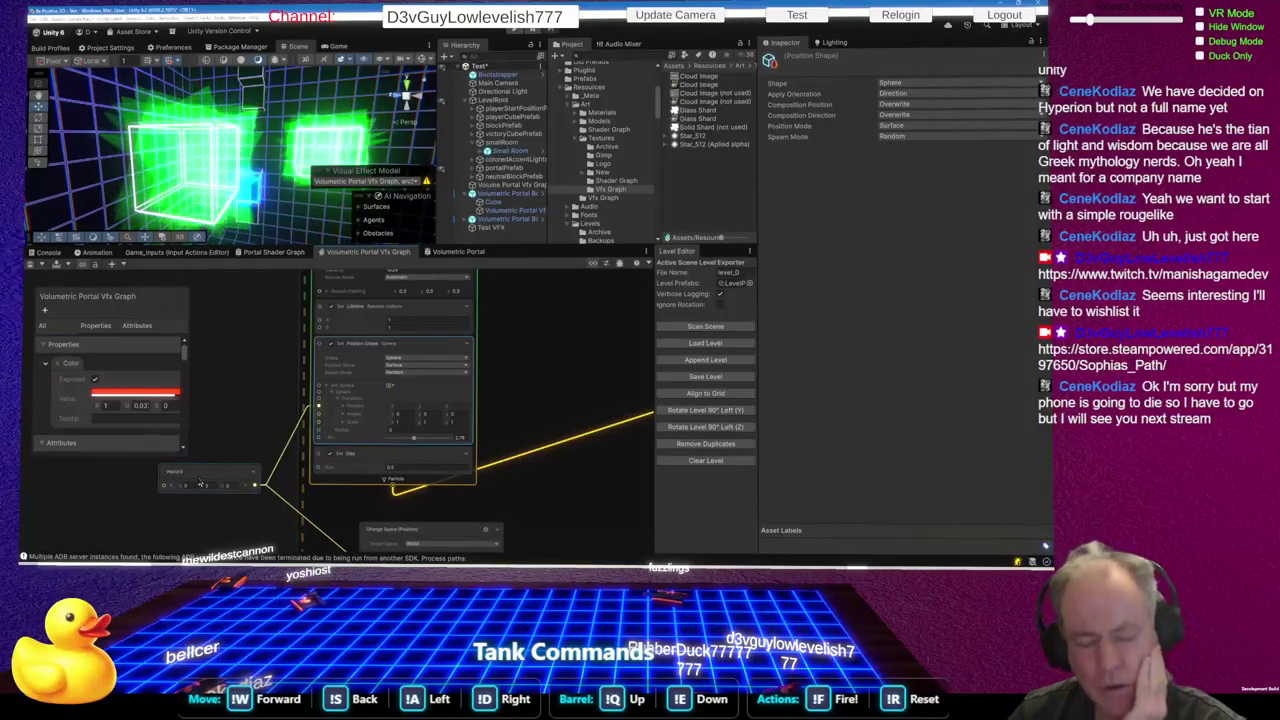
scroll(200, 484, down, 2)
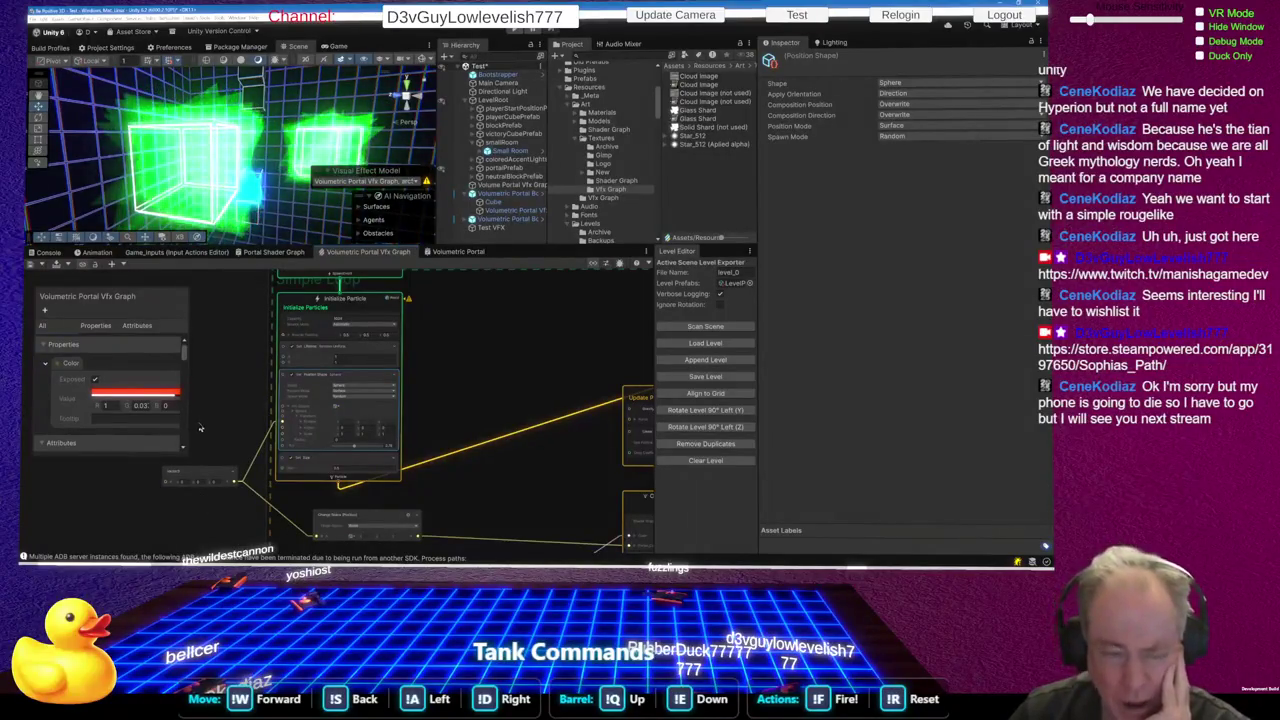
scroll(277, 418, down, 3)
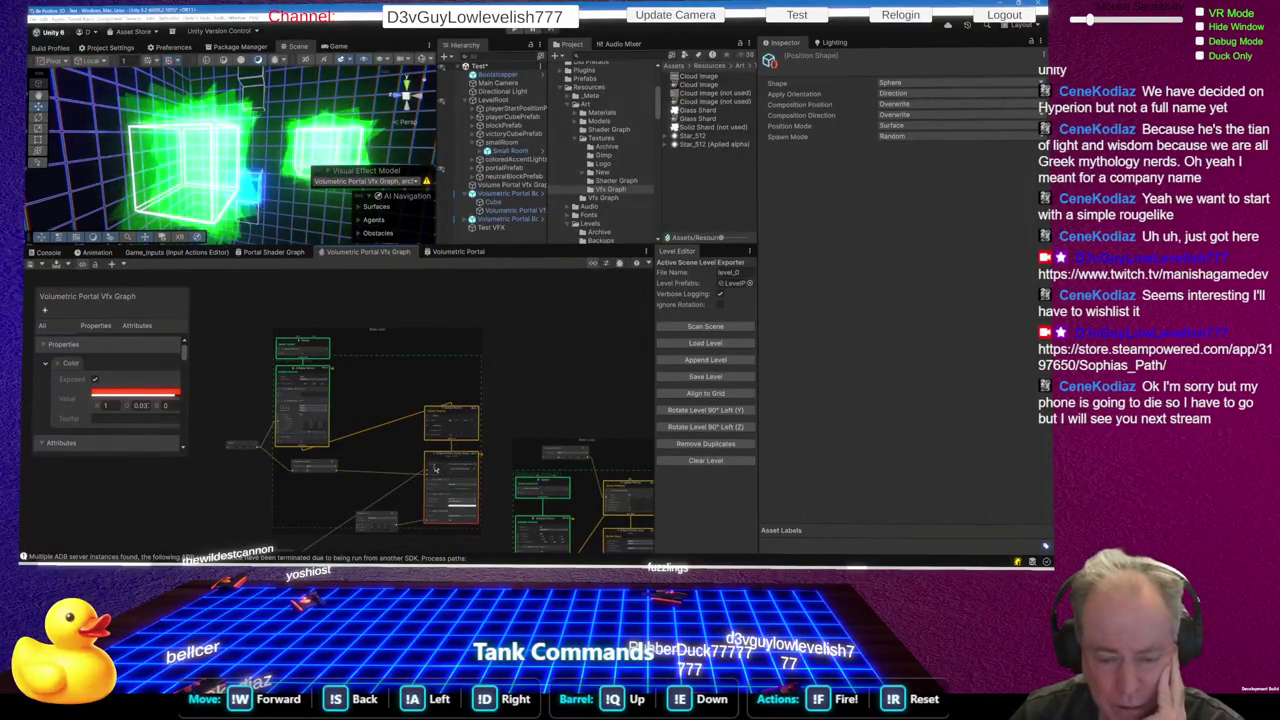
scroll(295, 465, up, 3)
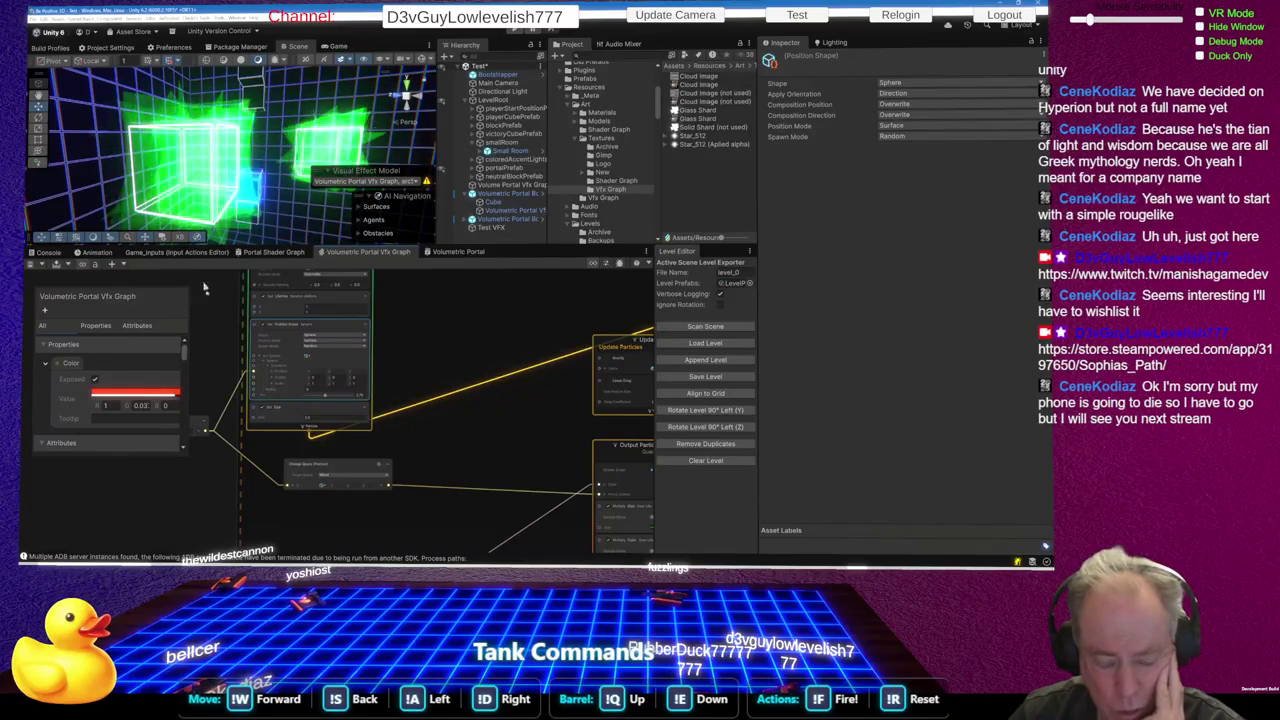
scroll(297, 422, up, 2)
scroll(529, 463, up, 3)
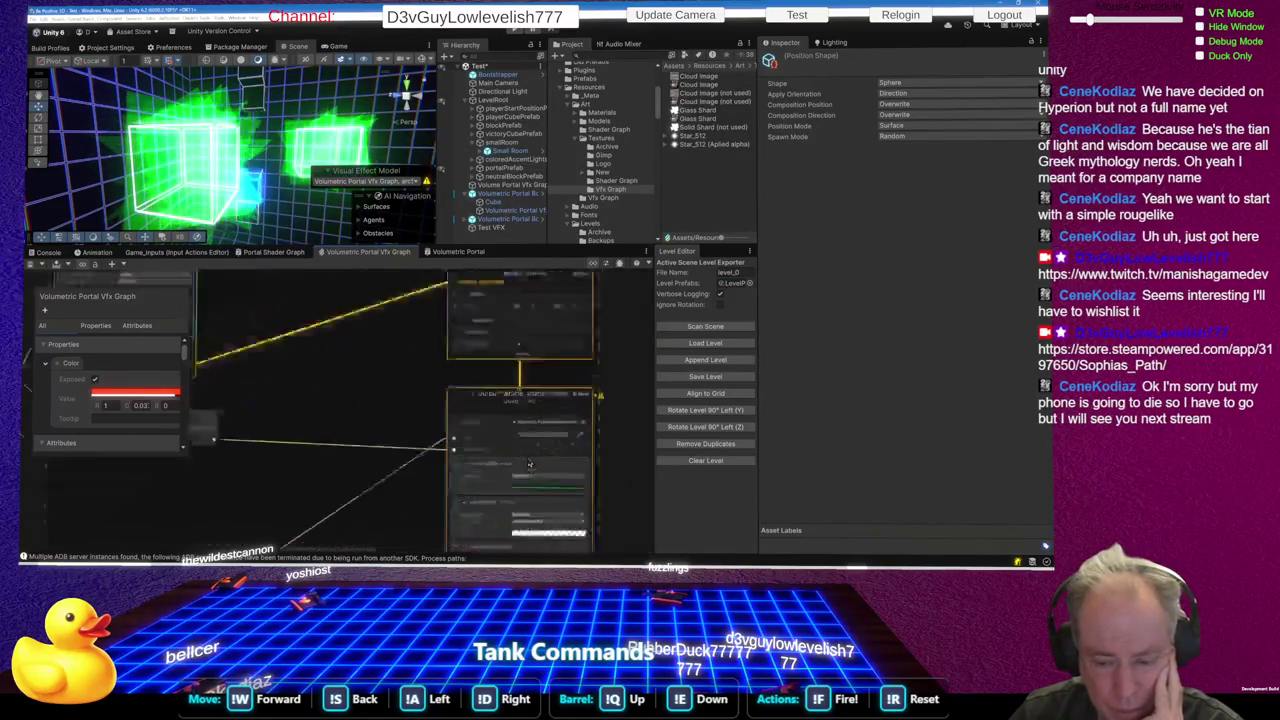
scroll(530, 463, up, 2)
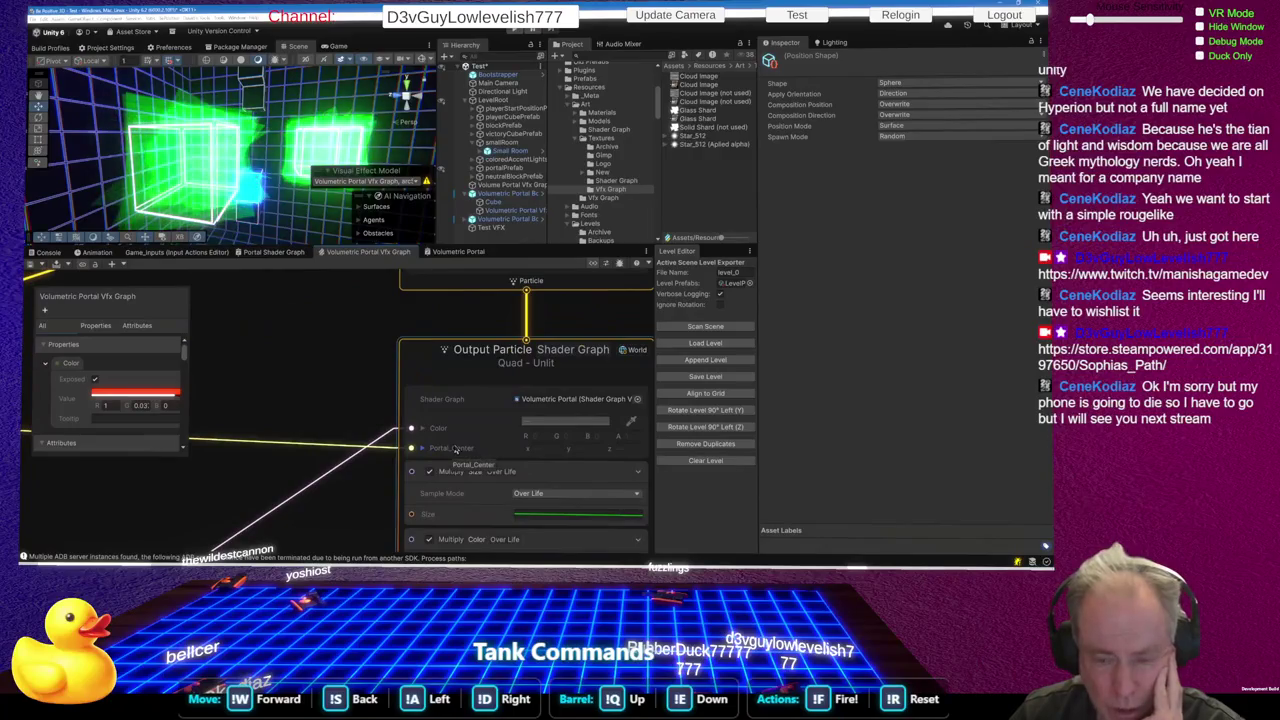
In the Volumetric Portal shader graph, change the Transform node Type from Direction to Position
click(458, 251)
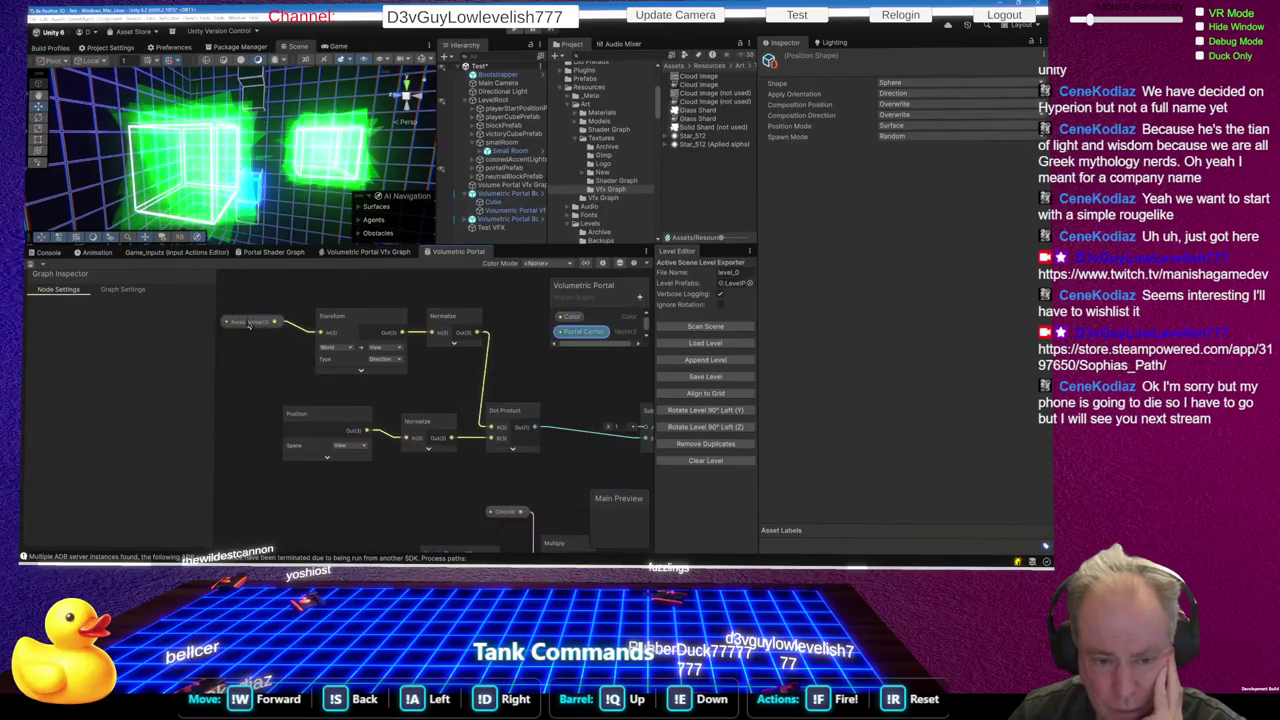
drag(232, 316, 232, 317)
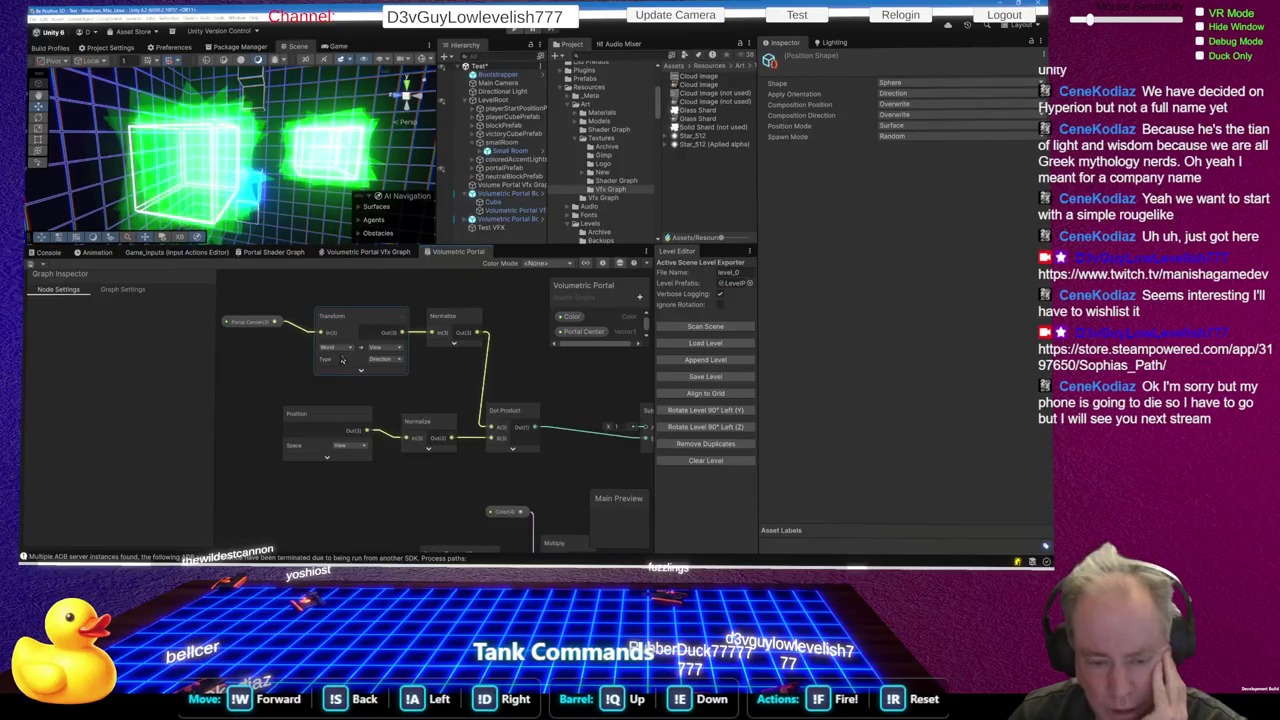
scroll(342, 360, up, 3)
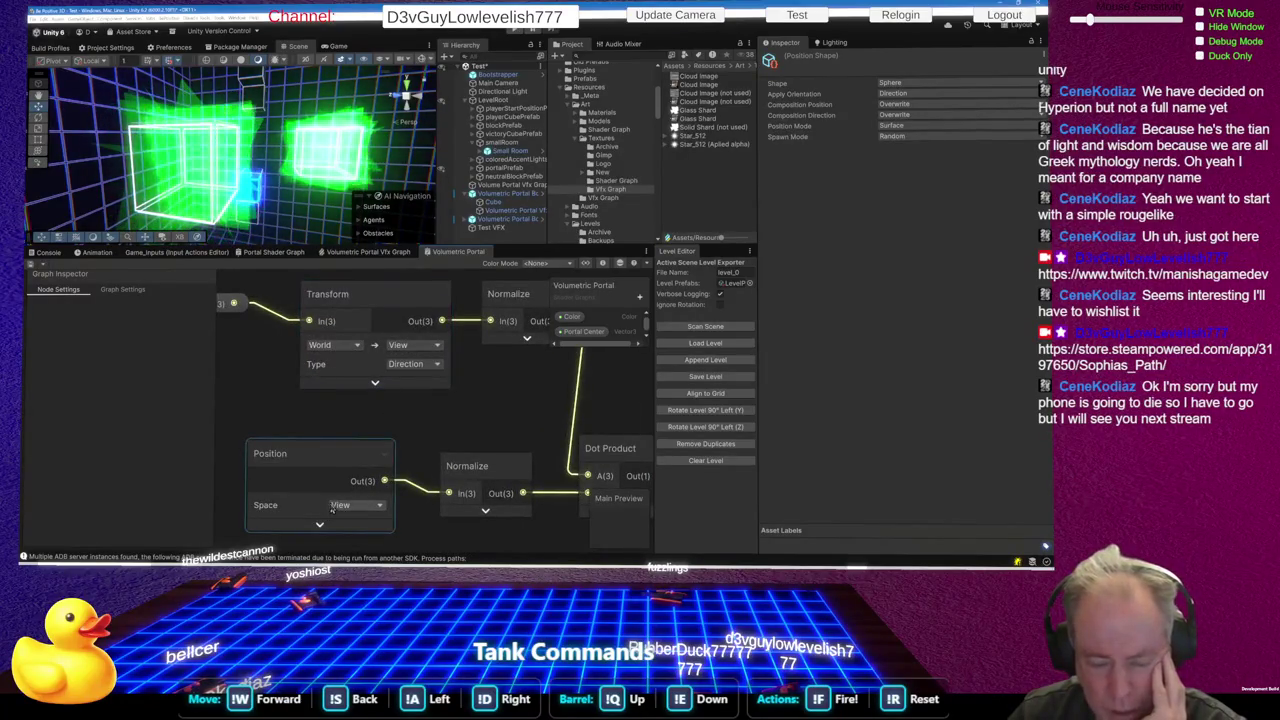
scroll(315, 453, down, 2)
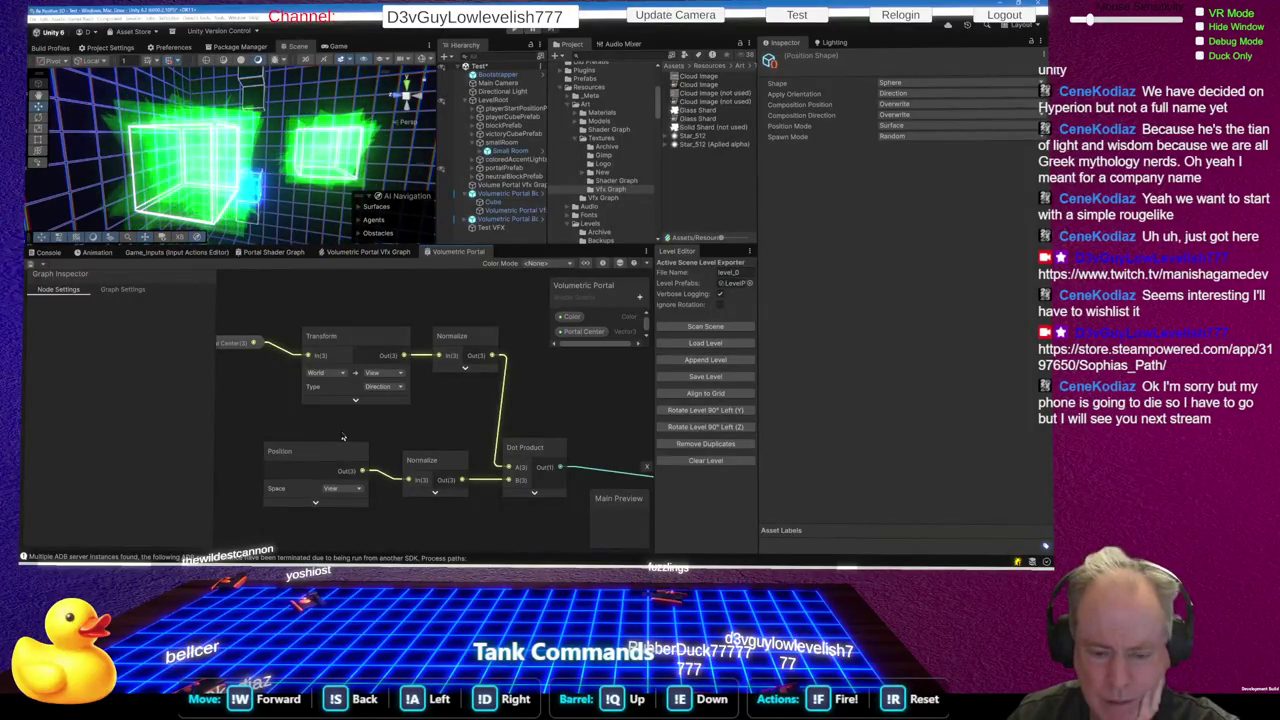
click(387, 388)
click(385, 398)
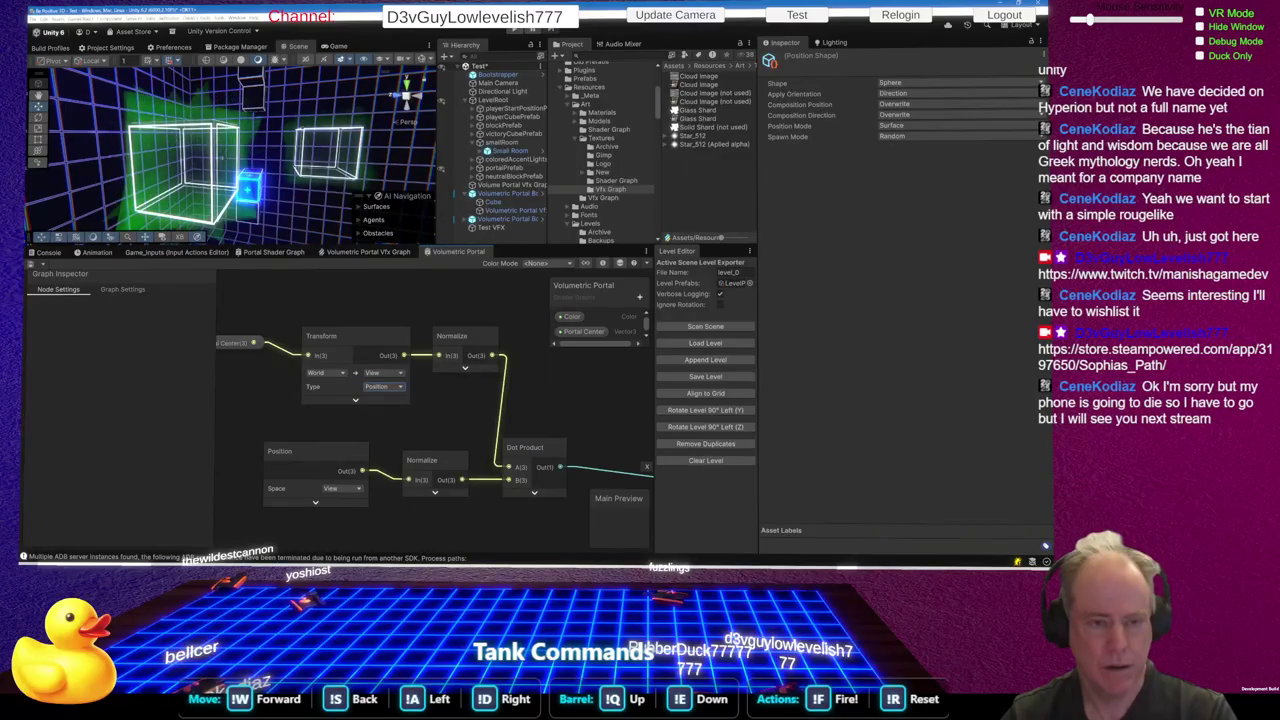
drag(208, 172, 175, 199)
key(f)
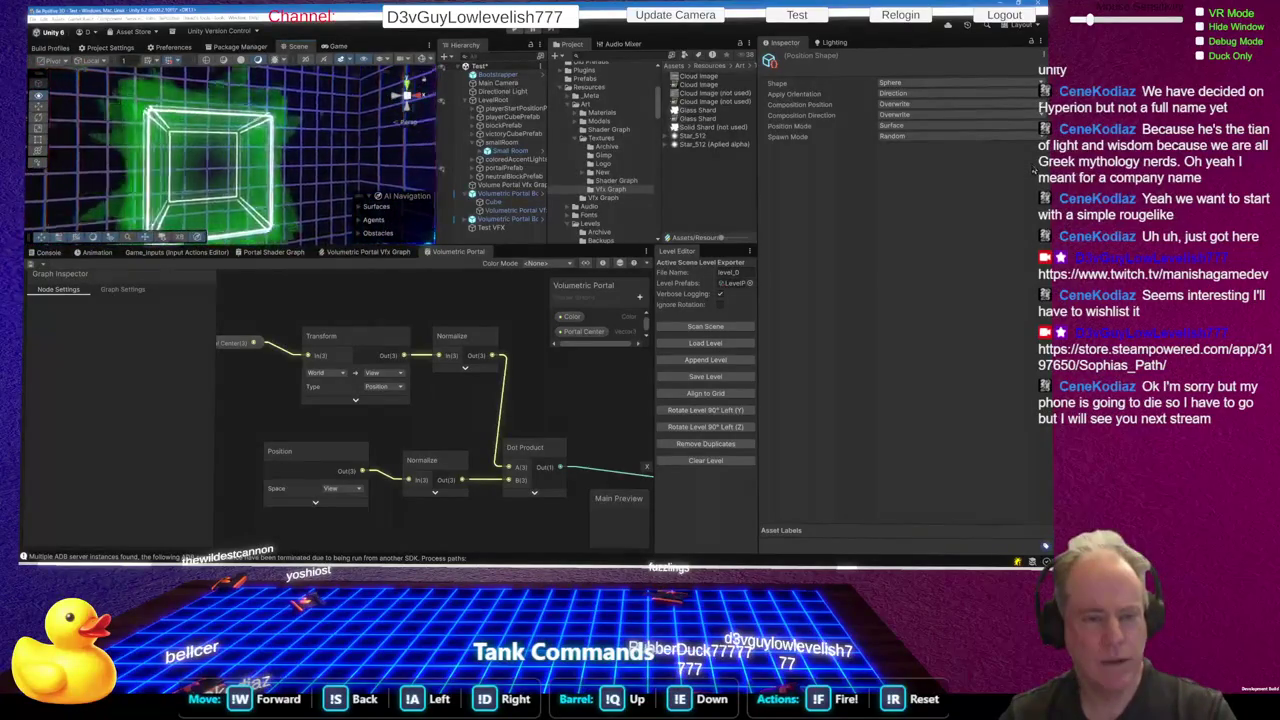
key(f)
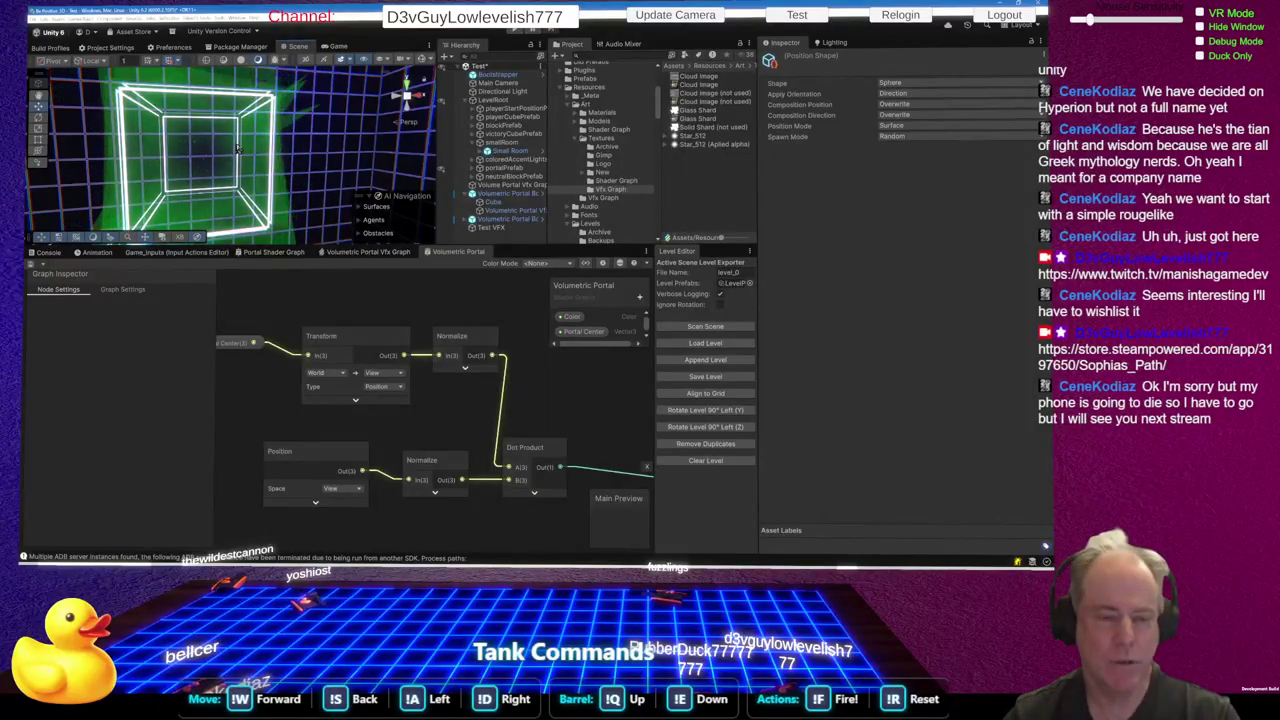
key(w)
key(s)
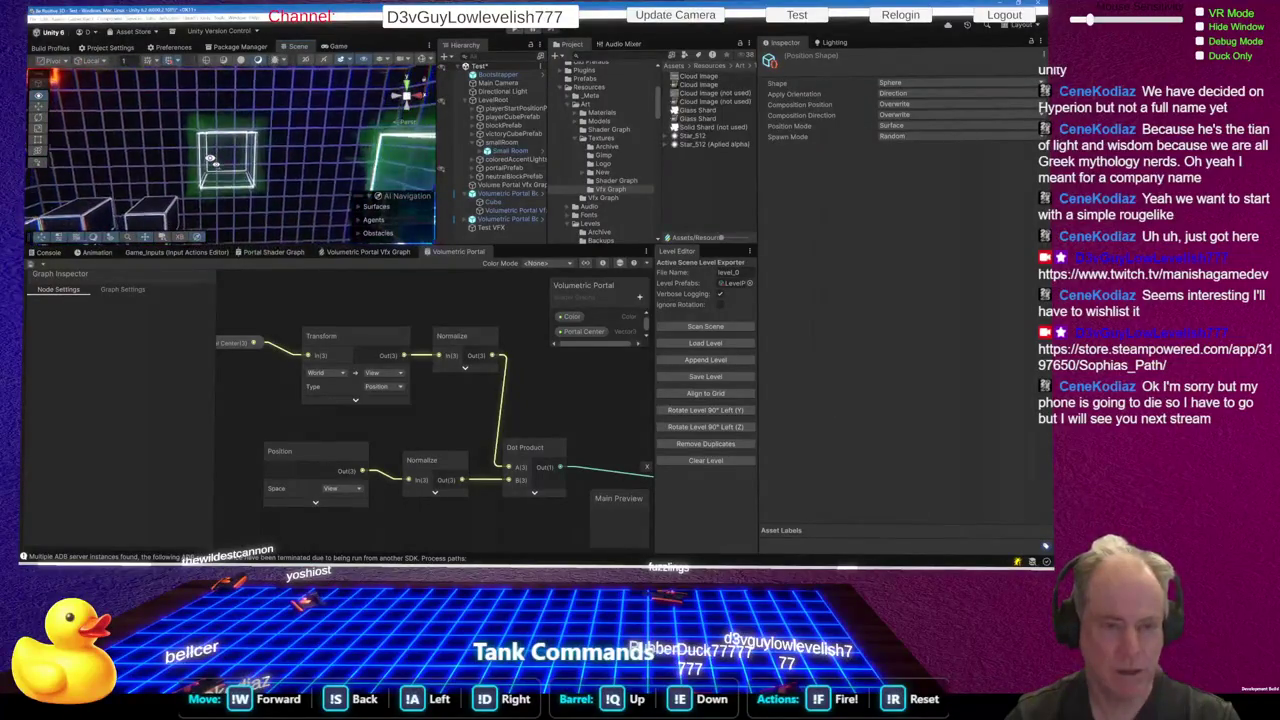
scroll(345, 409, down, 8)
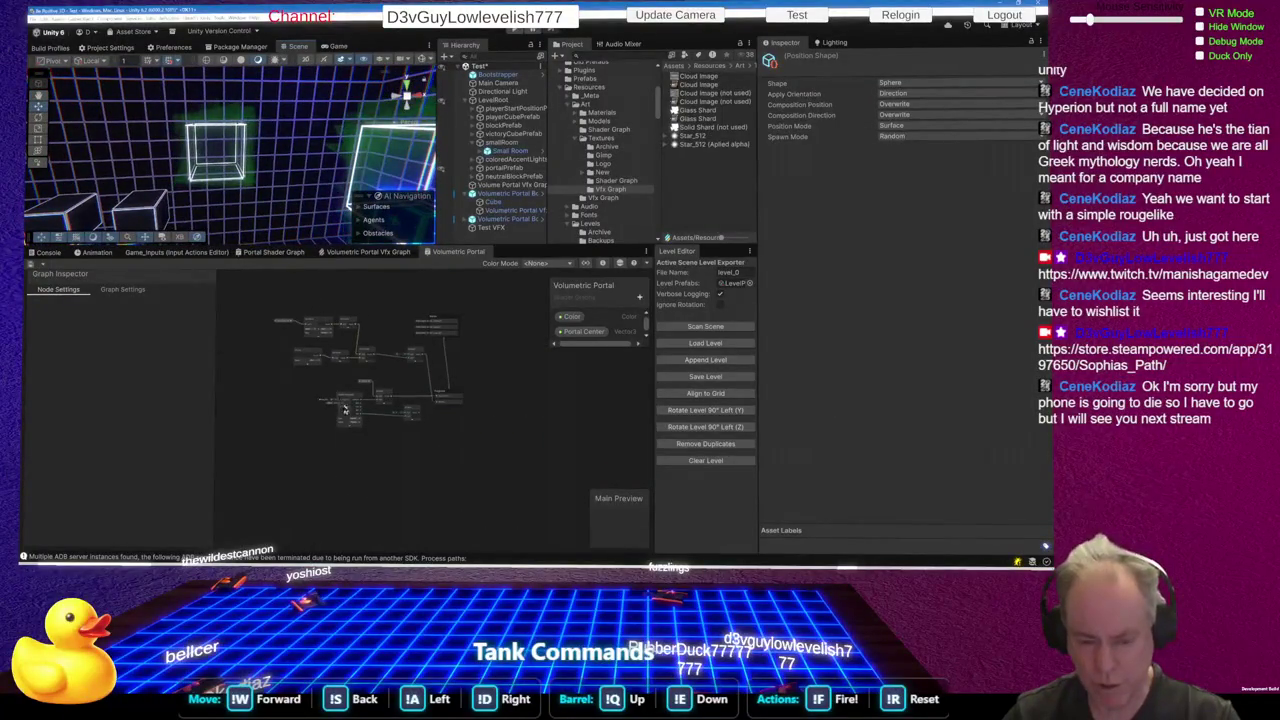
Reposition the Subtract node and add a Multiply node through the 'mul' node search
scroll(345, 409, up, 5)
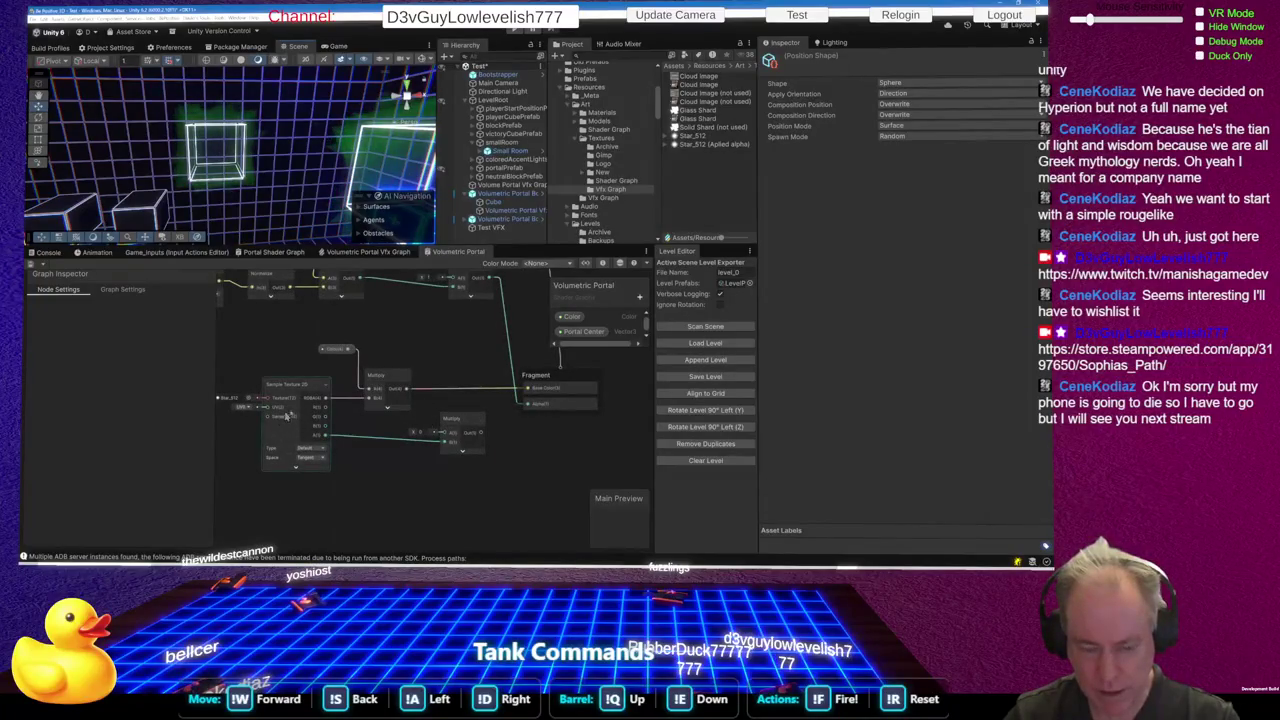
scroll(513, 366, up, 2)
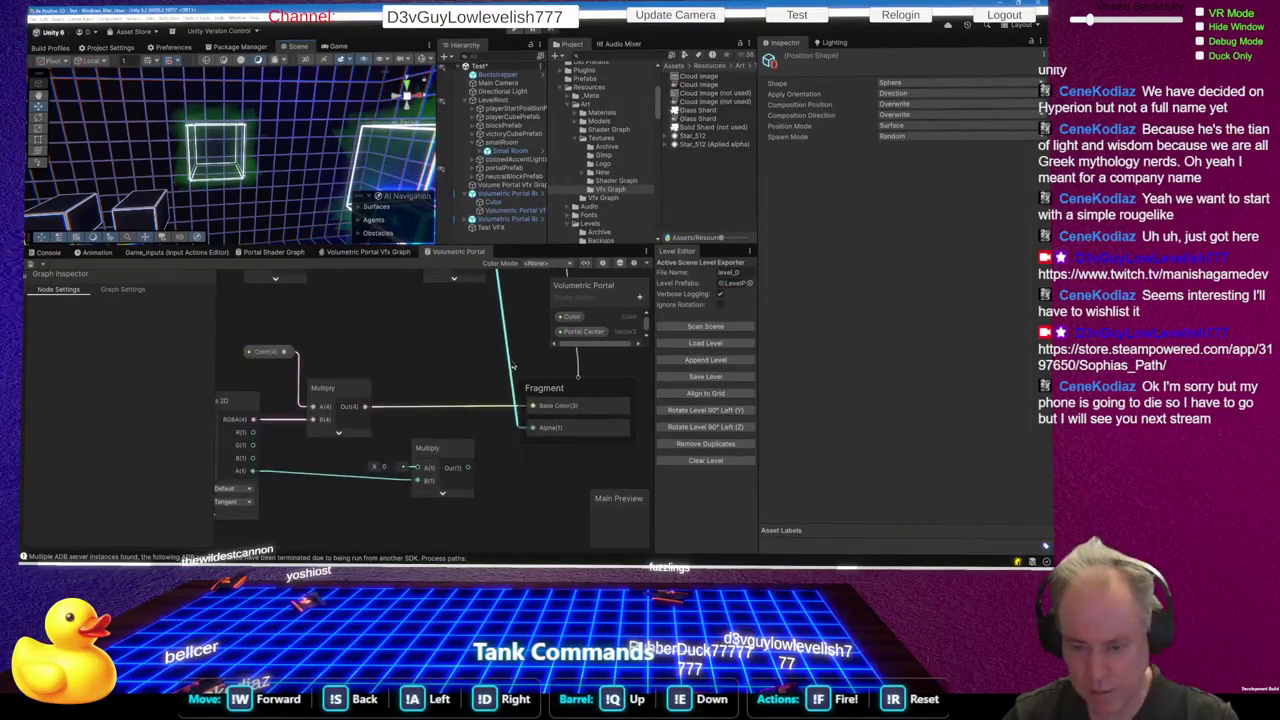
scroll(513, 366, down, 3)
mouse_move(478, 304)
mouse_down()
mouse_move(470, 282)
mouse_move(447, 367)
mouse_up()
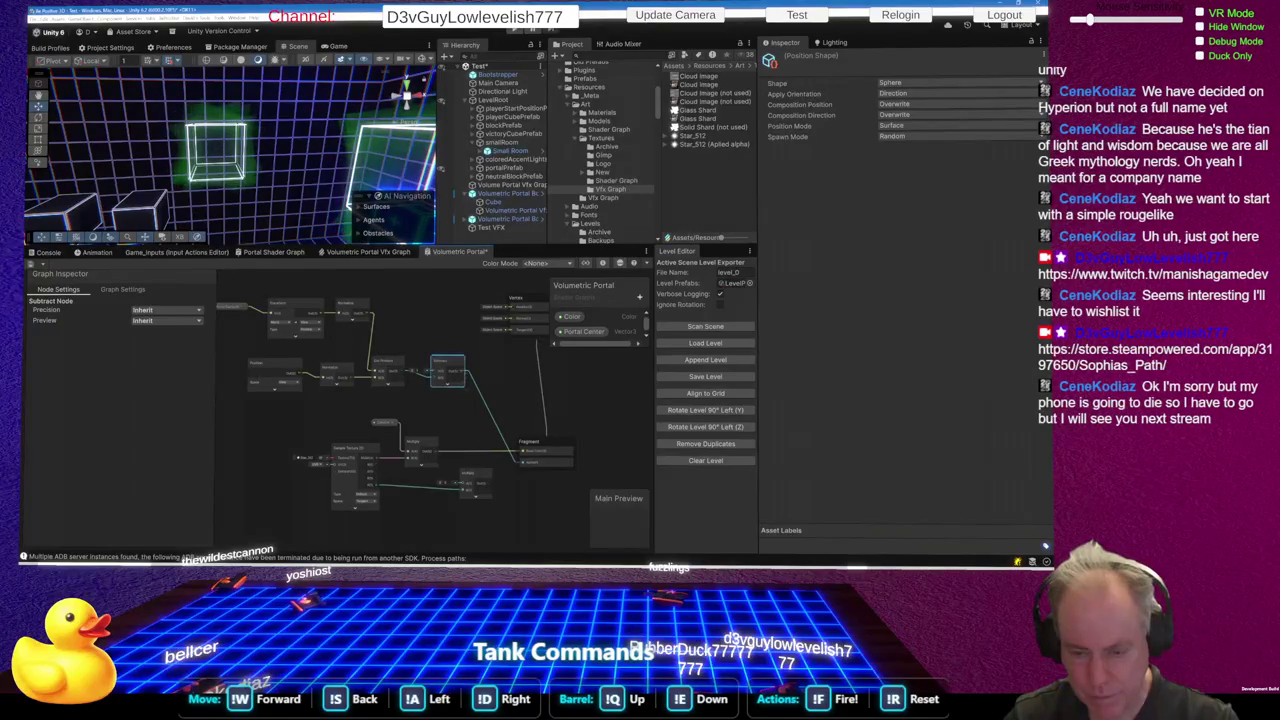
key(space)
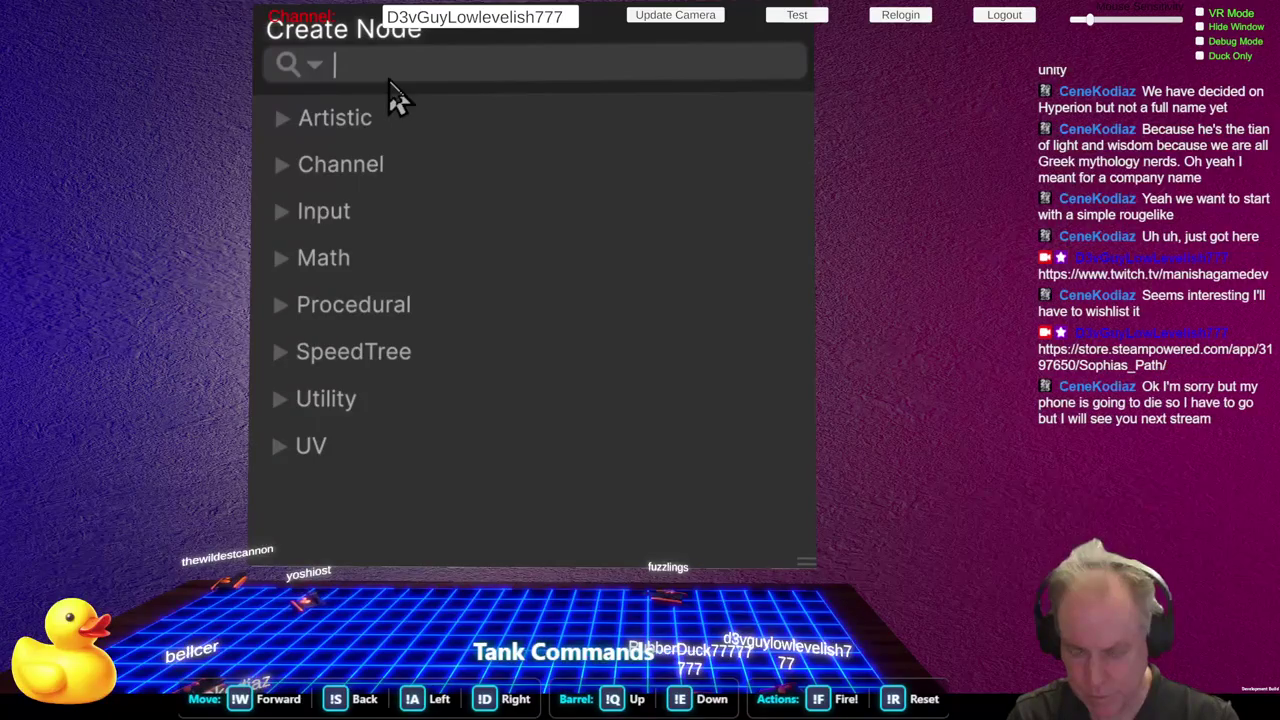
text(m)
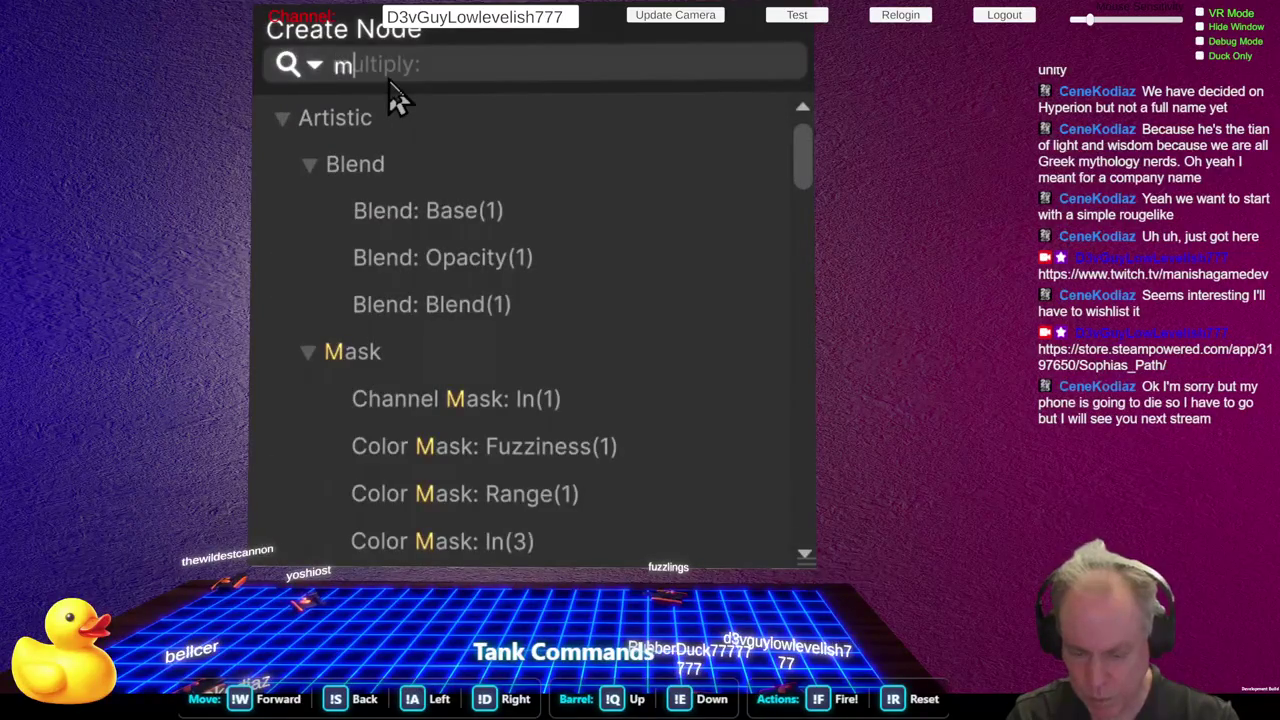
text(ul)
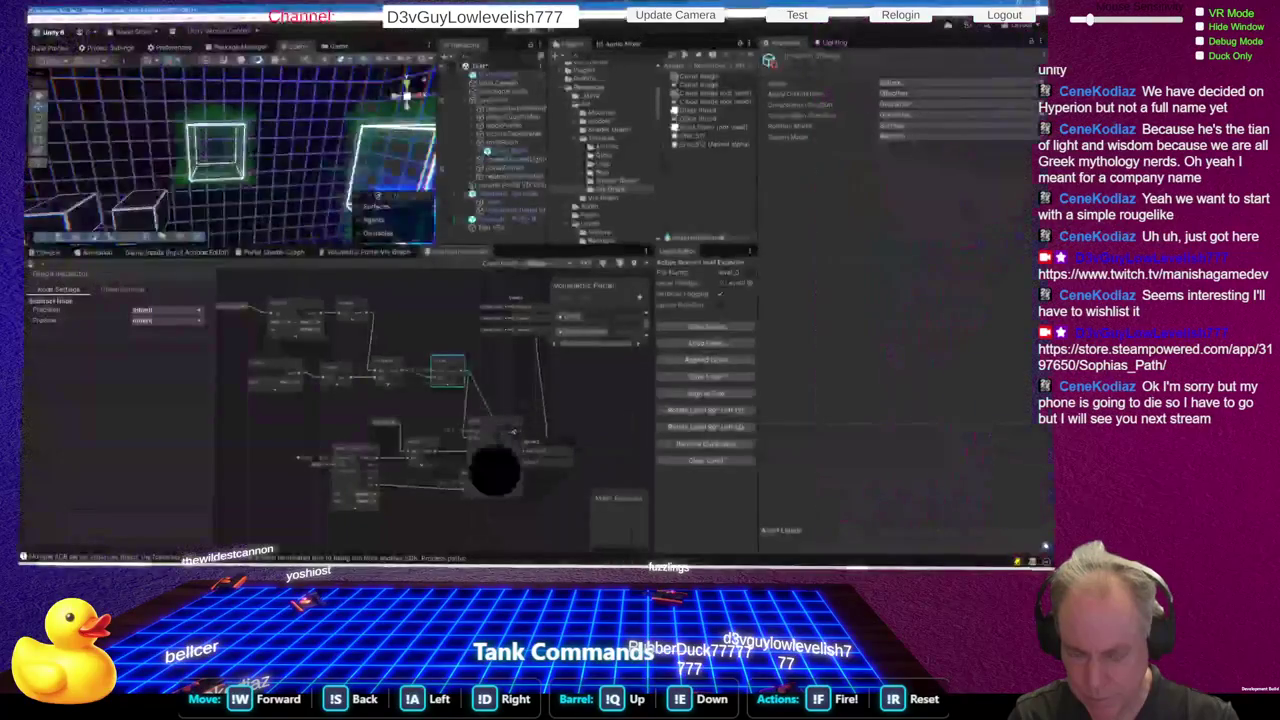
scroll(511, 477, up, 4)
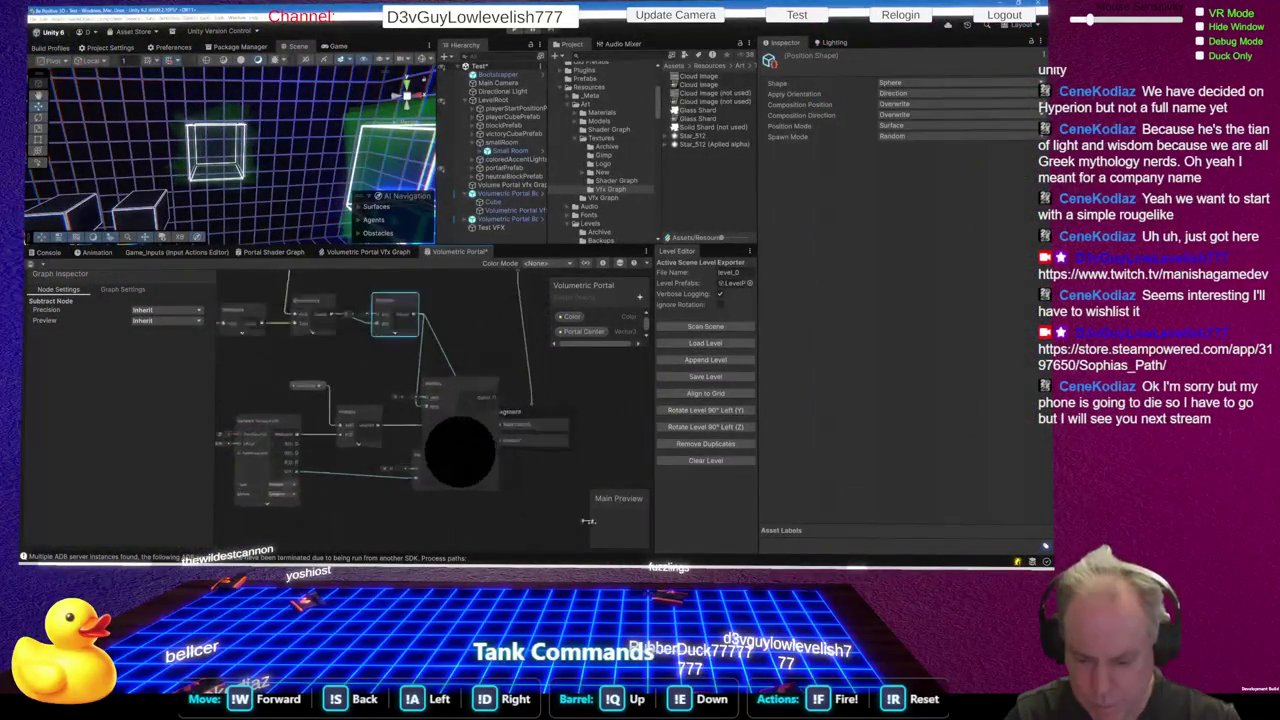
Place the new Multiply near Fragment and wire the lower Multiply output into it
click(437, 402)
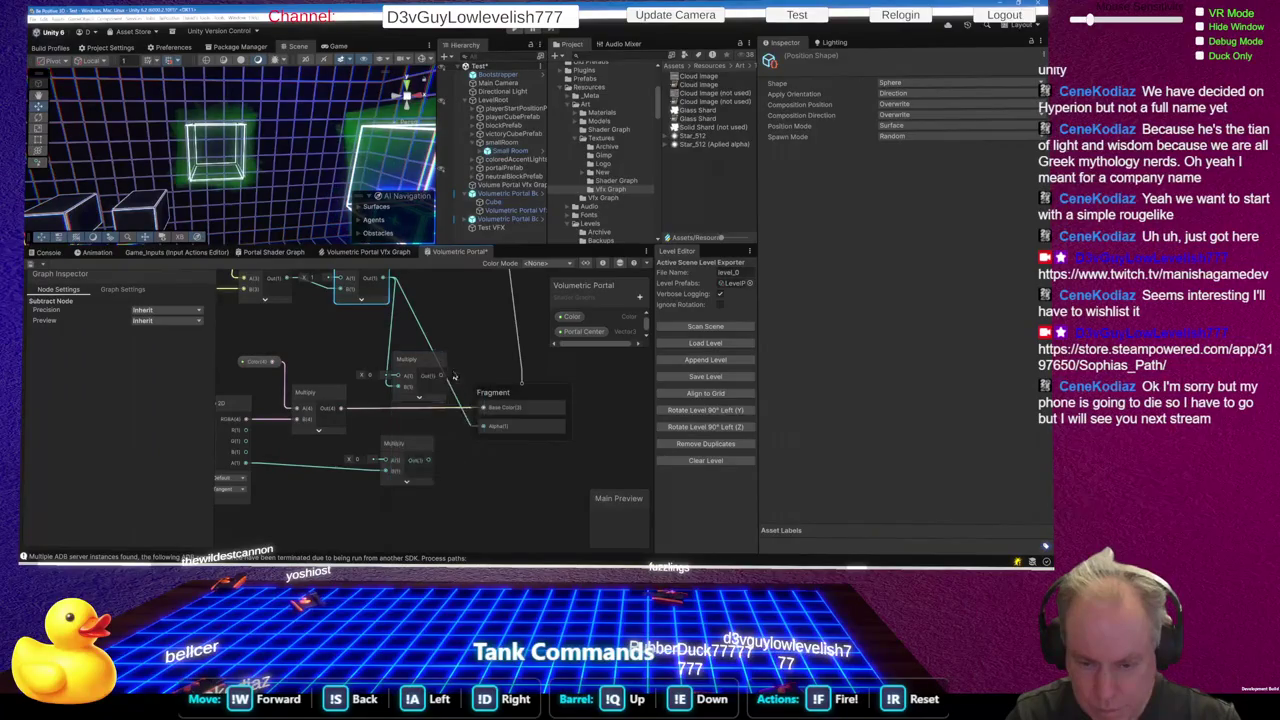
mouse_move(413, 360)
mouse_down()
mouse_move(433, 350)
mouse_move(485, 427)
mouse_move(415, 380)
mouse_up()
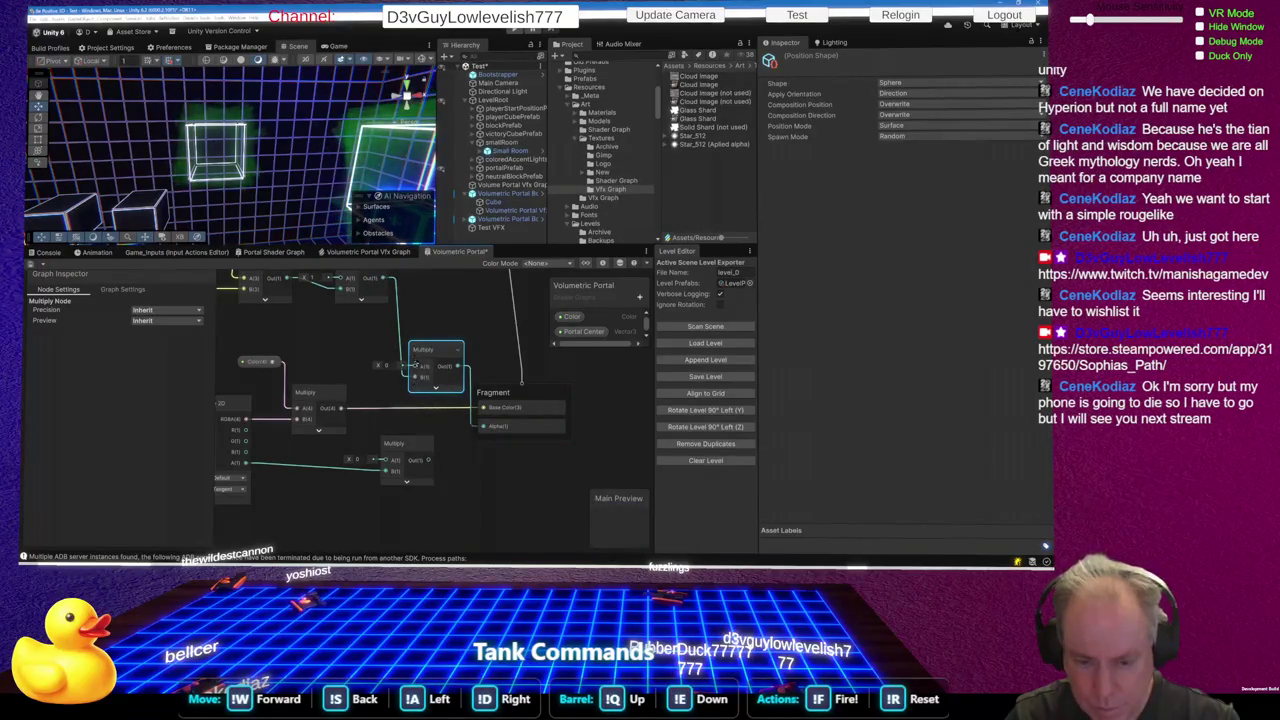
scroll(388, 290, up, 3)
scroll(388, 290, up, 1)
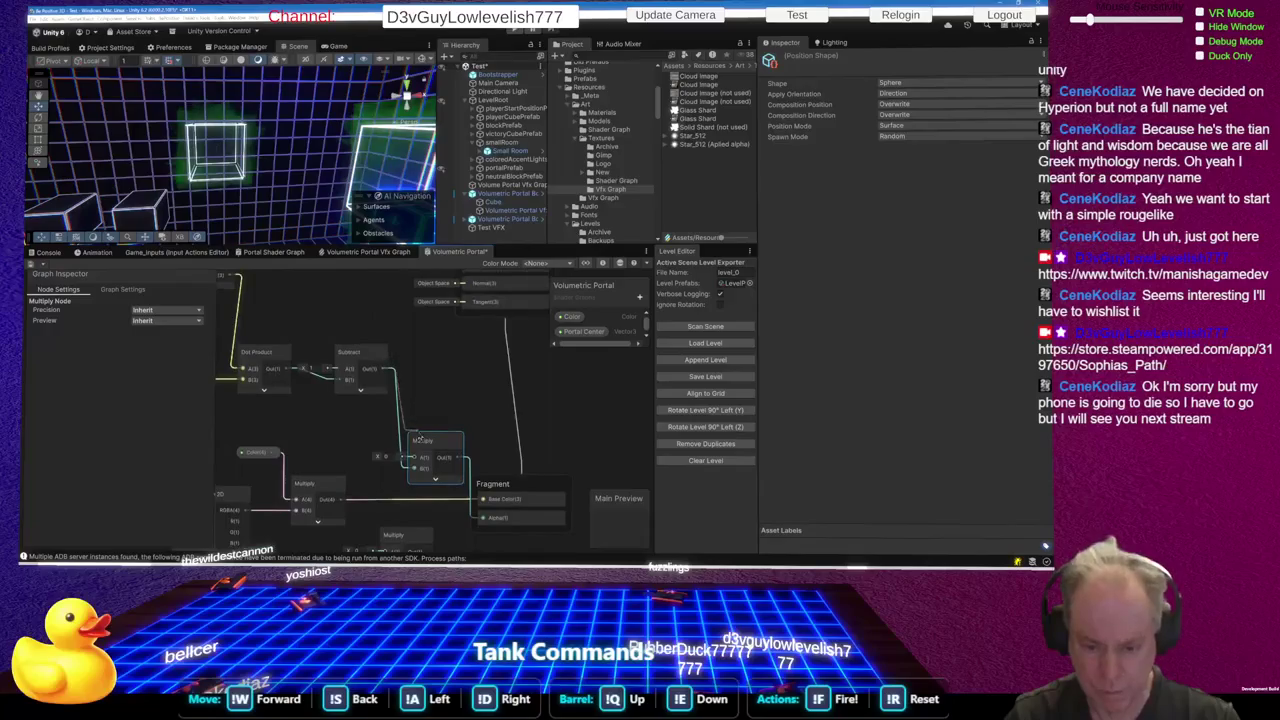
mouse_move(415, 476)
mouse_down()
mouse_move(425, 525)
mouse_move(432, 487)
mouse_move(481, 444)
mouse_up()
Save the Volumetric Portal graph and frame the portal cube in the Scene view
key(ctrl+s)
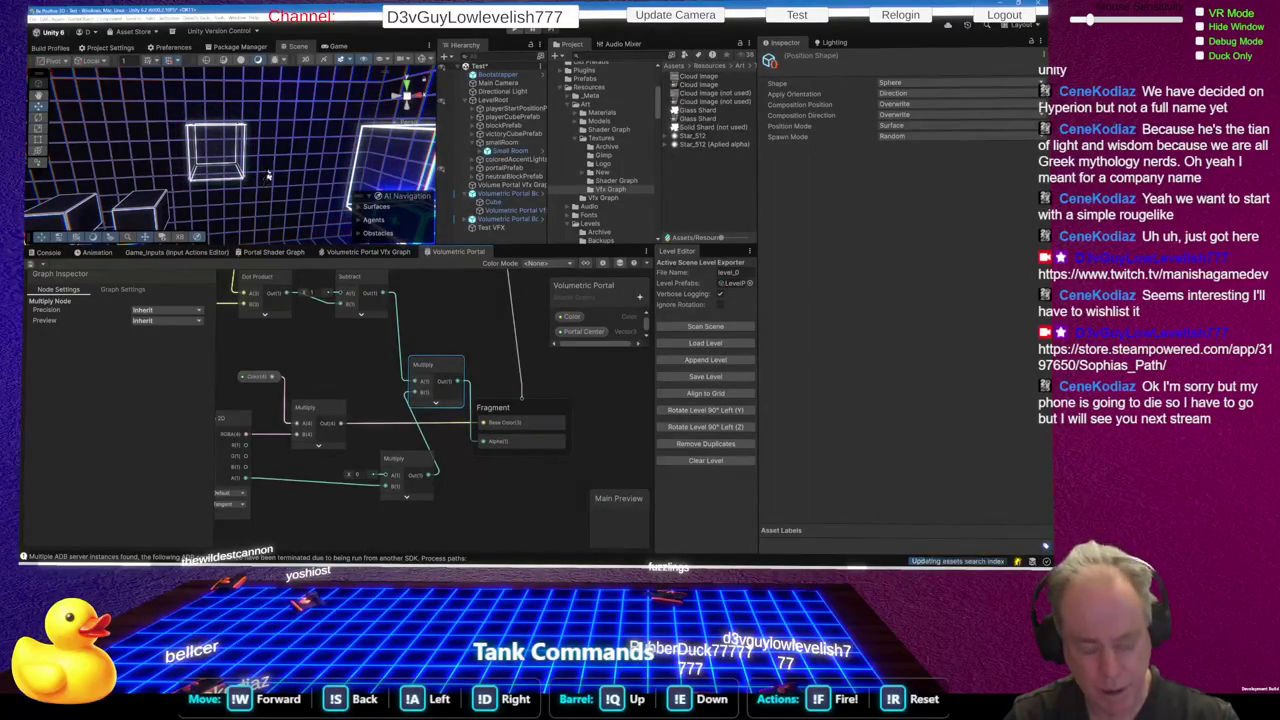
key(f)
scroll(238, 157, down, 5)
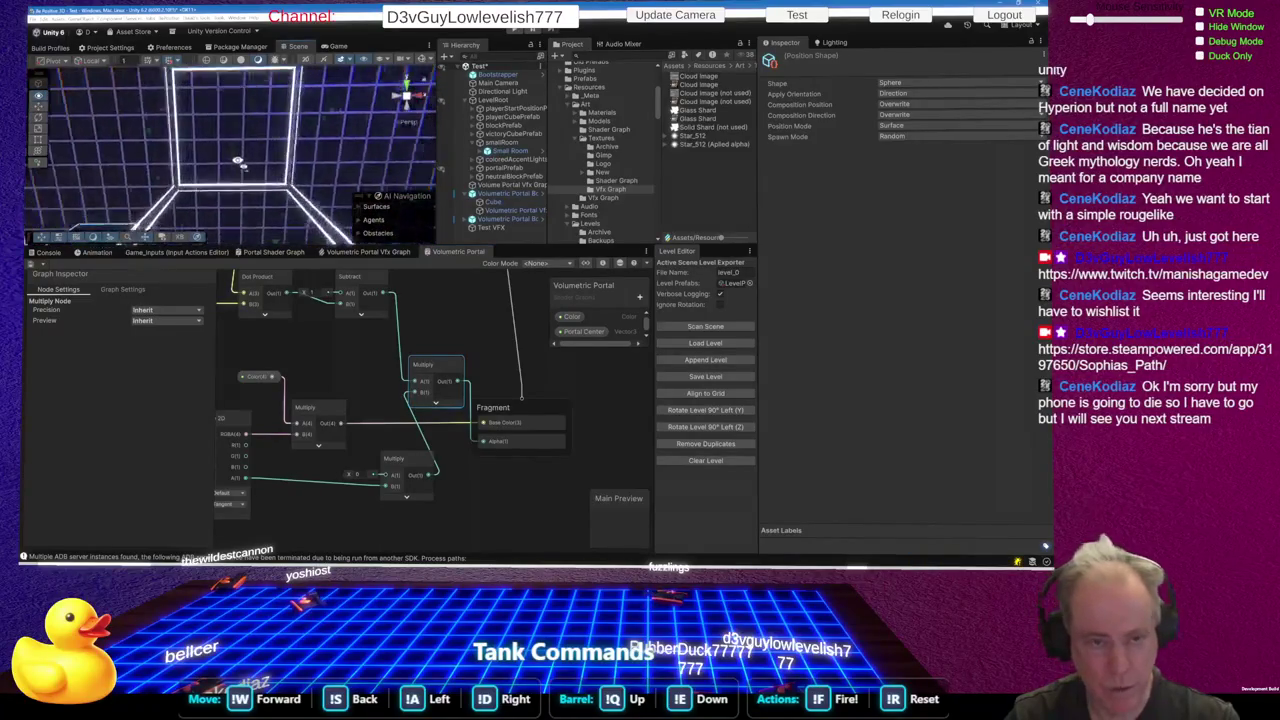
scroll(236, 218, up, 3)
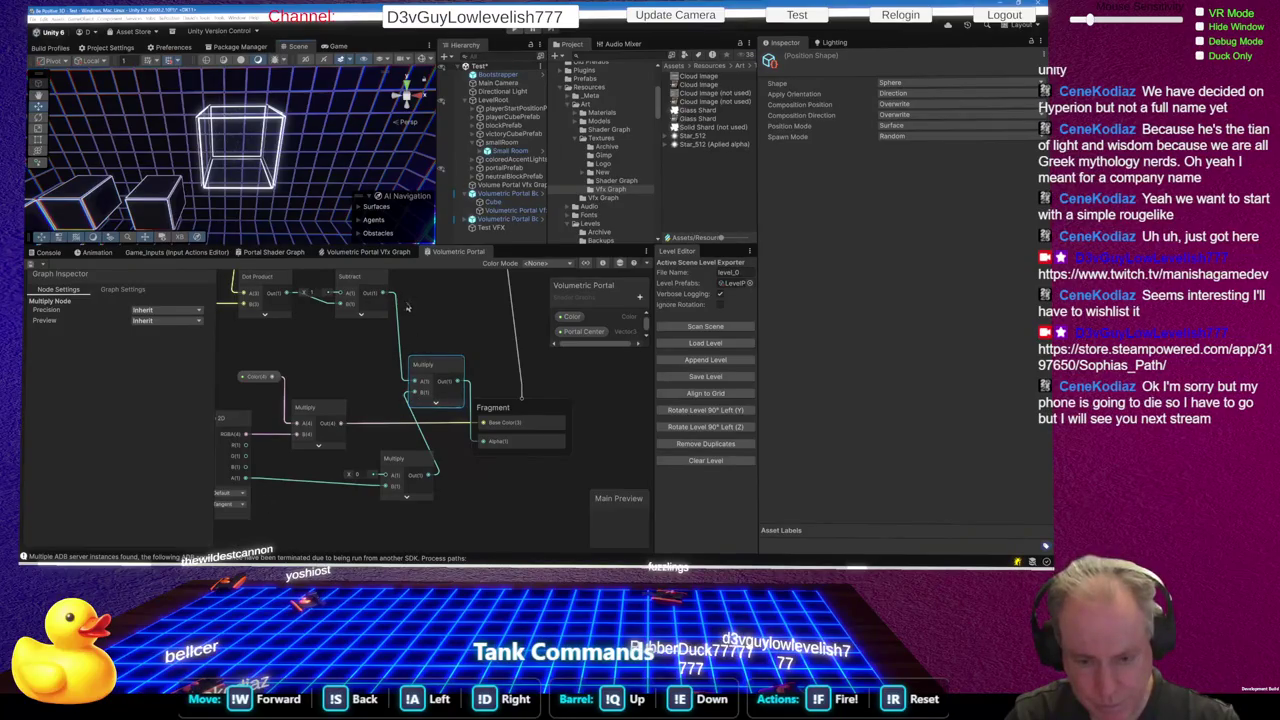
mouse_move(386, 297)
mouse_down()
mouse_move(403, 349)
mouse_move(368, 470)
mouse_move(385, 503)
mouse_move(486, 462)
mouse_up()
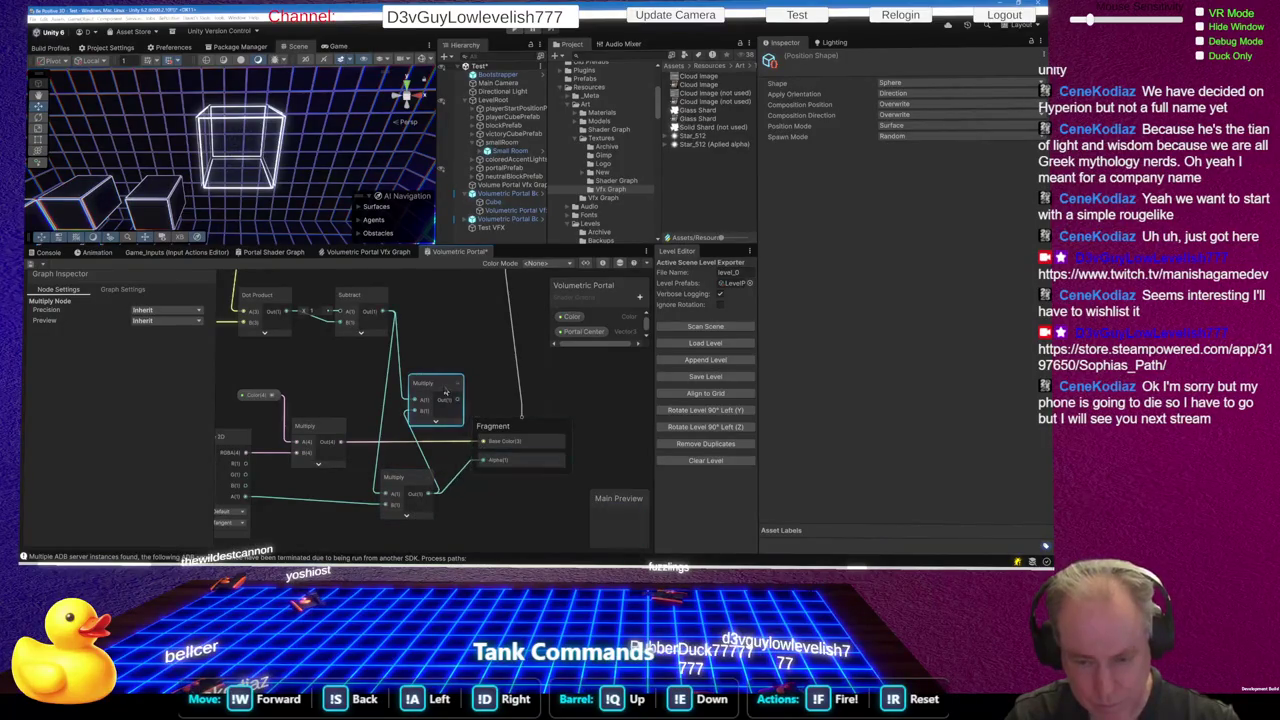
key(Delete)
drag(414, 481, 434, 471)
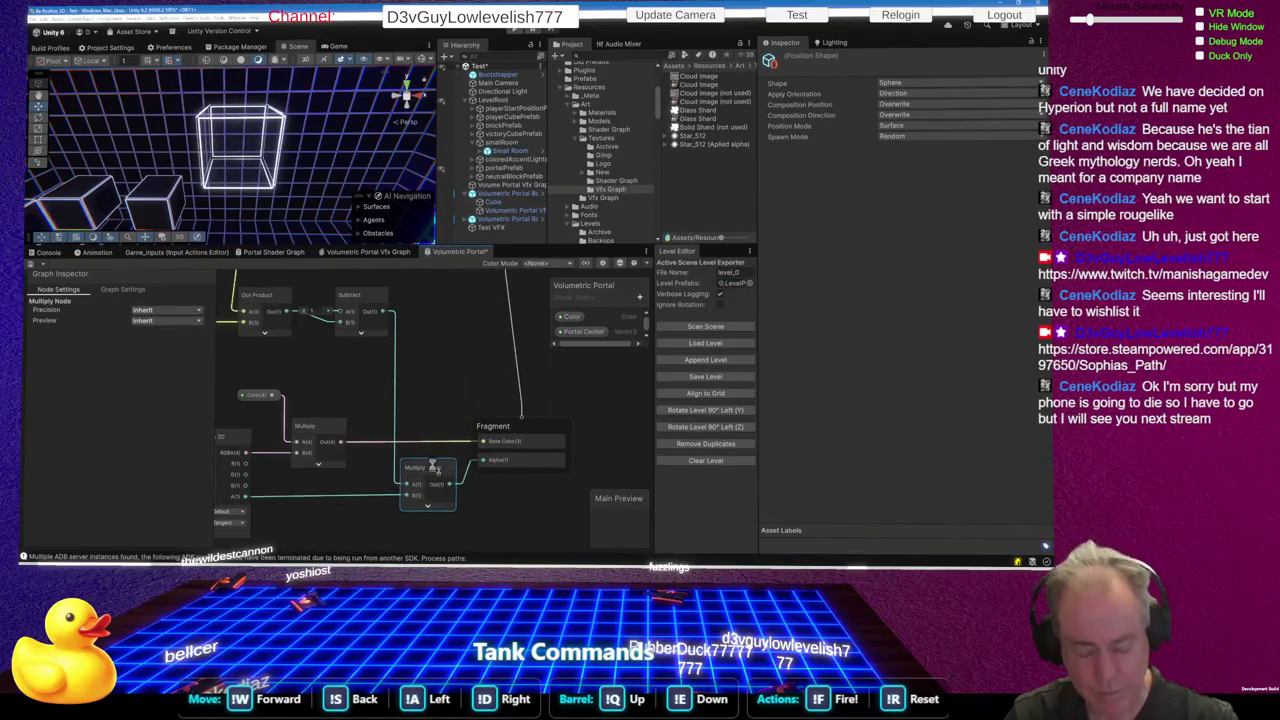
scroll(298, 153, up, 5)
scroll(298, 153, down, 5)
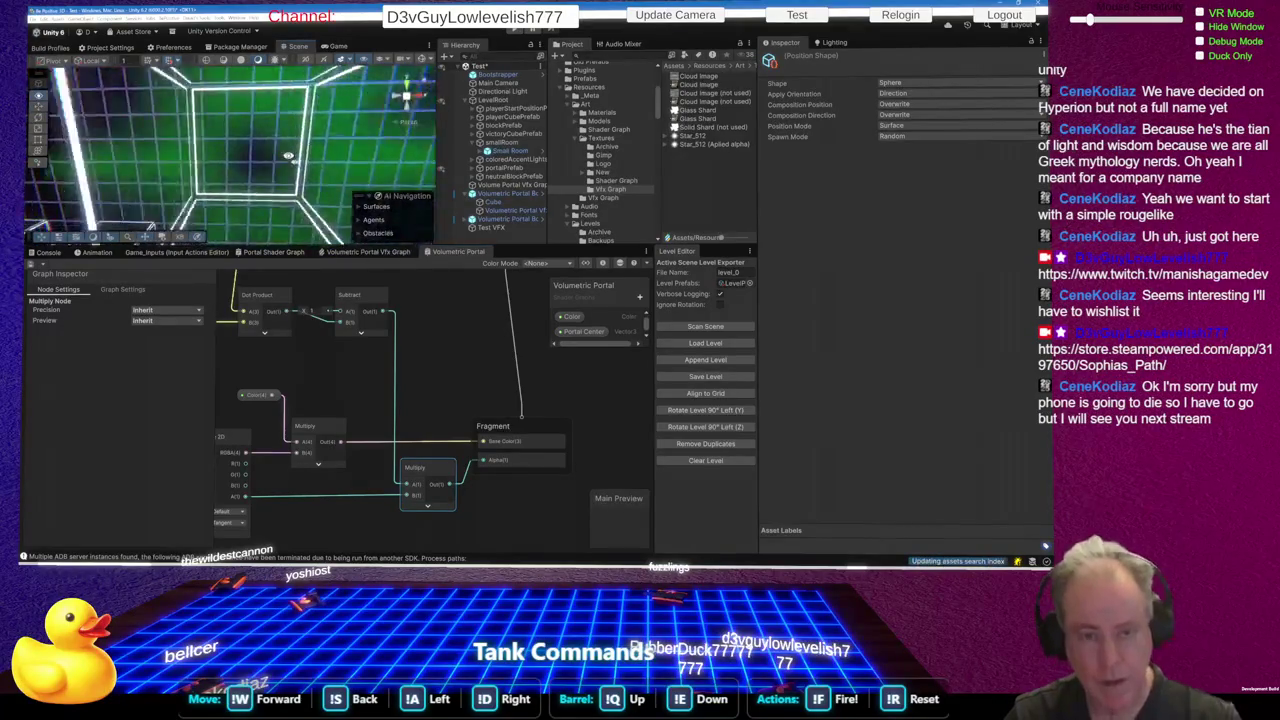
scroll(273, 159, up, 5)
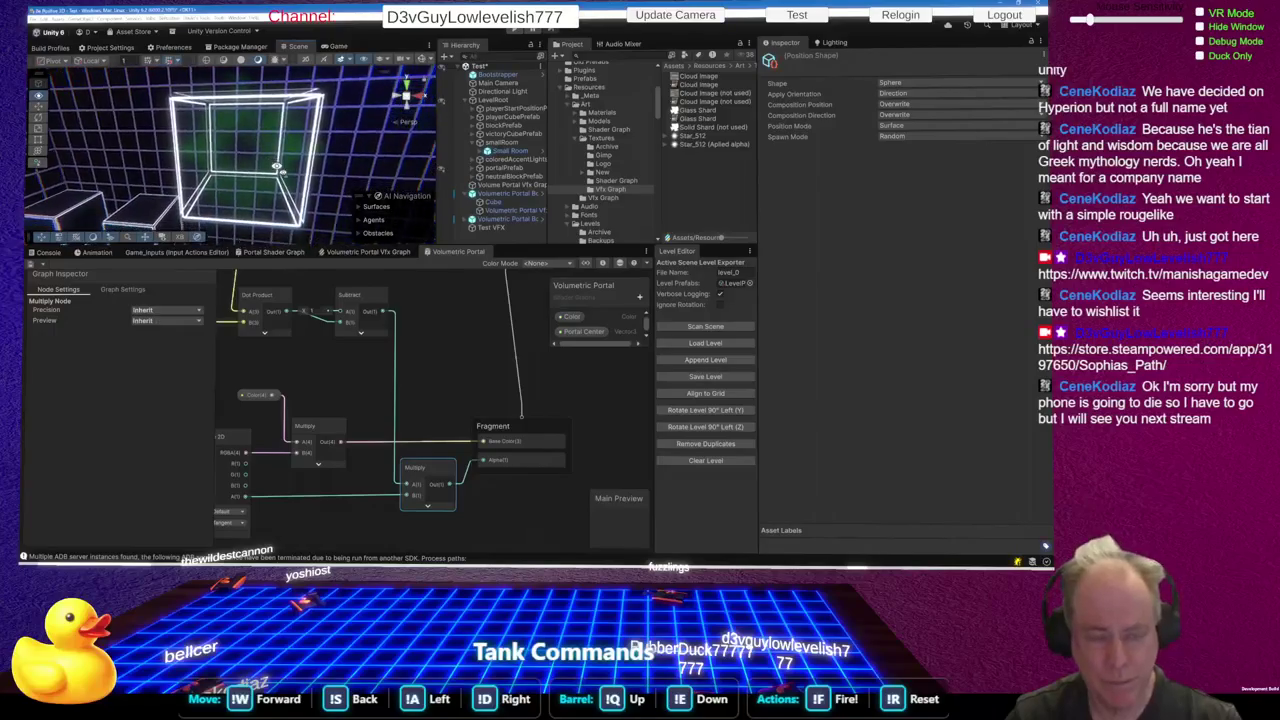
scroll(282, 167, down, 5)
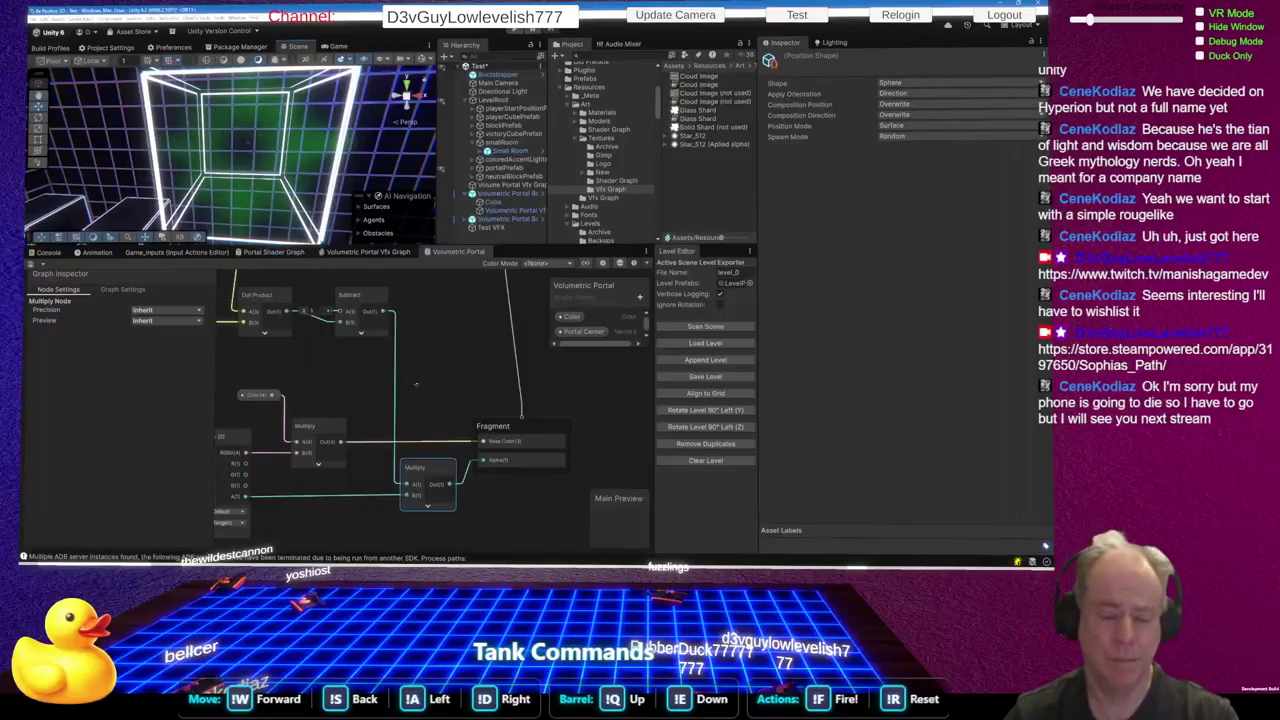
scroll(564, 399, down, 2)
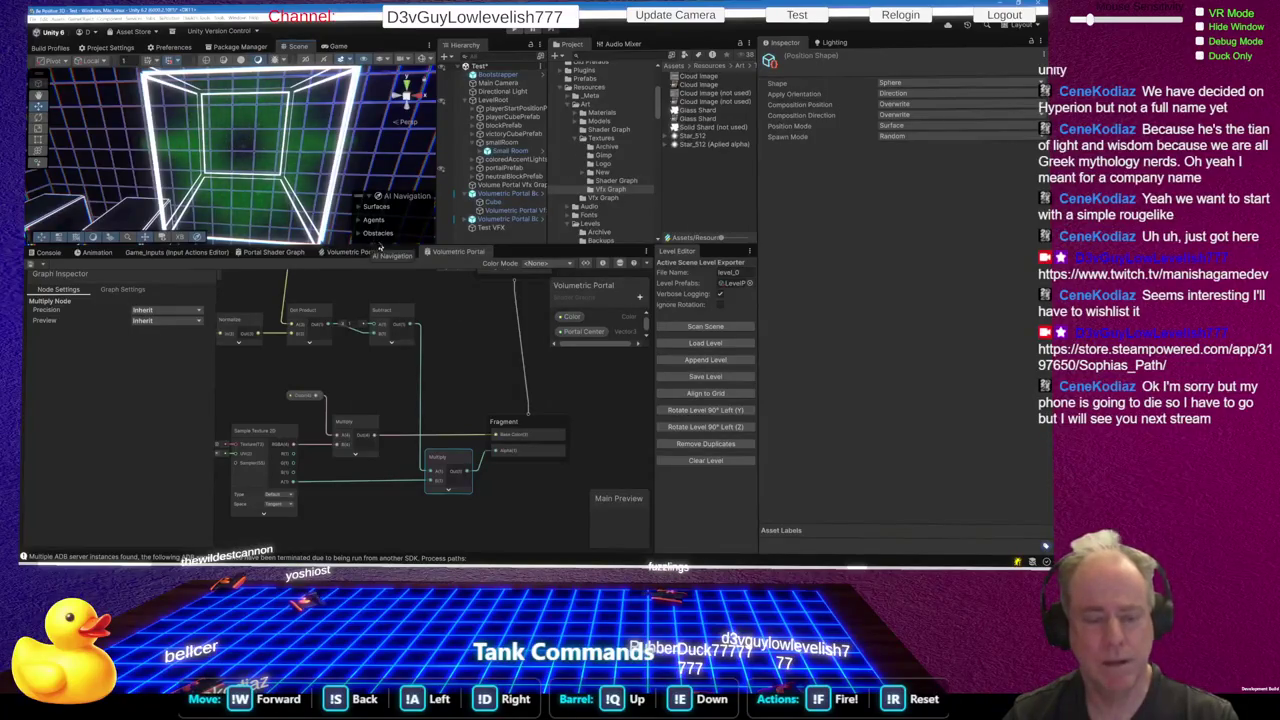
mouse_move(253, 190)
mouse_down()
mouse_move(250, 174)
mouse_move(255, 188)
mouse_up()
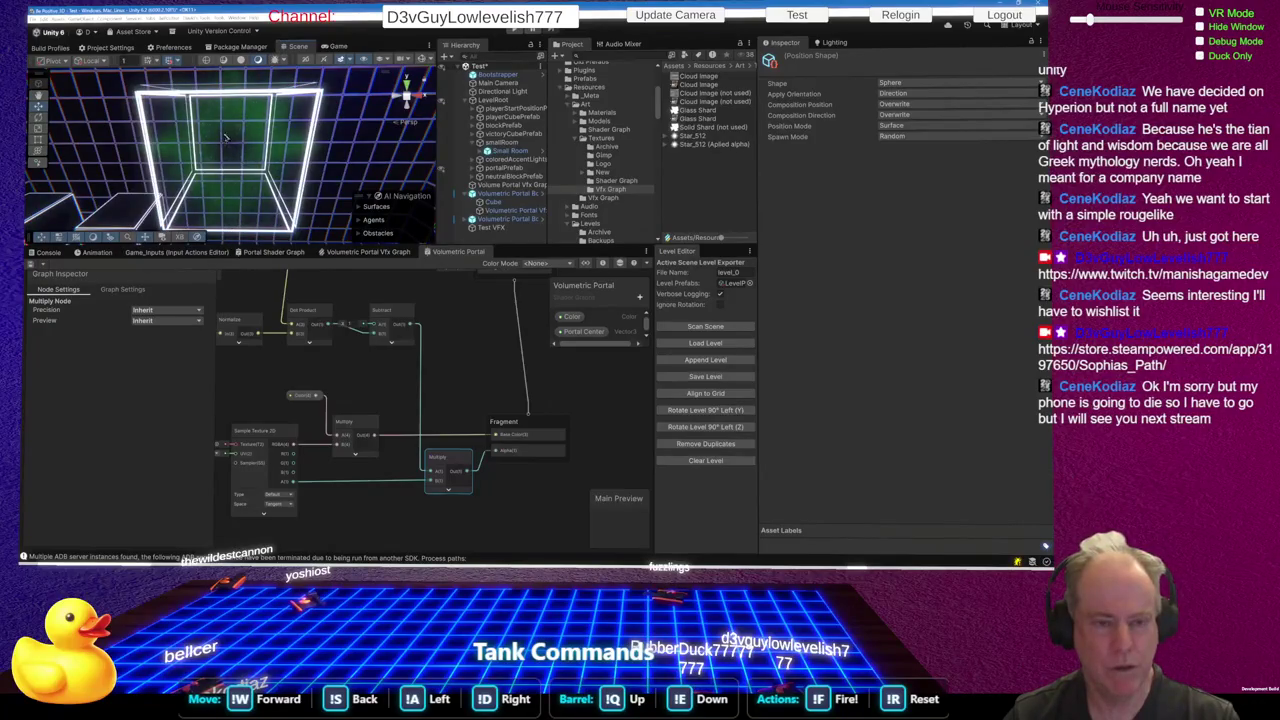
mouse_move(225, 217)
mouse_down()
mouse_move(270, 246)
mouse_move(217, 213)
mouse_up()
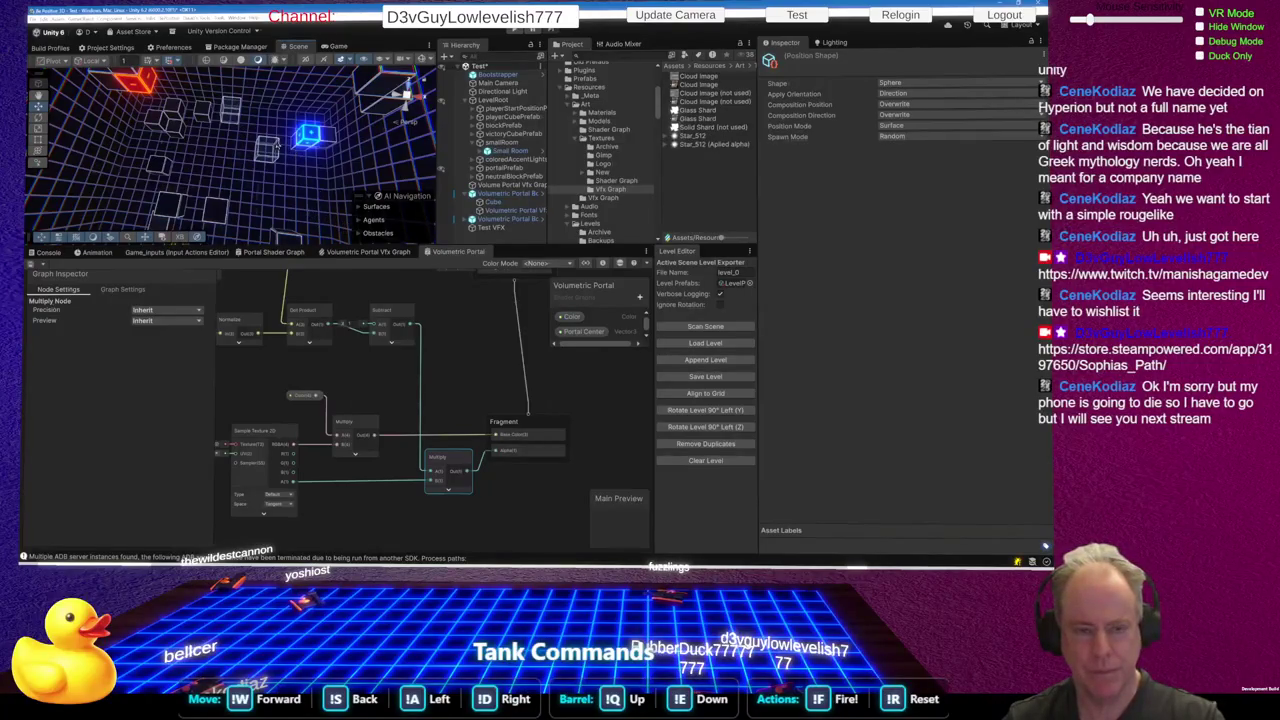
drag(223, 207, 226, 138)
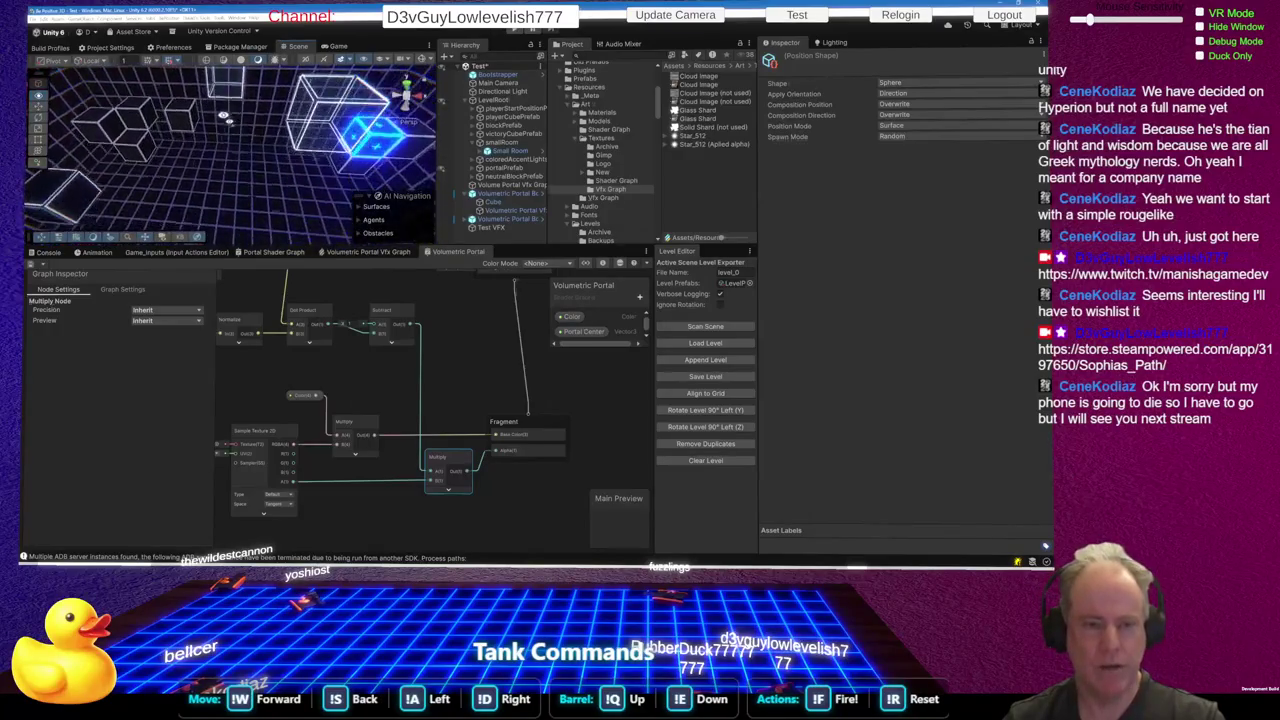
drag(226, 62, 218, 47)
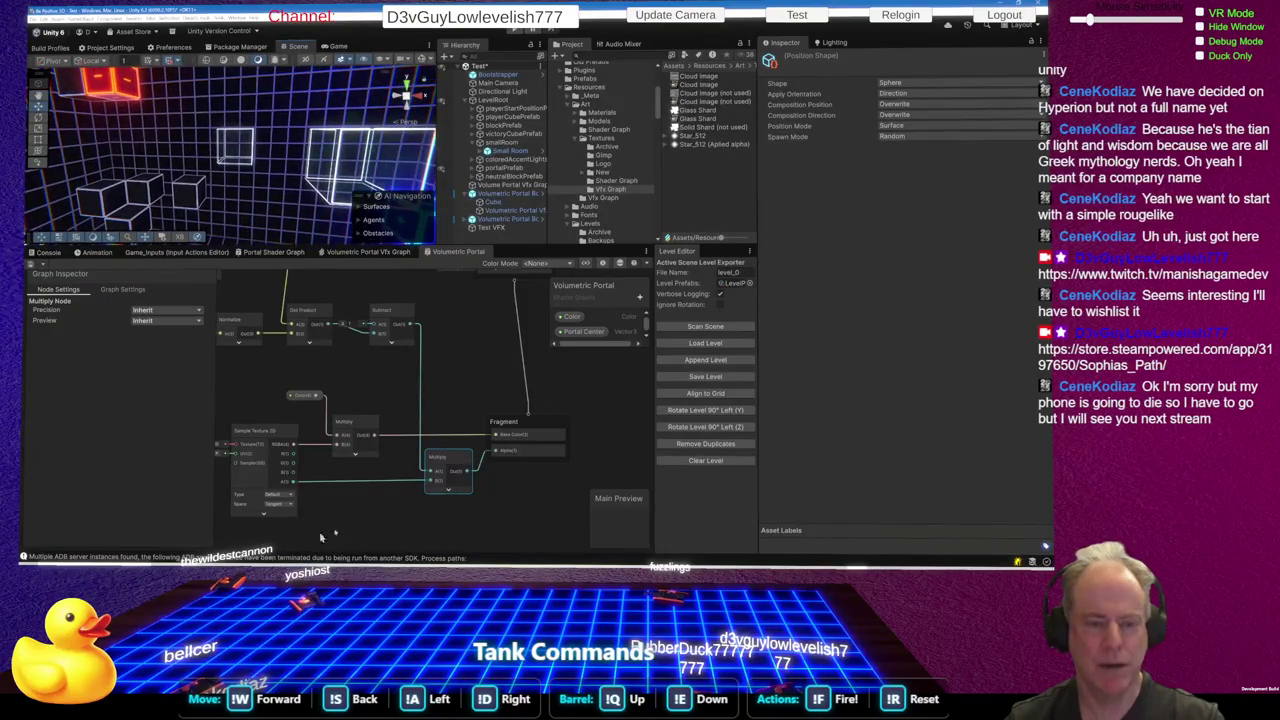
Fly the Scene camera in and out of the portal cube, then start a screen capture
key(w)
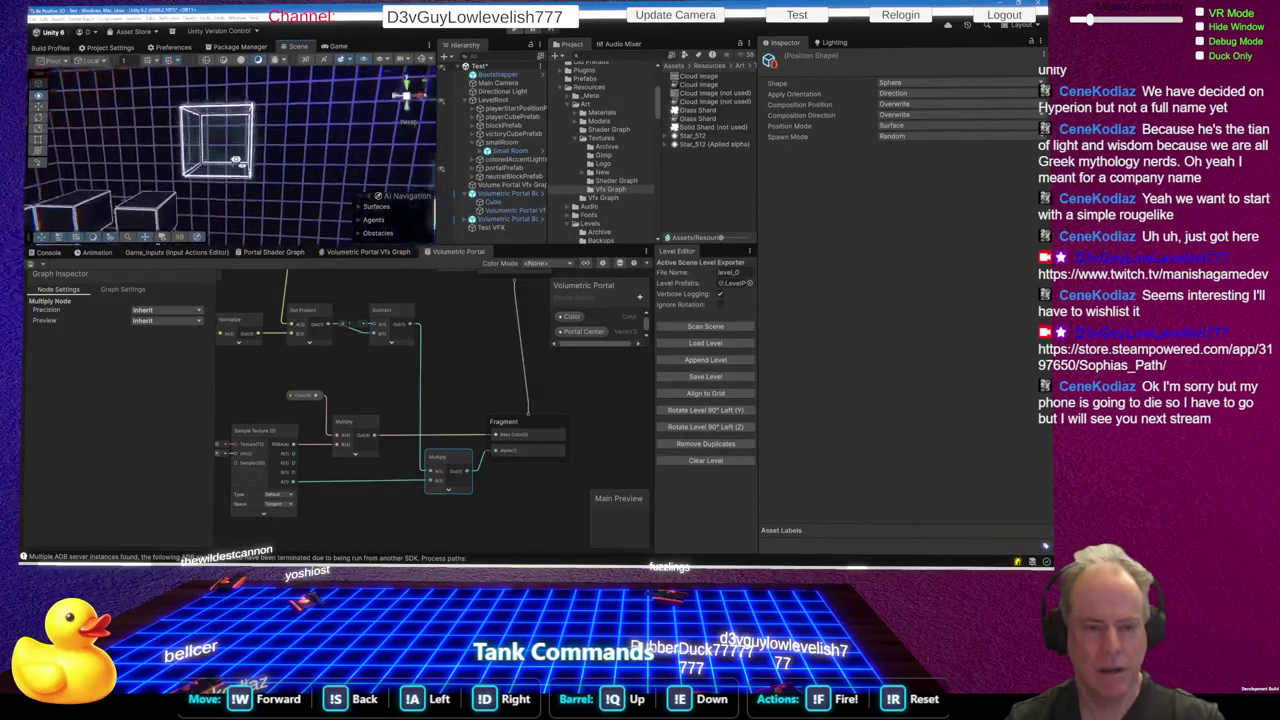
key(s)
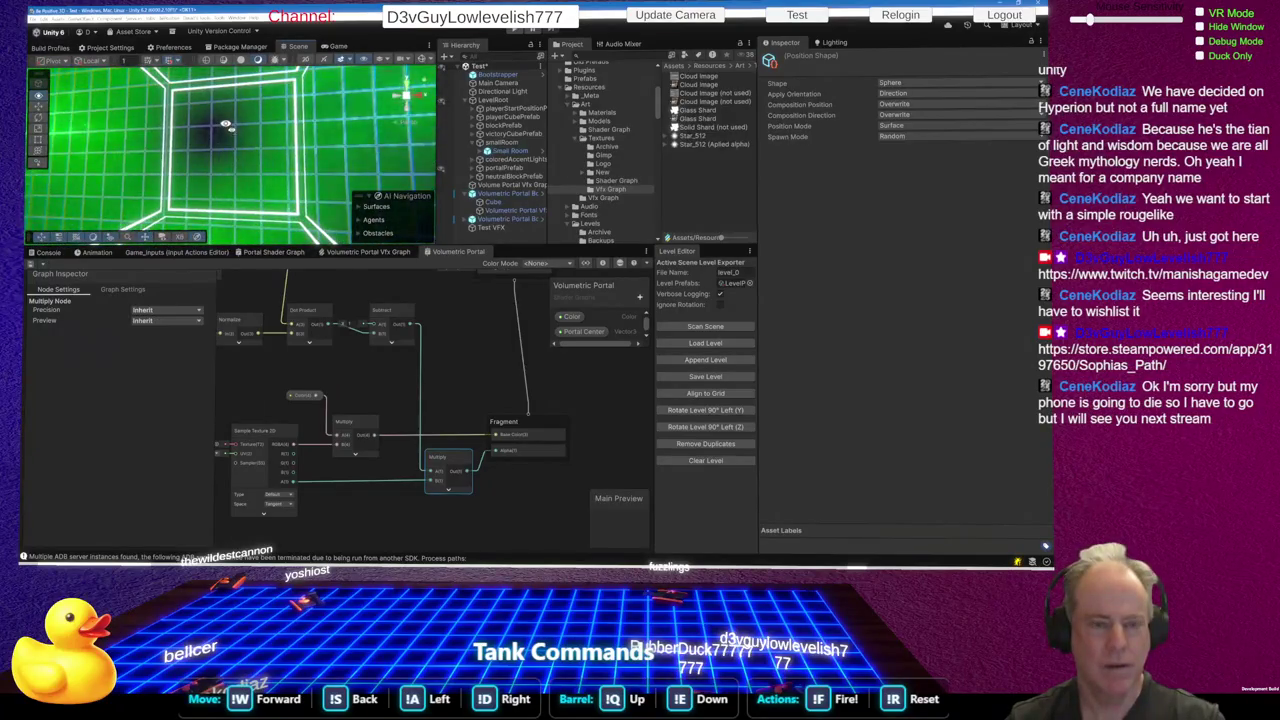
key(s)
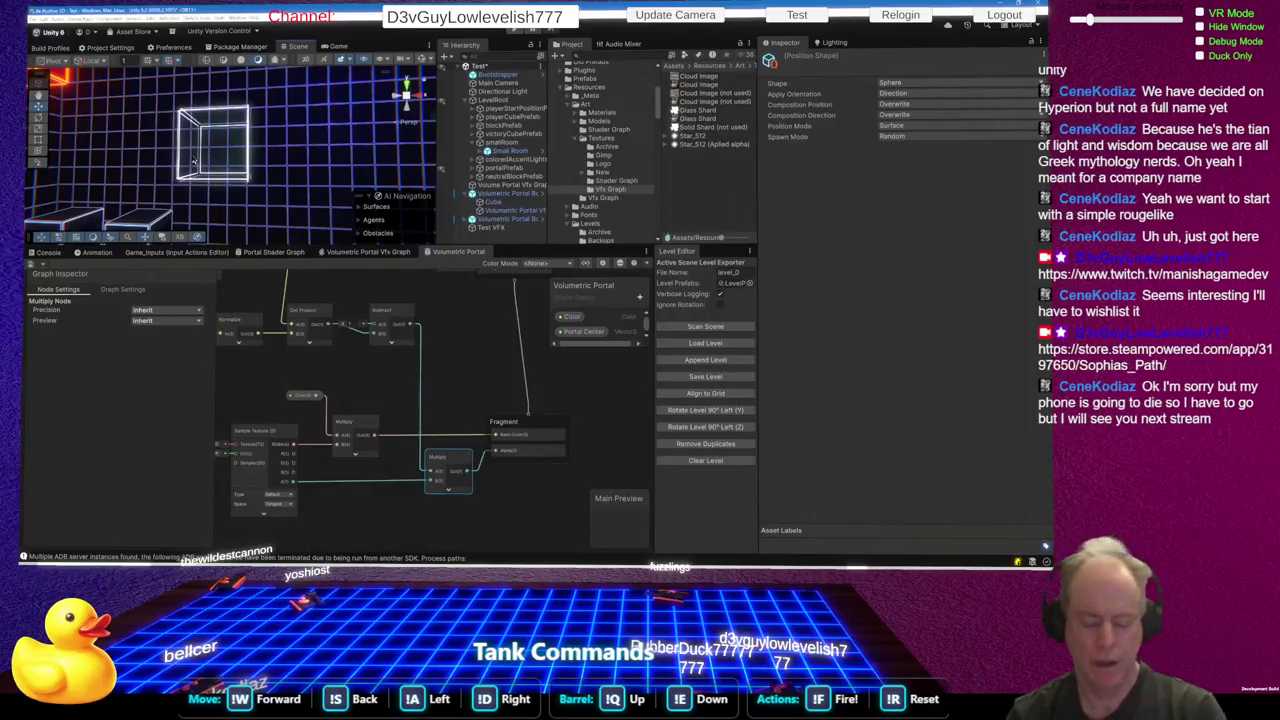
mouse_move(231, 152)
mouse_down()
mouse_move(365, 165)
mouse_move(258, 127)
mouse_move(230, 132)
mouse_move(250, 147)
mouse_up()
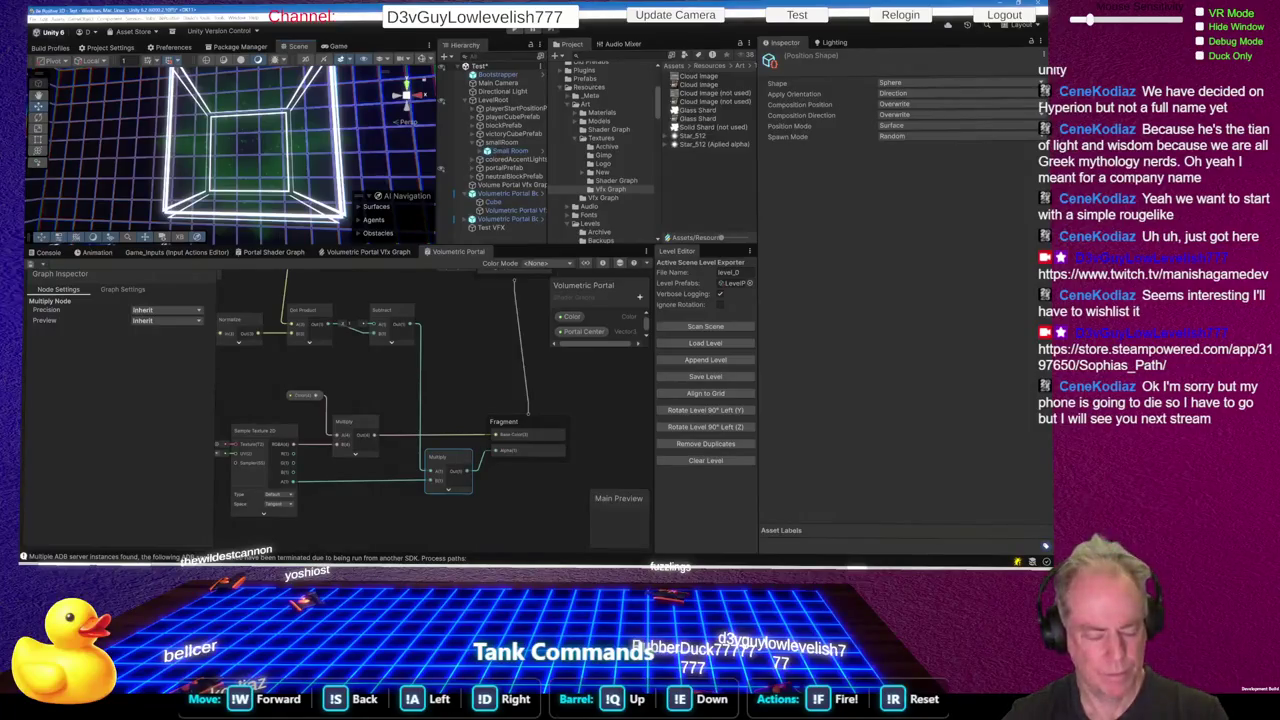
key(Print)
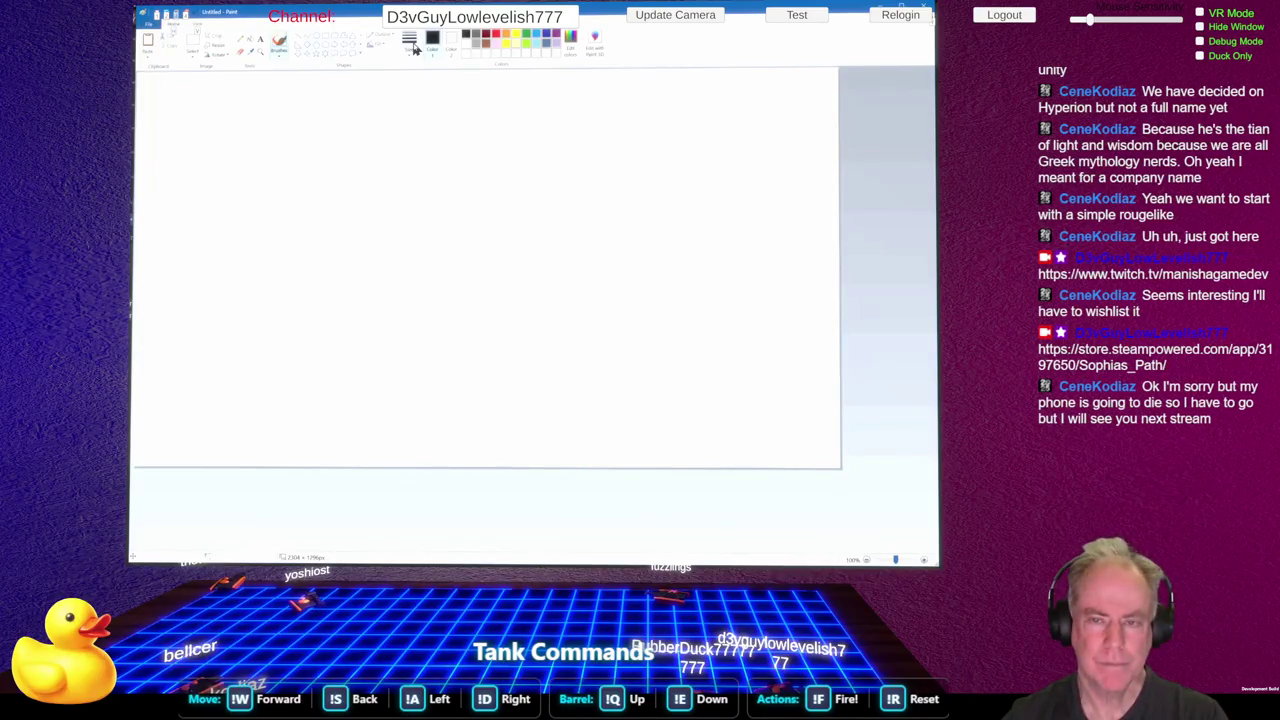
Set the brush colour to red, discarding two trial strokes
mouse_move(282, 336)
mouse_down()
mouse_move(314, 142)
mouse_move(343, 190)
mouse_up()
key(ctrl+z)
click(497, 35)
drag(306, 334, 284, 184)
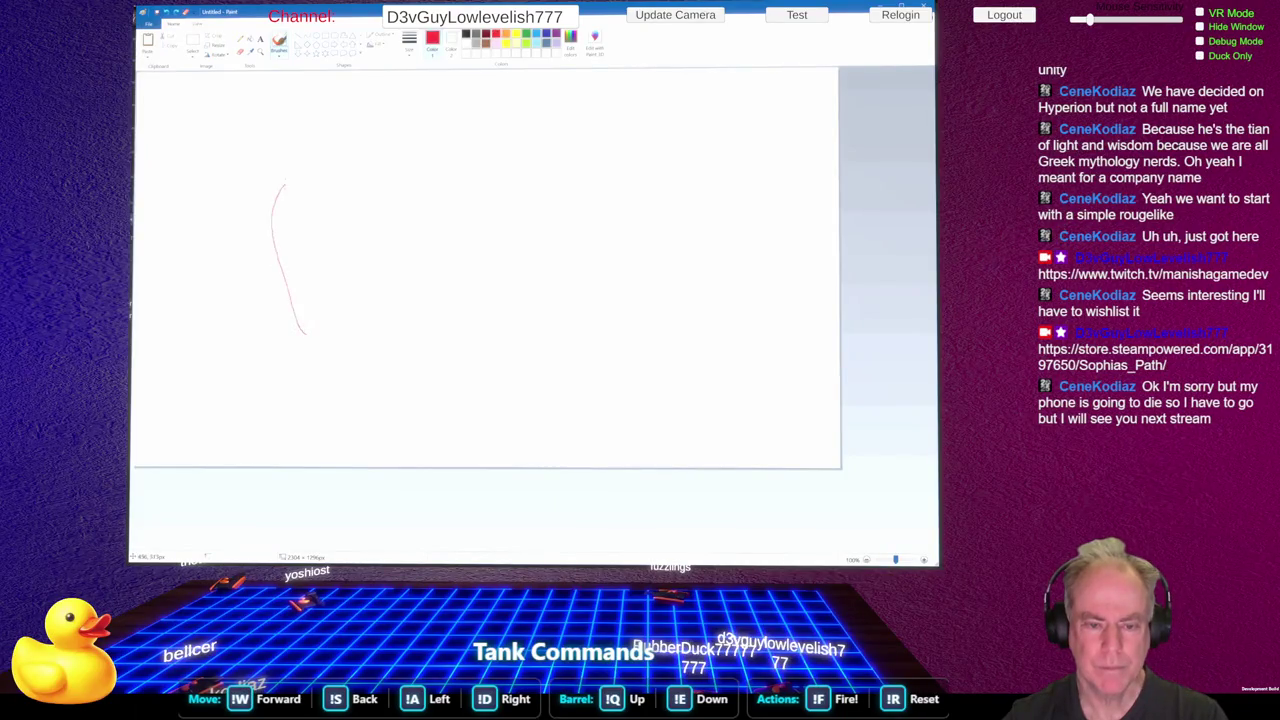
key(ctrl+z)
Draw the red box and small figure, then mark the box's left edge in green
mouse_move(348, 148)
mouse_down()
mouse_move(376, 230)
mouse_move(440, 238)
mouse_move(447, 128)
mouse_move(343, 124)
mouse_up()
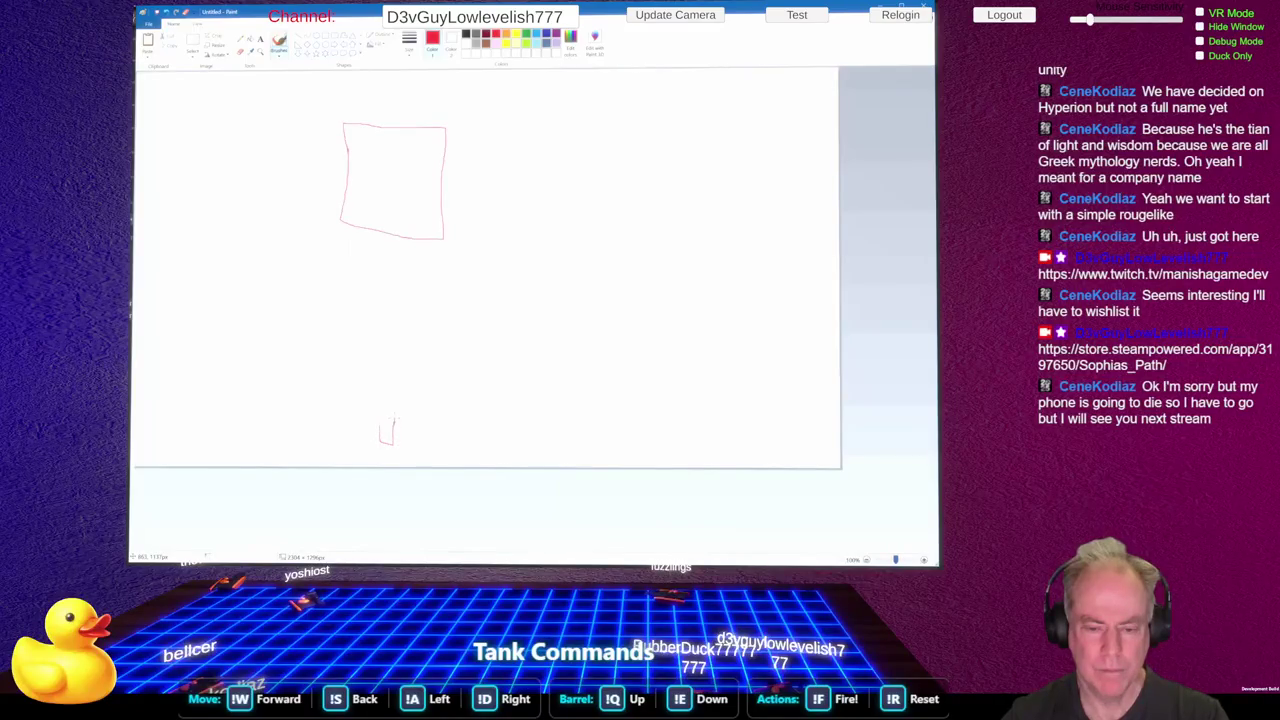
drag(380, 404, 388, 417)
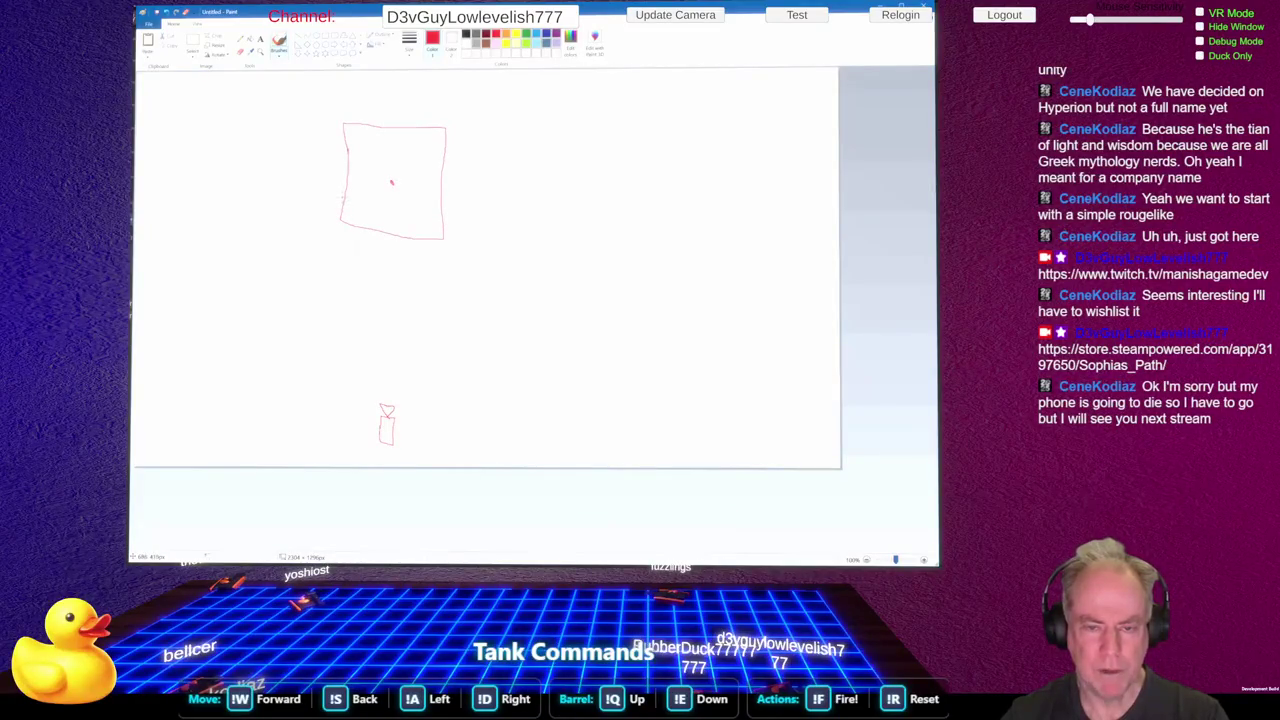
click(527, 38)
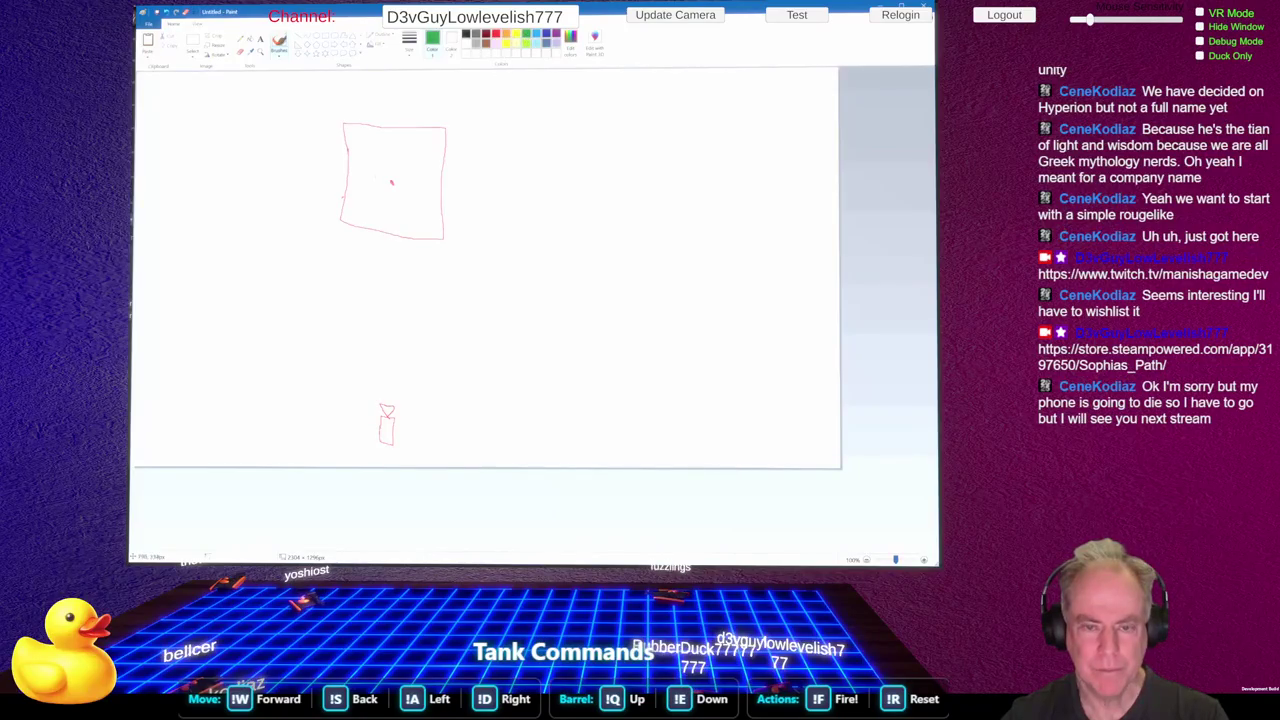
click(344, 198)
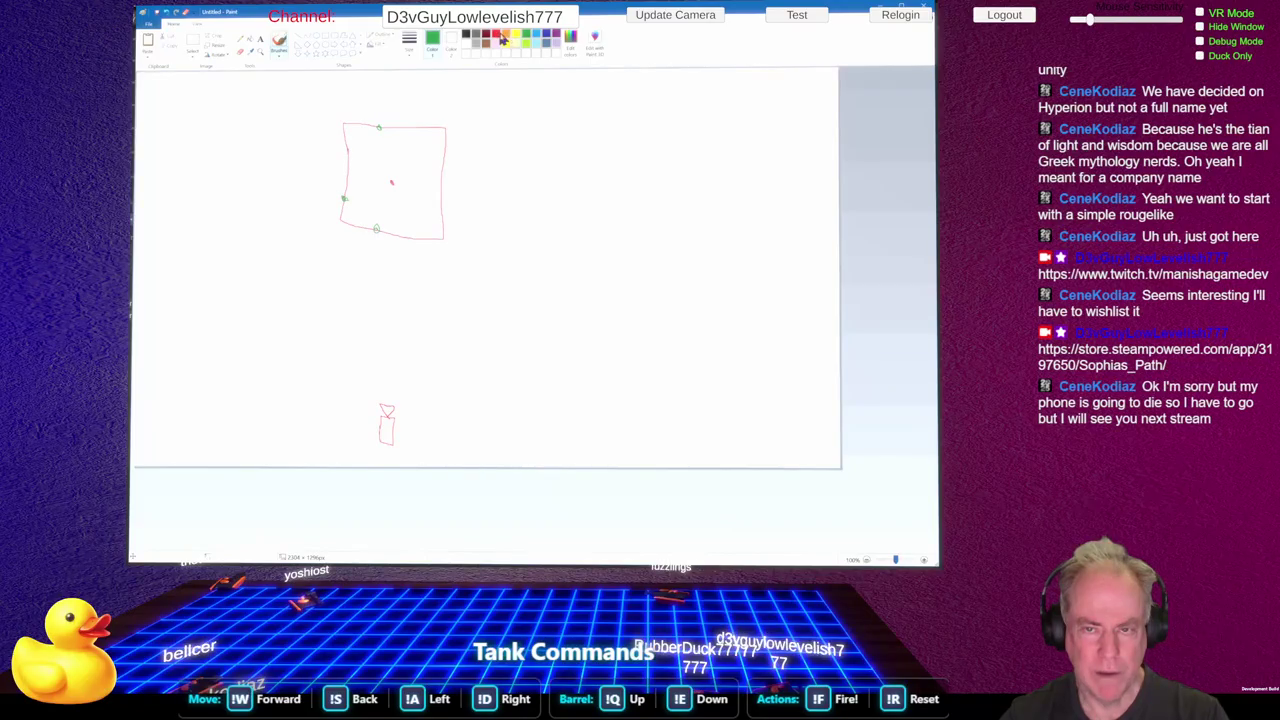
click(536, 34)
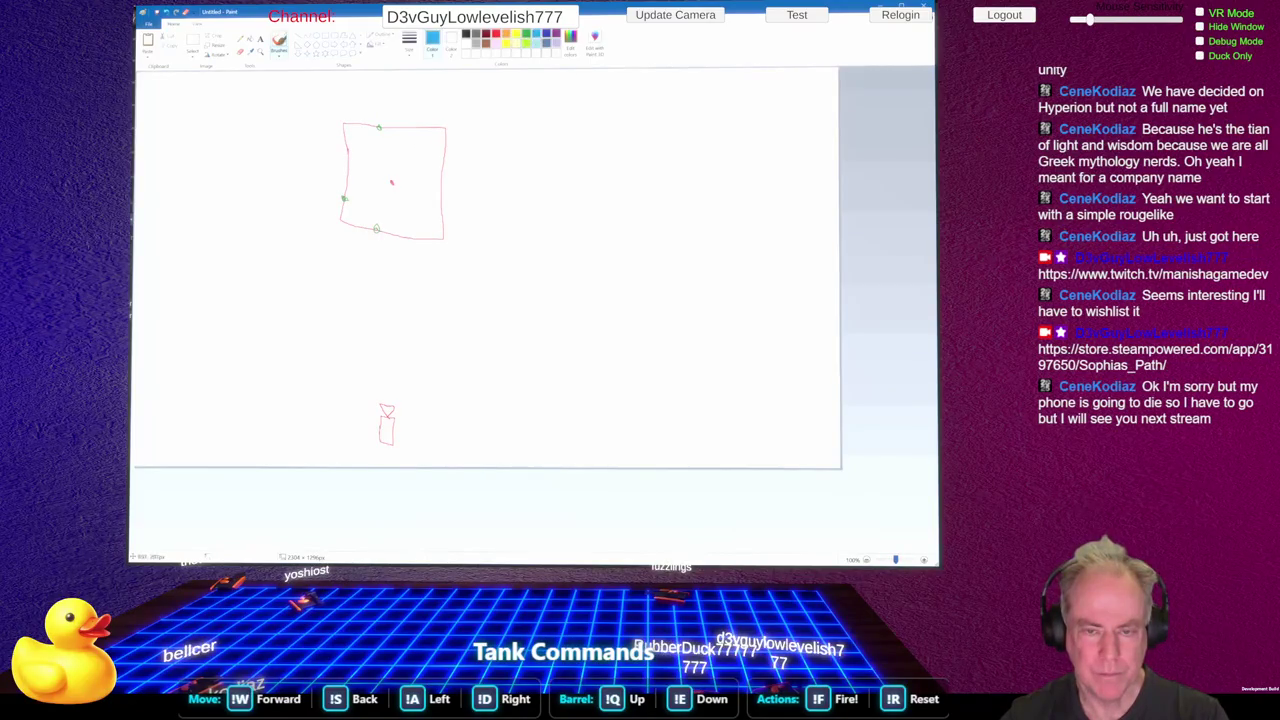
click(507, 35)
click(527, 35)
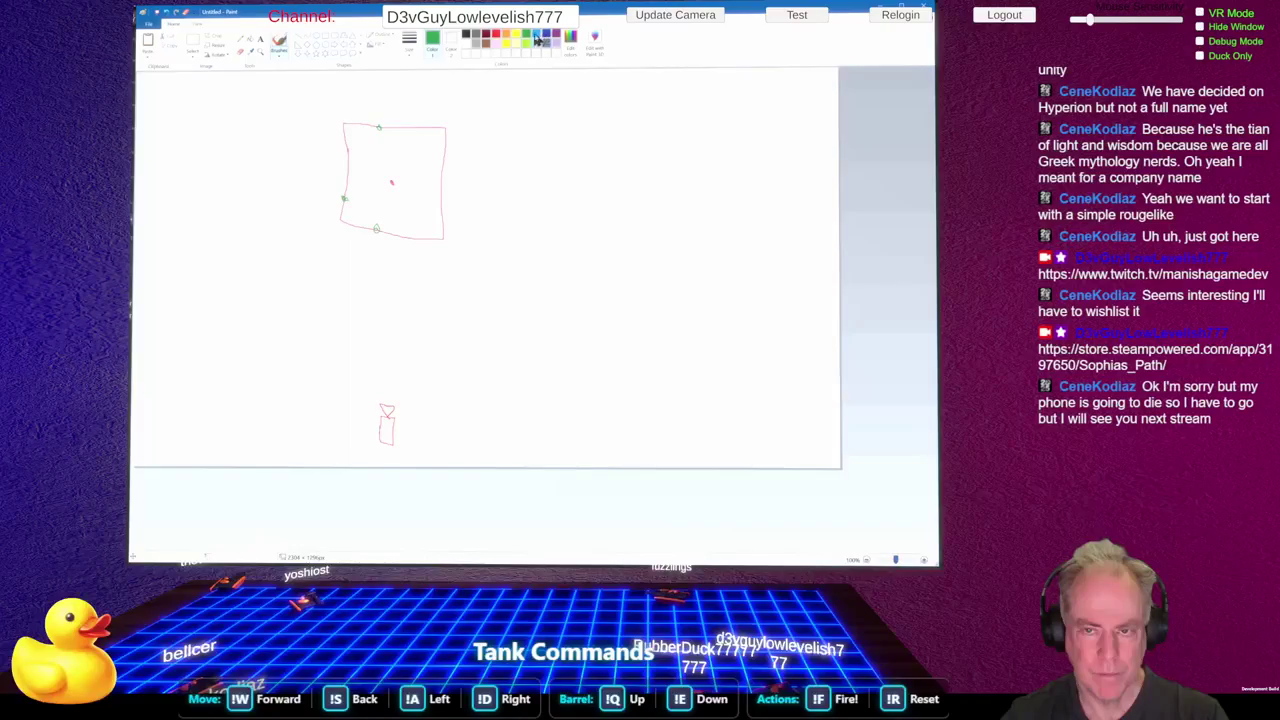
click(557, 34)
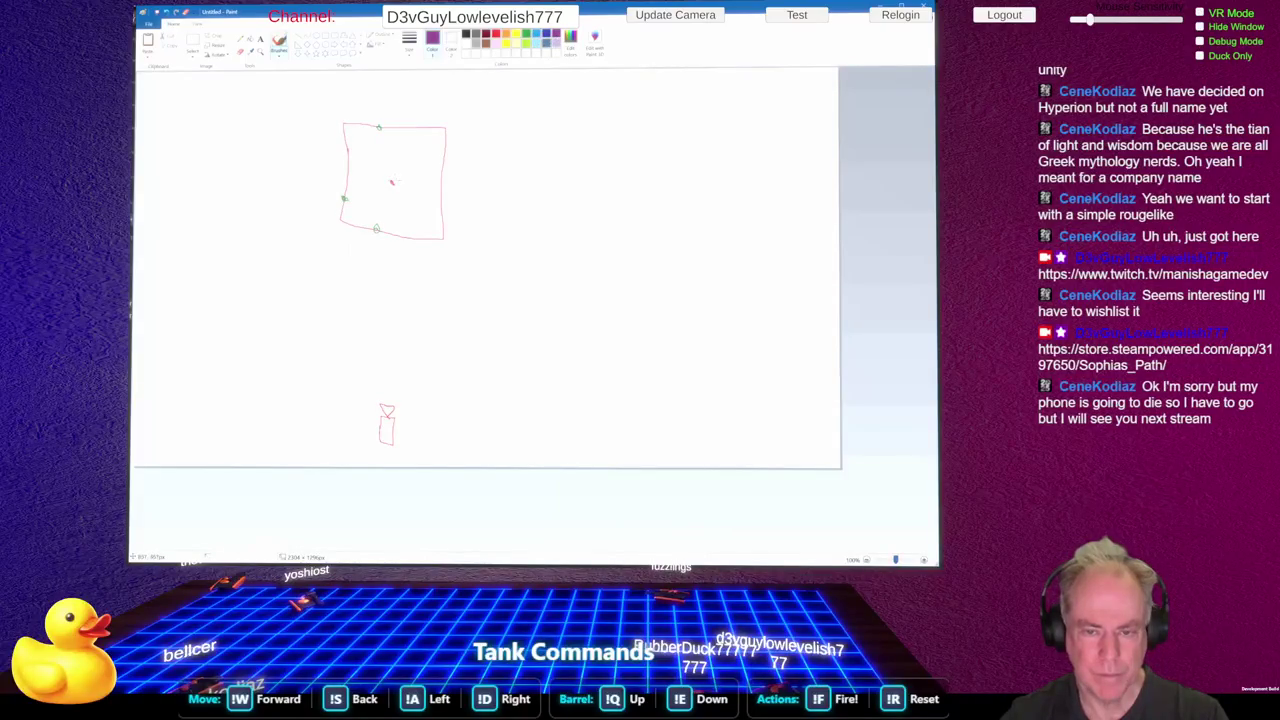
drag(391, 183, 344, 198)
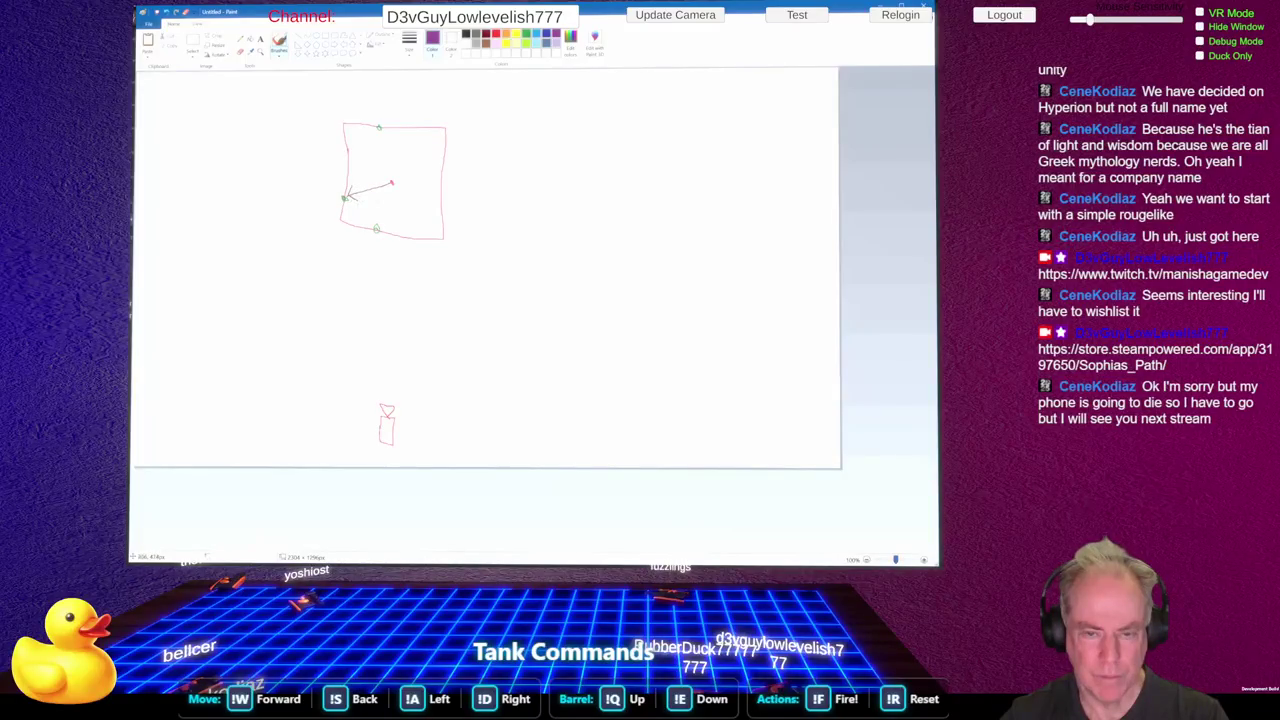
drag(391, 184, 377, 228)
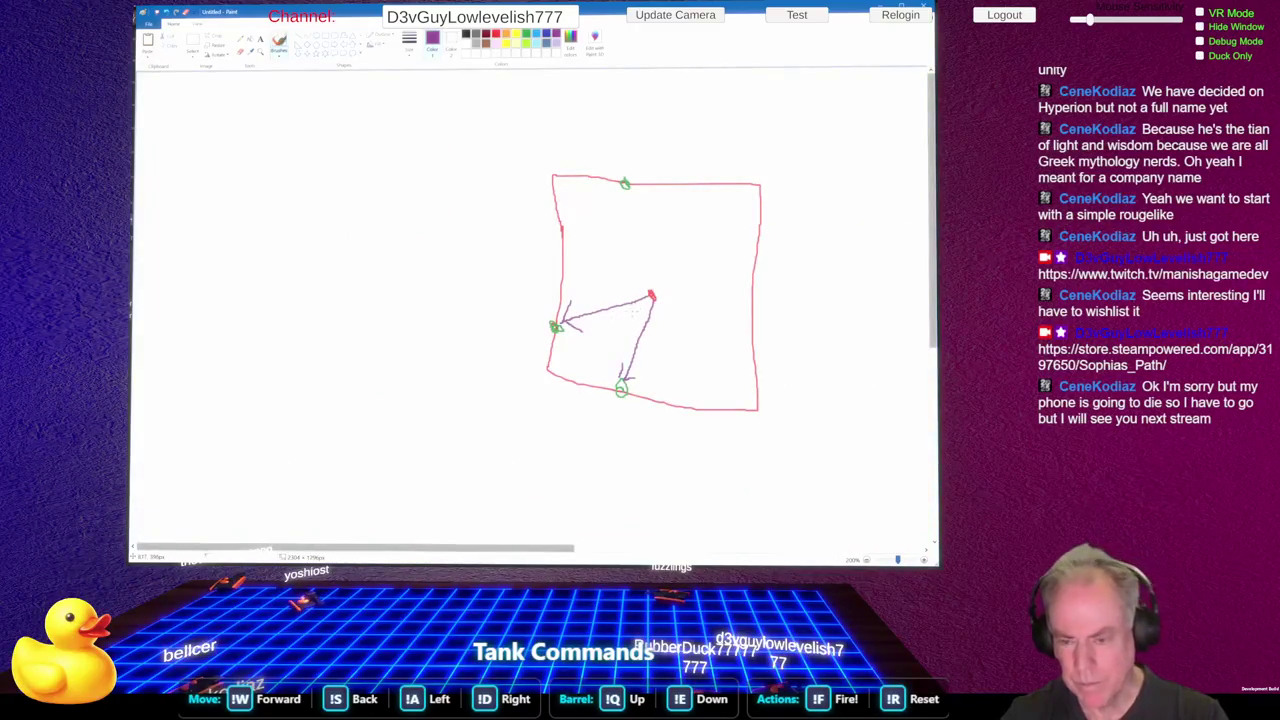
mouse_move(650, 295)
mouse_down()
mouse_move(624, 188)
mouse_move(632, 197)
mouse_up()
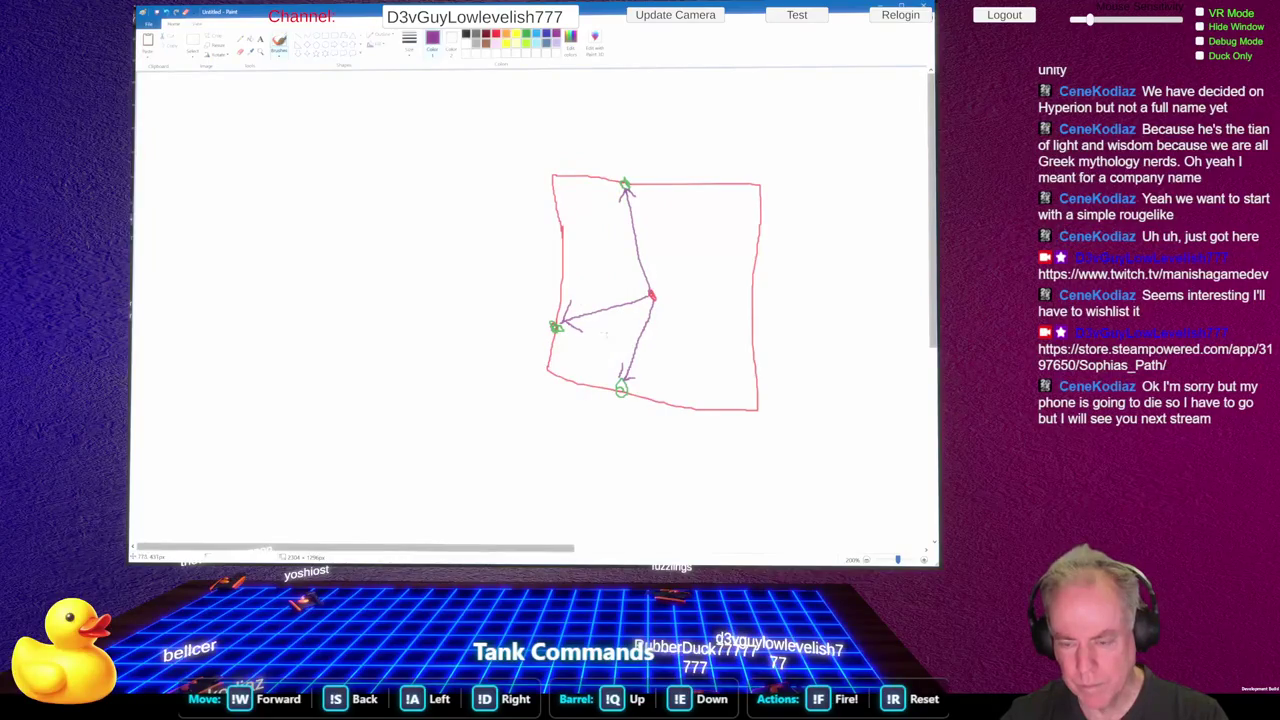
scroll(604, 334, down, 3)
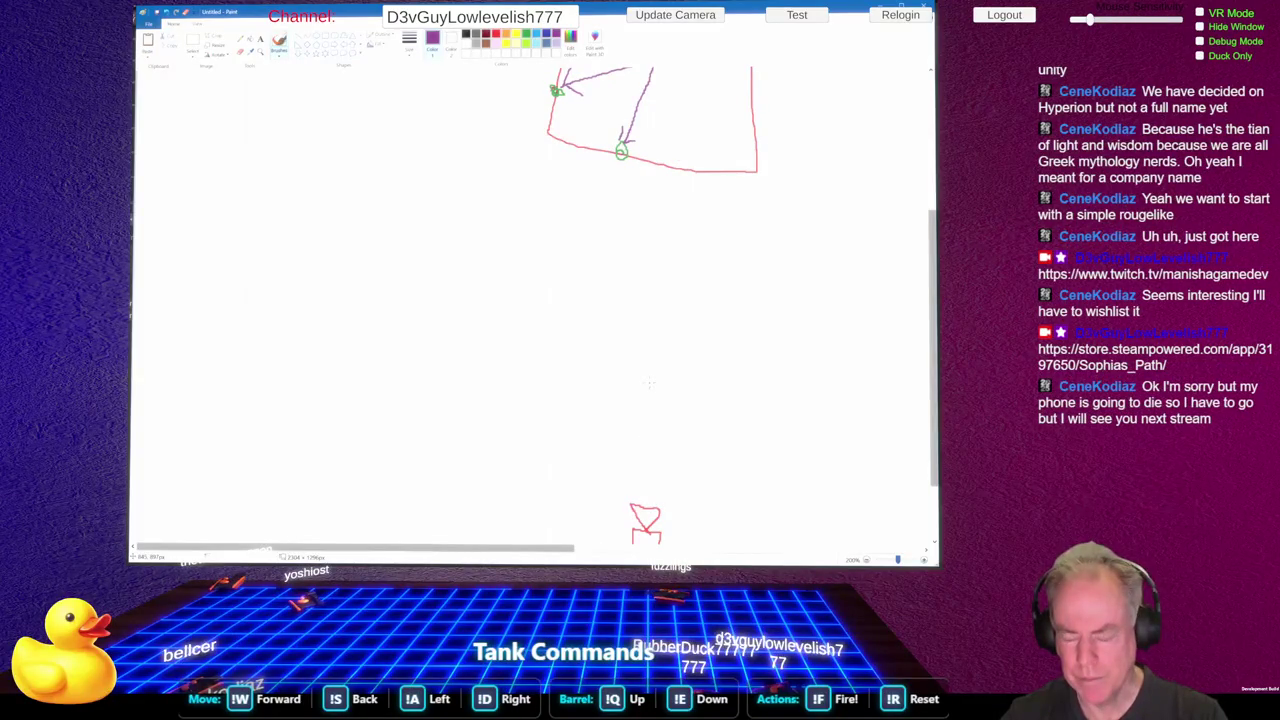
scroll(650, 383, down, 1)
scroll(646, 378, up, 3)
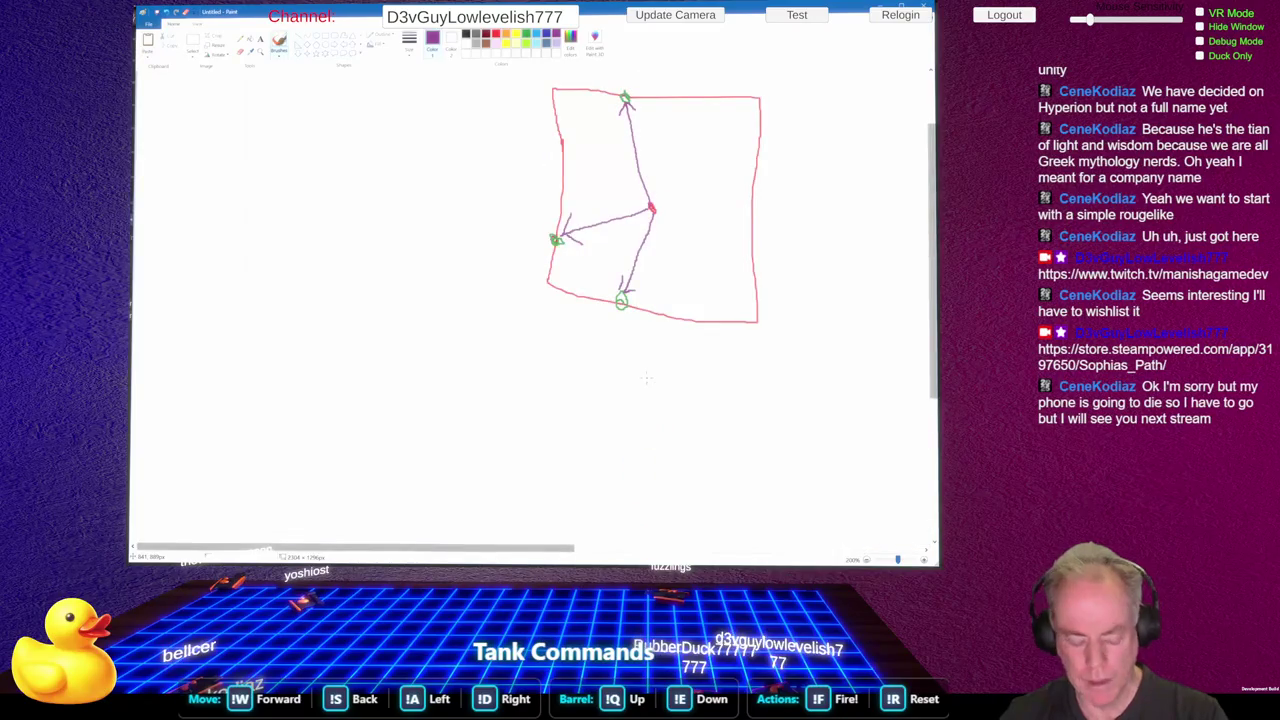
key(ctrl+z)
key(ctrl+z)
key(ctrl+z)
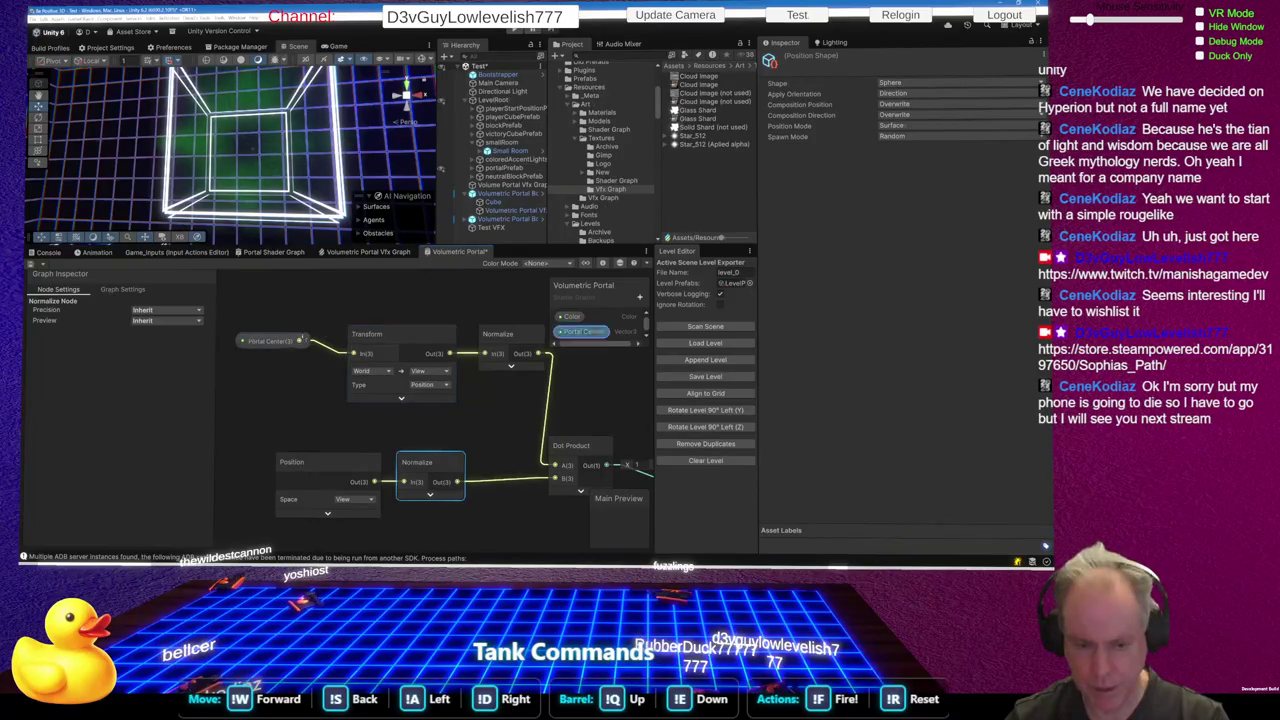
Arrange the Portal Center, Transform and Normalize nodes side by side
drag(266, 449, 473, 523)
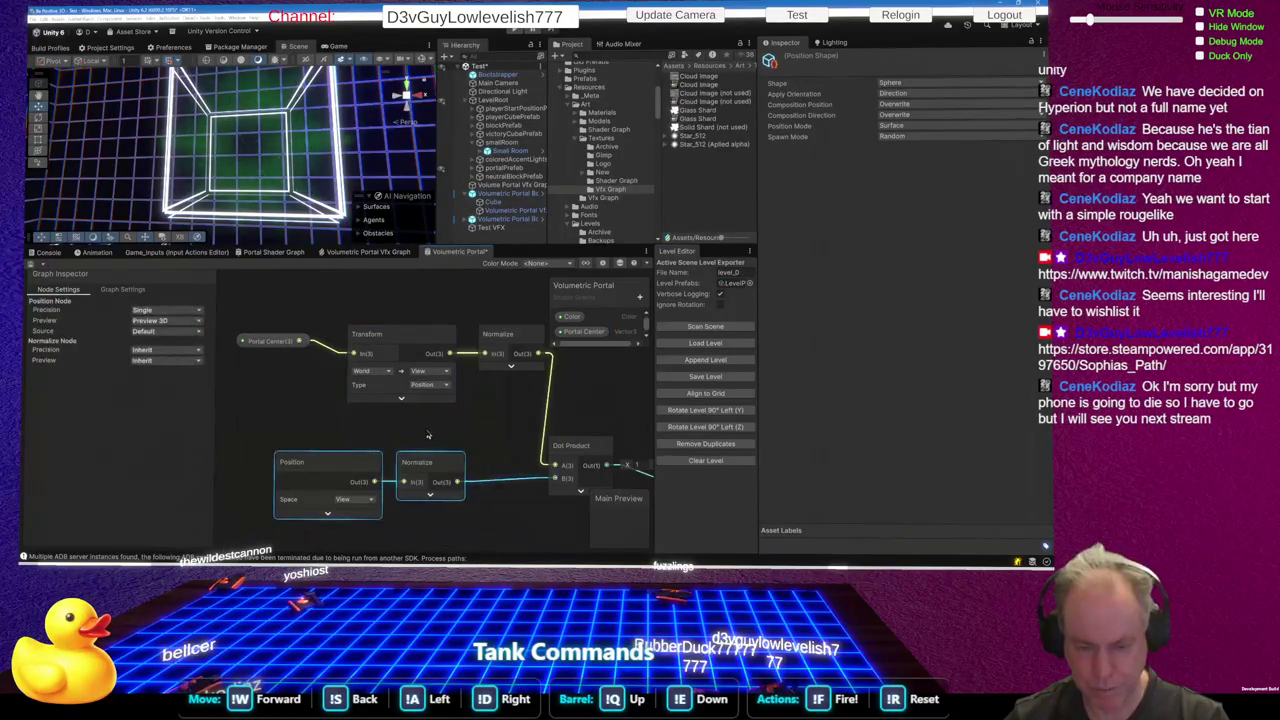
drag(398, 334, 373, 356)
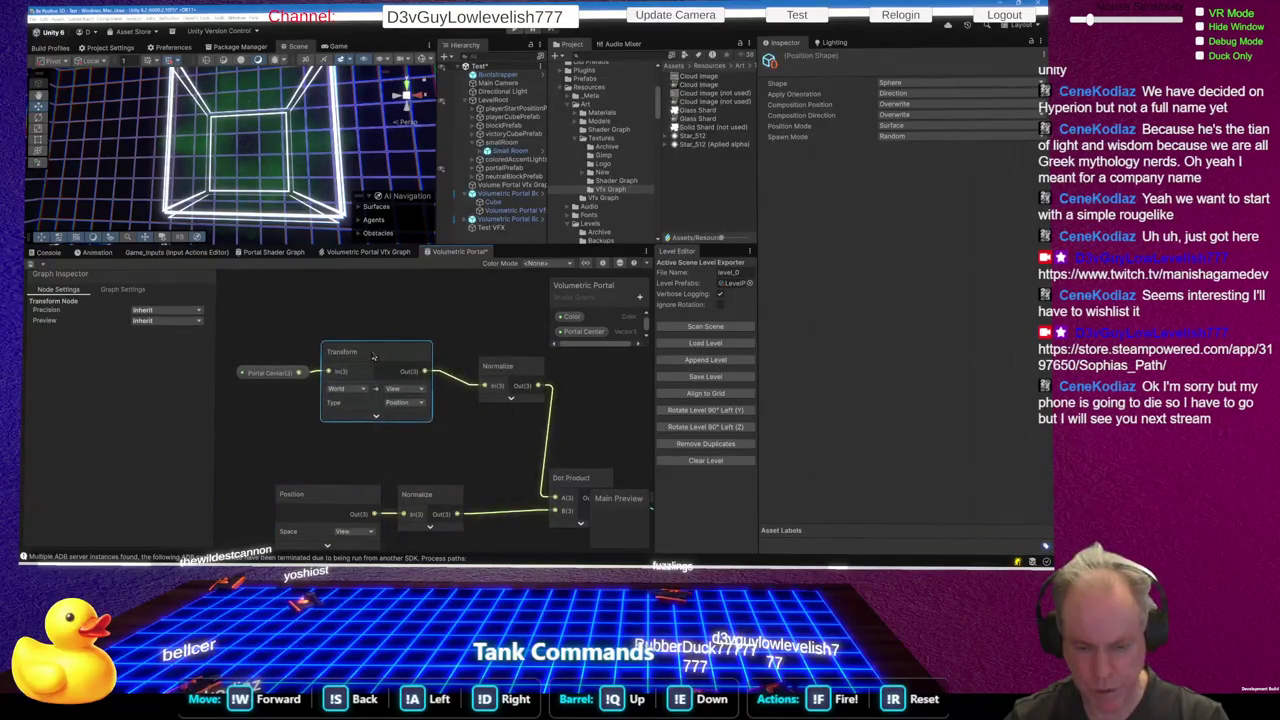
drag(504, 378, 478, 362)
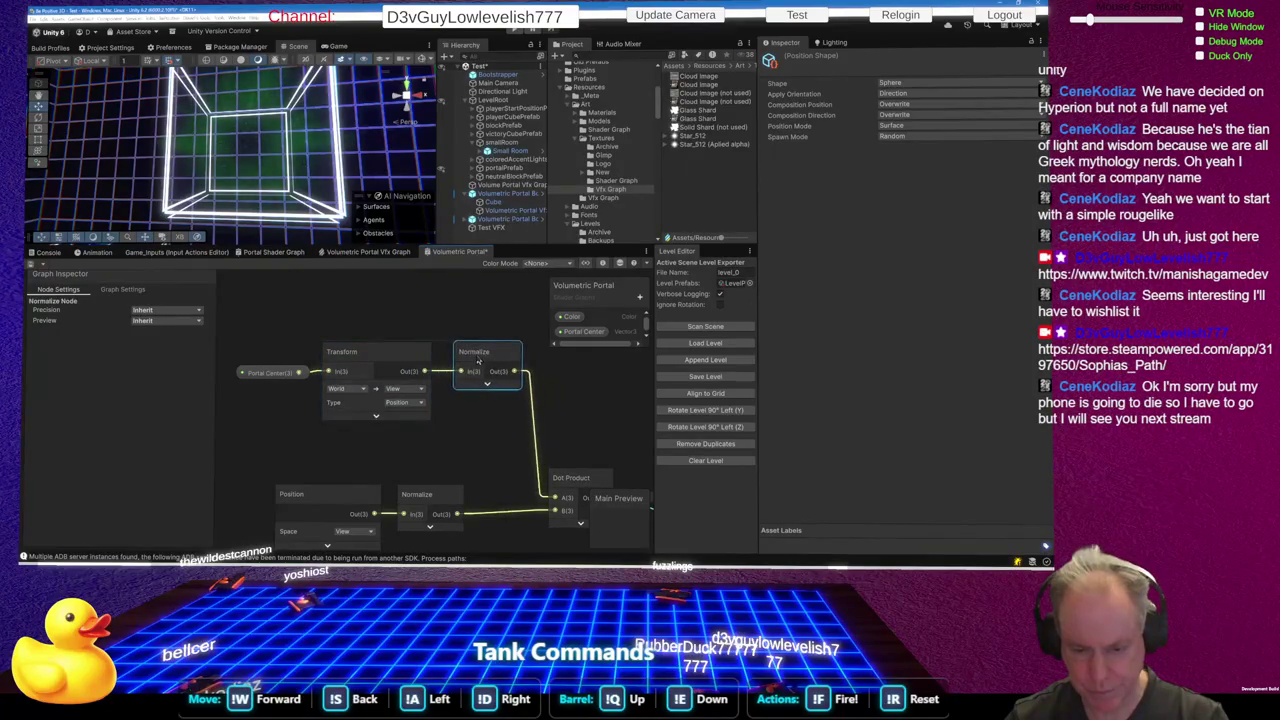
mouse_move(237, 317)
mouse_down()
mouse_move(306, 413)
mouse_move(493, 441)
mouse_up()
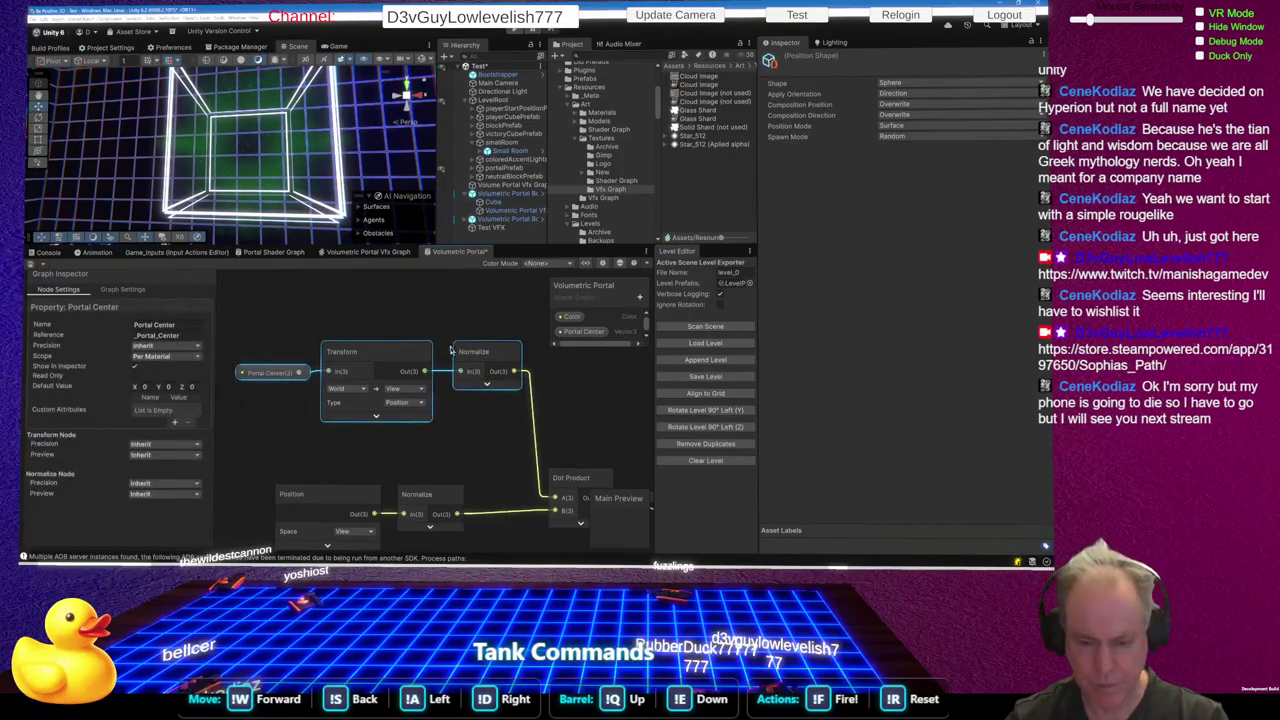
scroll(432, 317, down, 4)
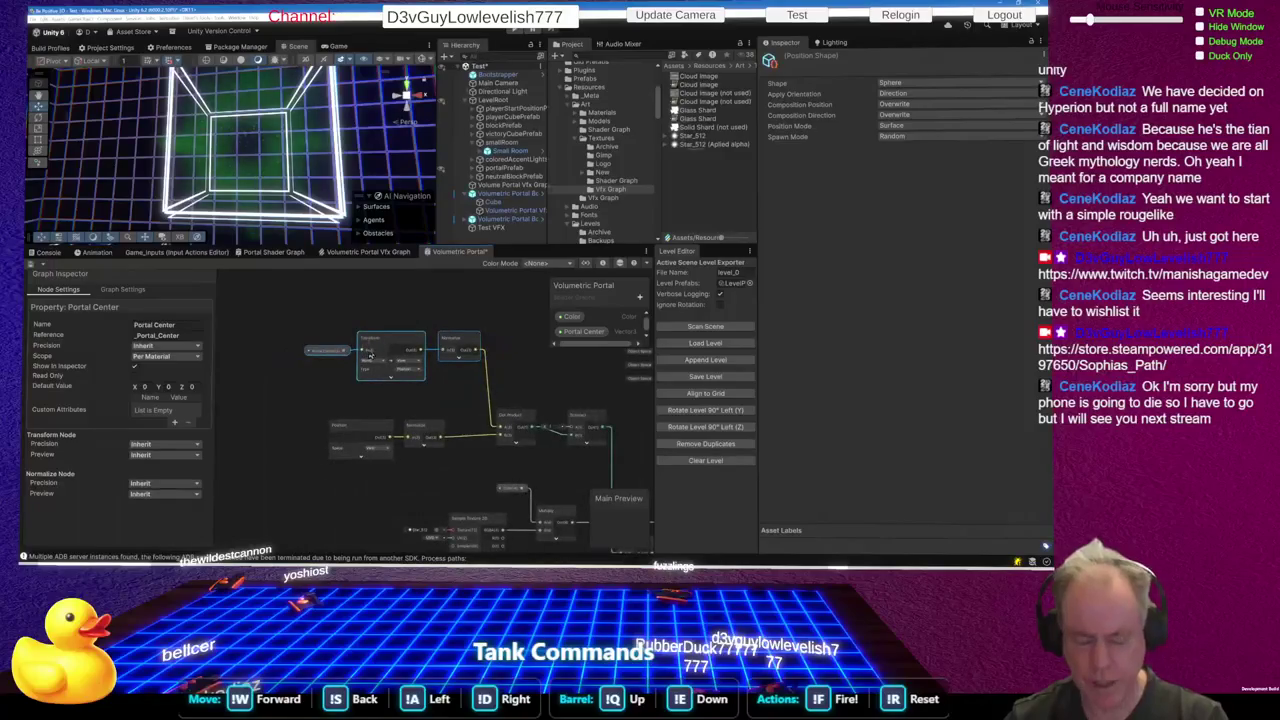
Add one more stroke to the portal sketch in Paint and return to the shader graph
key(alt+Tab)
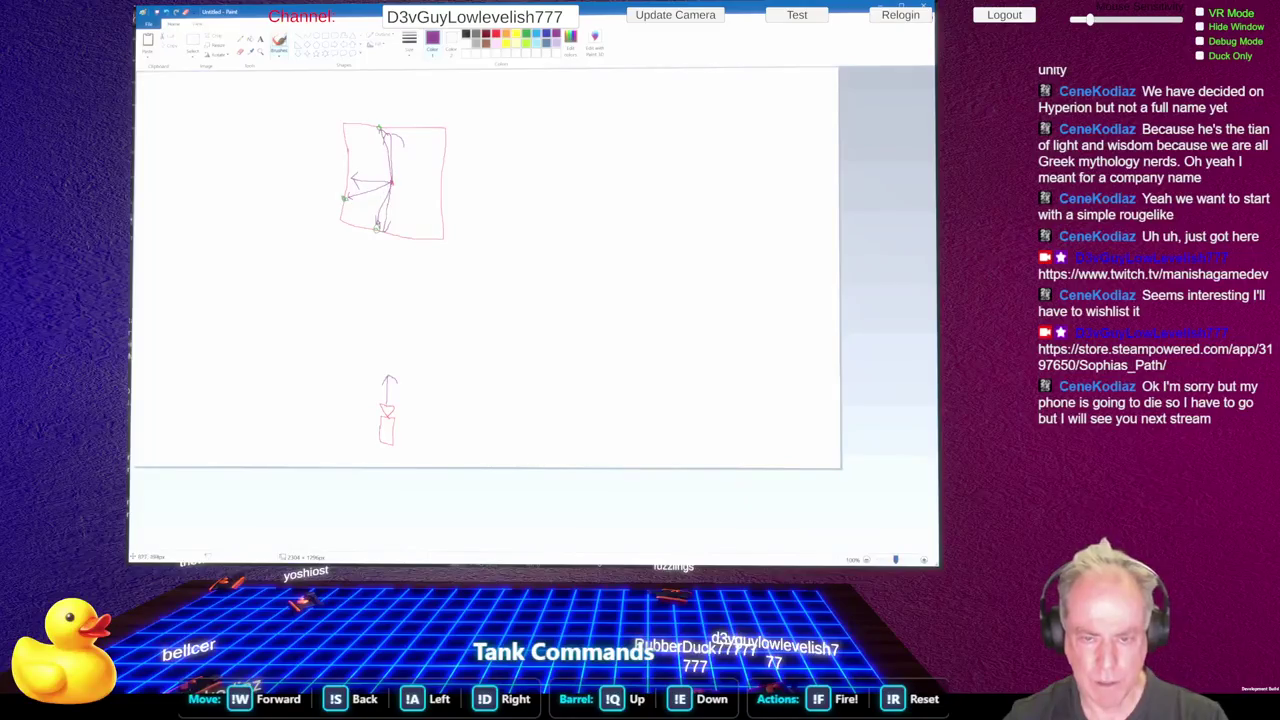
drag(396, 205, 398, 213)
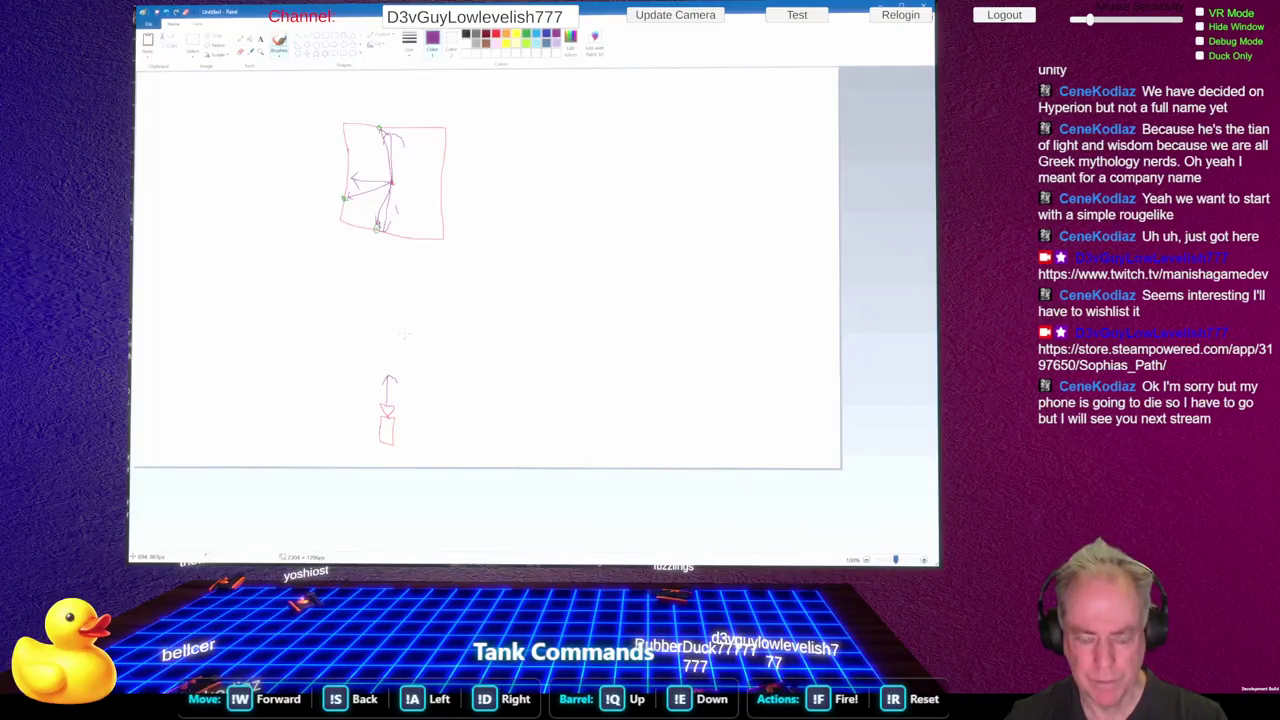
key(alt+Tab)
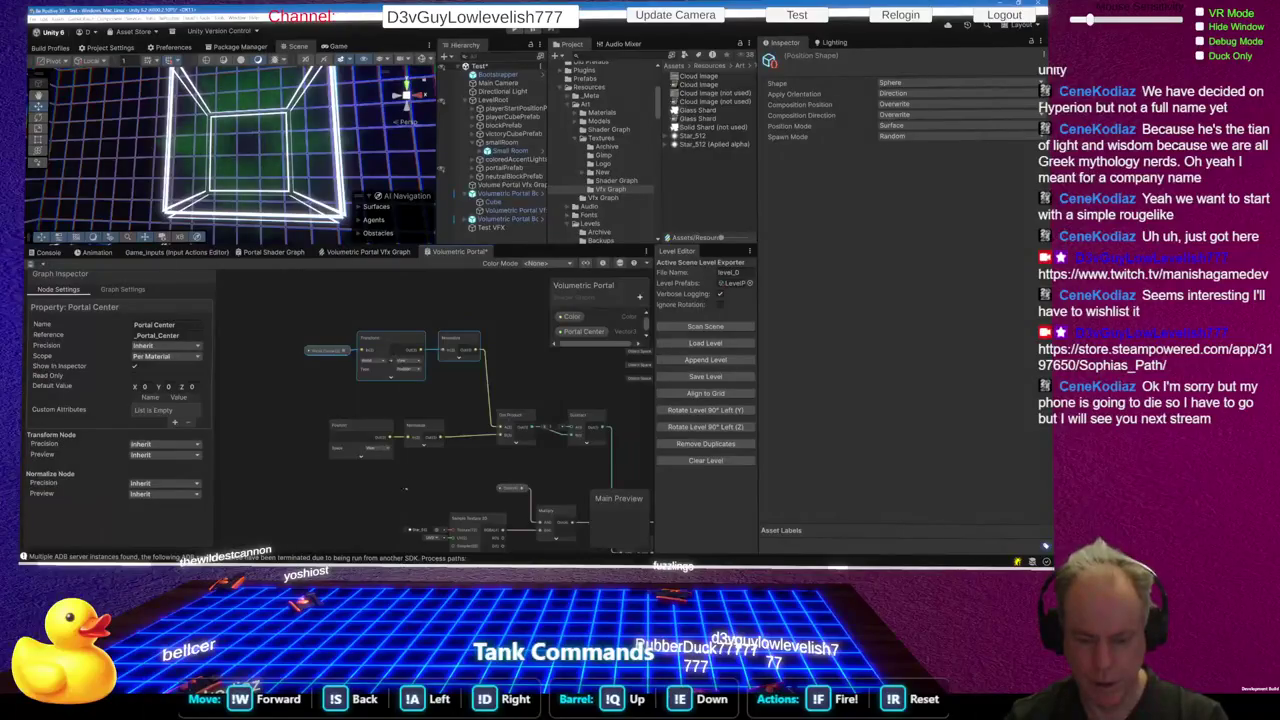
scroll(405, 489, up, 3)
Delete the Normalize node on the Position branch and tidy the Transform and Position nodes
scroll(362, 403, down, 3)
click(372, 323)
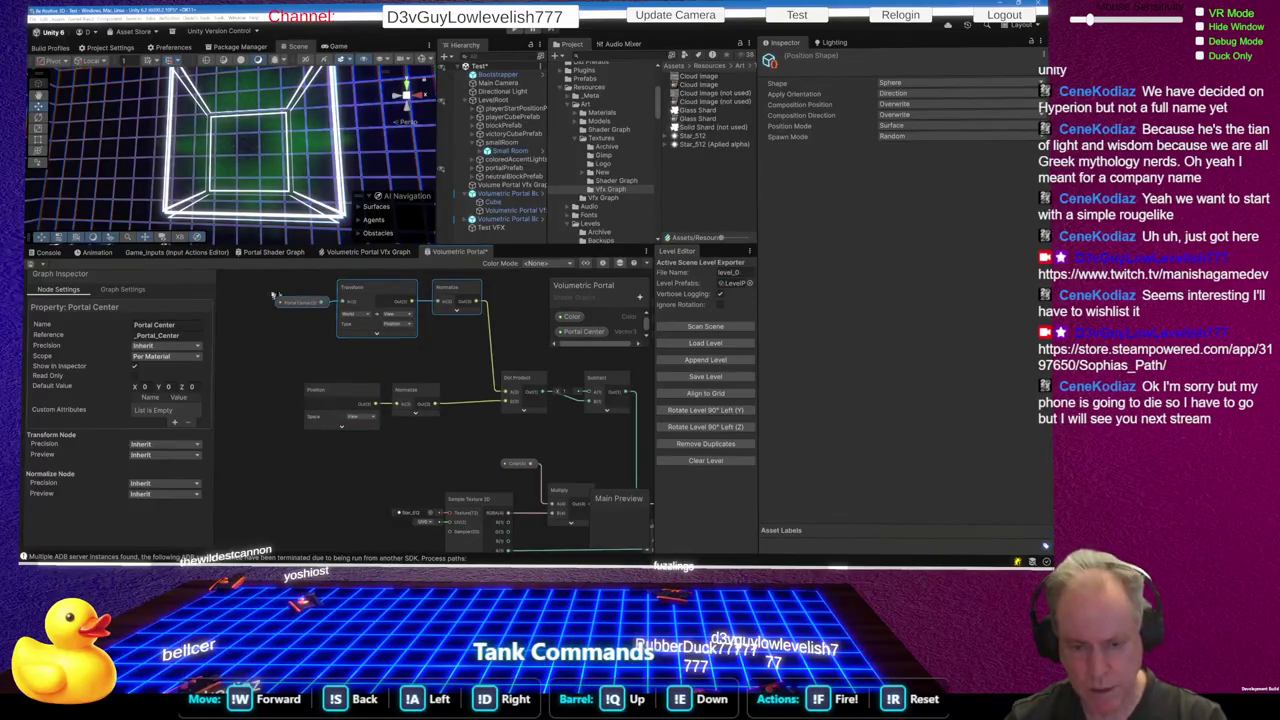
click(372, 291)
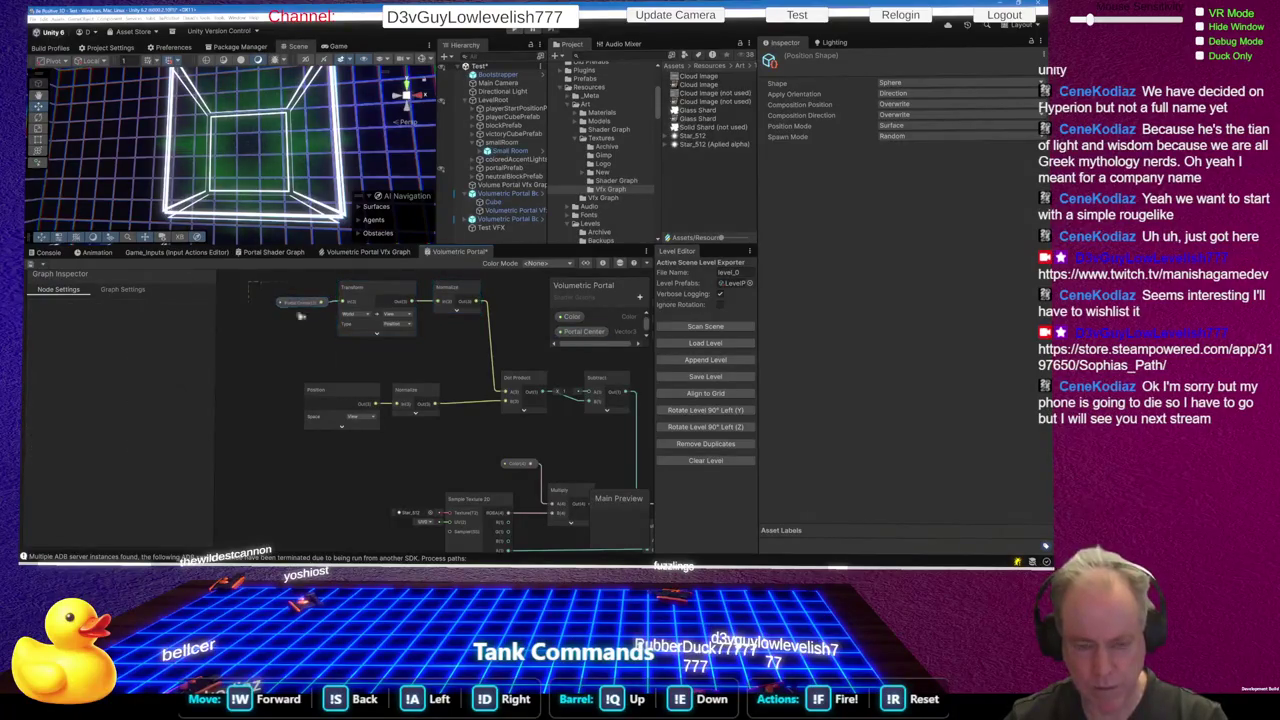
mouse_move(378, 290)
mouse_down()
mouse_move(345, 305)
mouse_move(303, 386)
mouse_up()
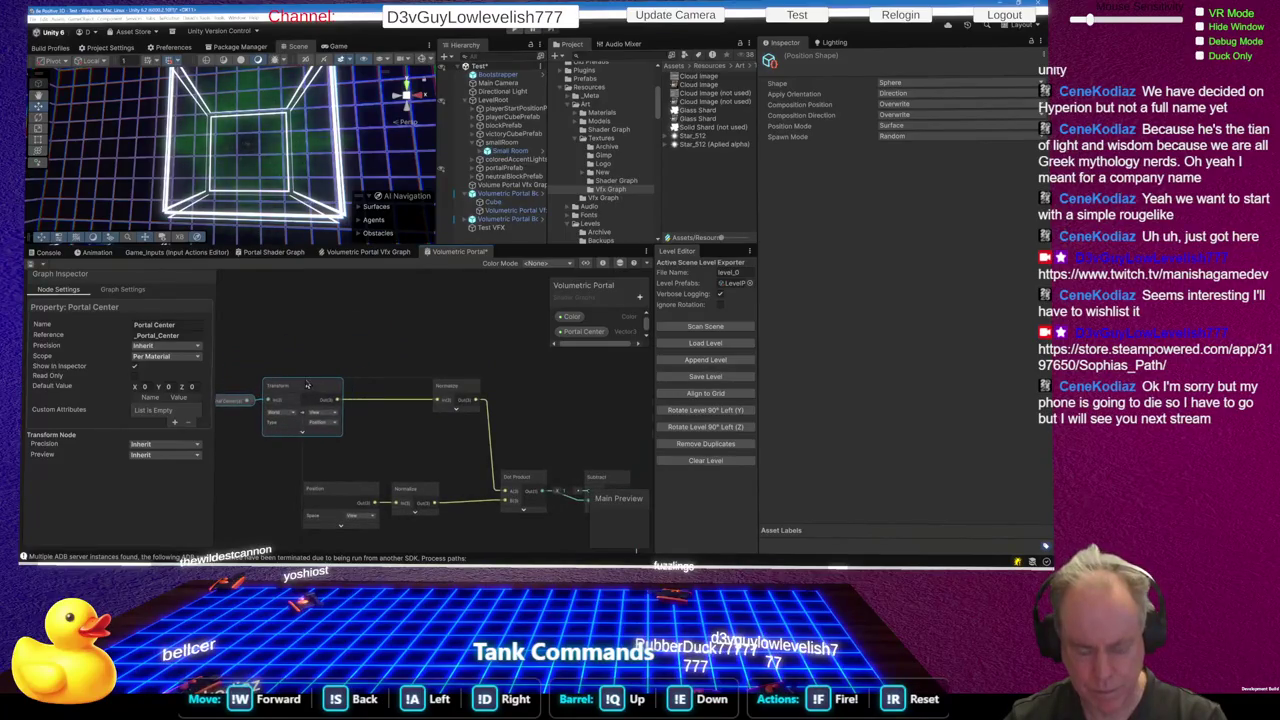
click(415, 490)
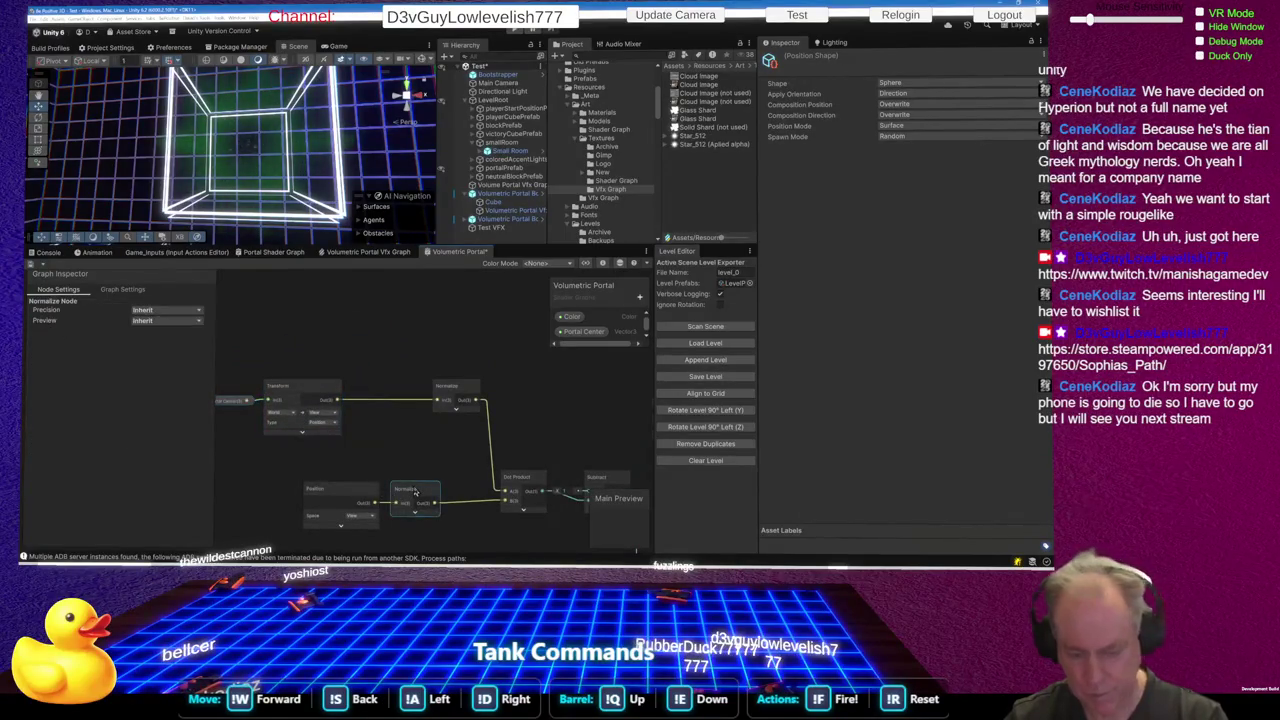
key(Delete)
drag(343, 494, 296, 497)
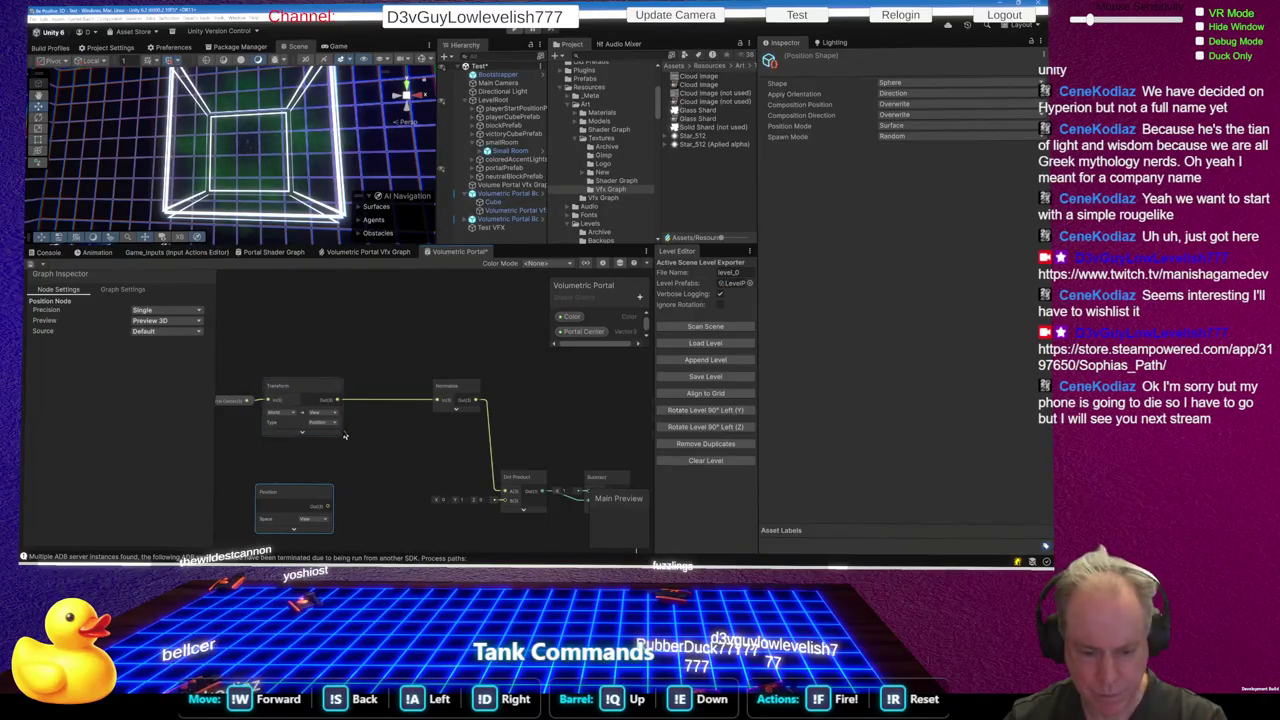
Add a Subtract node from the Transform output, collapse its preview, and place it beside Position
drag(338, 401, 362, 470)
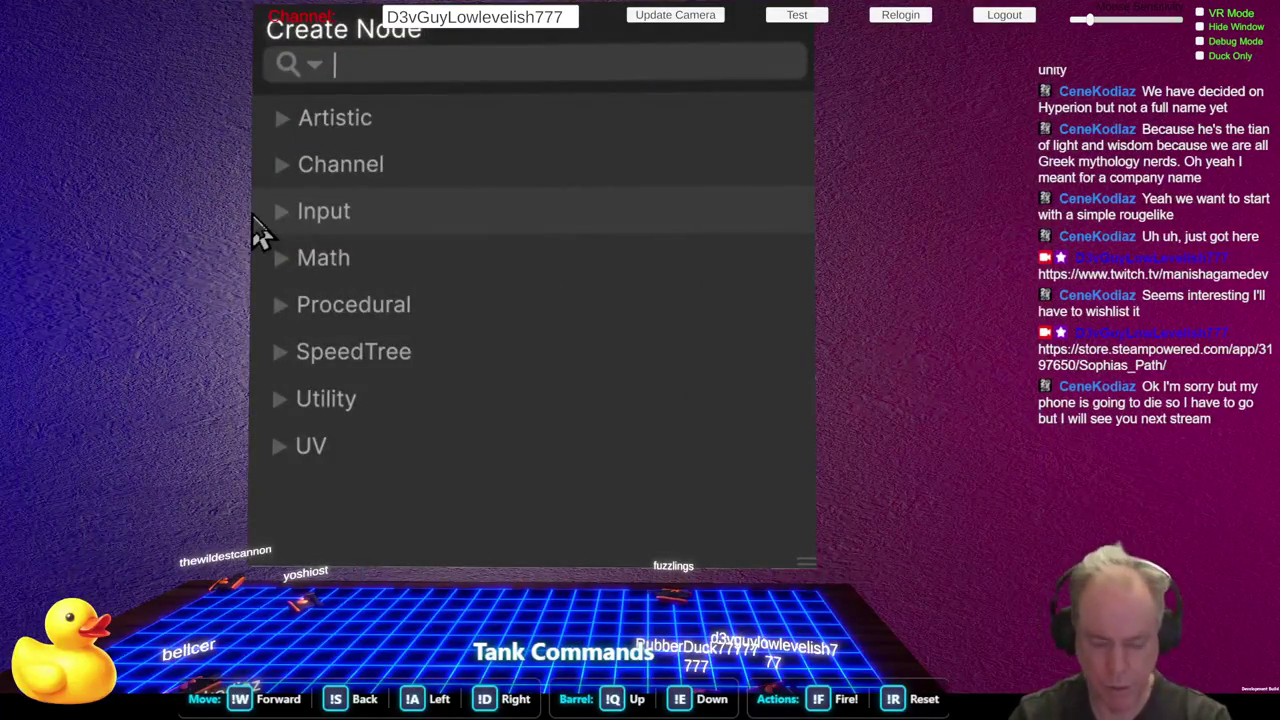
text(su)
key(Return)
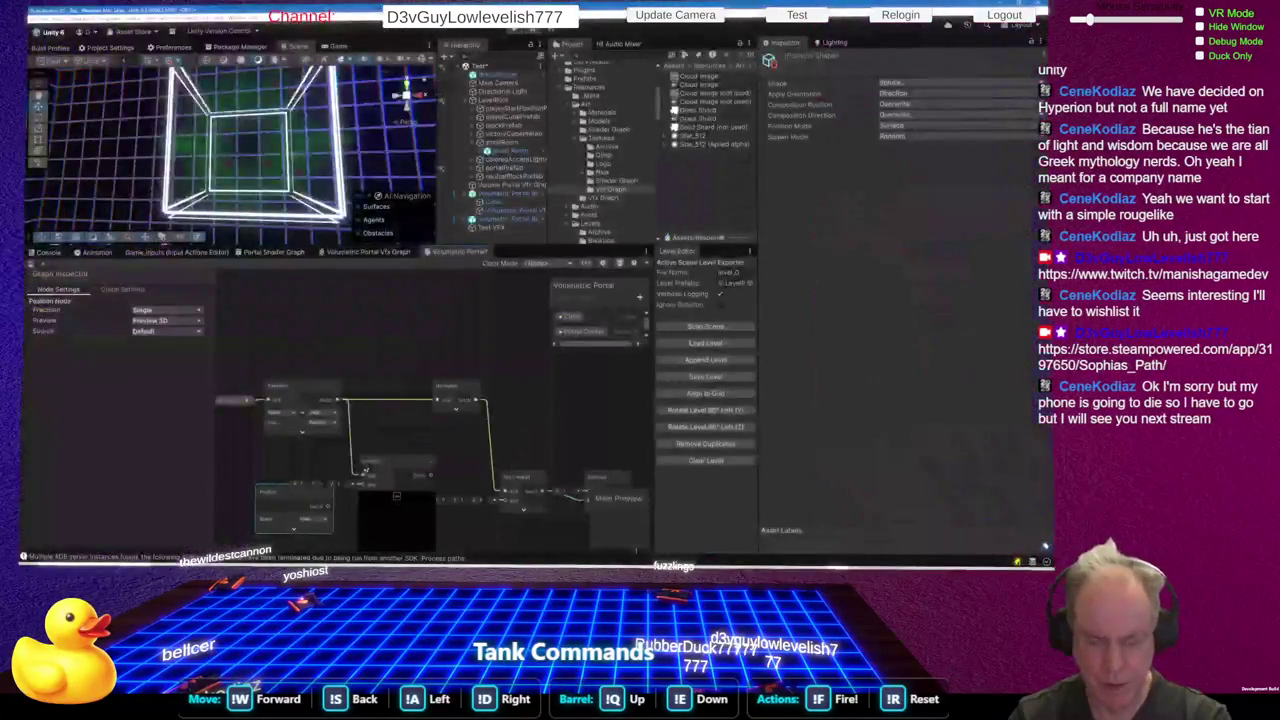
drag(367, 466, 375, 464)
mouse_move(328, 510)
mouse_down()
mouse_move(333, 486)
mouse_move(372, 462)
mouse_up()
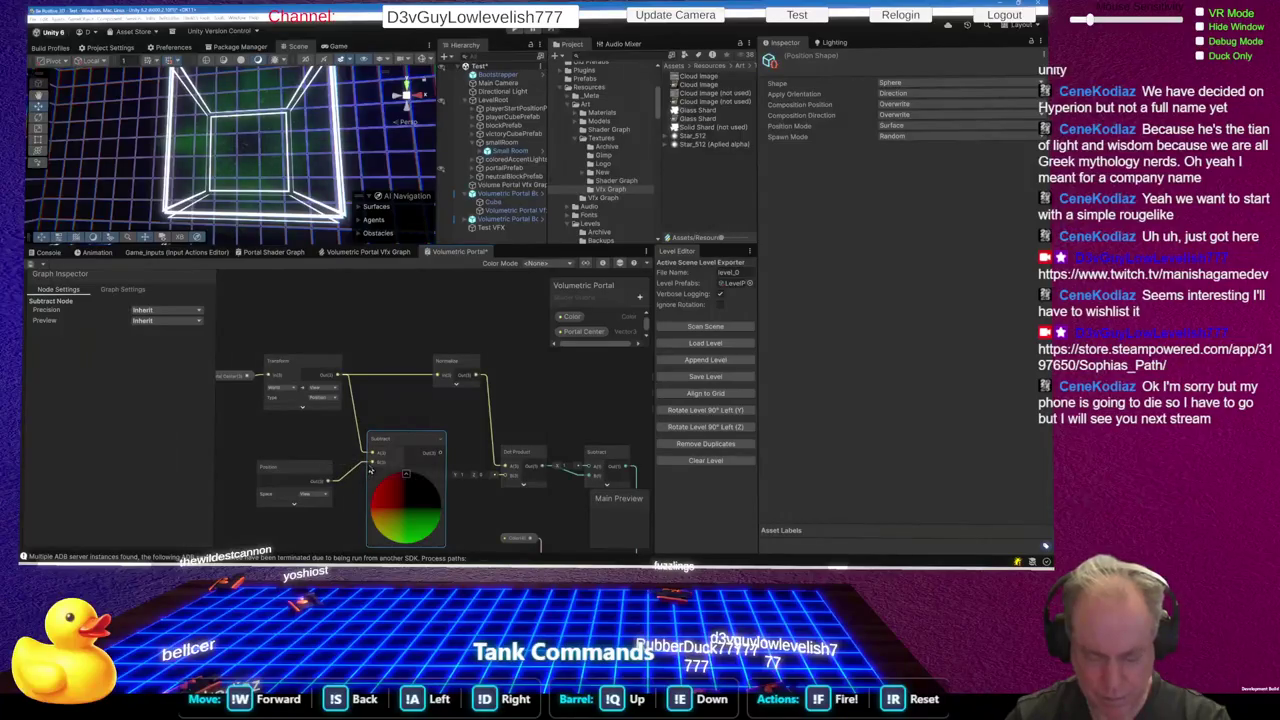
click(405, 473)
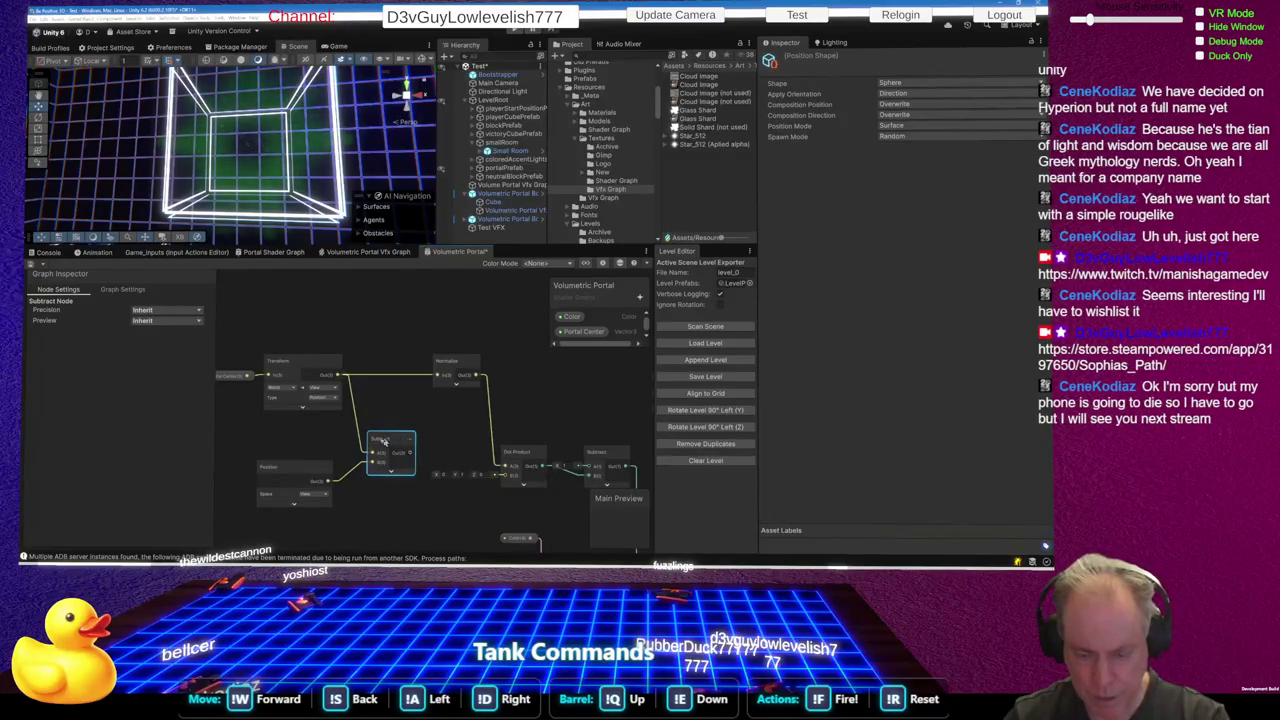
drag(326, 467, 296, 468)
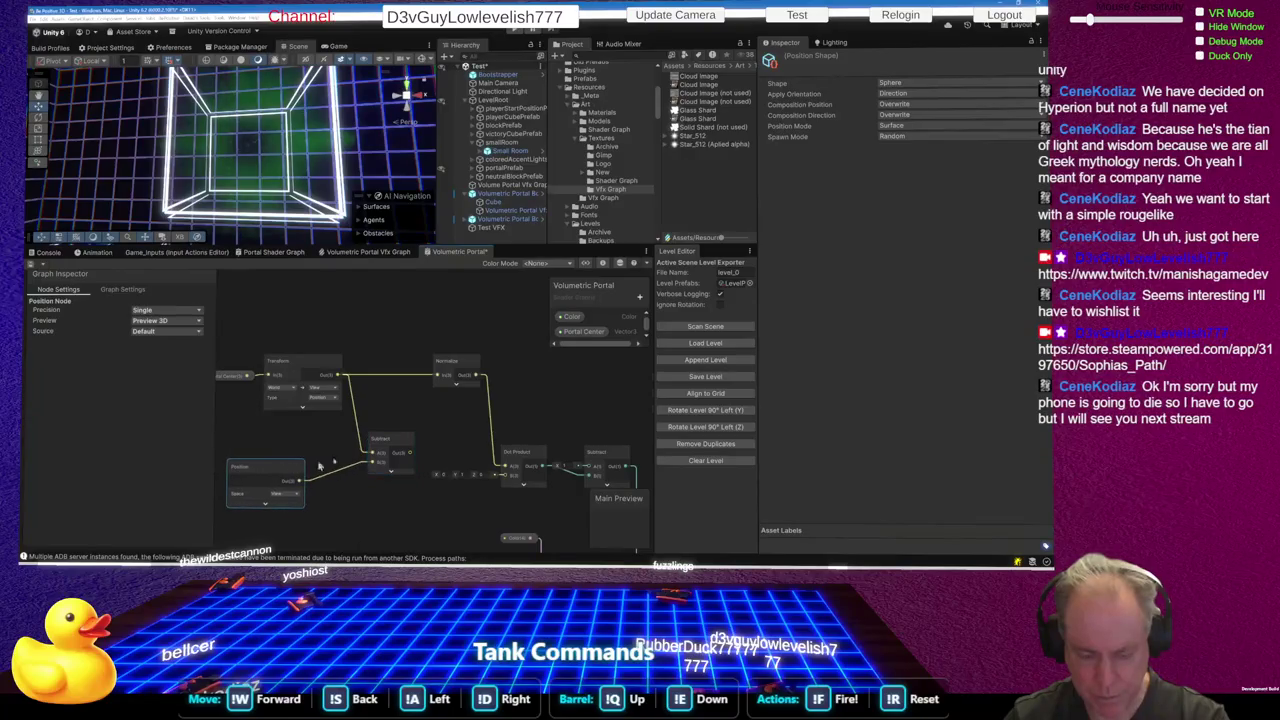
drag(407, 450, 383, 468)
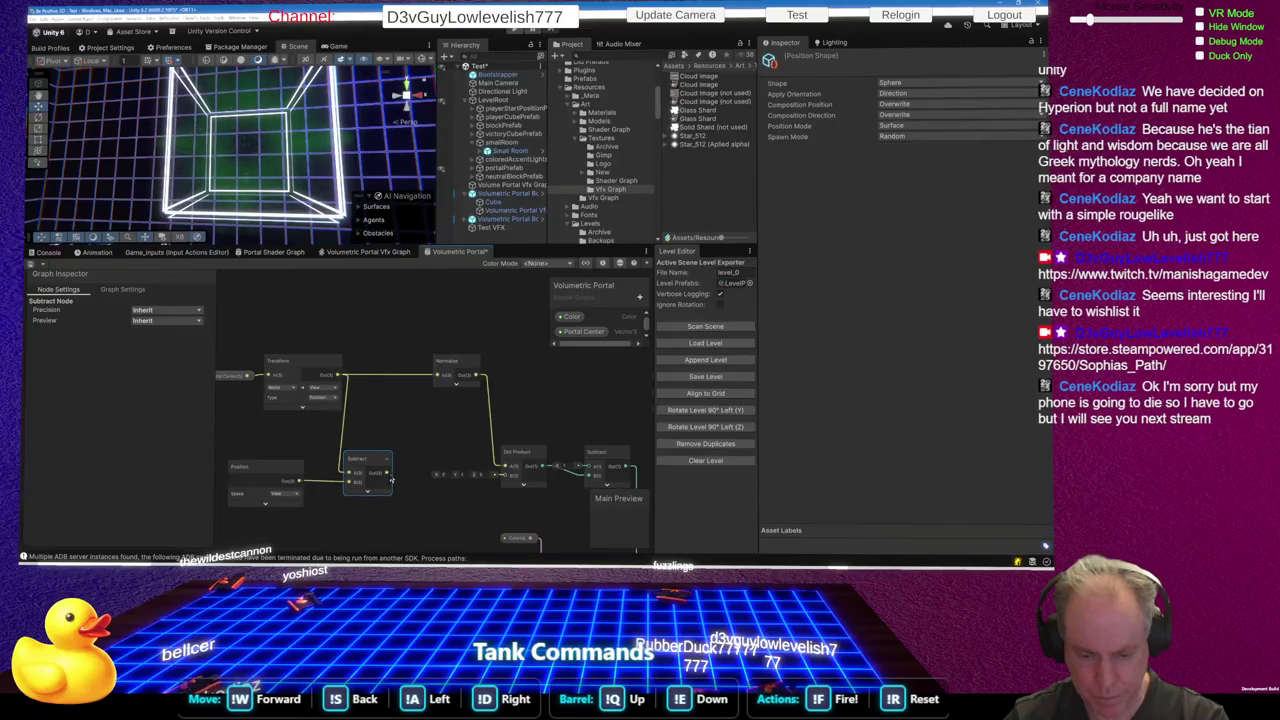
key(space)
Add Absolute and Normalize nodes, collapse Normalize's preview and wire it into the Dot Product
text(abs)
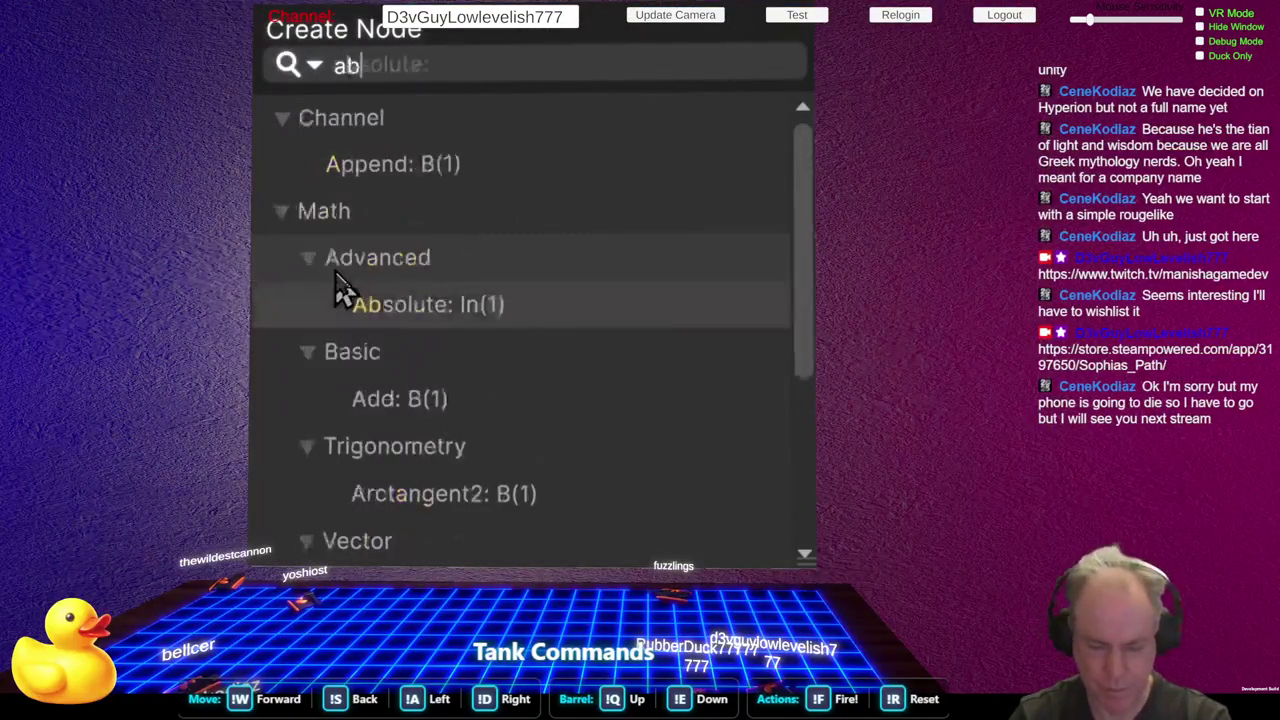
key(Return)
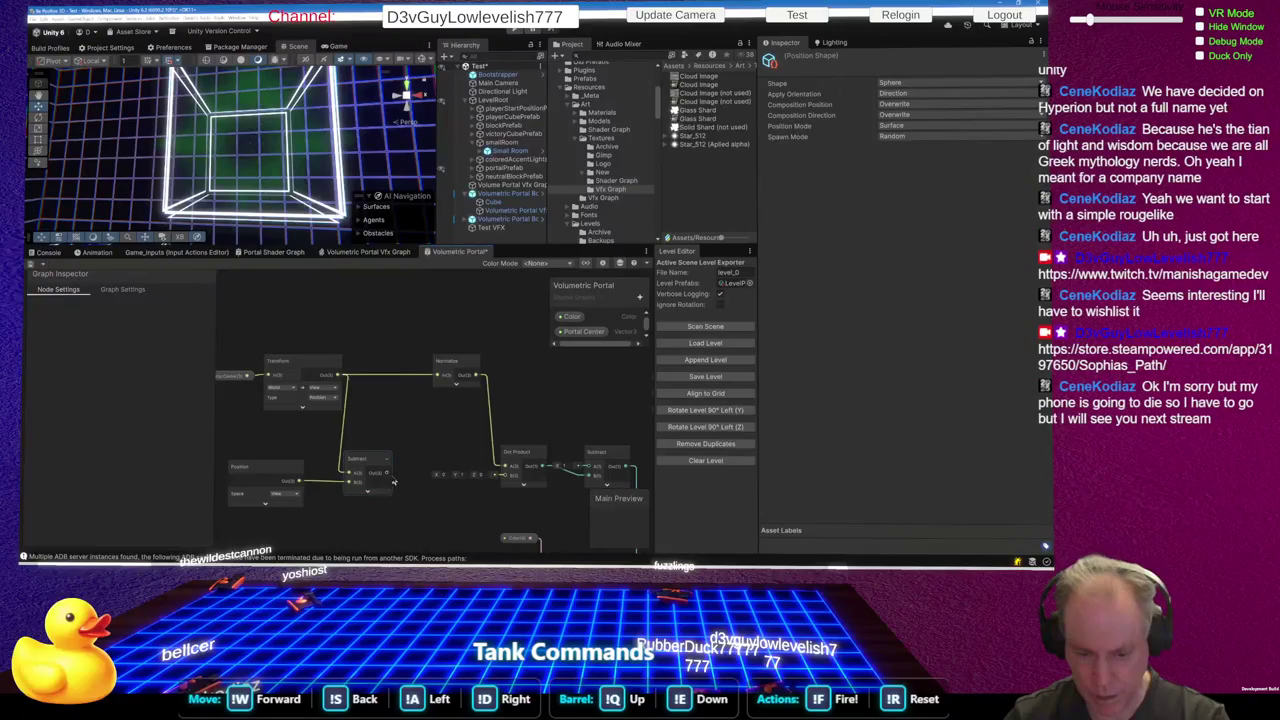
key(space)
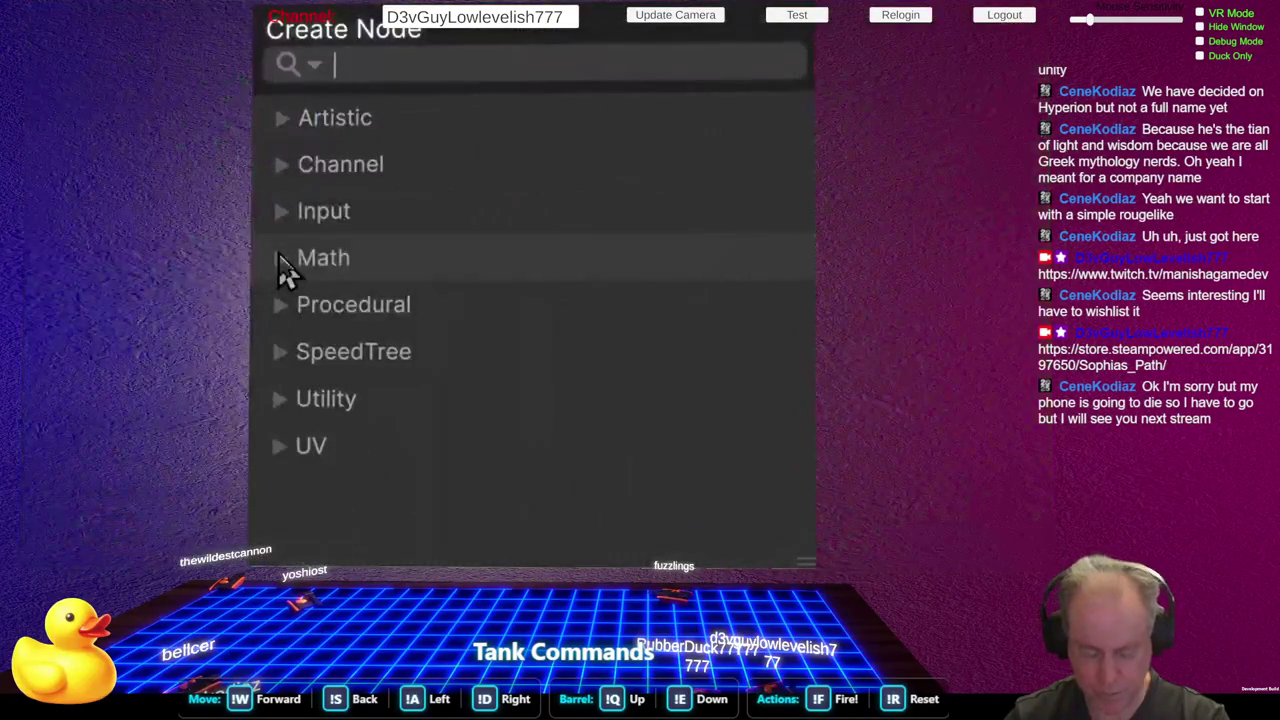
text(norm)
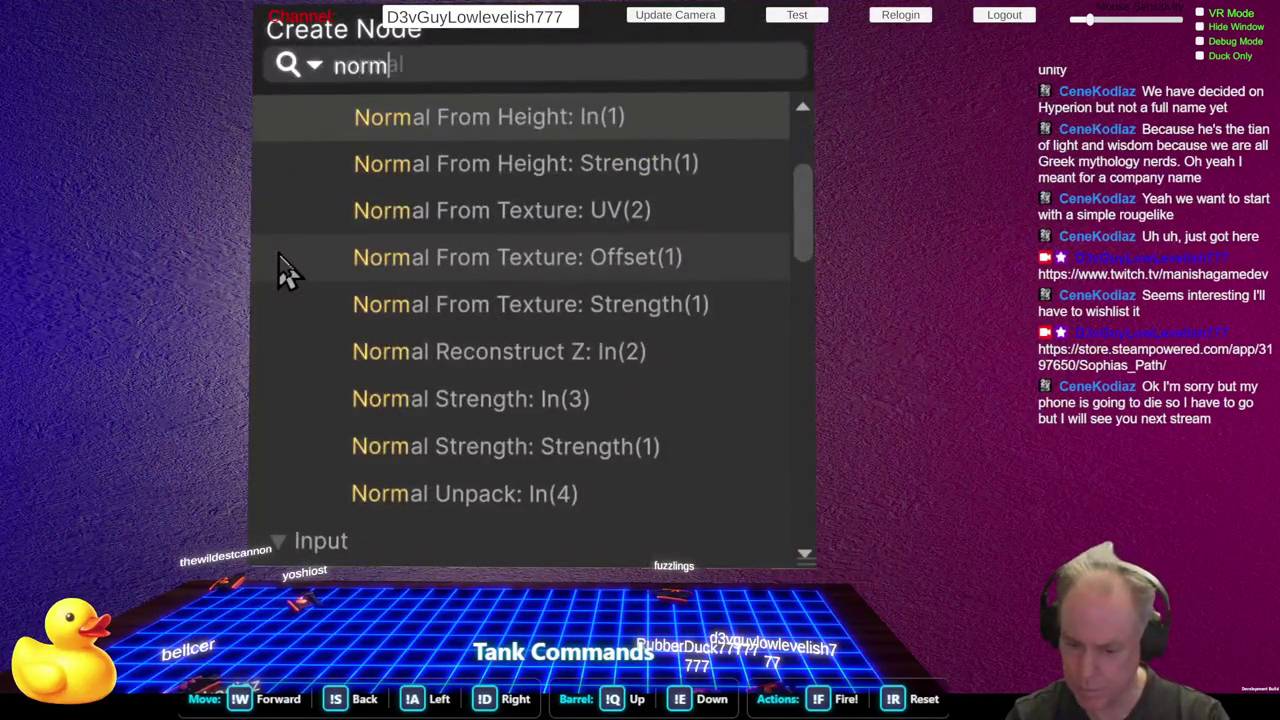
text(liz)
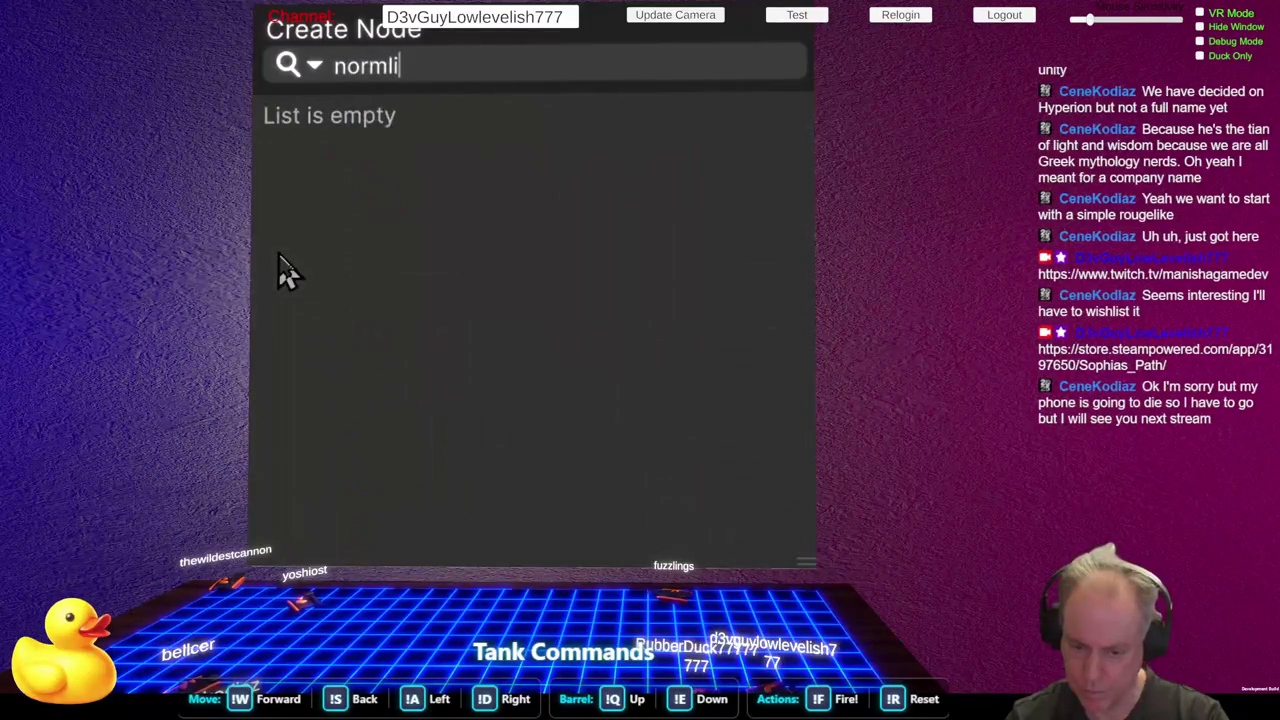
key(BackSpace)
key(BackSpace)
key(BackSpace)
text(aliz)
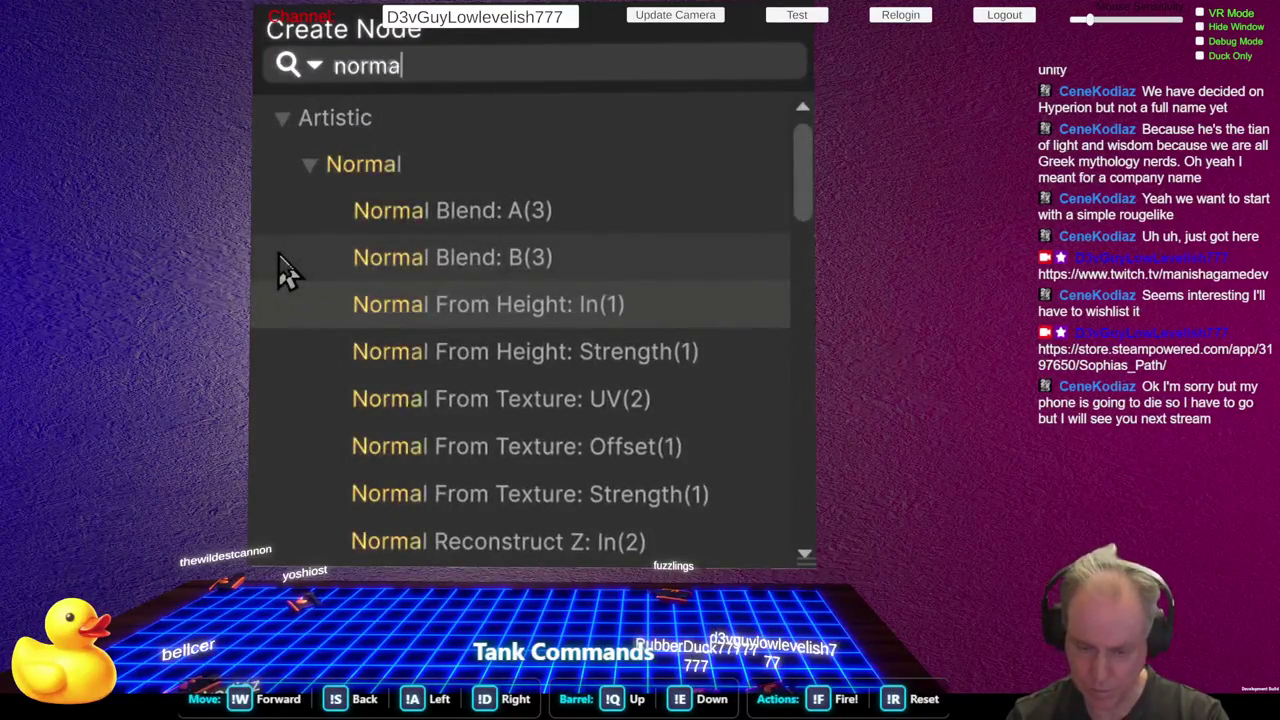
key(Return)
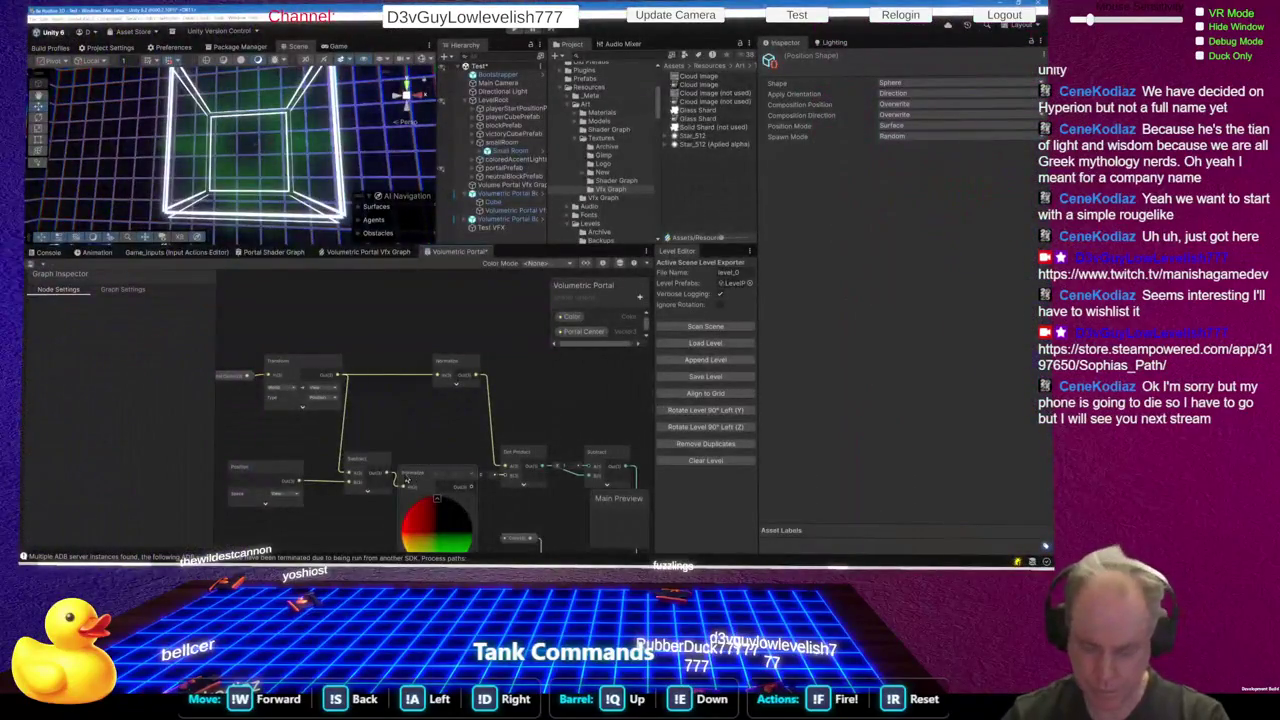
click(438, 500)
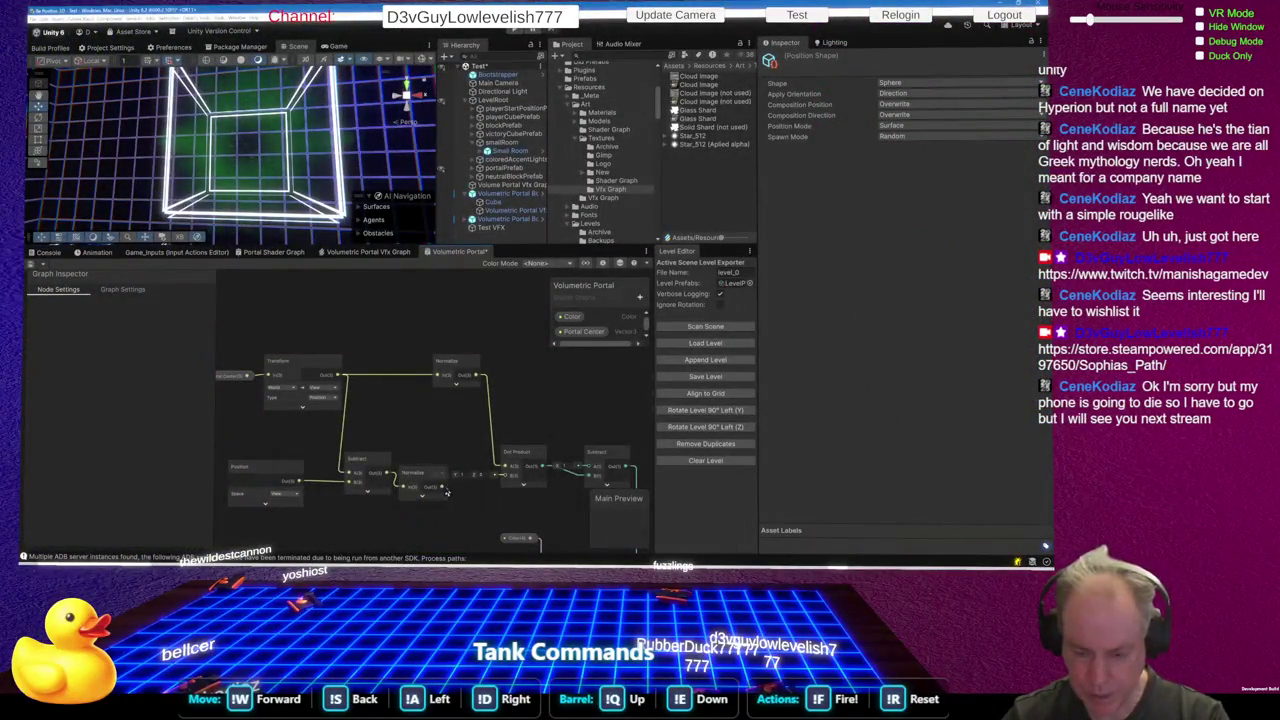
mouse_move(448, 489)
mouse_down()
mouse_move(507, 476)
mouse_move(534, 452)
mouse_move(511, 451)
mouse_up()
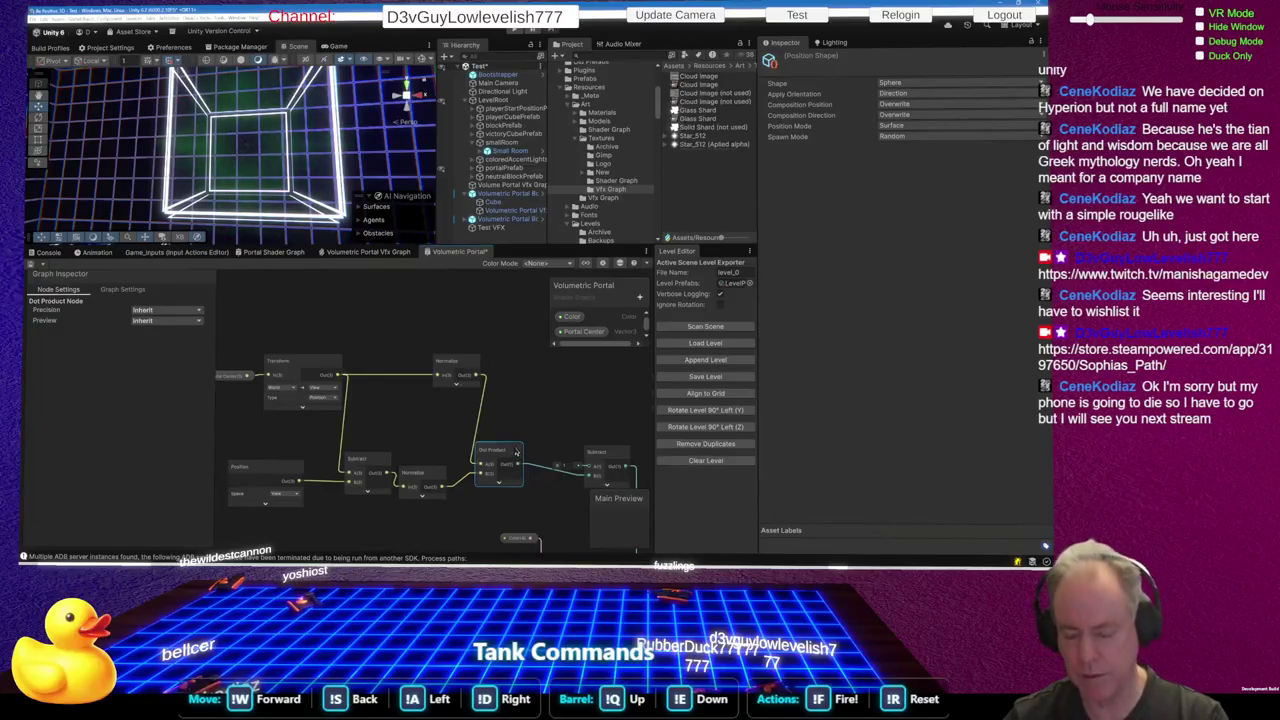
Shift the Subtract node slightly right and save the graph to preview the portal
scroll(425, 433, down, 3)
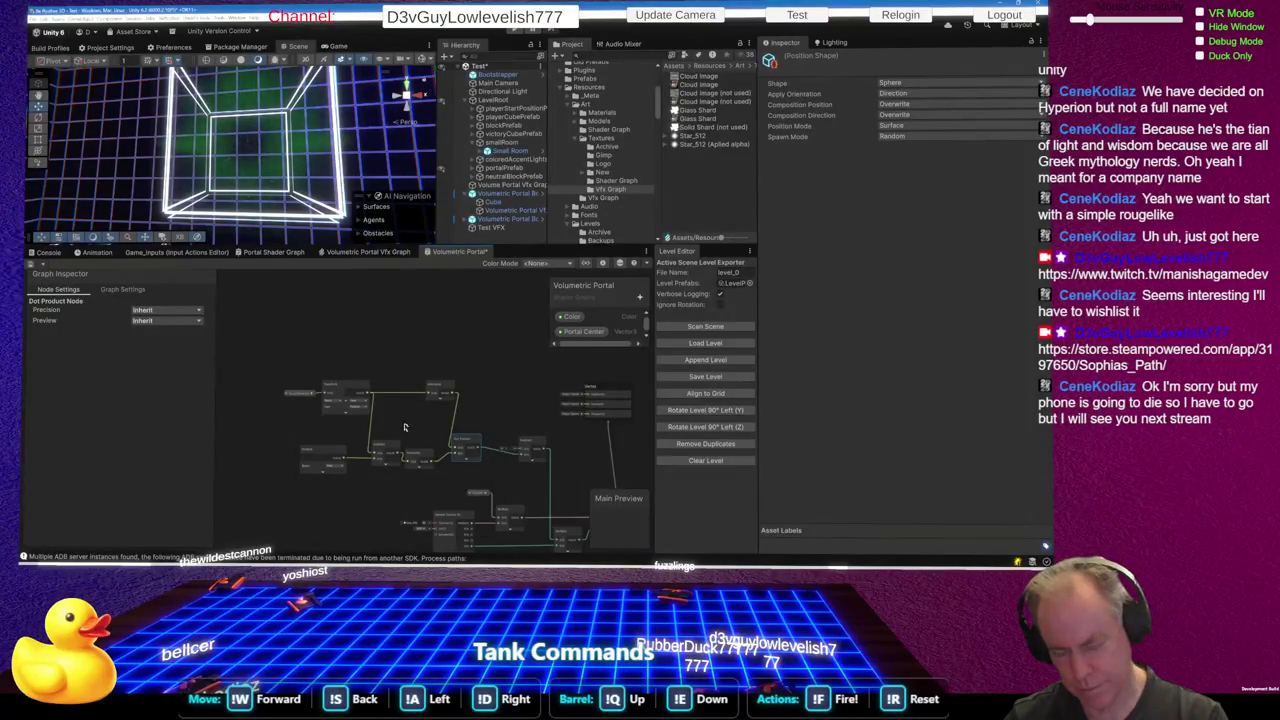
drag(522, 443, 547, 440)
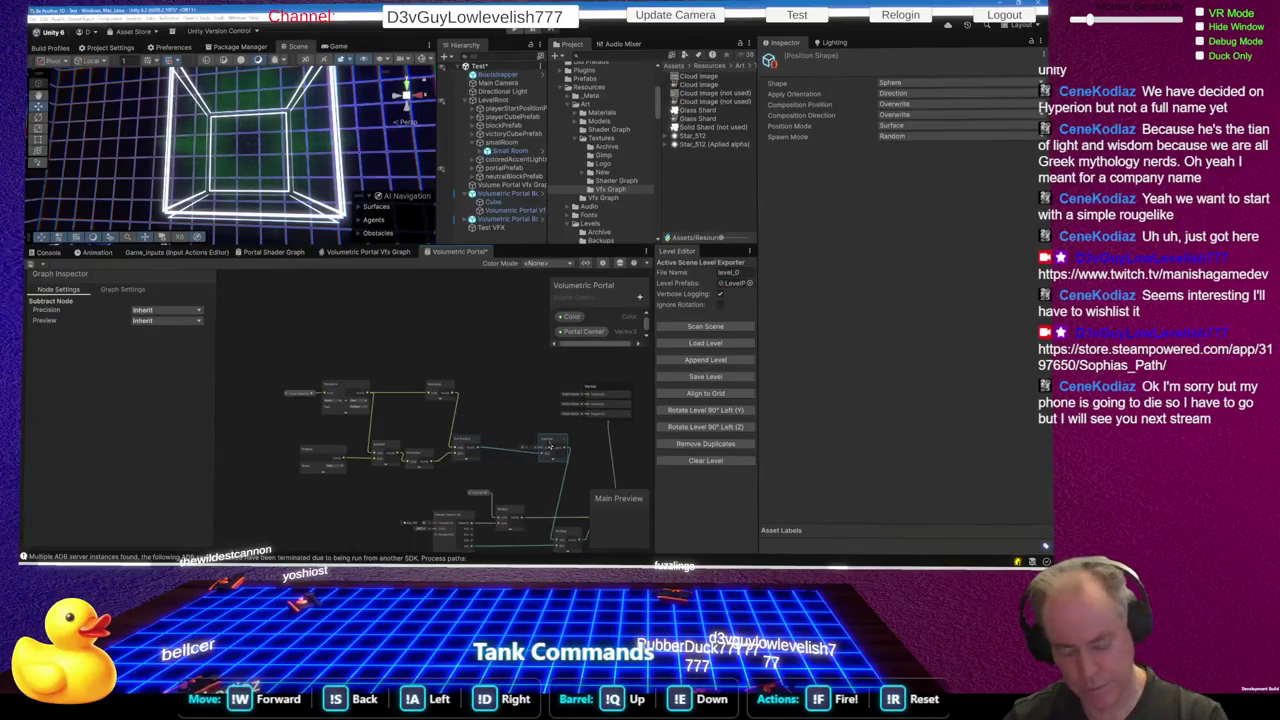
key(ctrl+s)
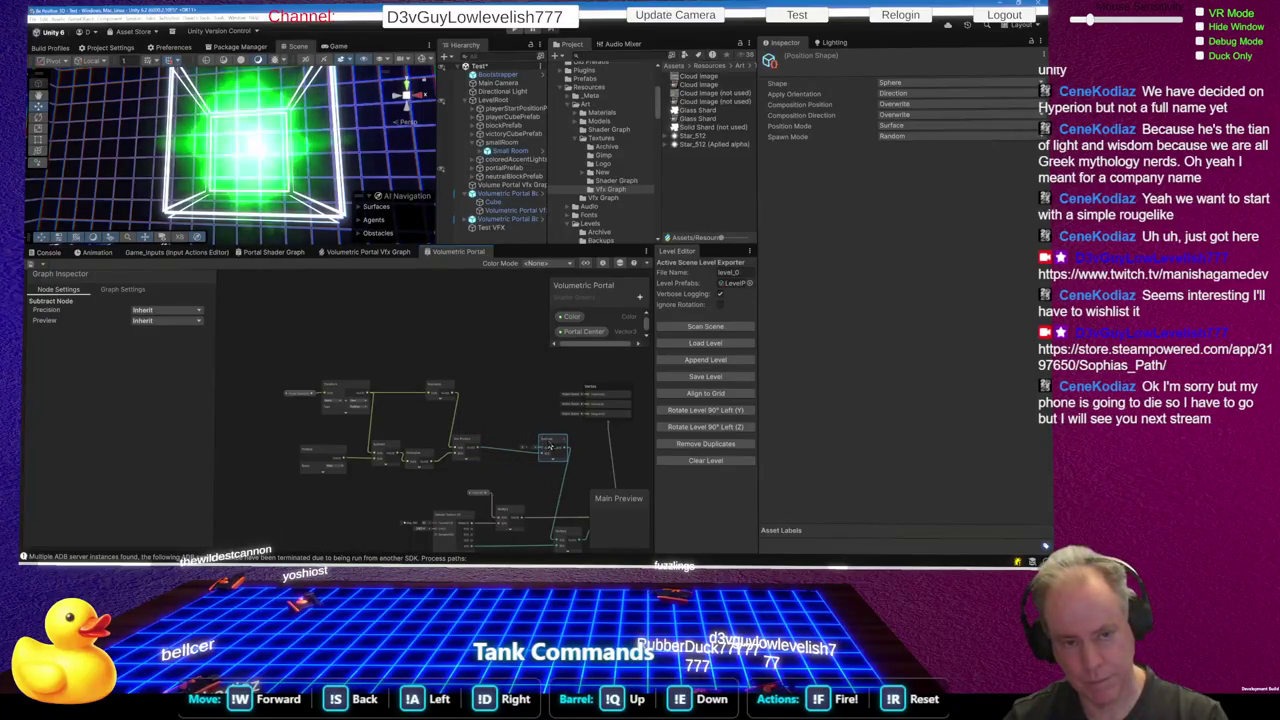
Wire the Dot Product output into Subtract's A input and save, which removes the green glow
scroll(505, 464, up, 3)
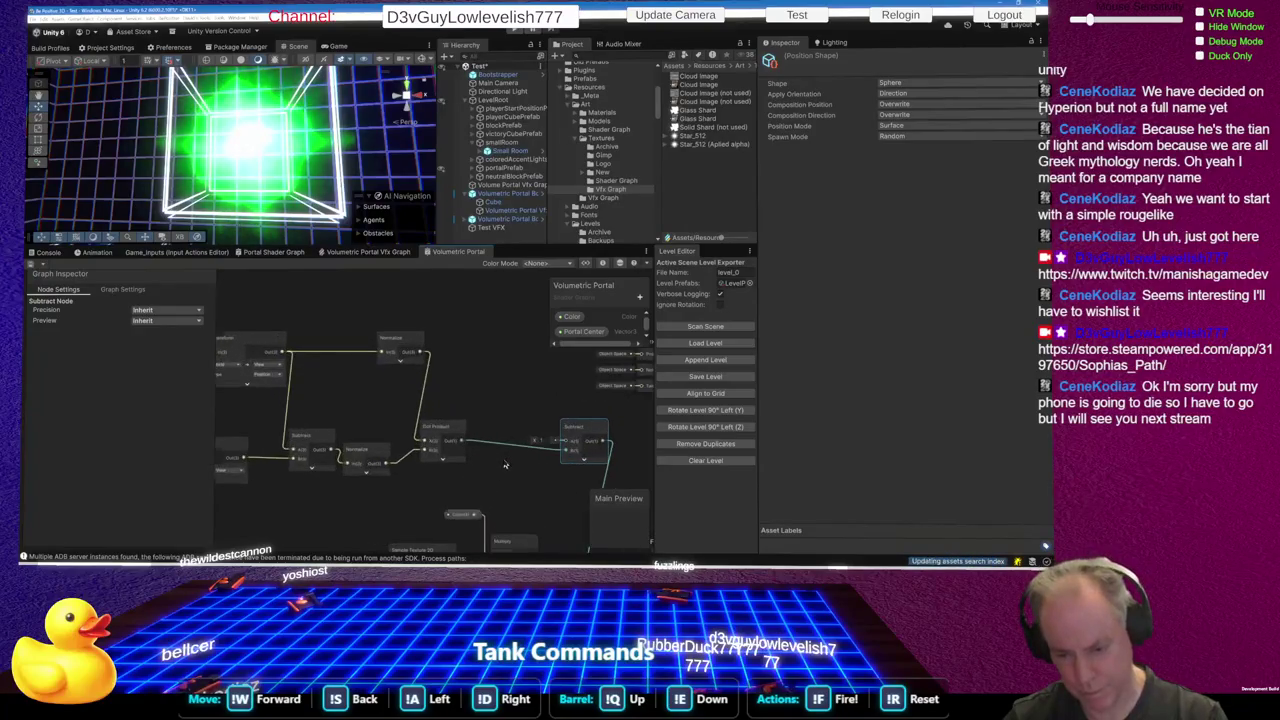
scroll(505, 464, up, 2)
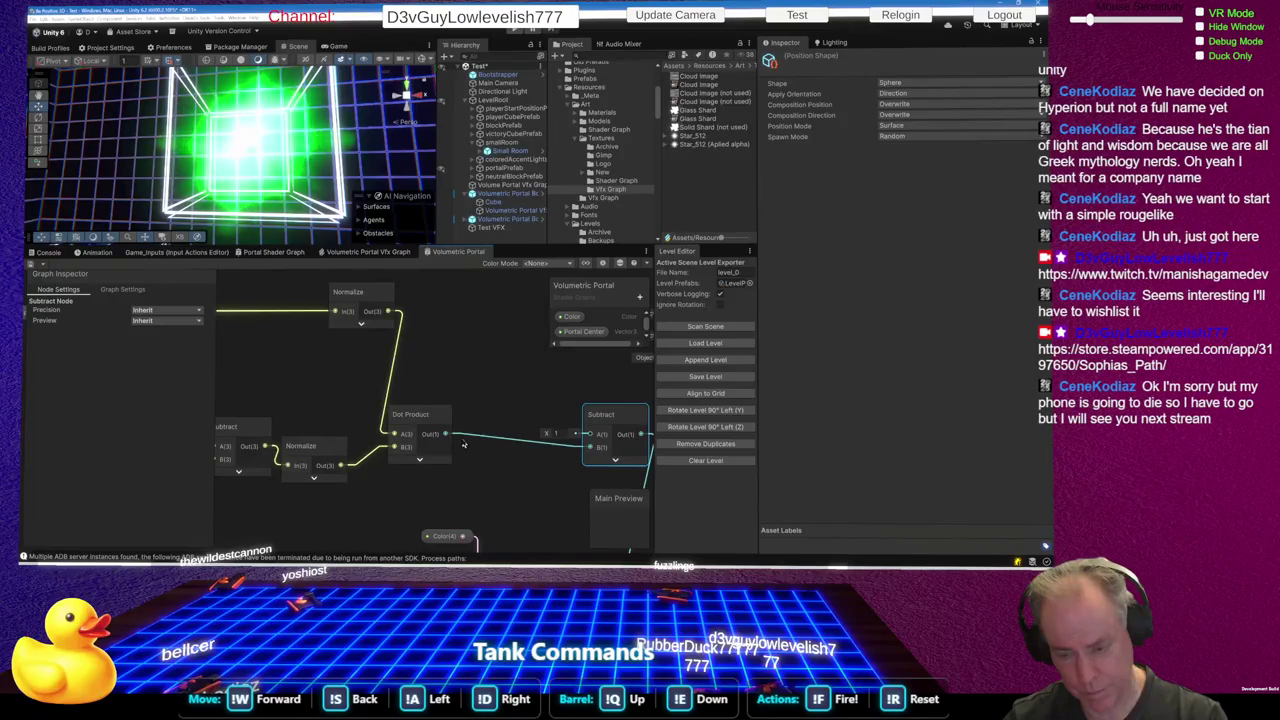
drag(446, 440, 588, 436)
click(571, 451)
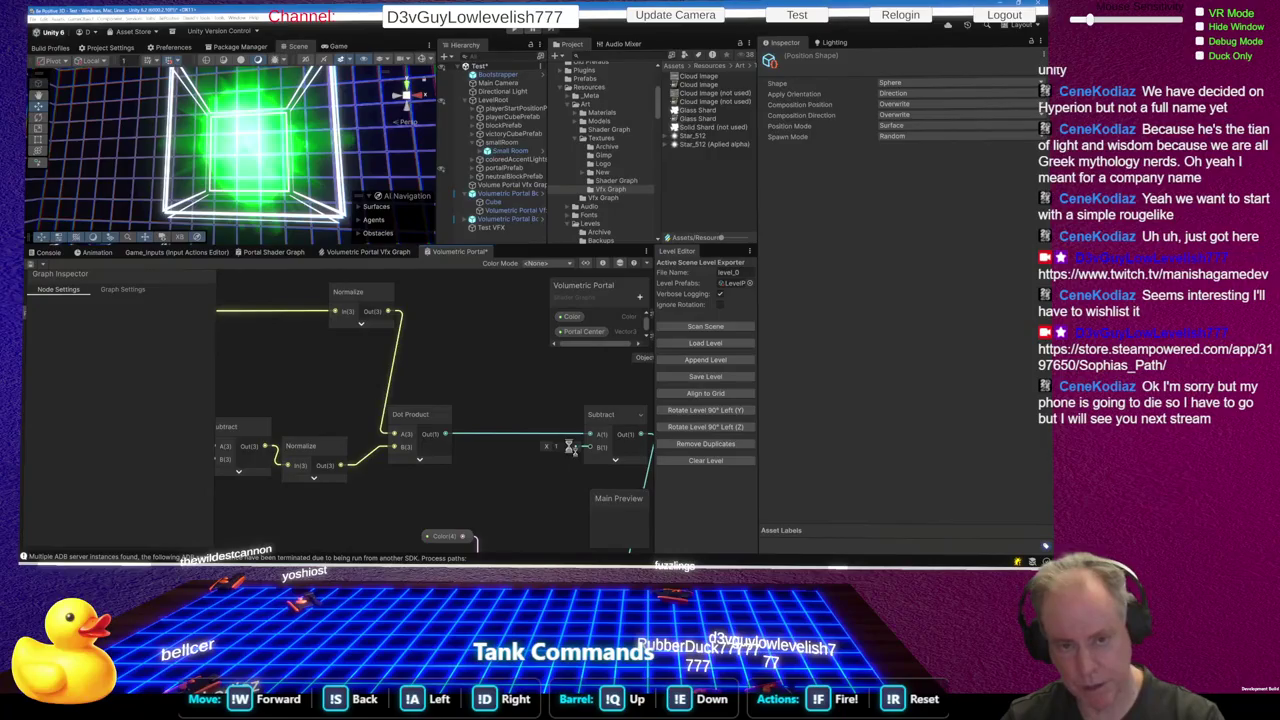
key(ctrl+s)
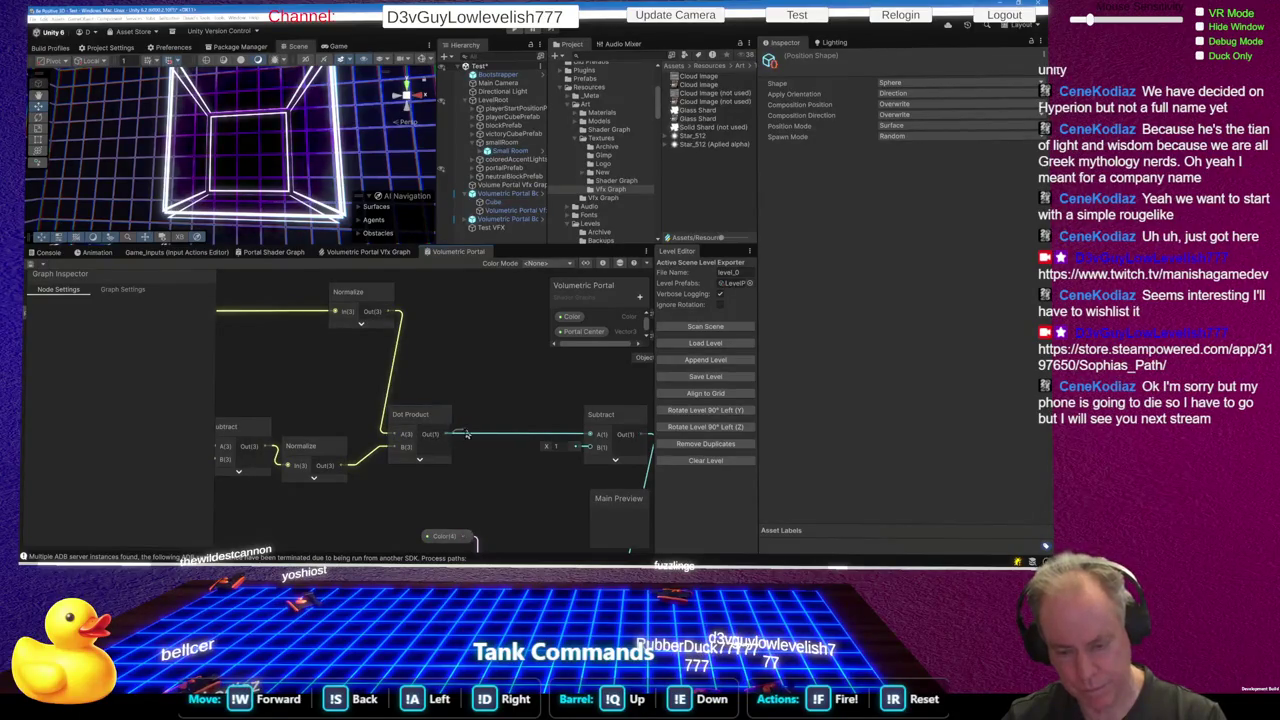
drag(471, 433, 471, 433)
Insert an Absolute node between Dot Product and Subtract A, then save so the cube glows green
text(ab)
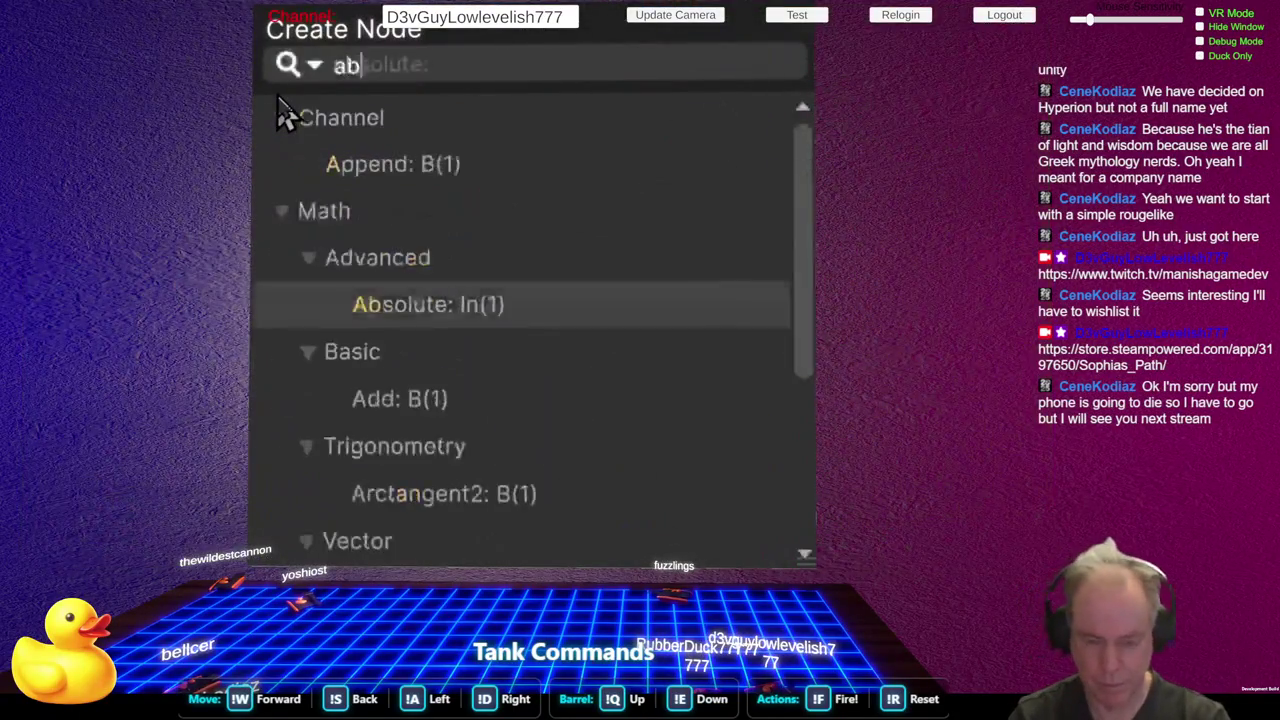
key(Return)
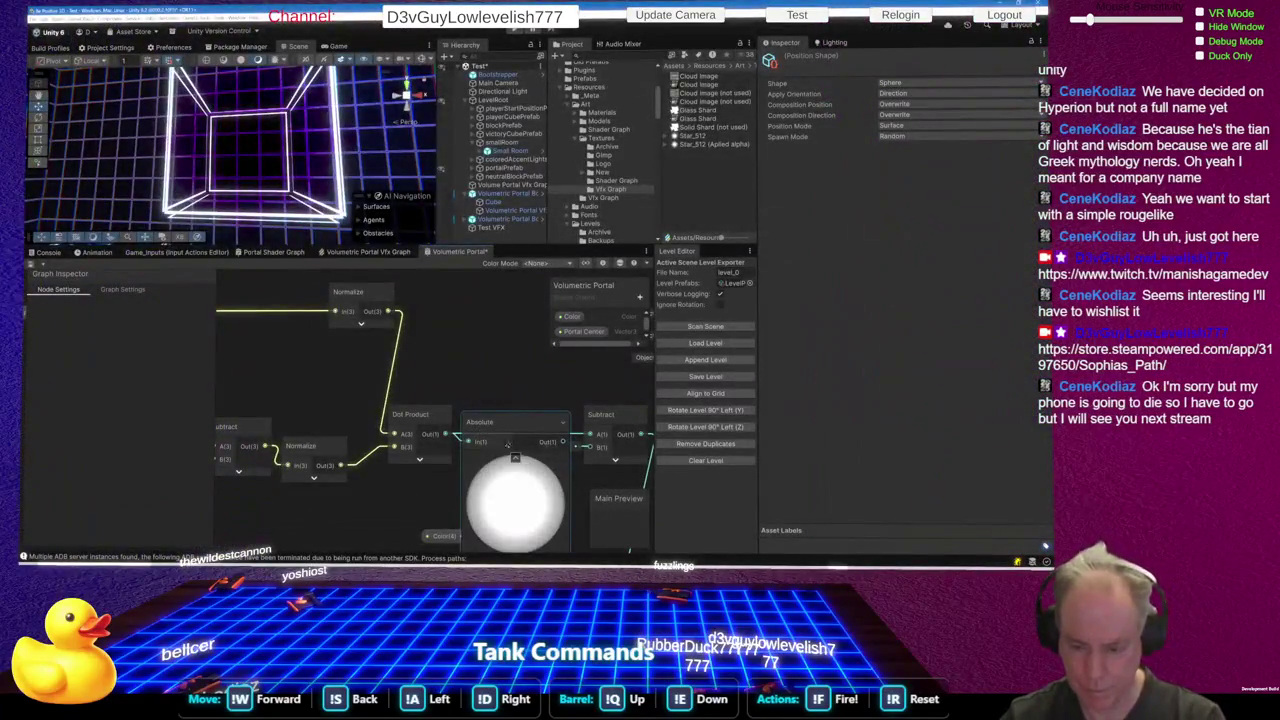
click(515, 458)
drag(522, 449, 592, 436)
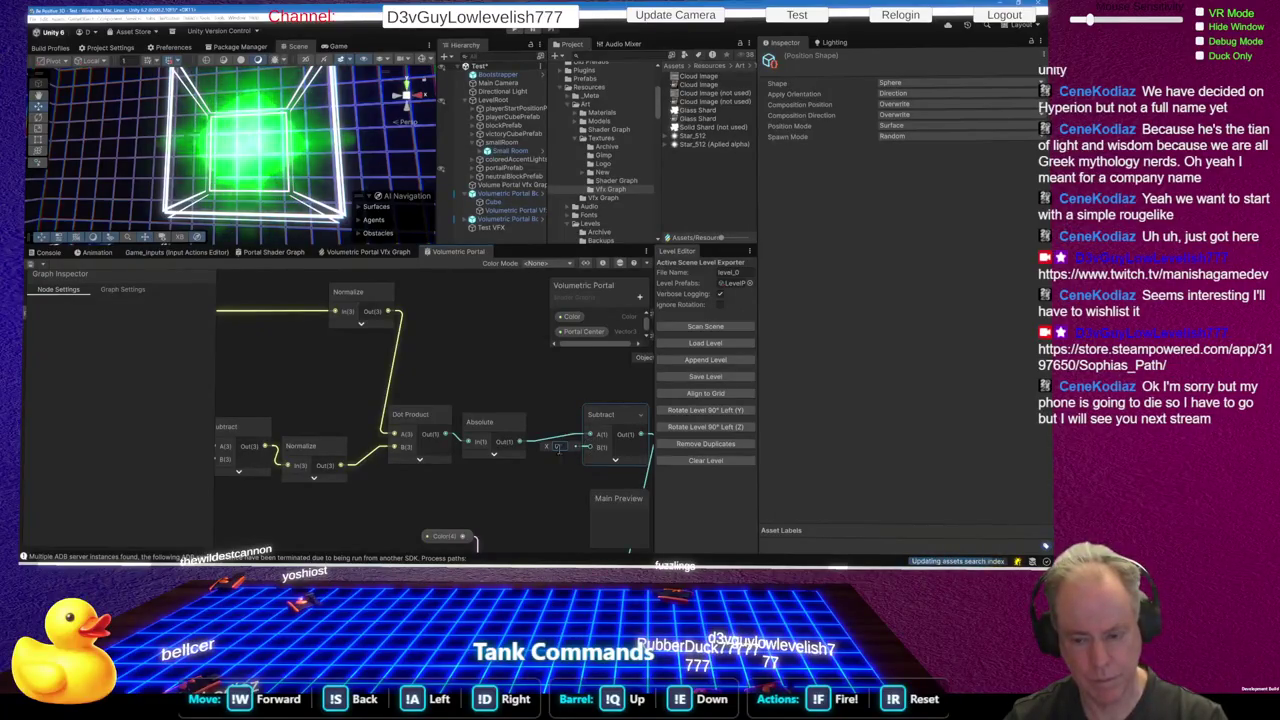
mouse_move(520, 442)
mouse_down()
mouse_move(566, 452)
mouse_move(592, 450)
mouse_move(591, 437)
mouse_up()
key(space)
key(Escape)
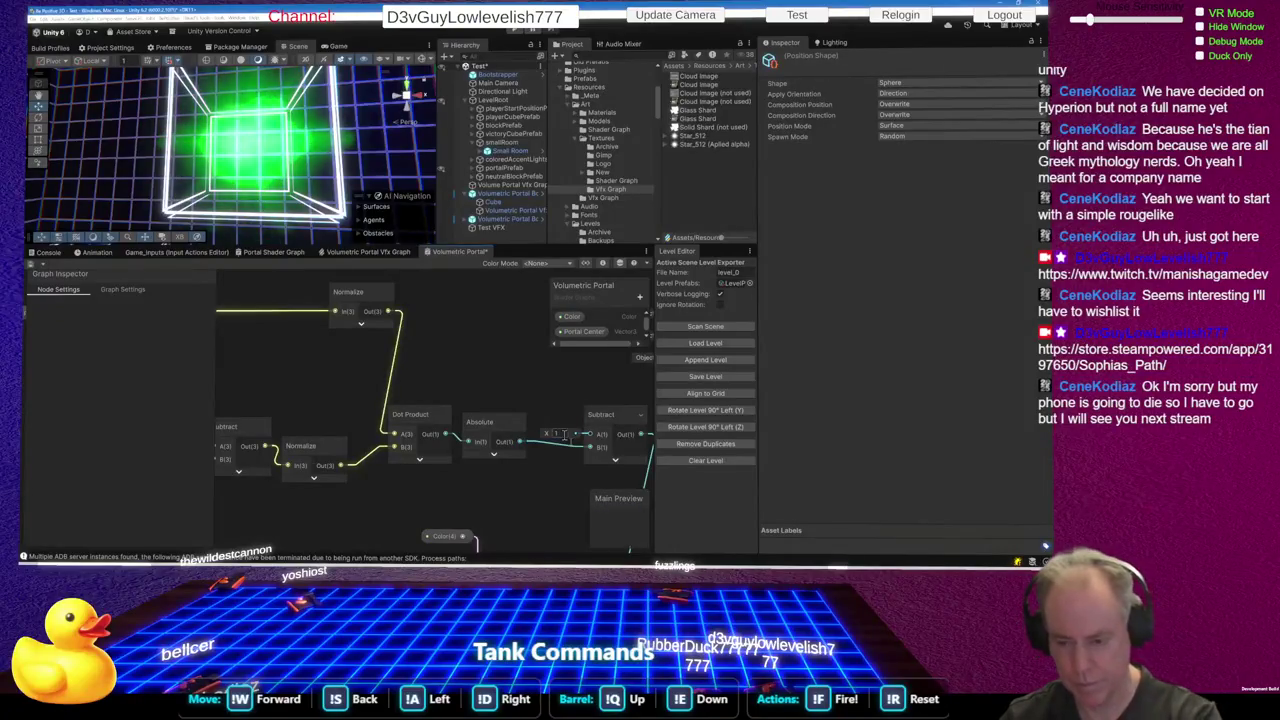
key(ctrl+s)
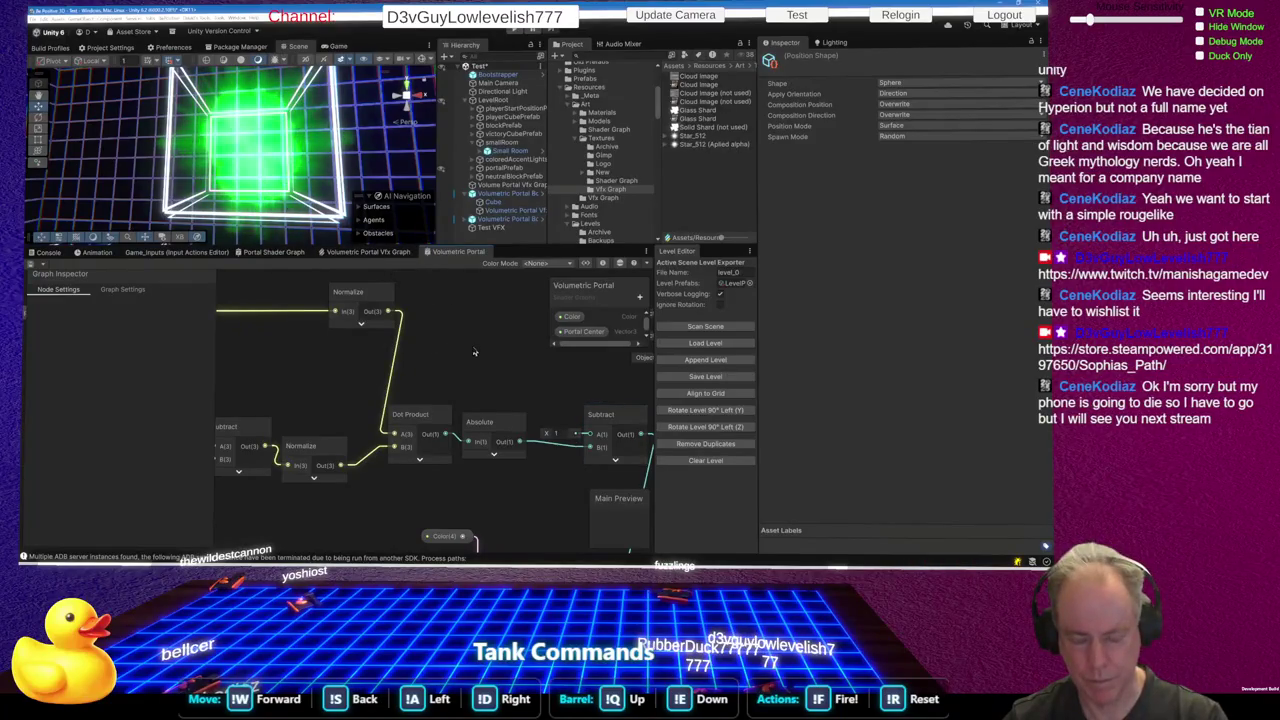
right_click(519, 364)
Select Portal Center and Transform, then slide the upper Normalize node left beside Transform
click(471, 362)
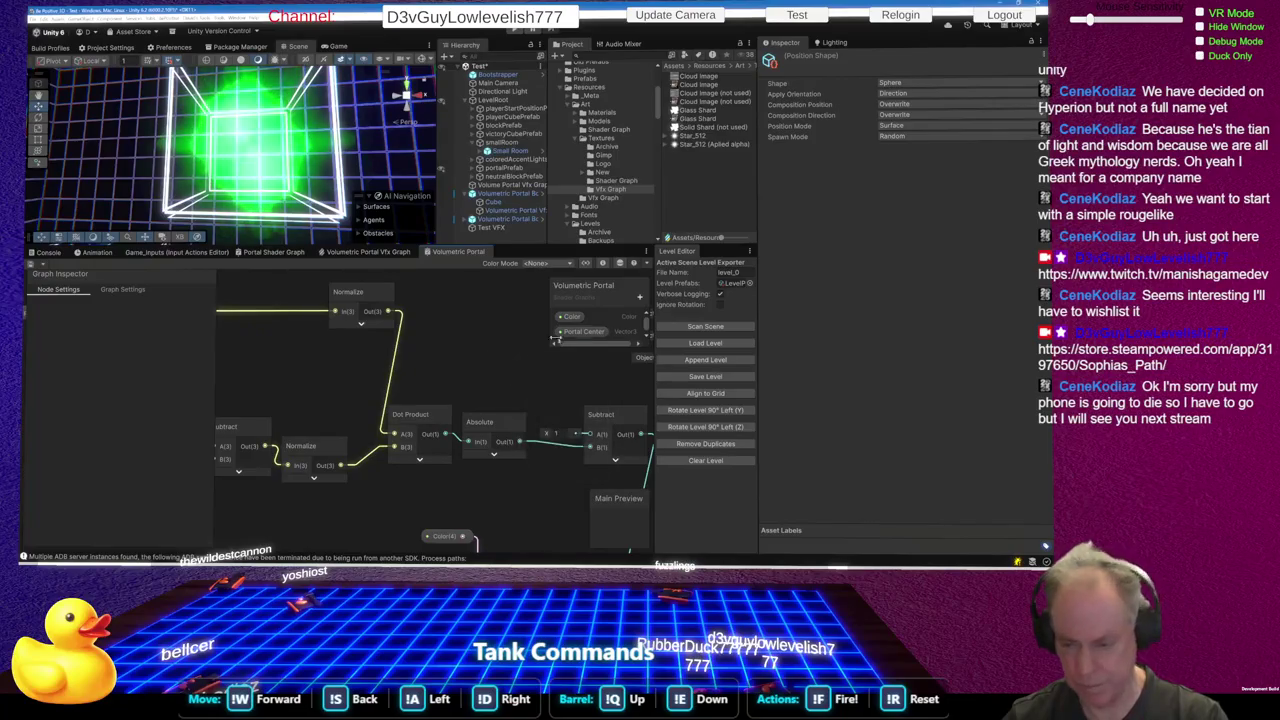
scroll(502, 385, down, 5)
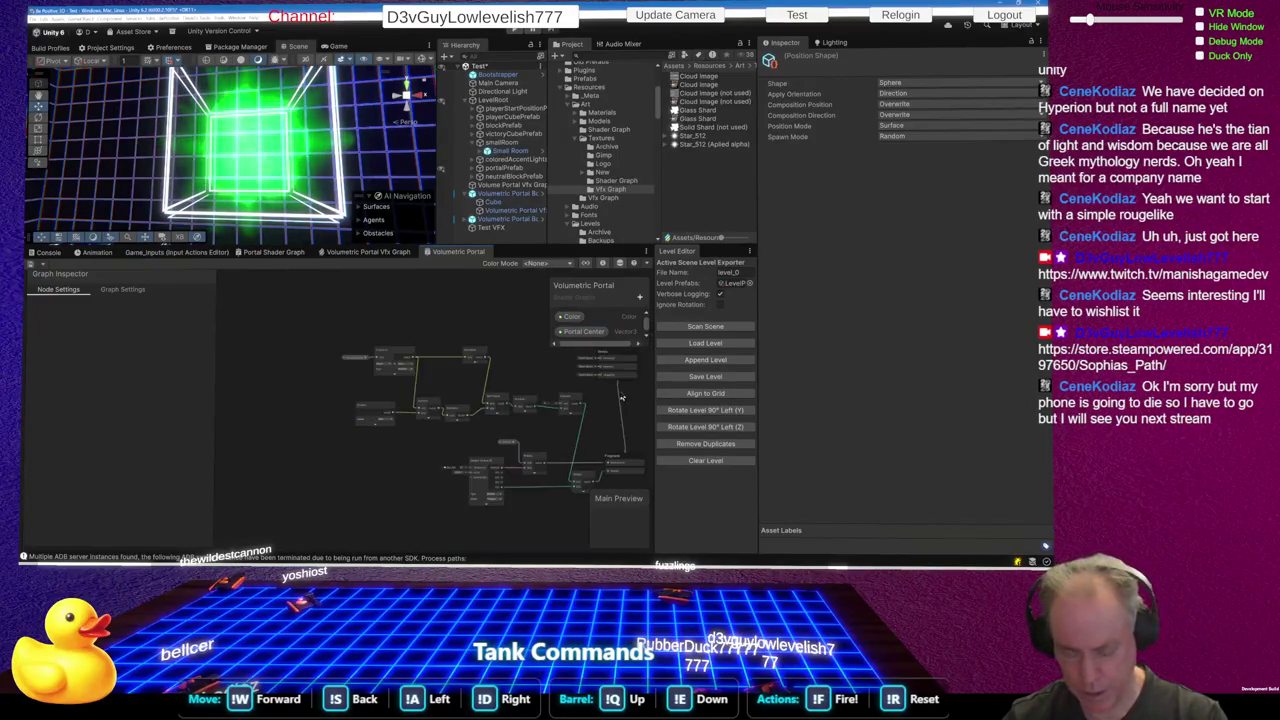
scroll(383, 370, up, 5)
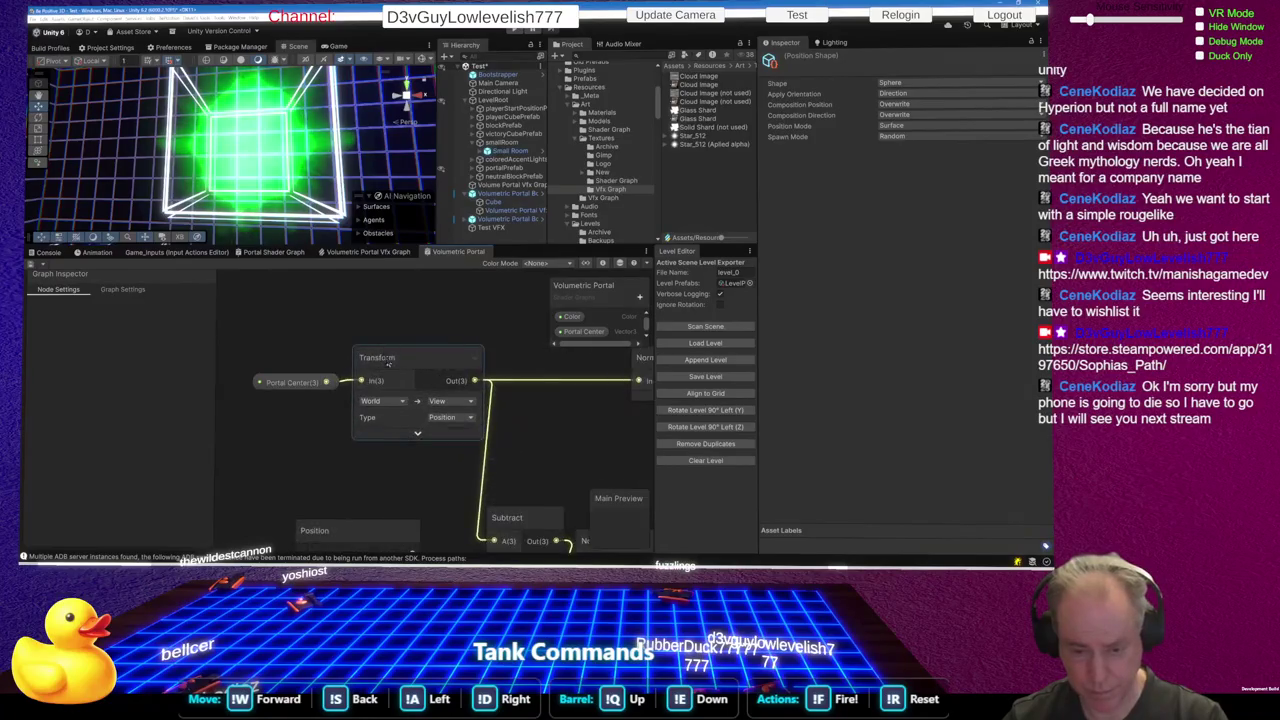
click(276, 387)
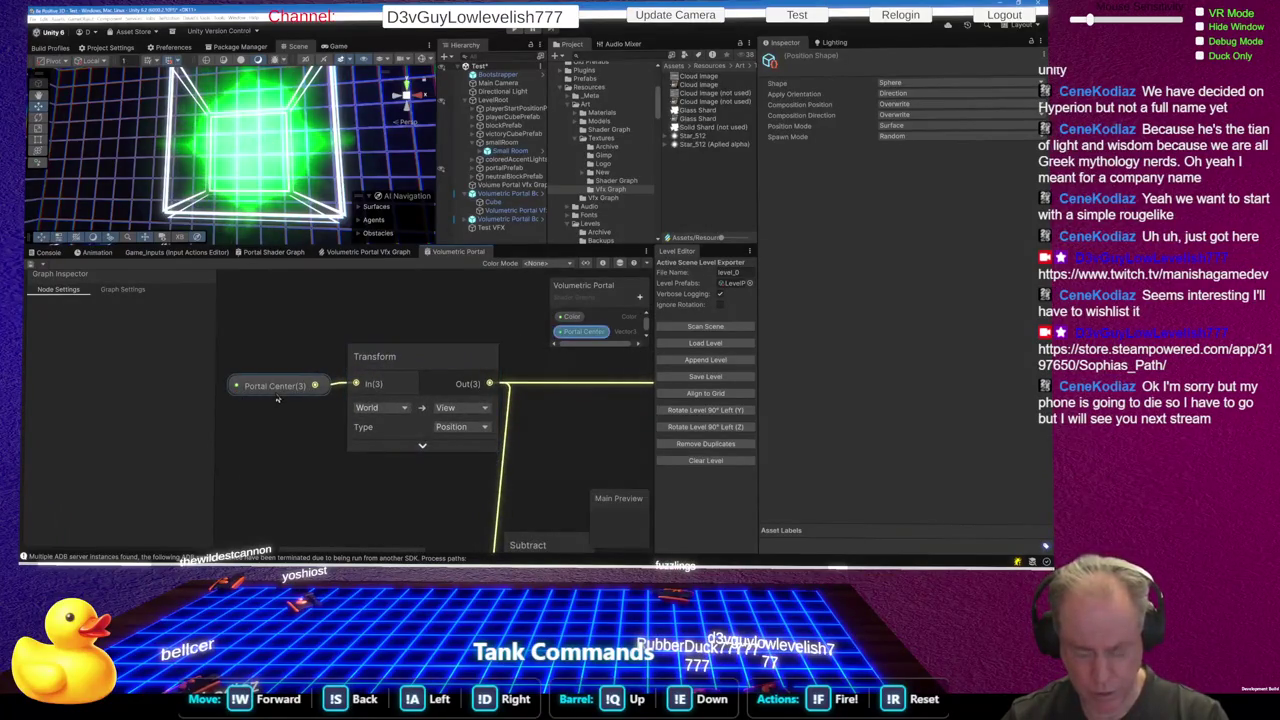
click(421, 408)
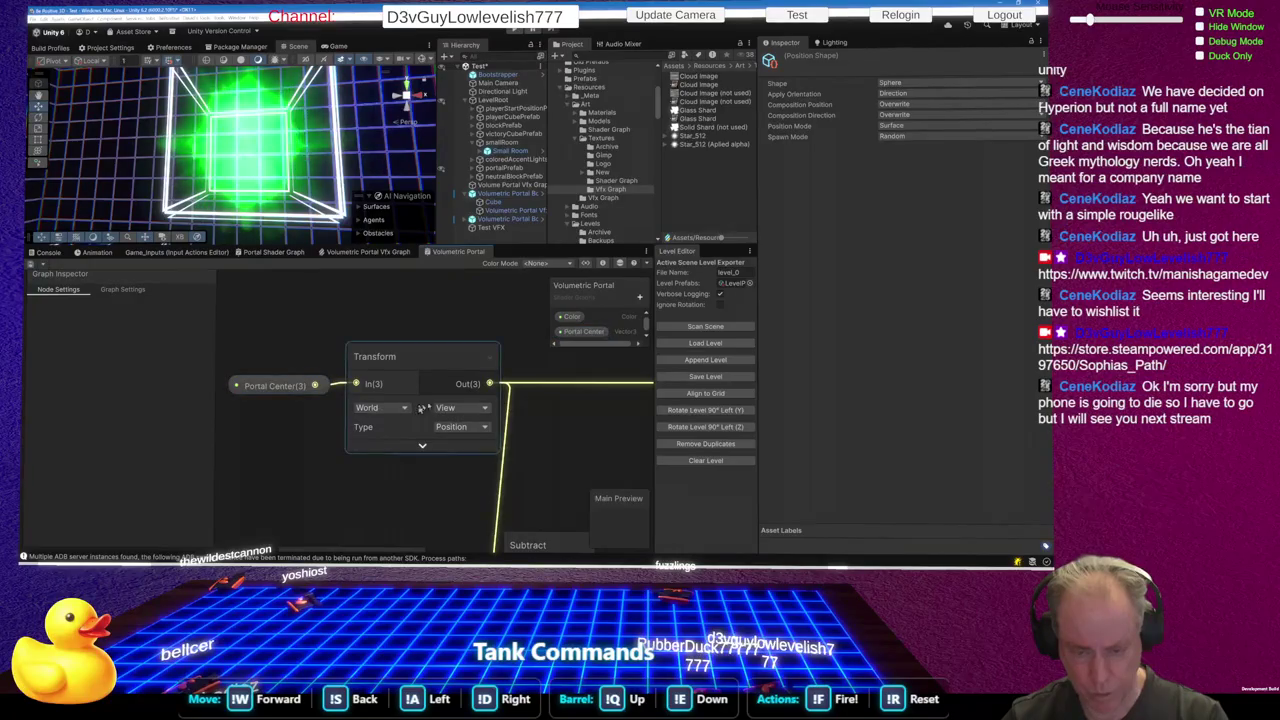
scroll(350, 392, down, 5)
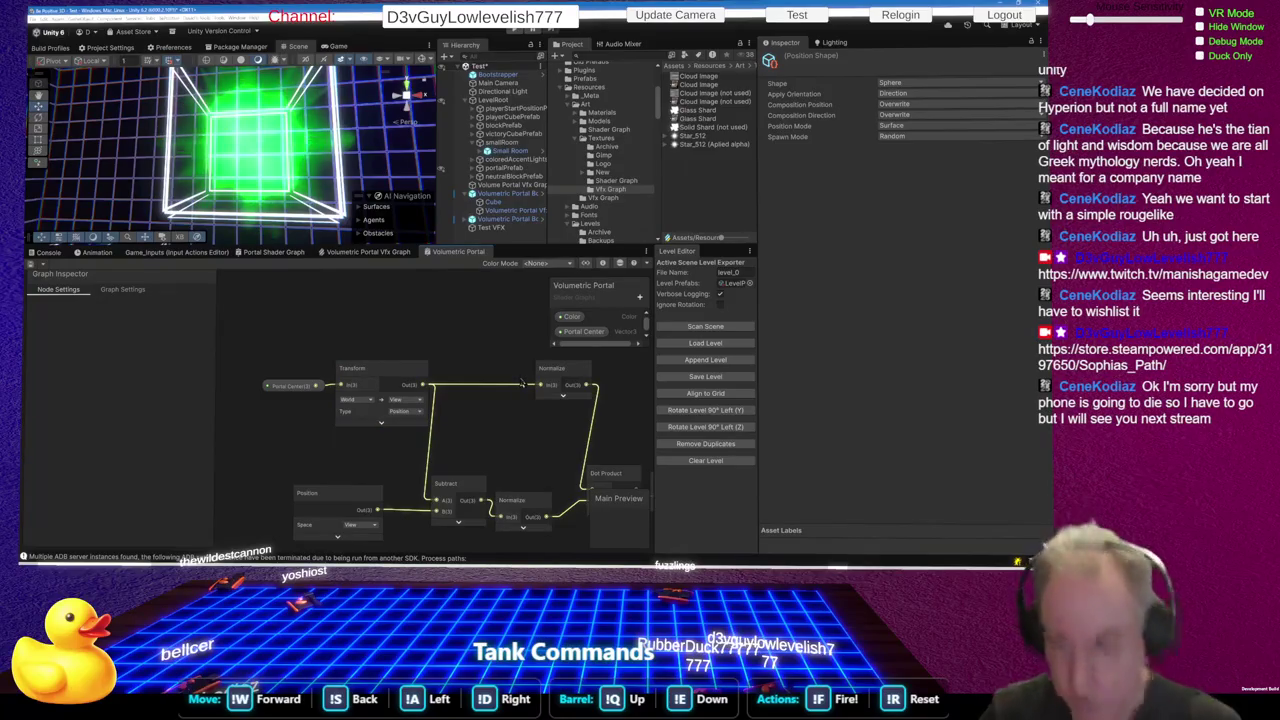
drag(550, 374, 483, 374)
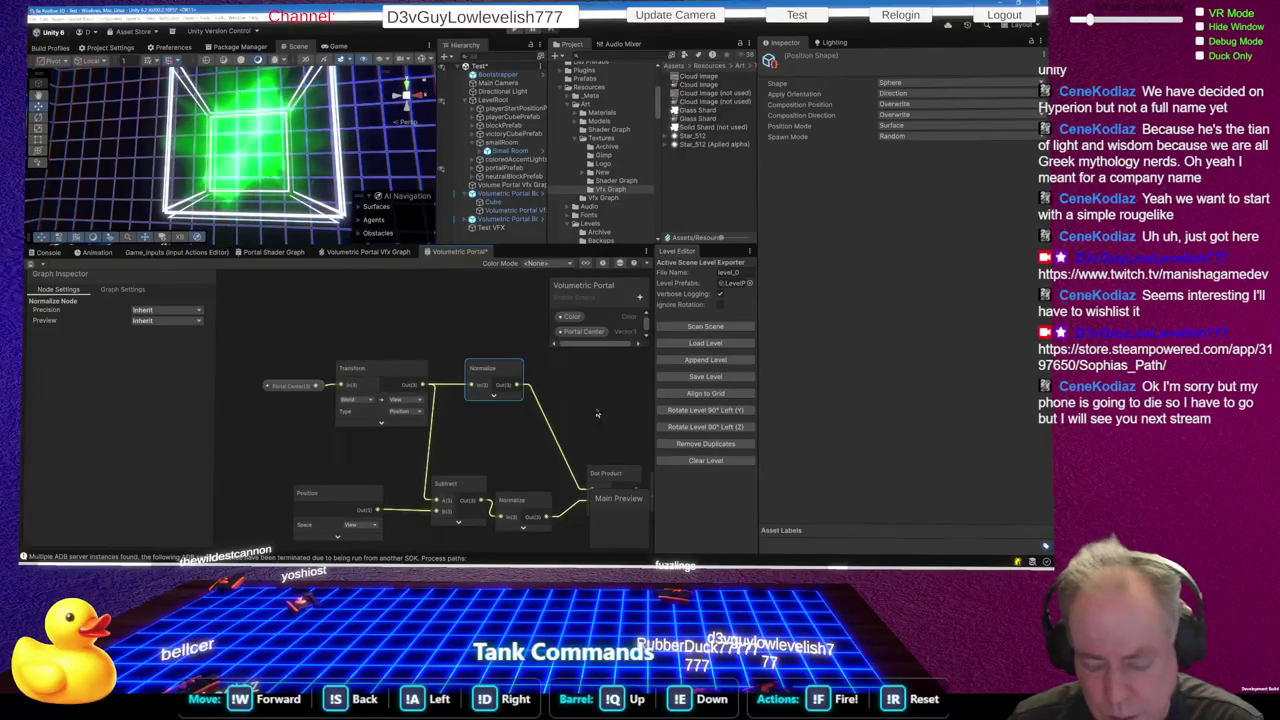
scroll(412, 516, up, 2)
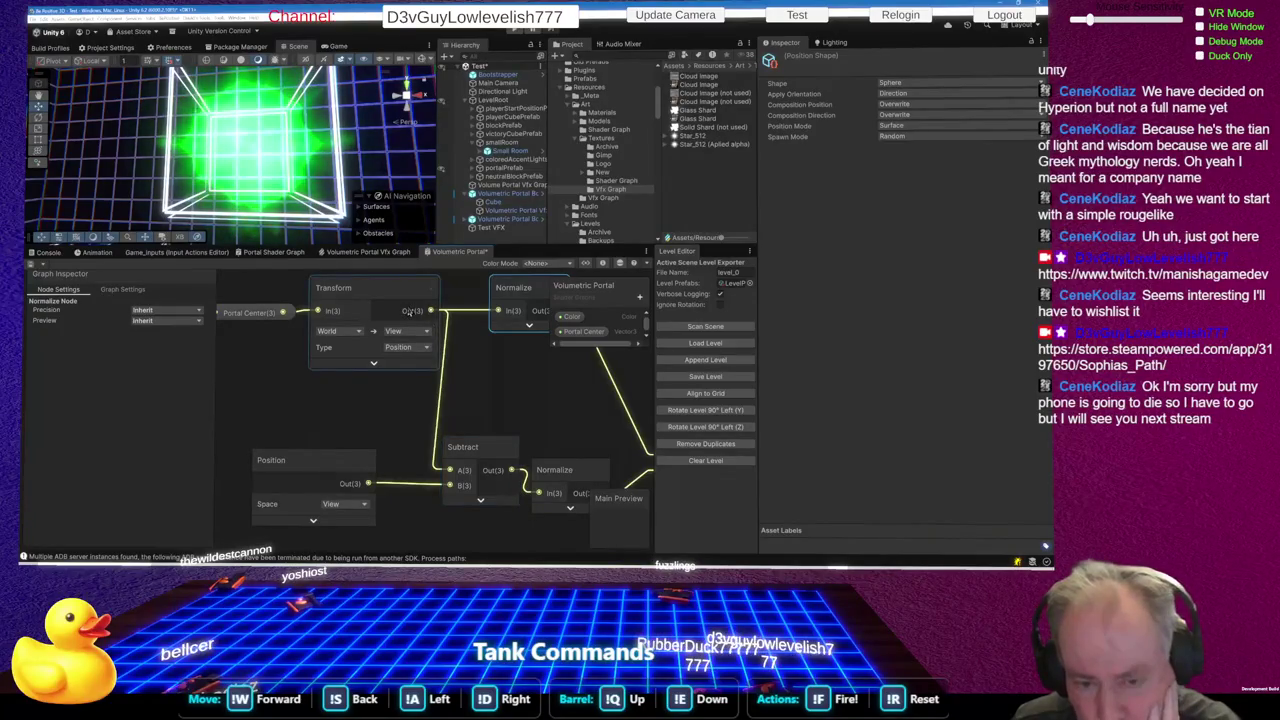
scroll(332, 418, down, 1)
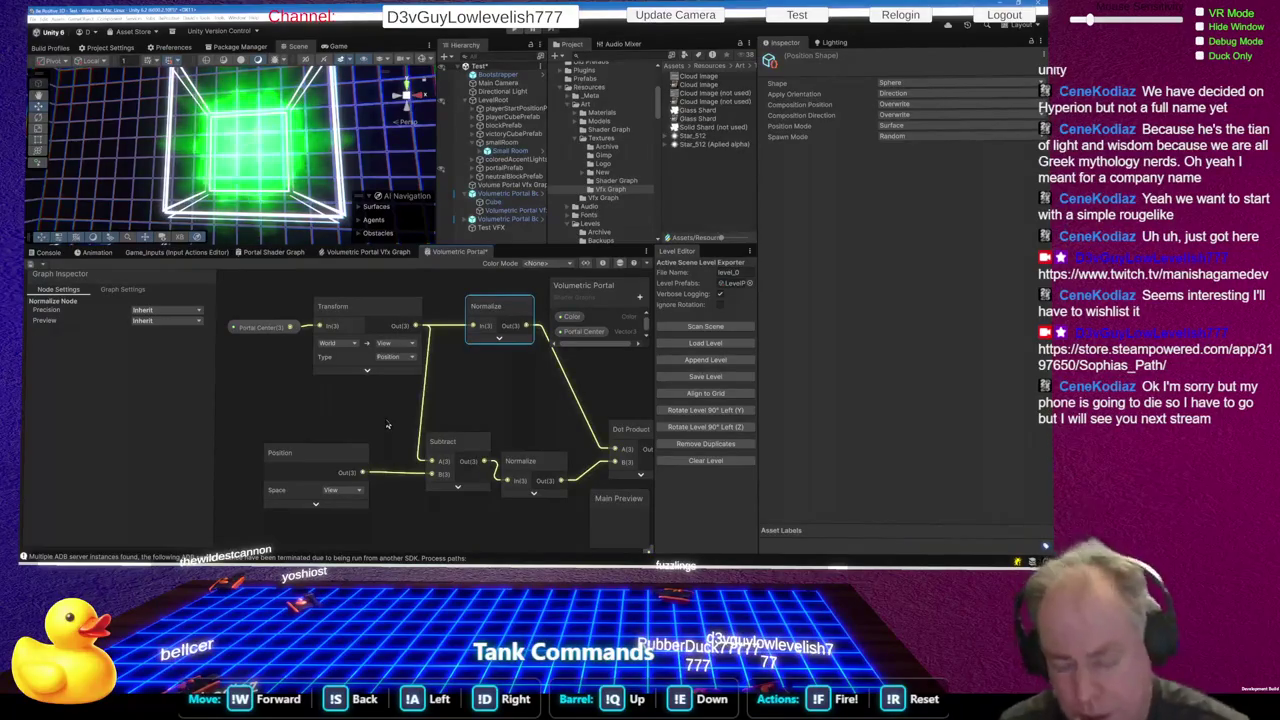
Orbit the Scene view to inspect the green-glowing portal cube from several angles
drag(250, 150, 300, 140)
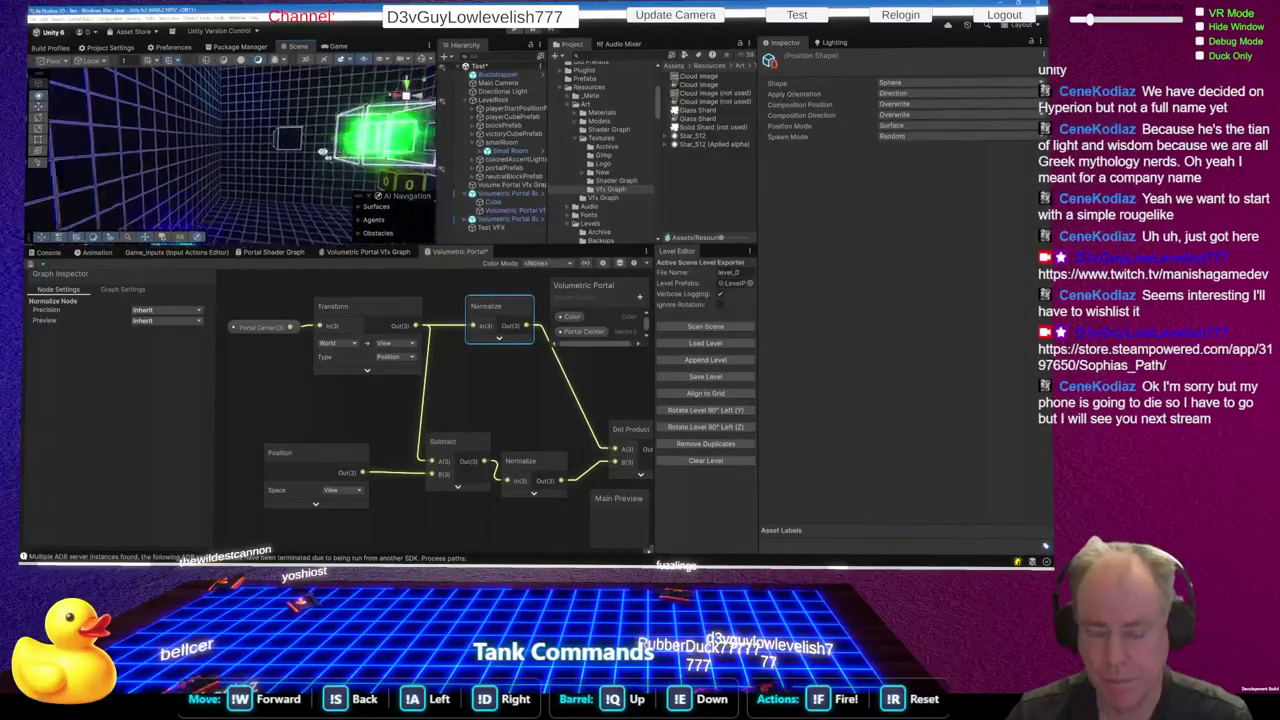
mouse_move(58, 175)
mouse_down()
mouse_move(36, 177)
mouse_move(232, 188)
mouse_move(259, 334)
mouse_up()
scroll(248, 193, up, 5)
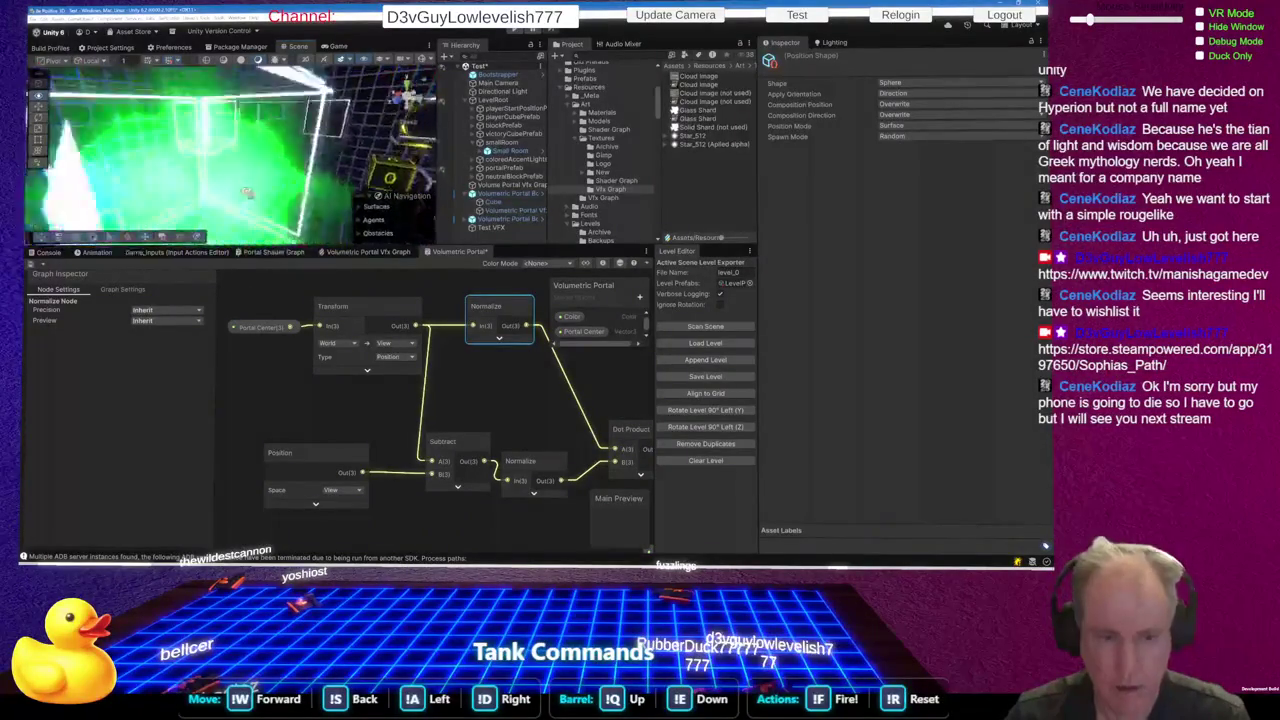
scroll(183, 117, down, 3)
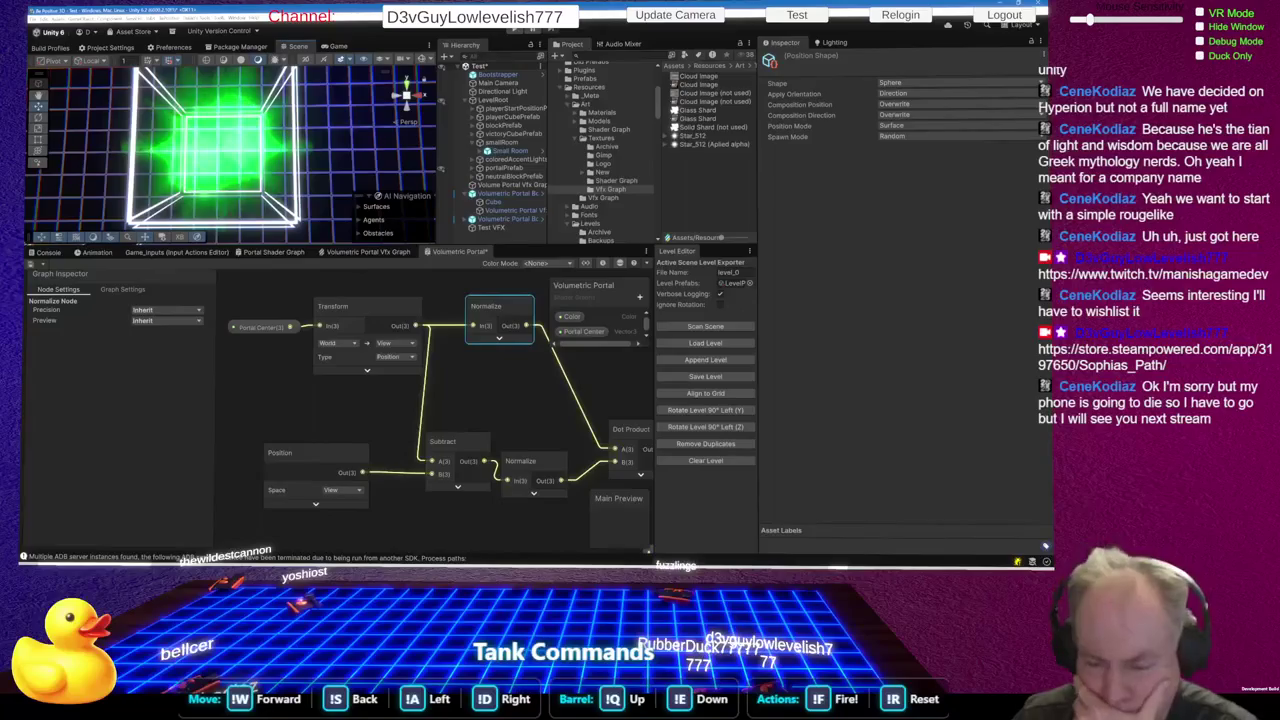
Zoom out the graph and nudge the lower Normalize node slightly up and right
scroll(376, 414, down, 1)
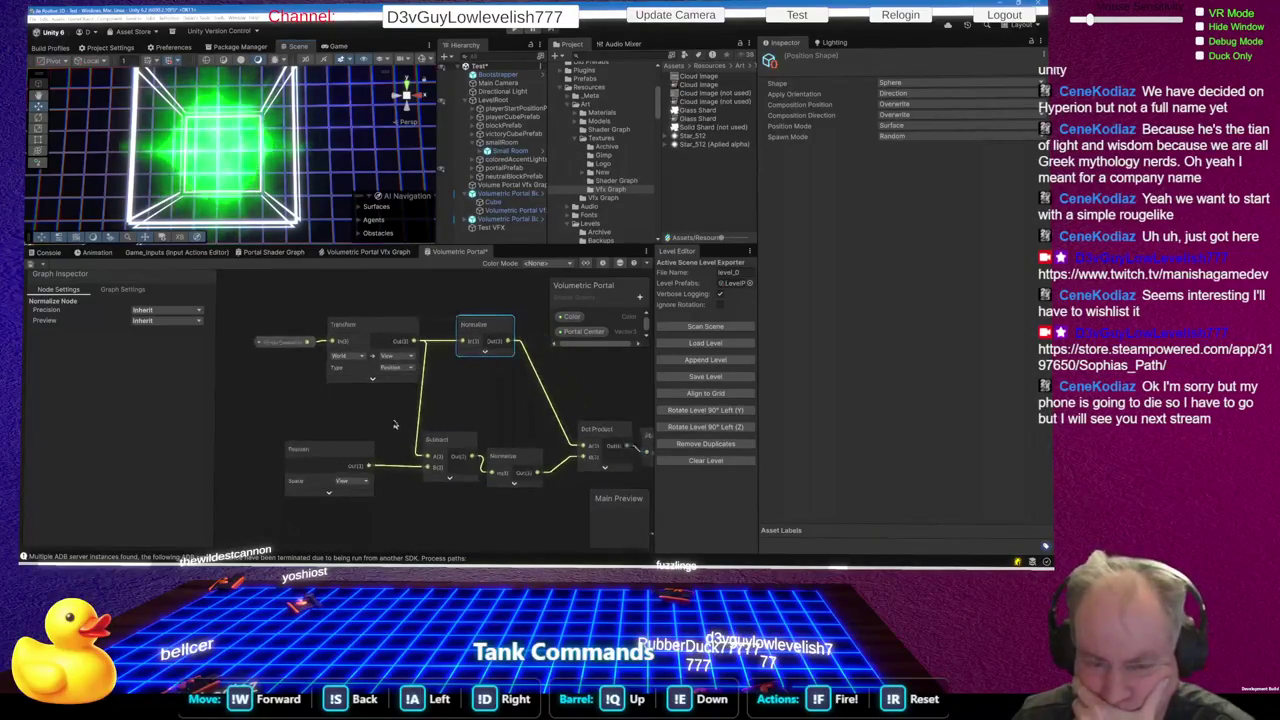
scroll(376, 414, down, 1)
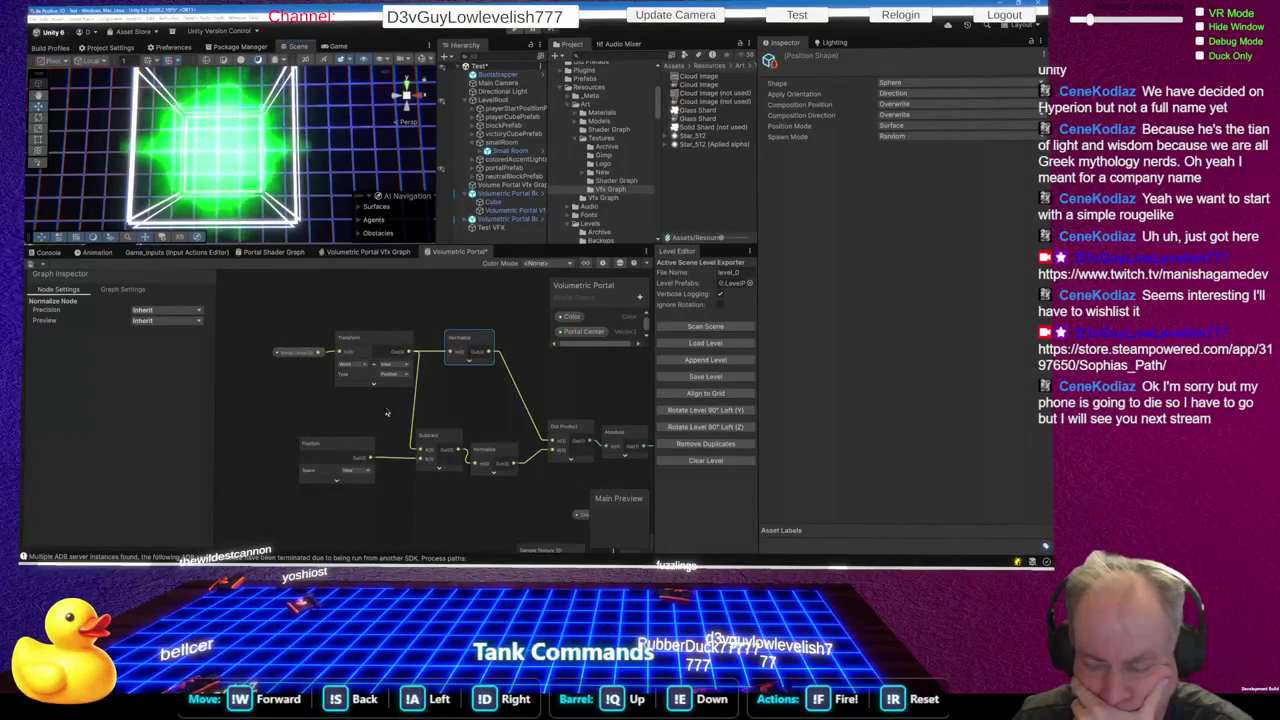
click(502, 452)
drag(502, 452, 508, 443)
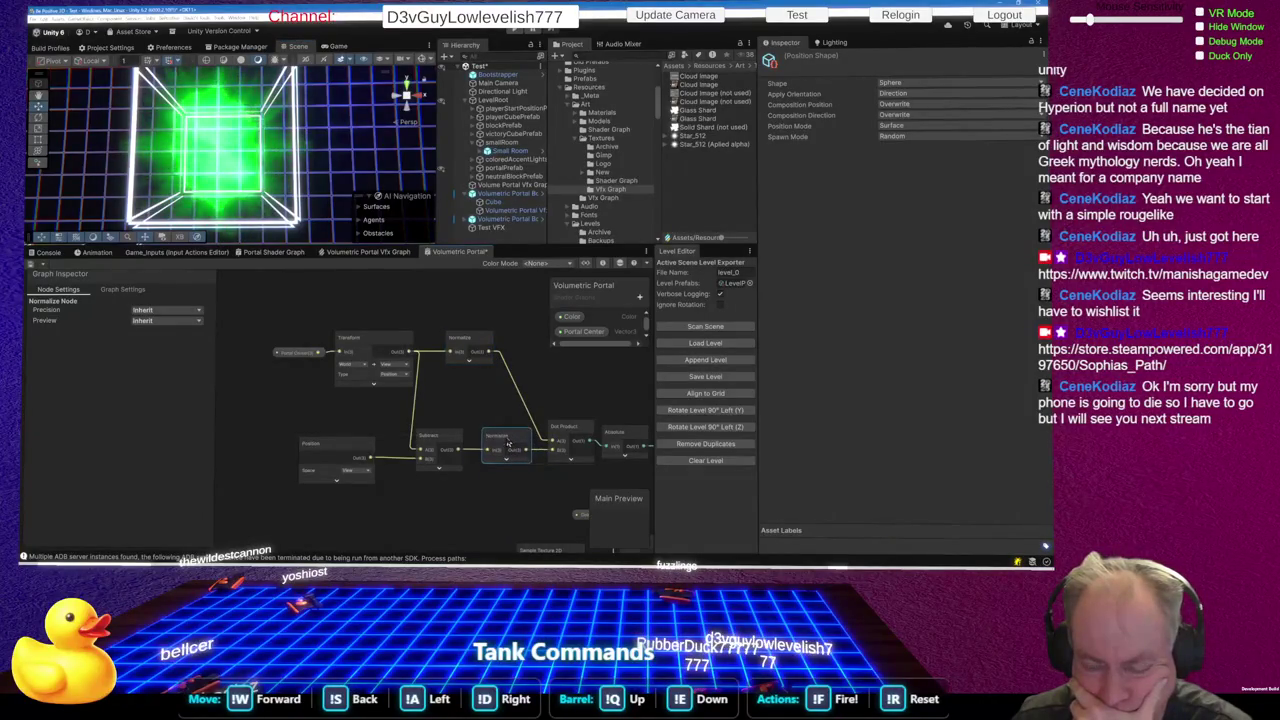
scroll(460, 467, up, 3)
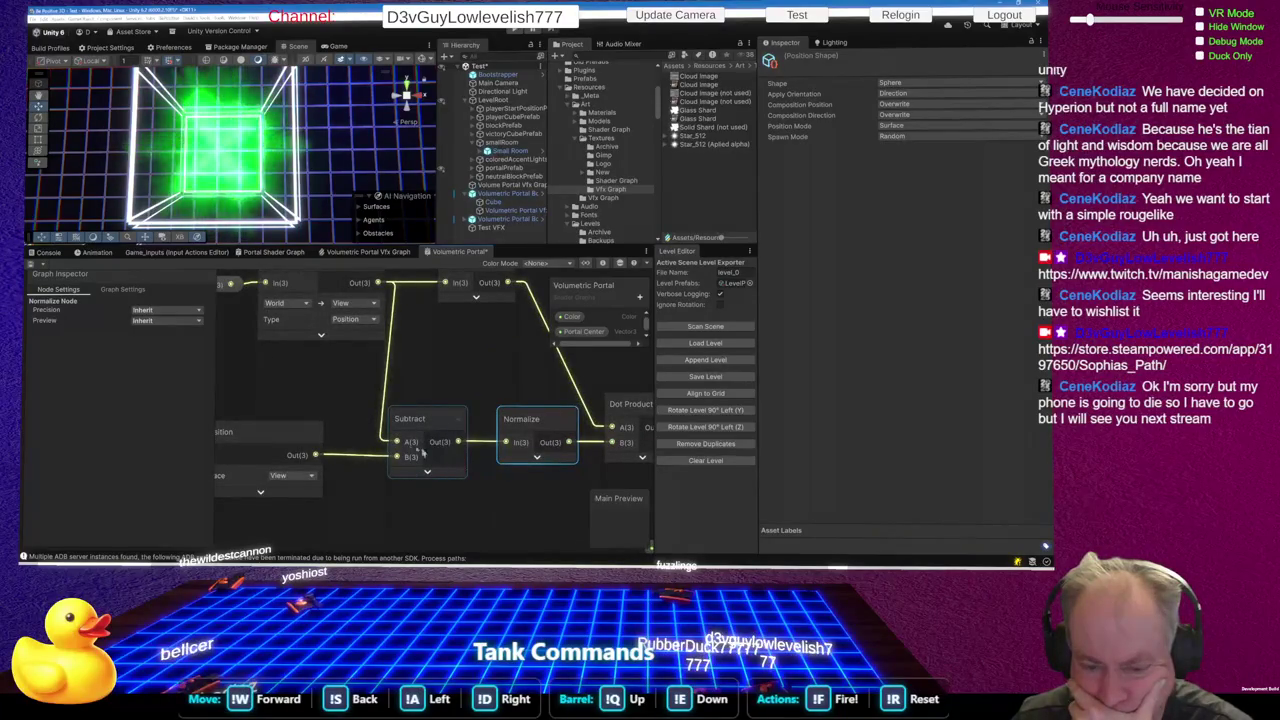
scroll(583, 453, right, 5)
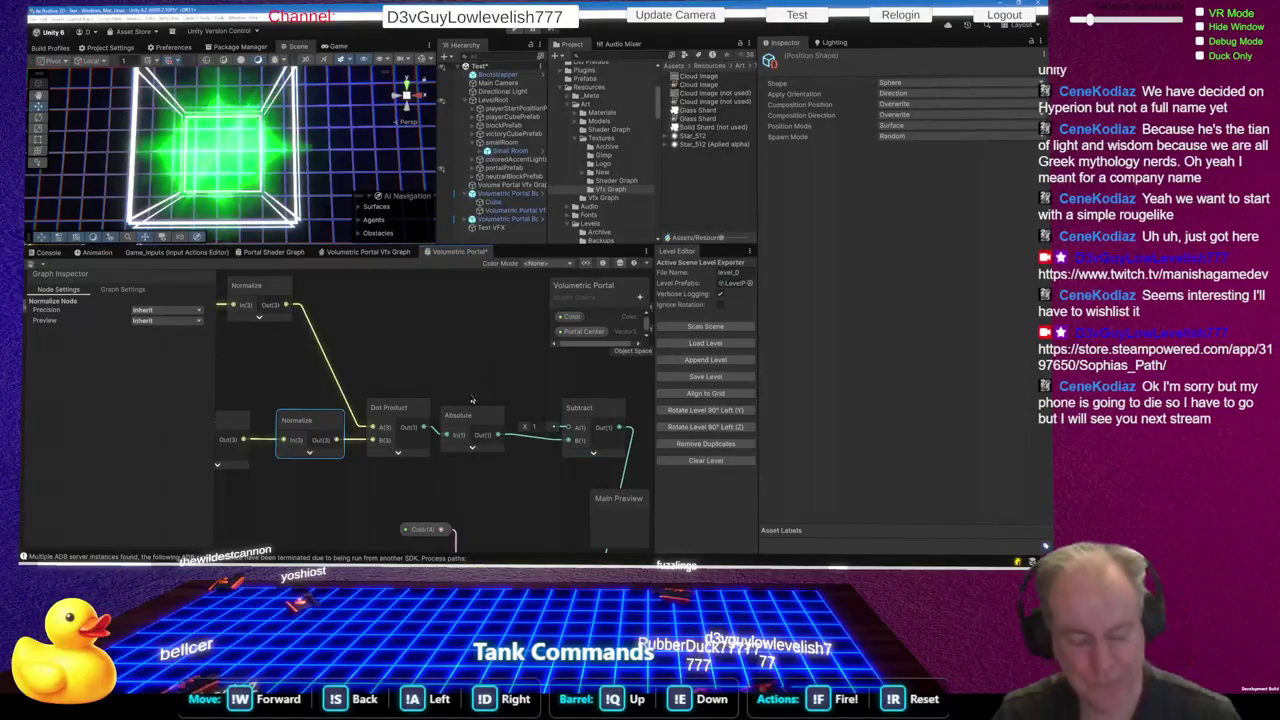
key(alt+Tab)
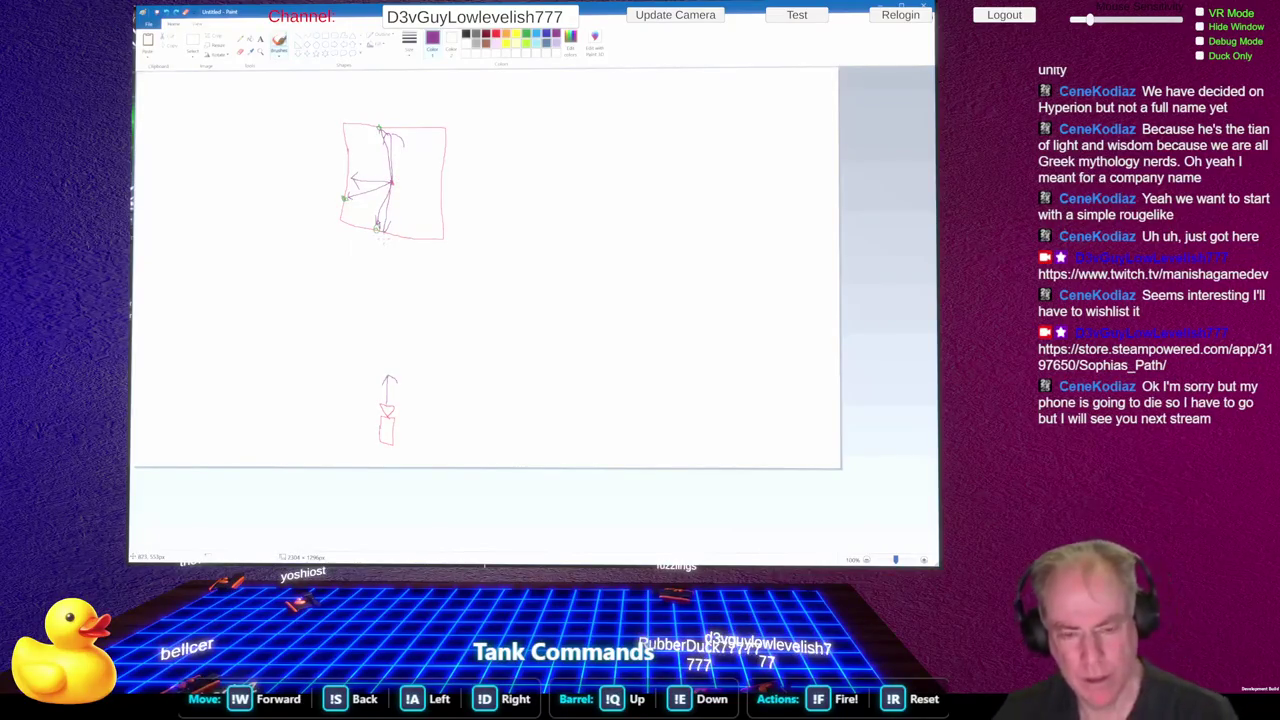
key(alt+Tab)
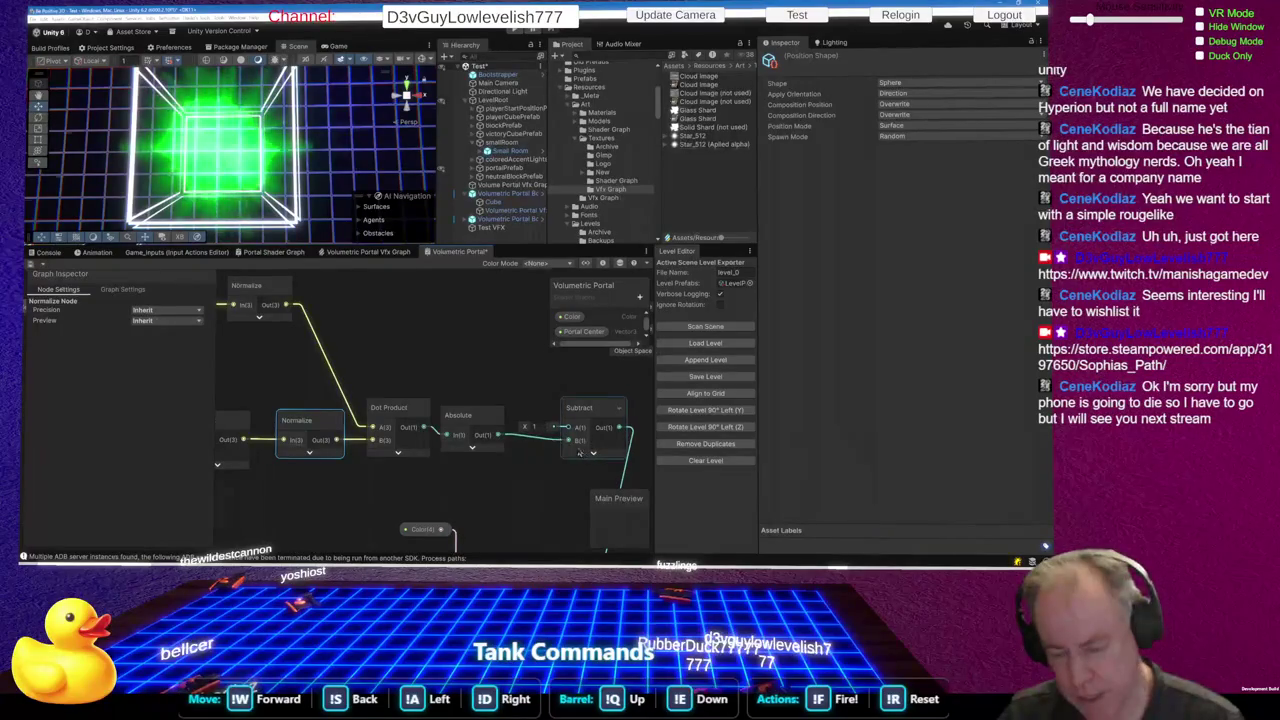
Fit the whole graph in view, enlarge the Scene view, and pull the camera back from the cube
scroll(508, 400, down, 2)
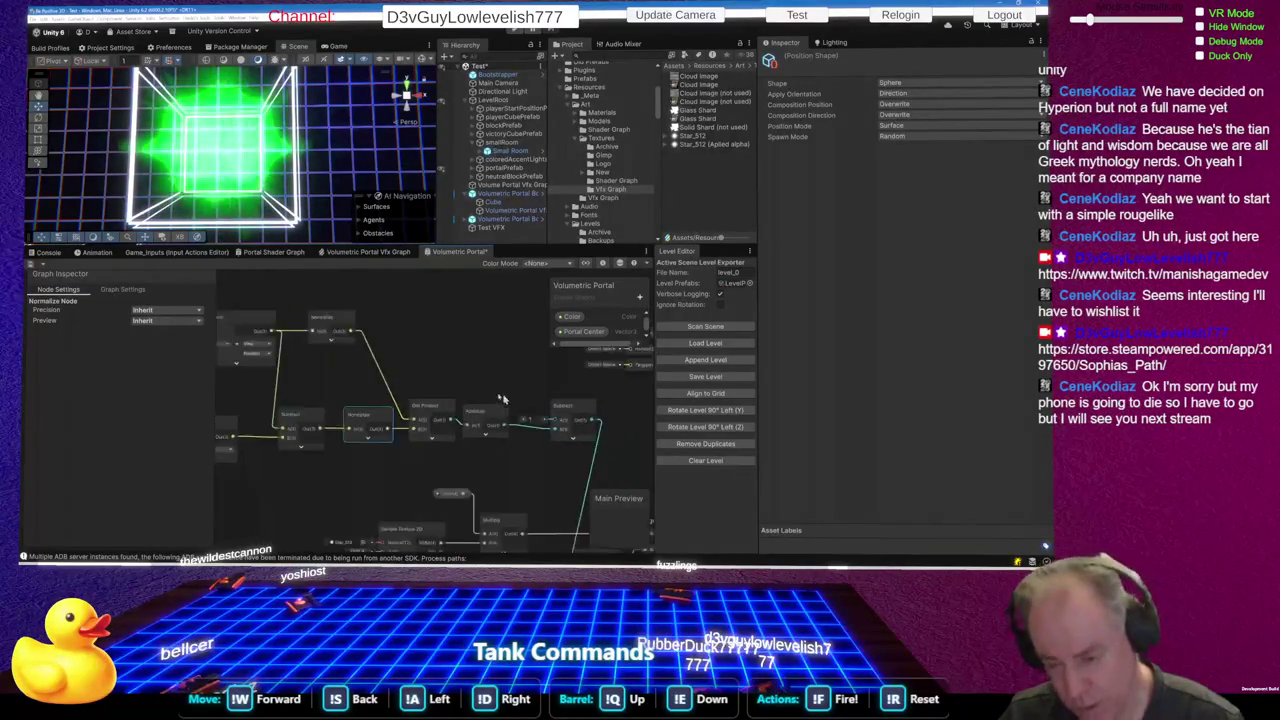
key(a)
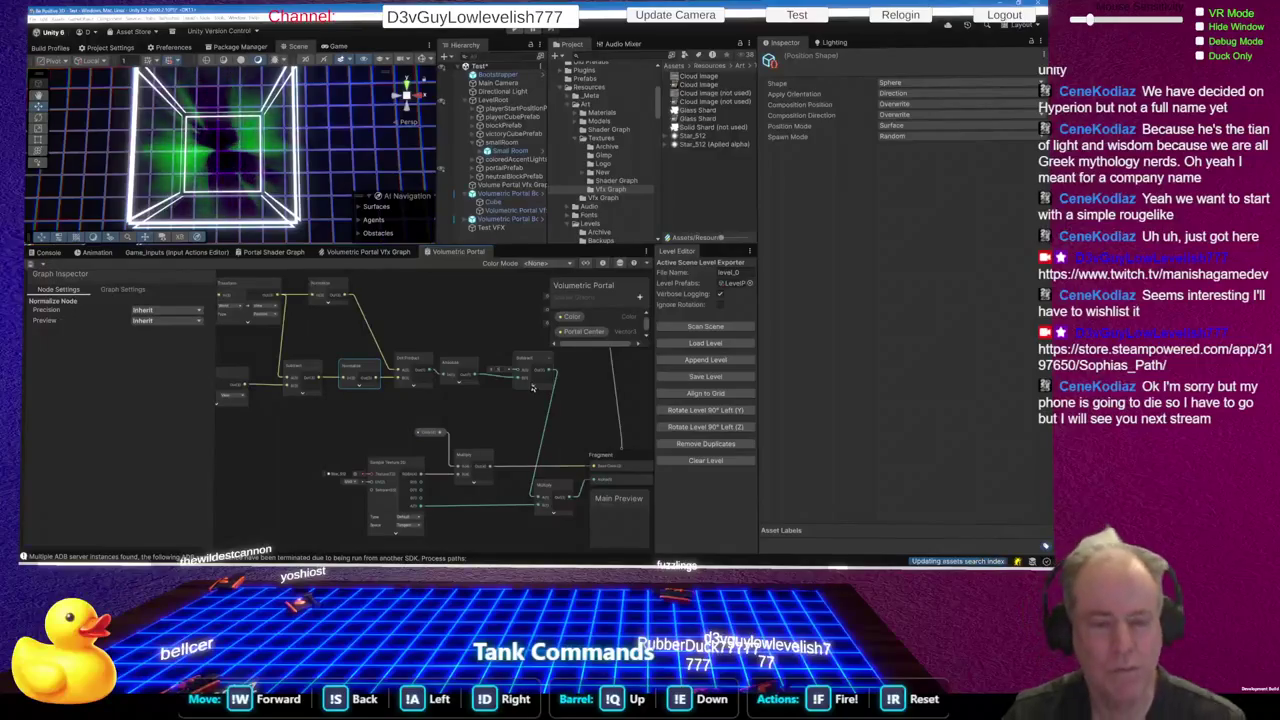
drag(312, 245, 312, 438)
mouse_move(239, 290)
mouse_down()
mouse_move(229, 371)
mouse_move(214, 351)
mouse_move(222, 275)
mouse_move(328, 318)
mouse_move(367, 311)
mouse_move(219, 315)
mouse_up()
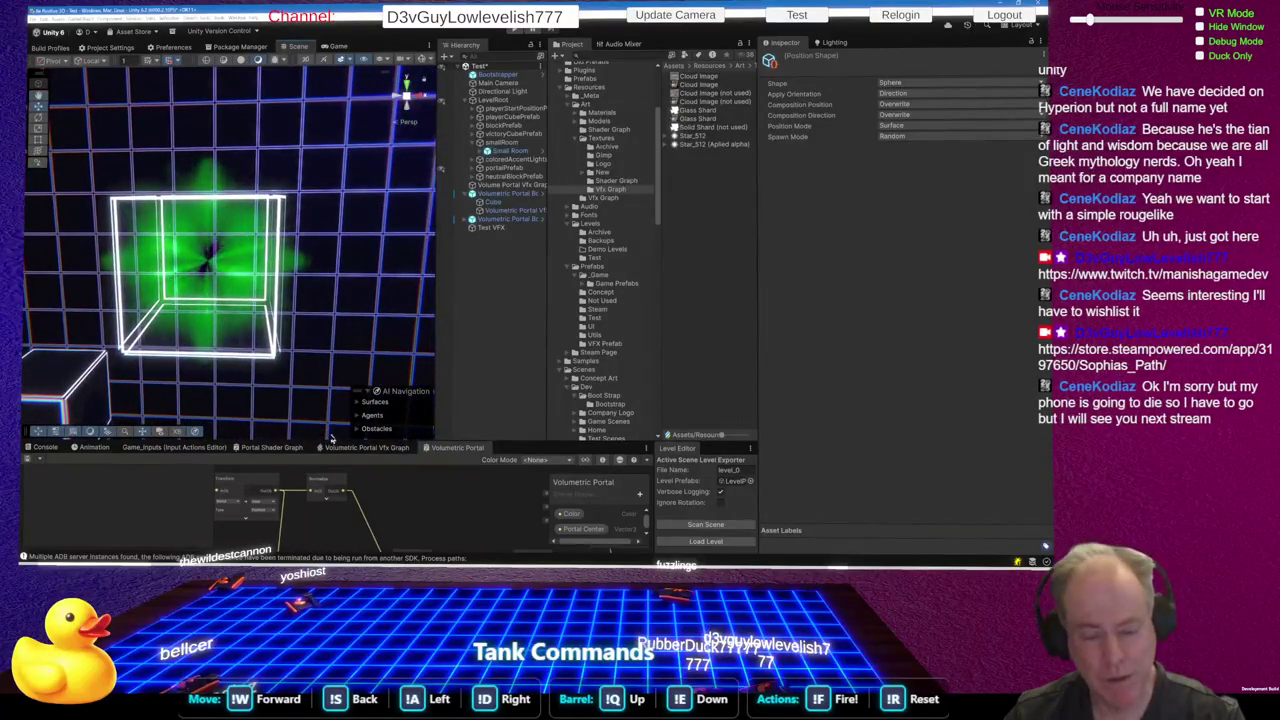
Give the graph more height and try 2 as the Subtract B mask constant
drag(308, 440, 308, 340)
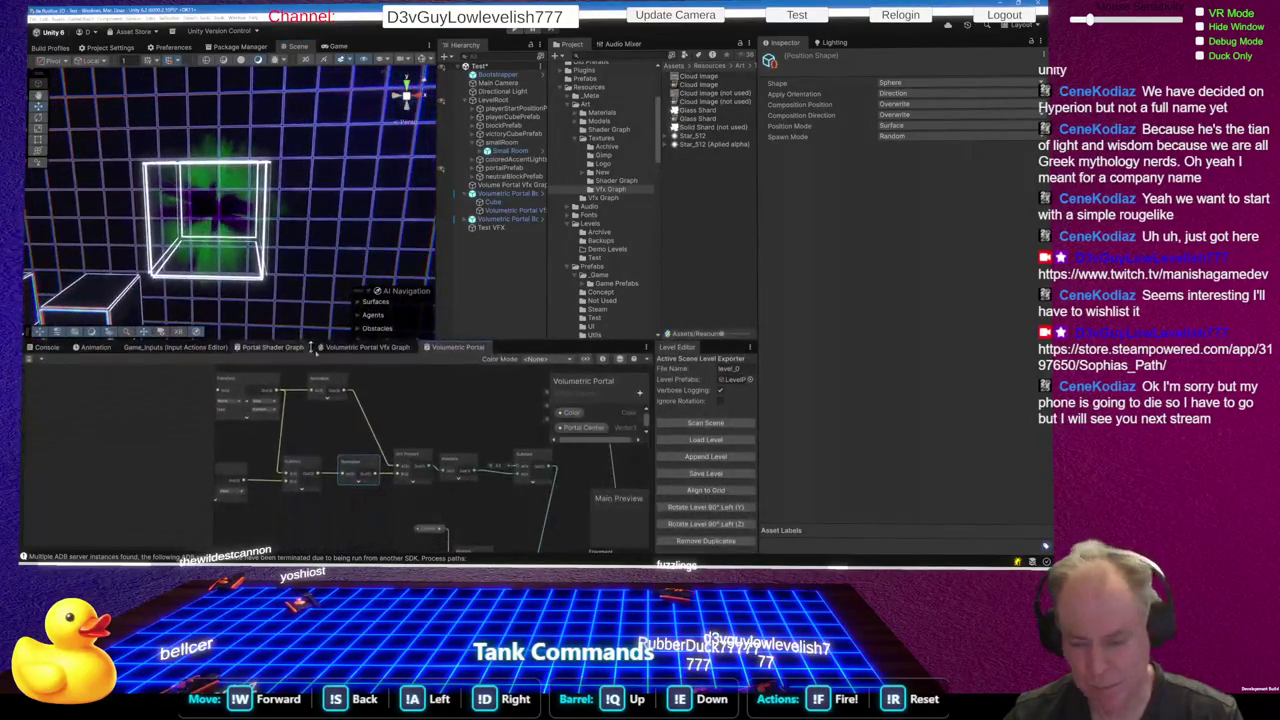
scroll(515, 481, up, 3)
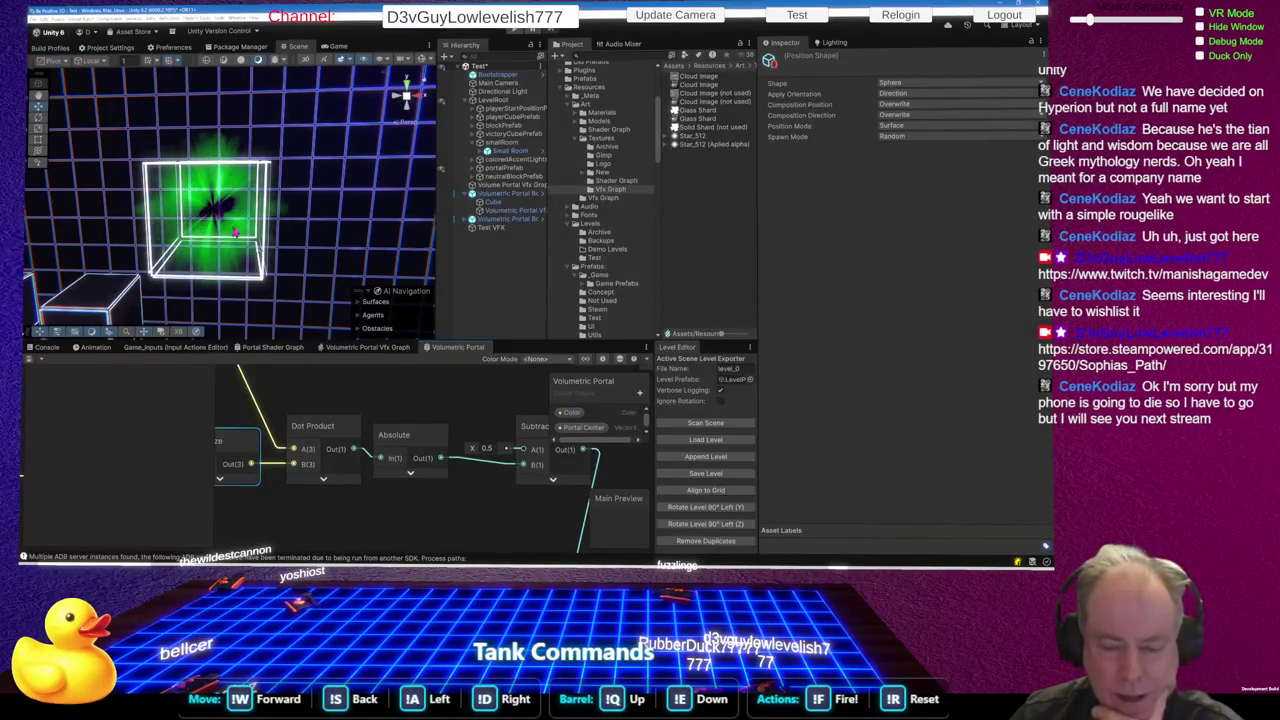
click(492, 449)
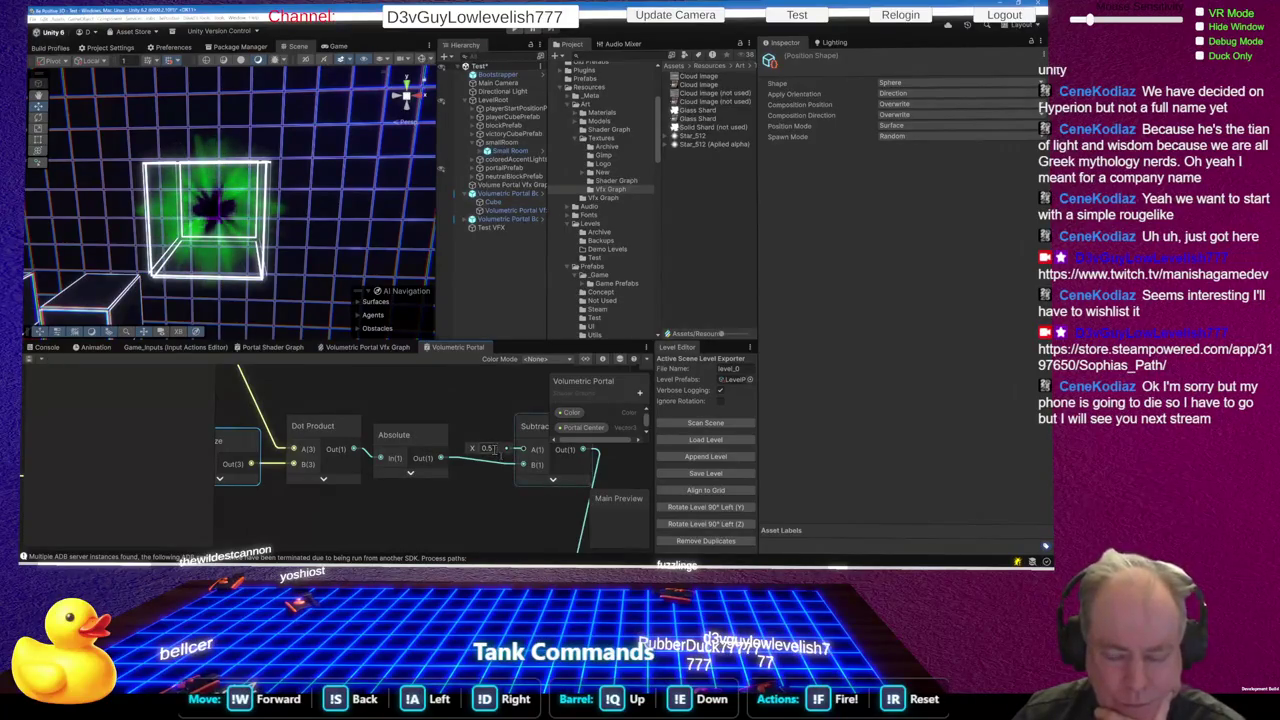
double_click(492, 449)
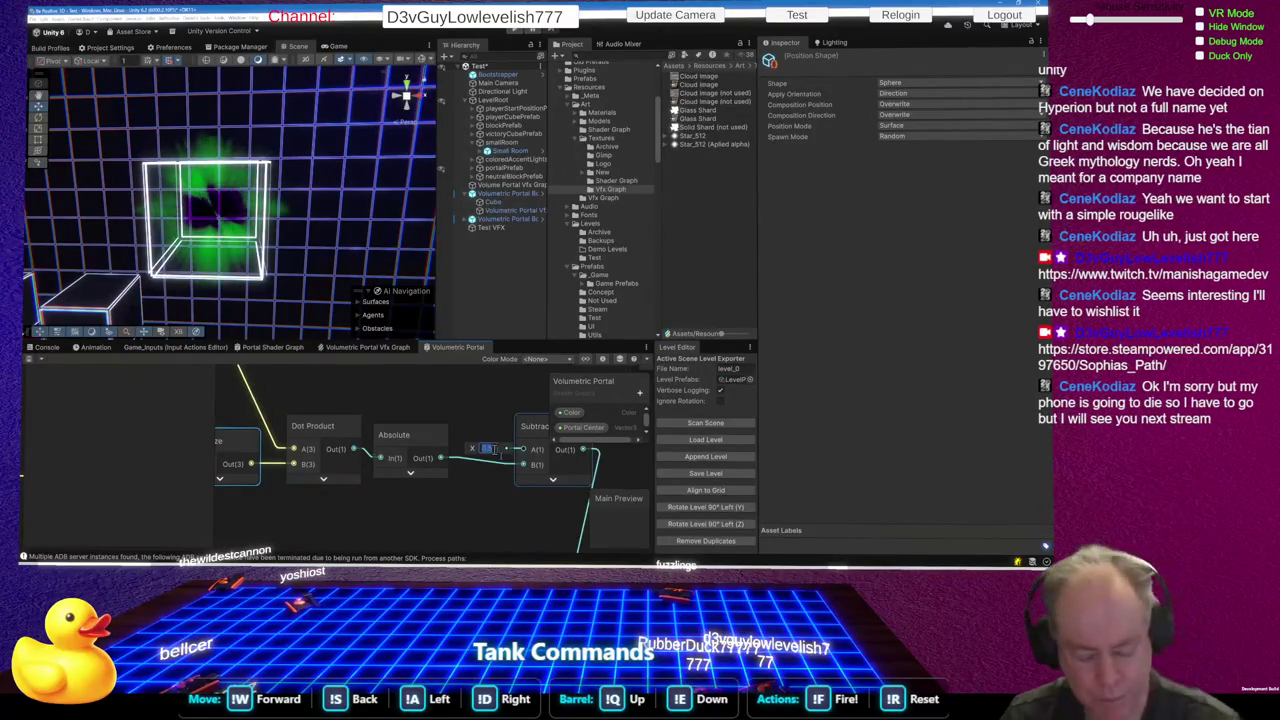
text(2)
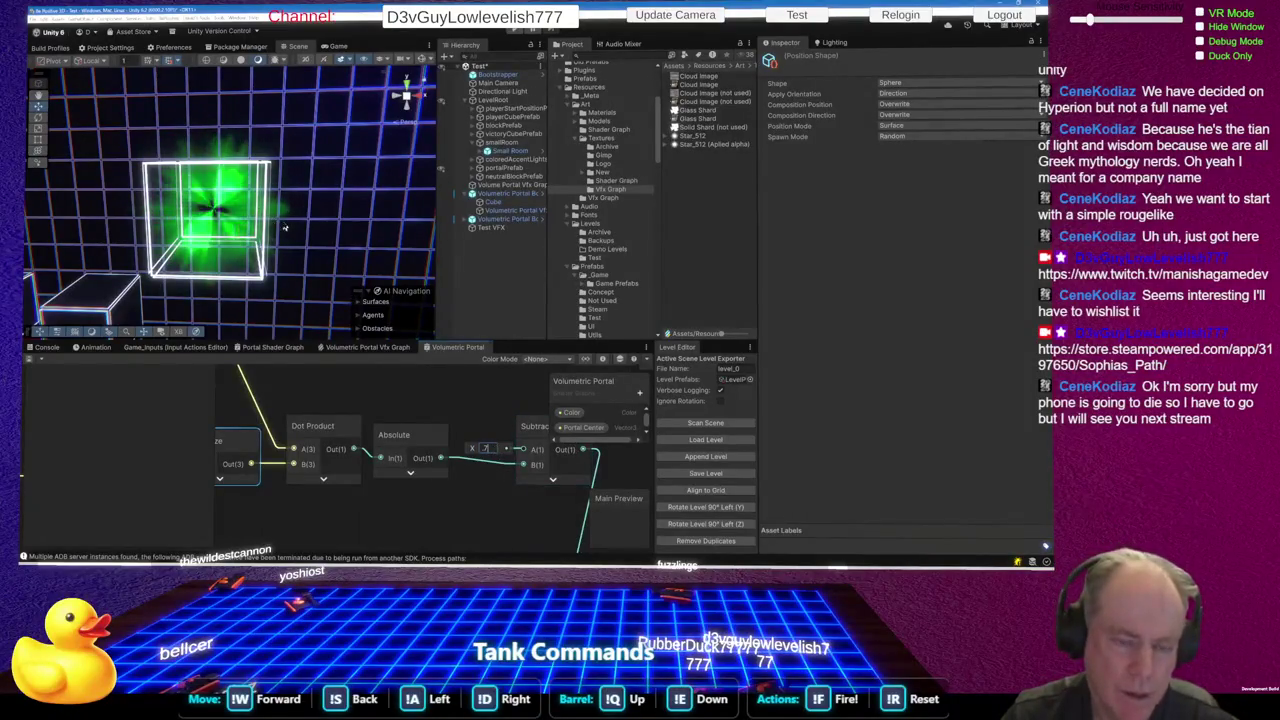
Set the mask constant to 1 and save the Volumetric Portal graph
scroll(200, 208, up, 5)
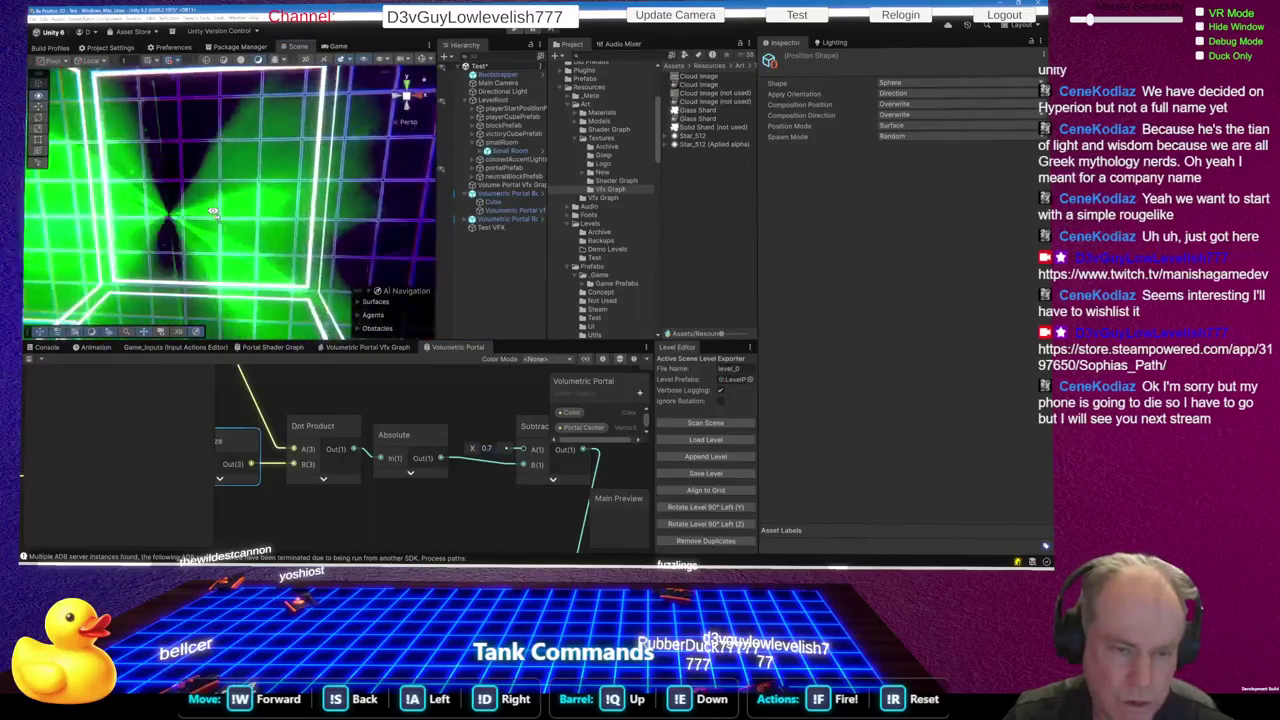
scroll(195, 208, down, 5)
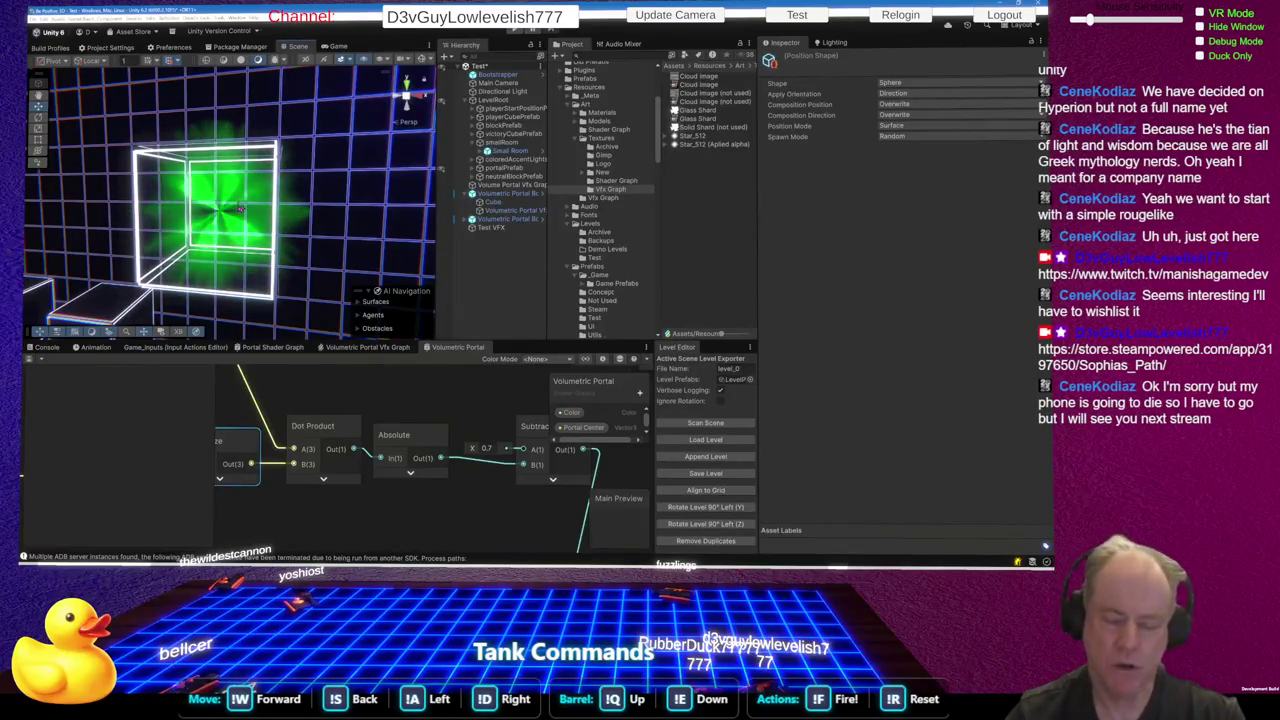
click(486, 448)
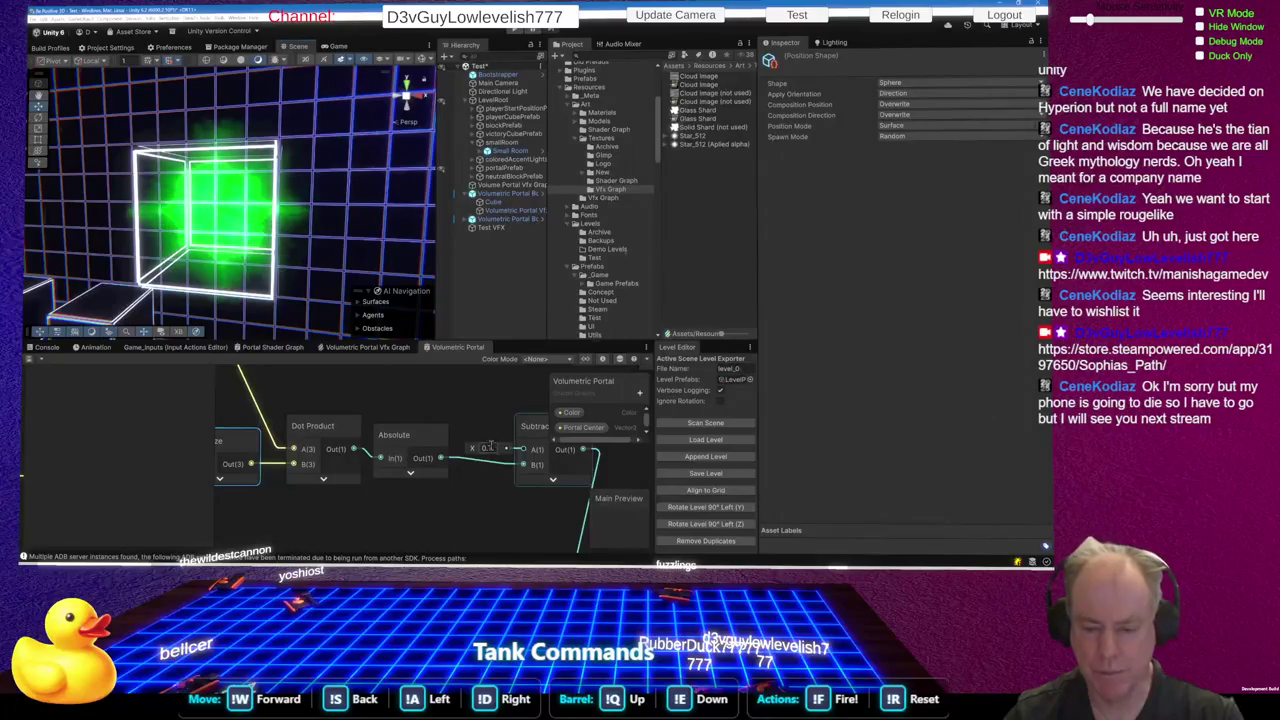
text(1)
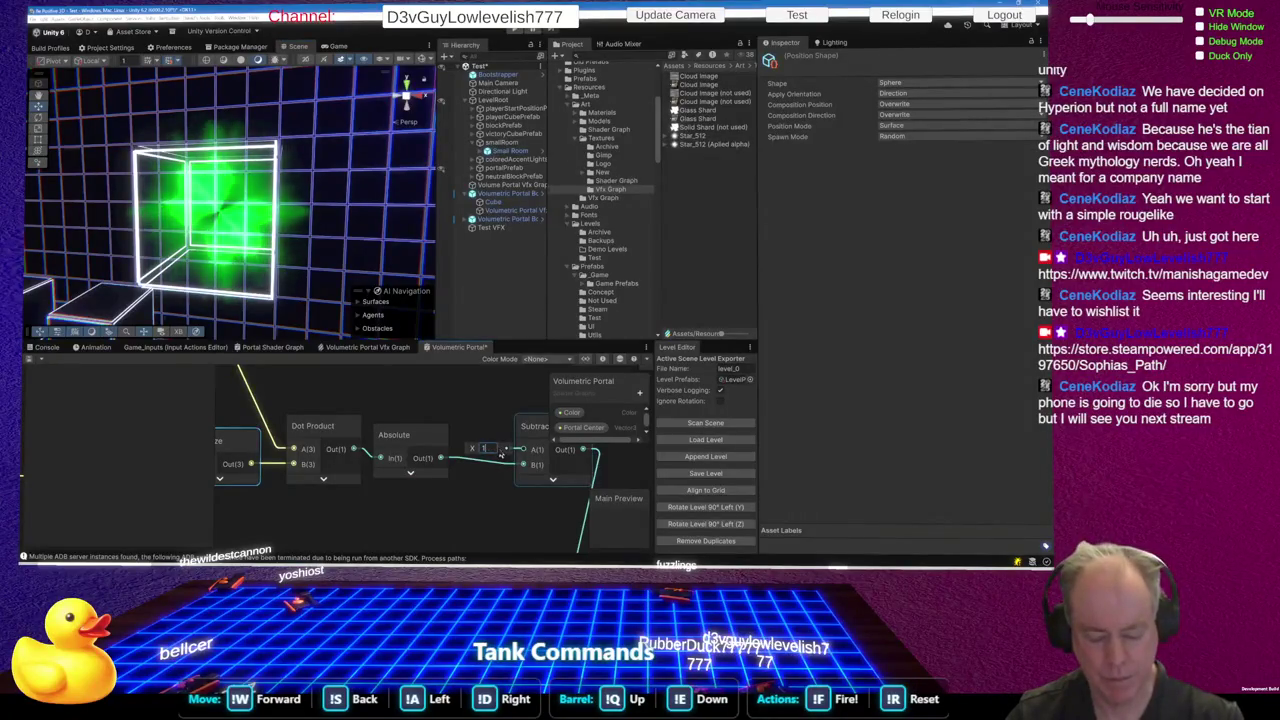
key(ctrl+s)
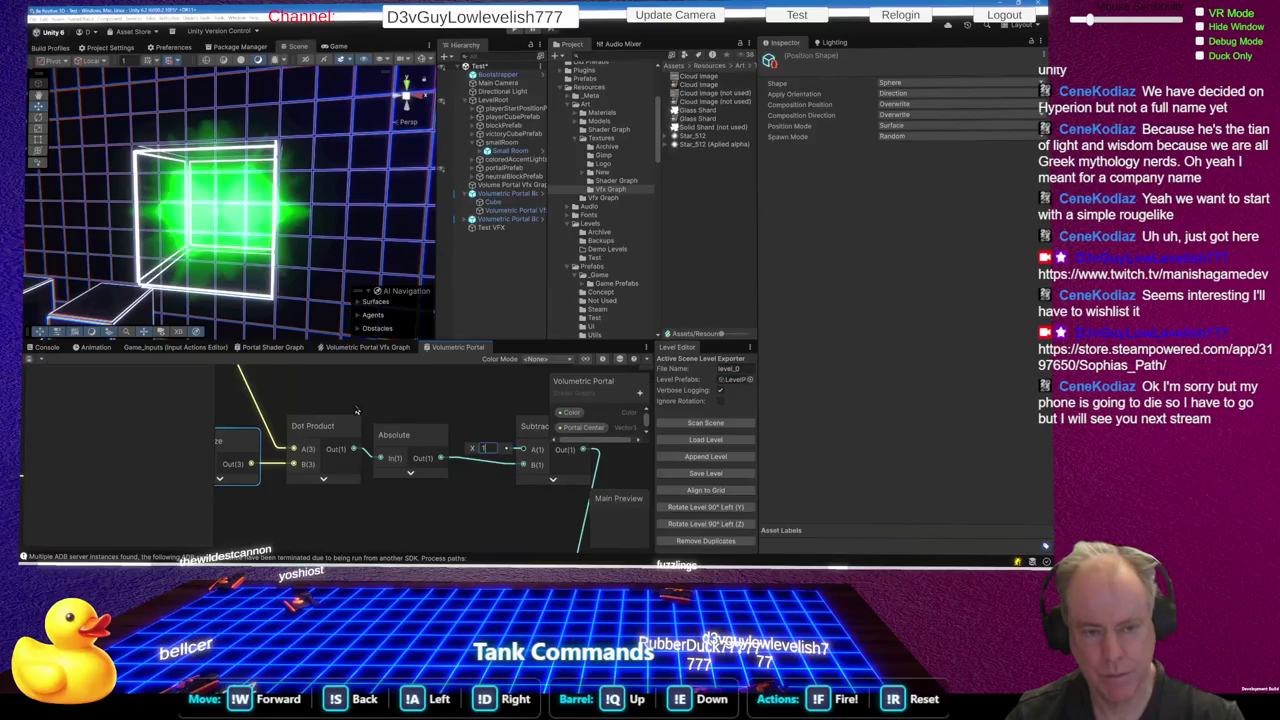
scroll(355, 395, down, 5)
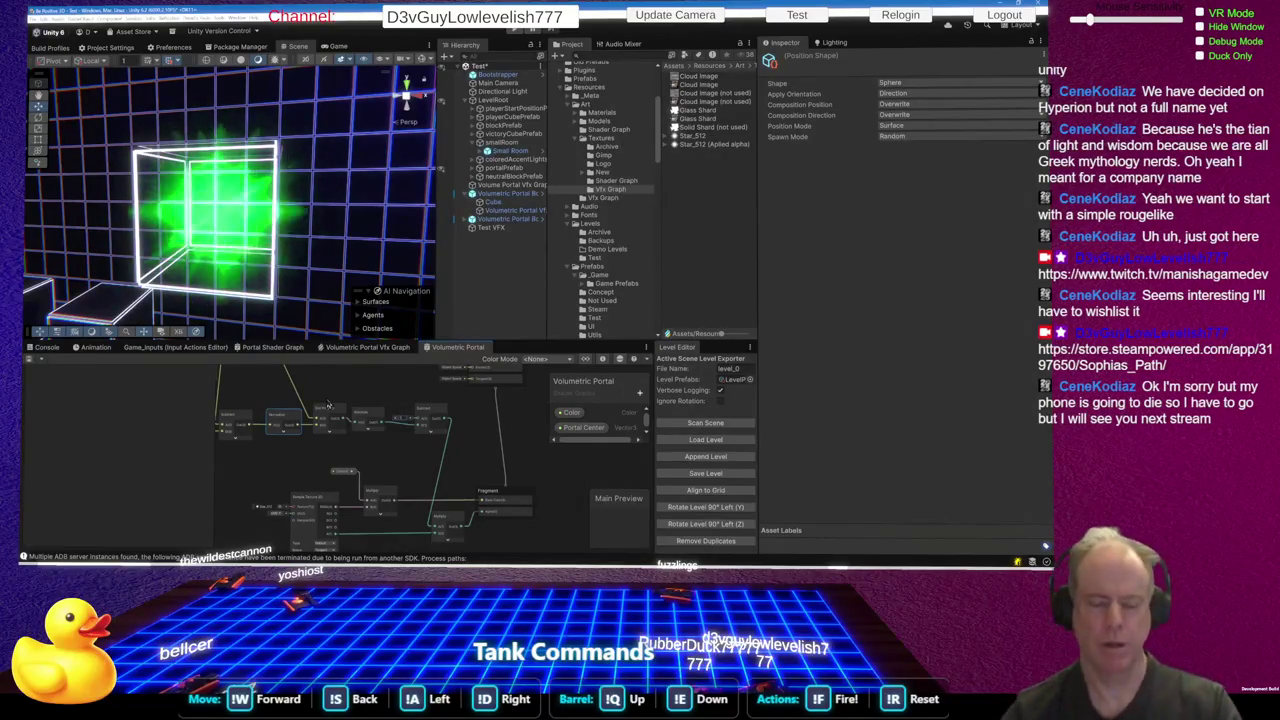
drag(460, 340, 460, 279)
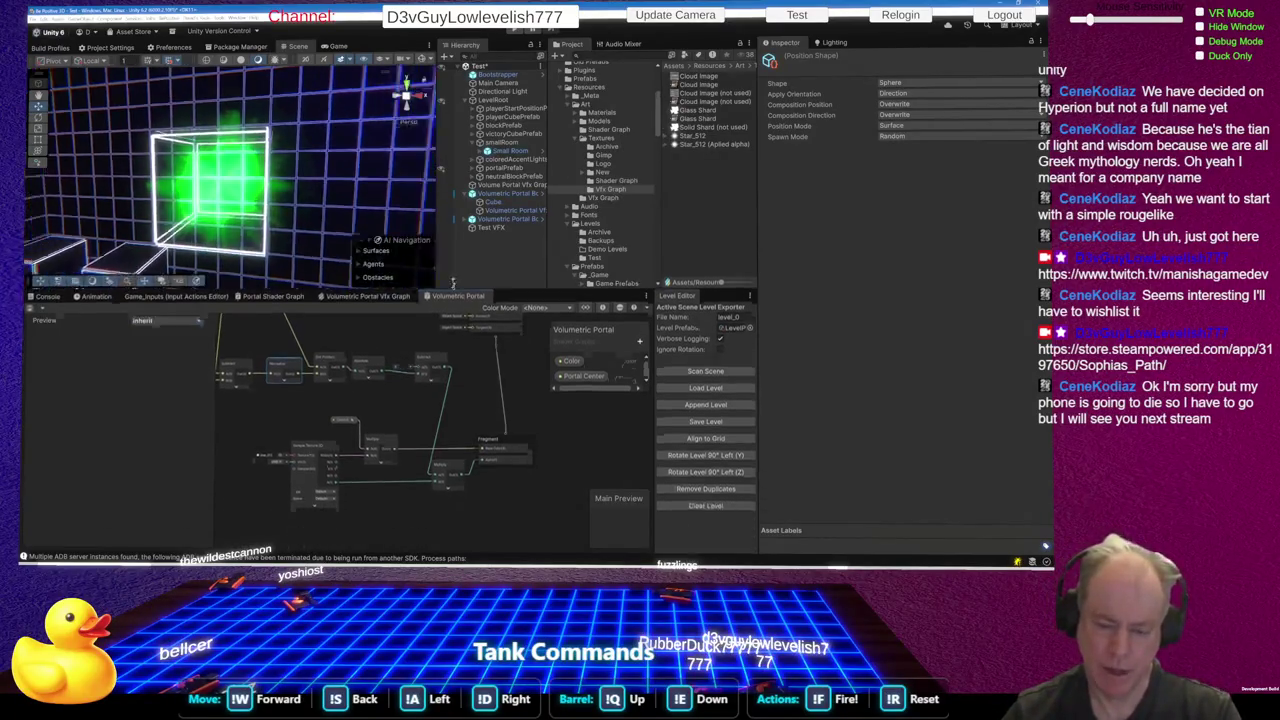
Zoom the Volumetric Portal graph out and back in to review the whole network
scroll(362, 404, down, 2)
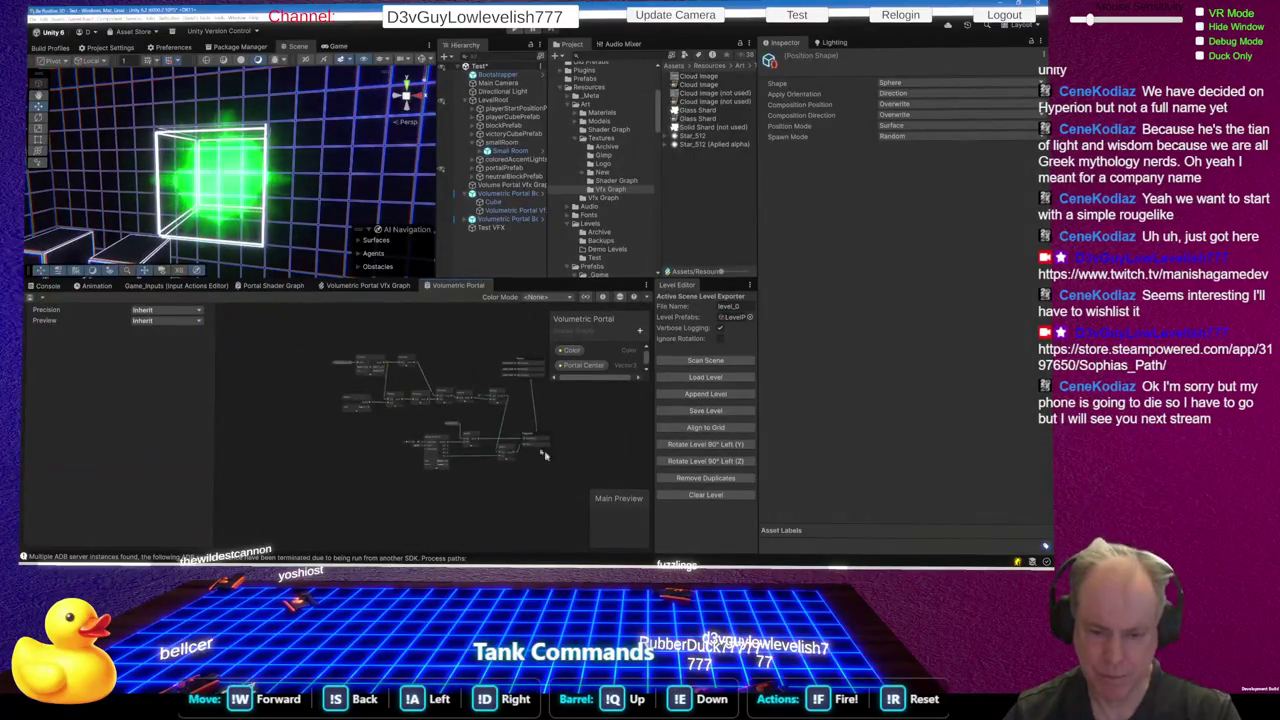
scroll(386, 395, up, 3)
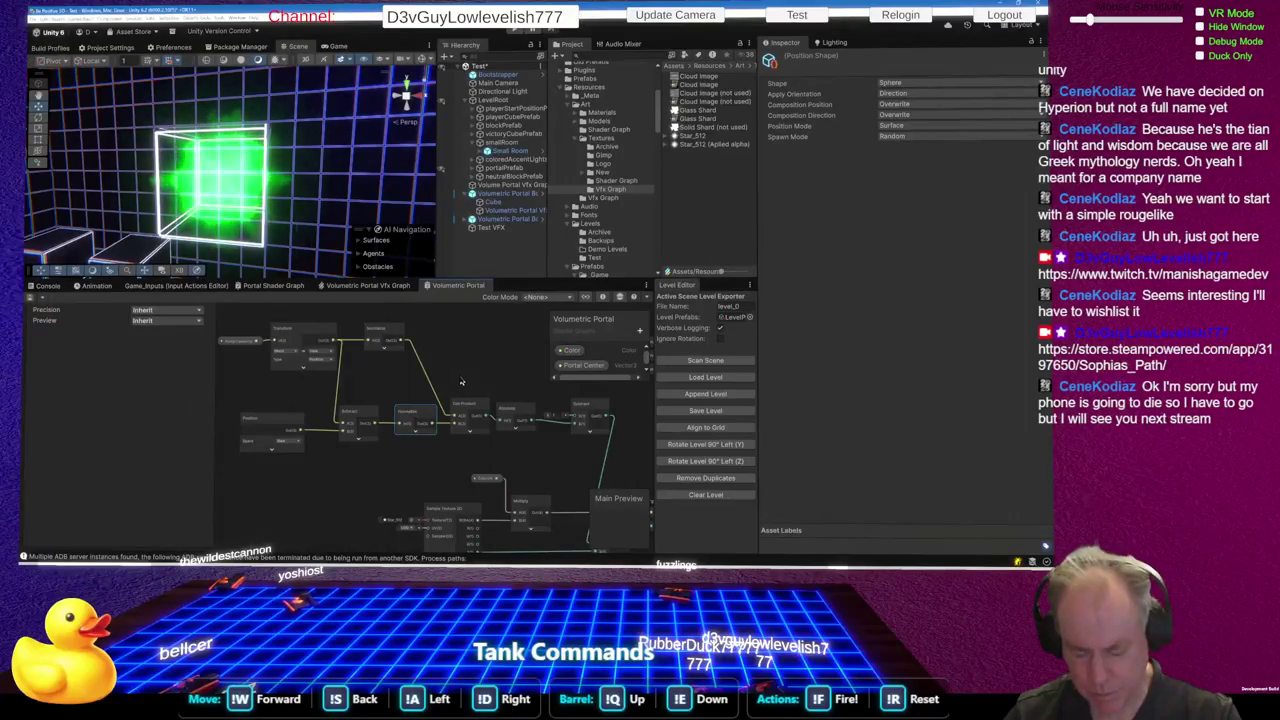
scroll(461, 381, down, 1)
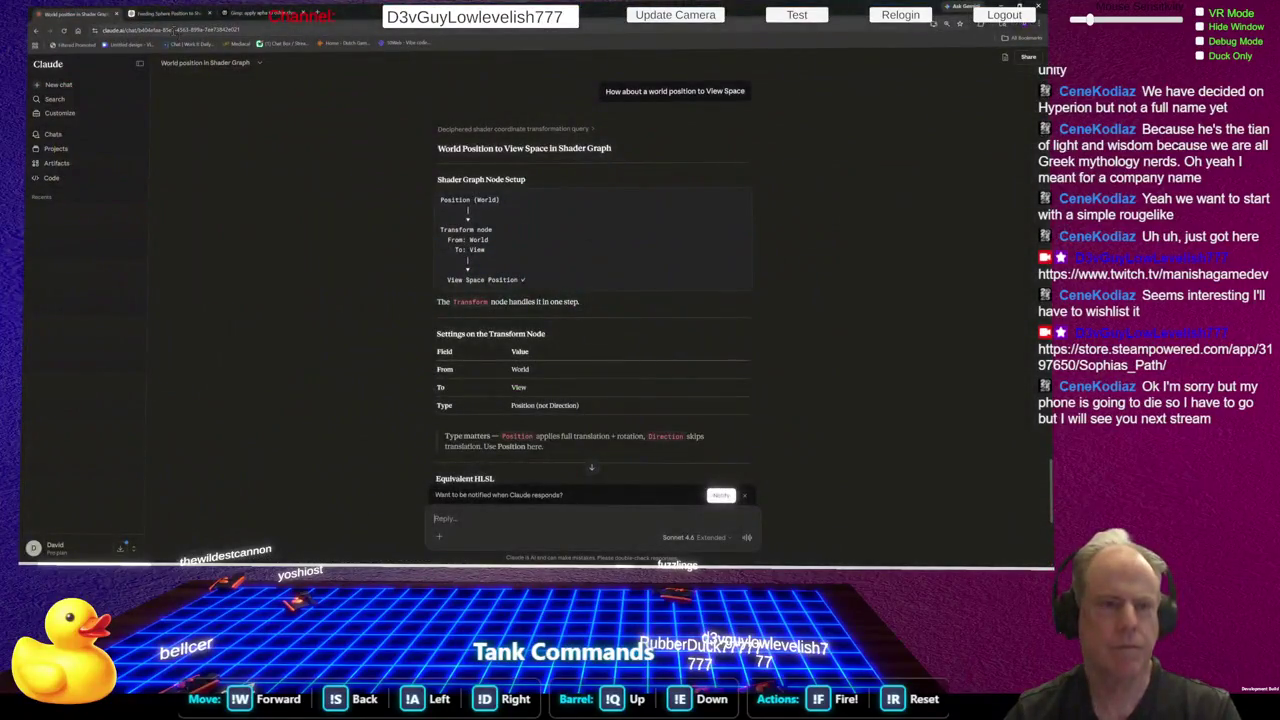
Paste the screenshot into the existing ChatGPT draft, then discard the typed text and attachment
key(ctrl+Tab)
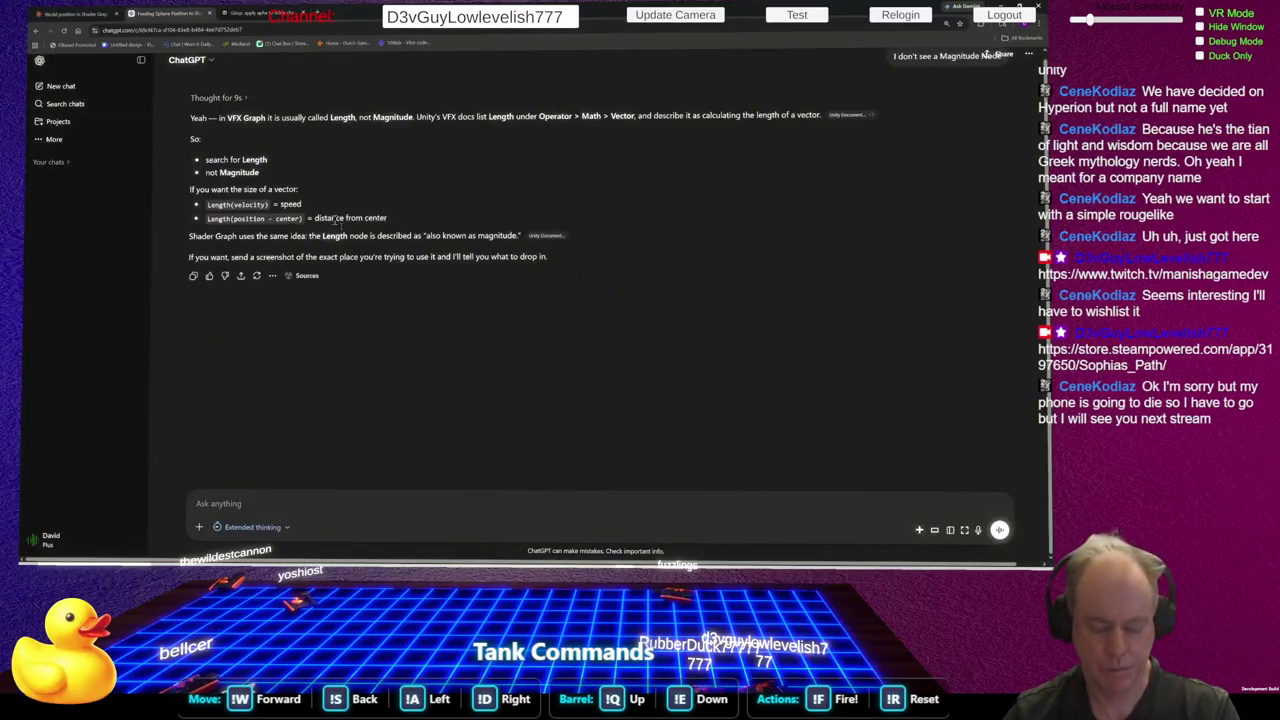
key(ctrl+v)
text(W)
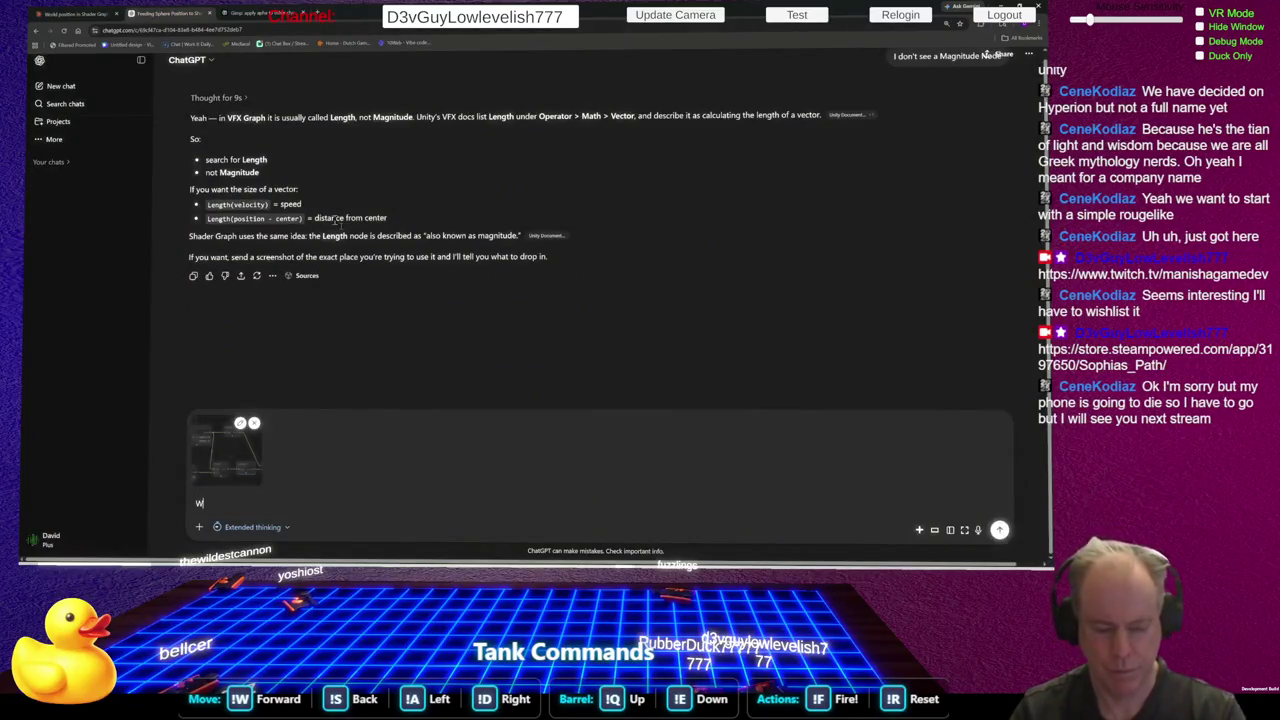
text(hat do)
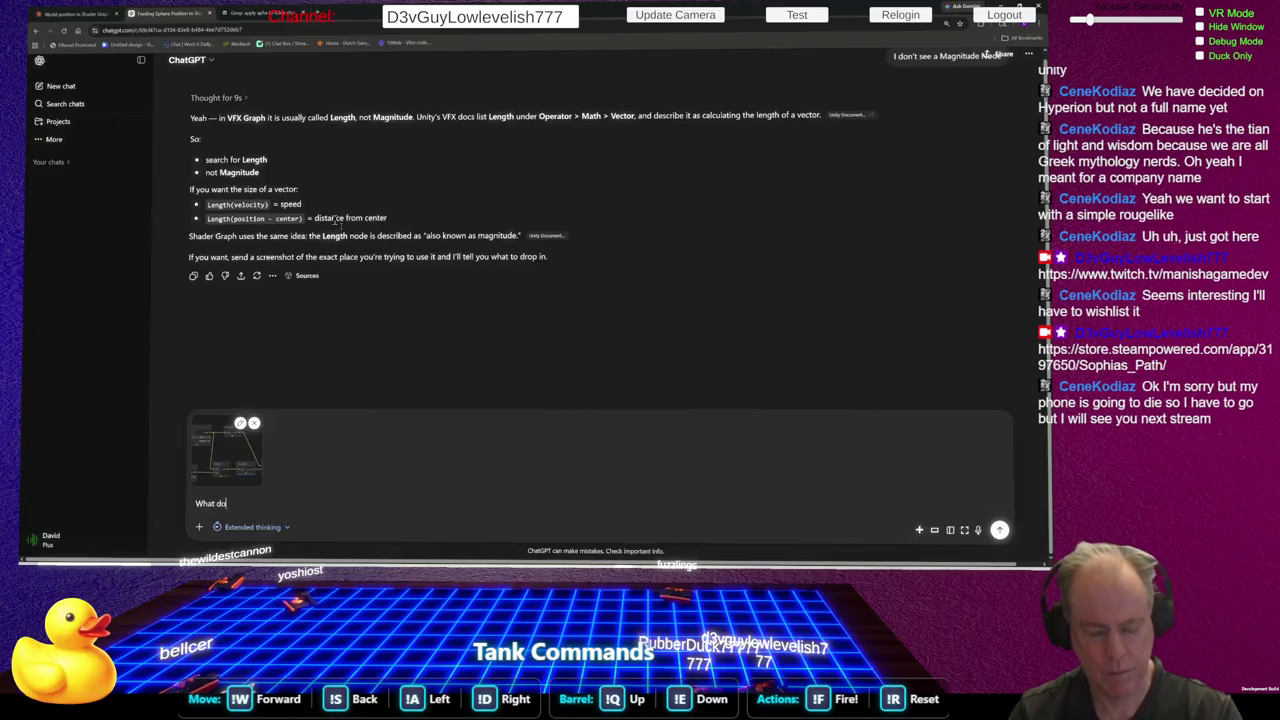
key(ctrl+BackSpace)
key(ctrl+BackSpace)
key(BackSpace)
key(BackSpace)
key(BackSpace)
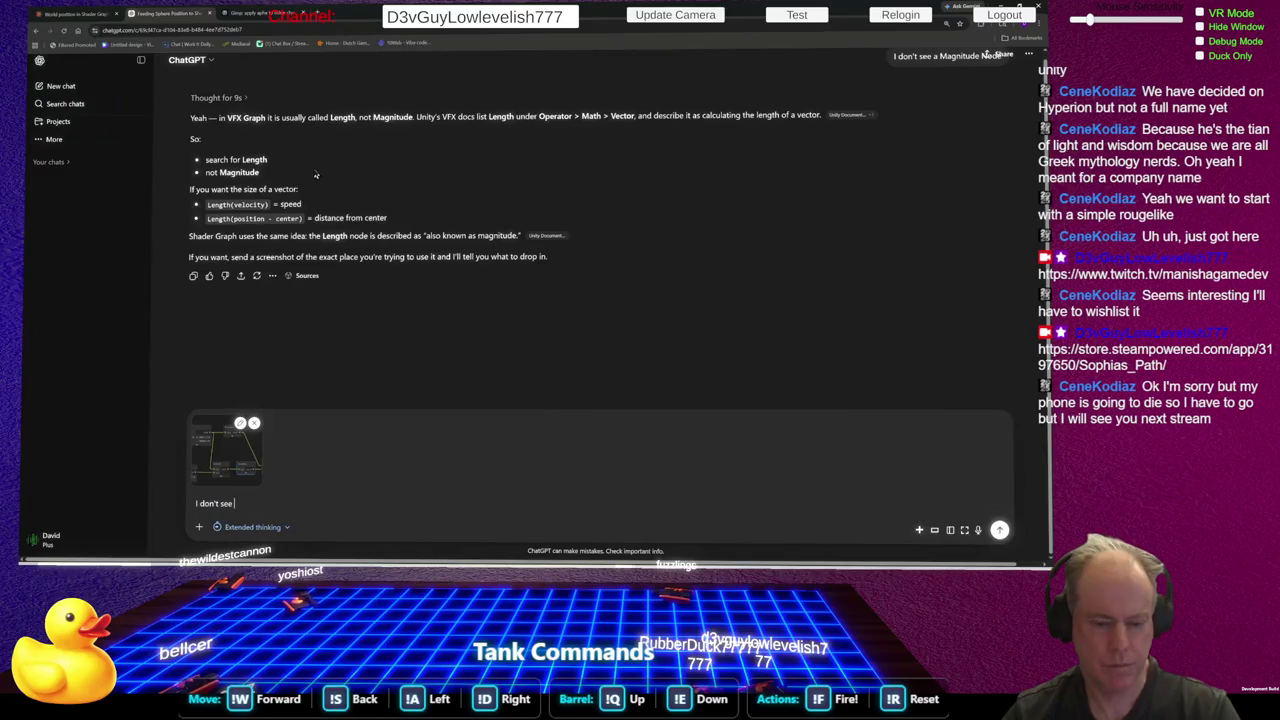
text(Vfx Graph: Magnitu)
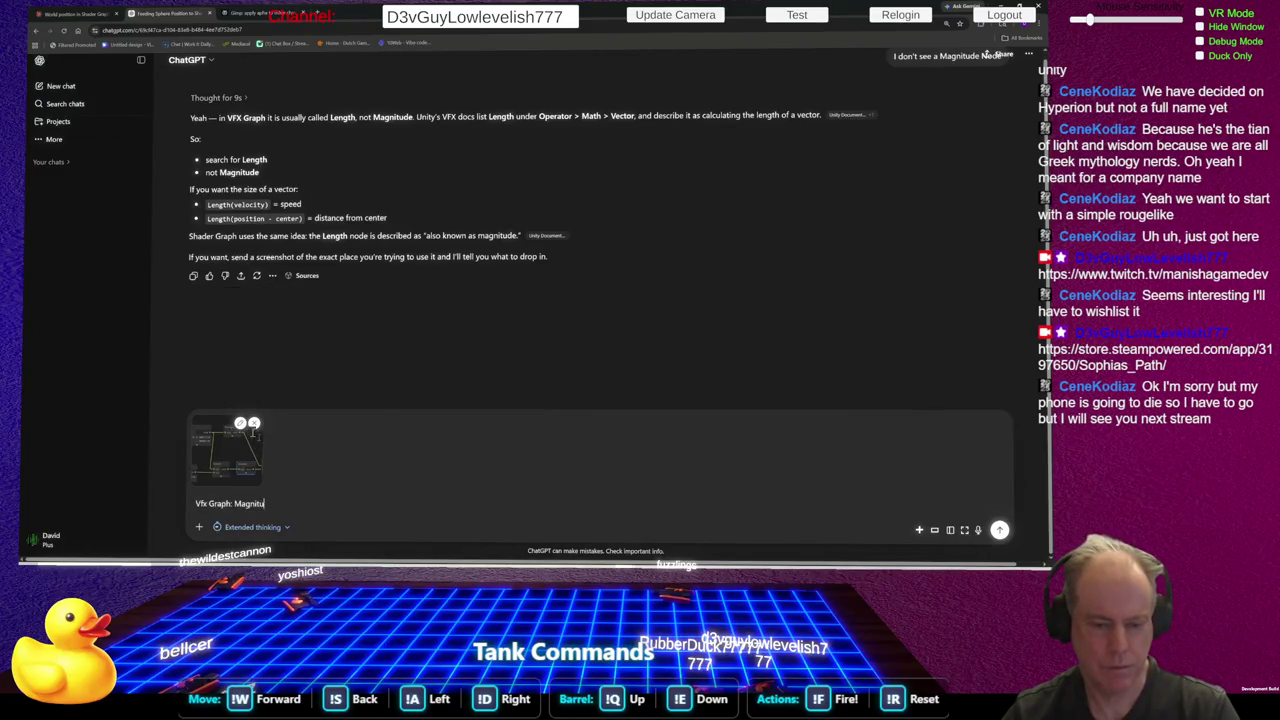
click(254, 423)
In a new ChatGPT chat, send the shader graph screenshot with 'What should this do'
click(71, 95)
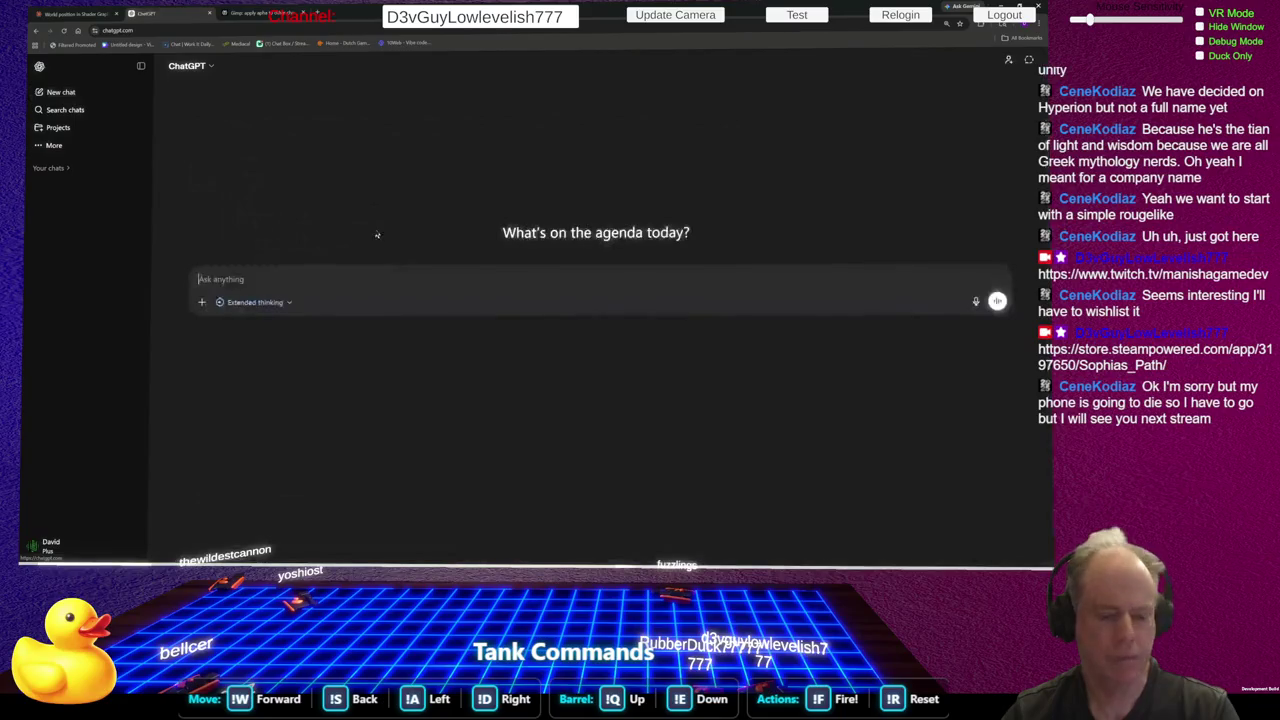
key(ctrl+v)
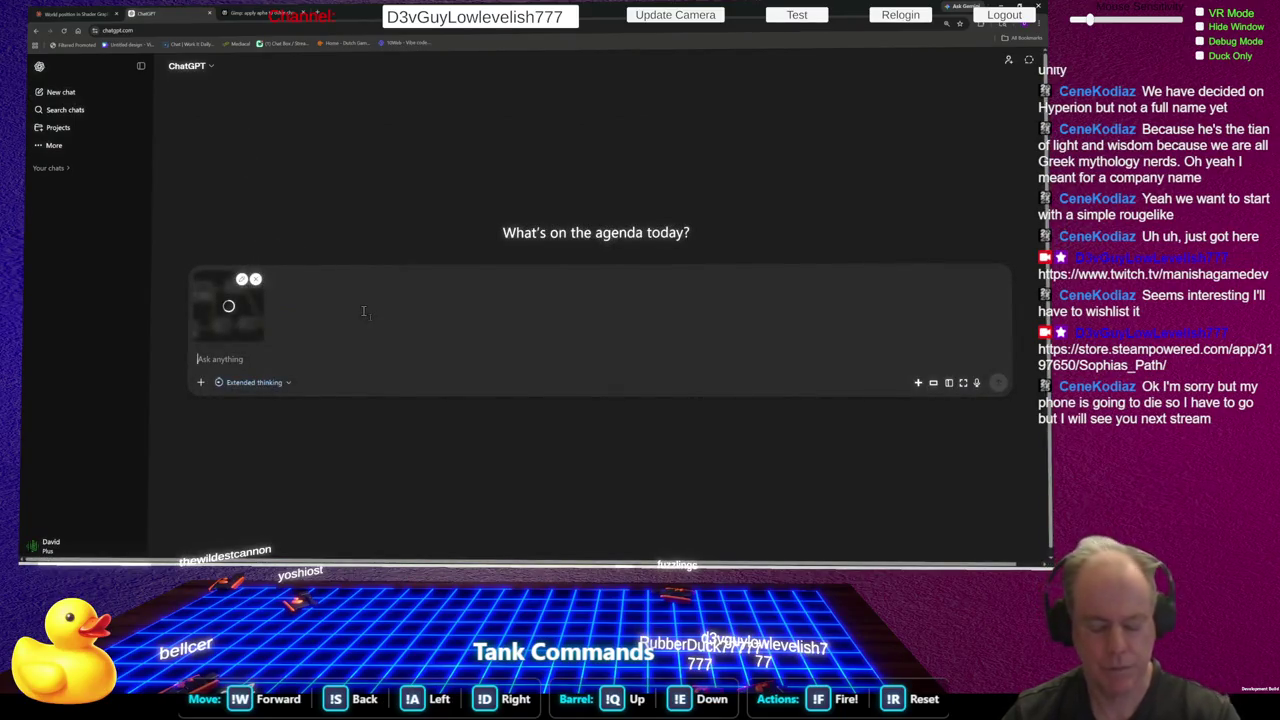
text(What shou)
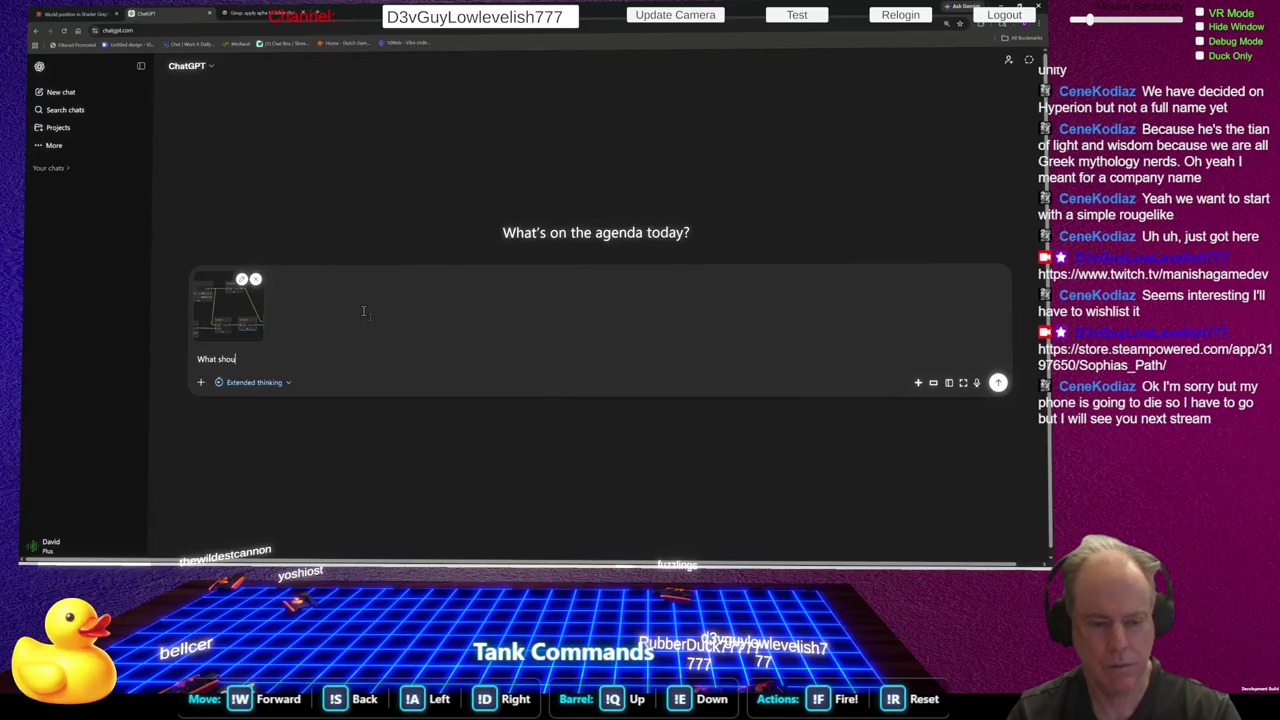
text(ld this do)
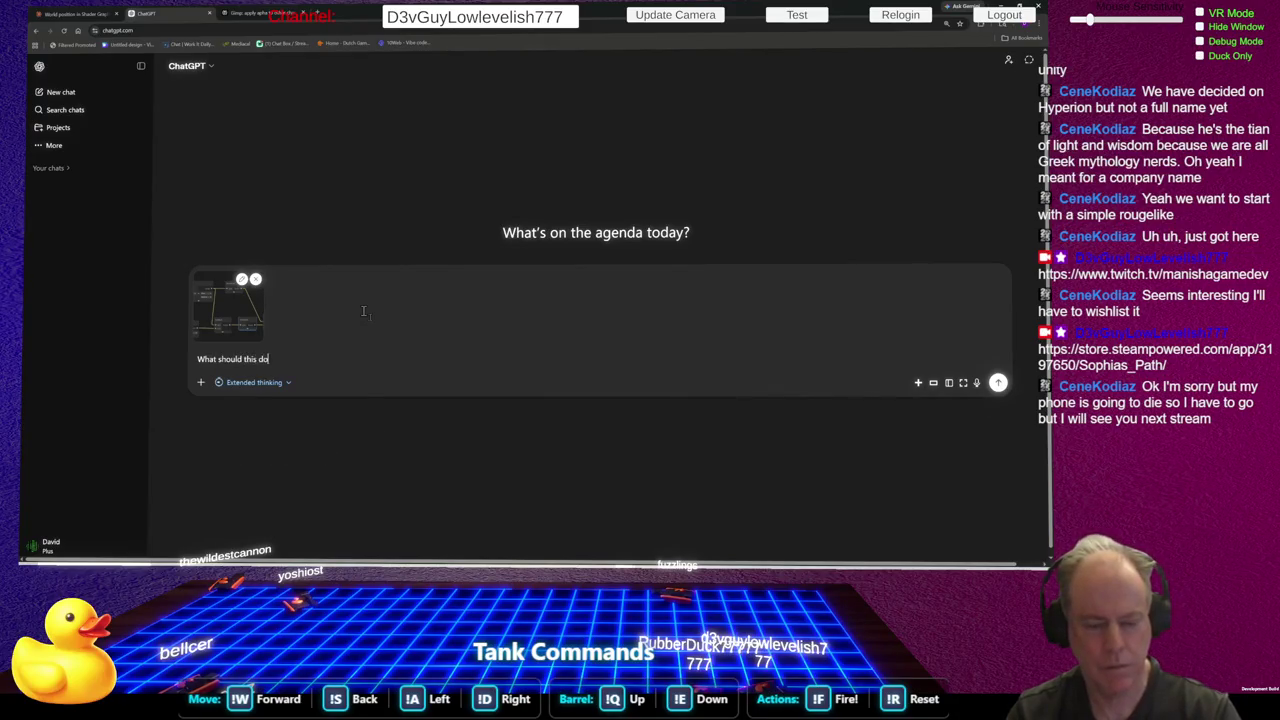
key(Return)
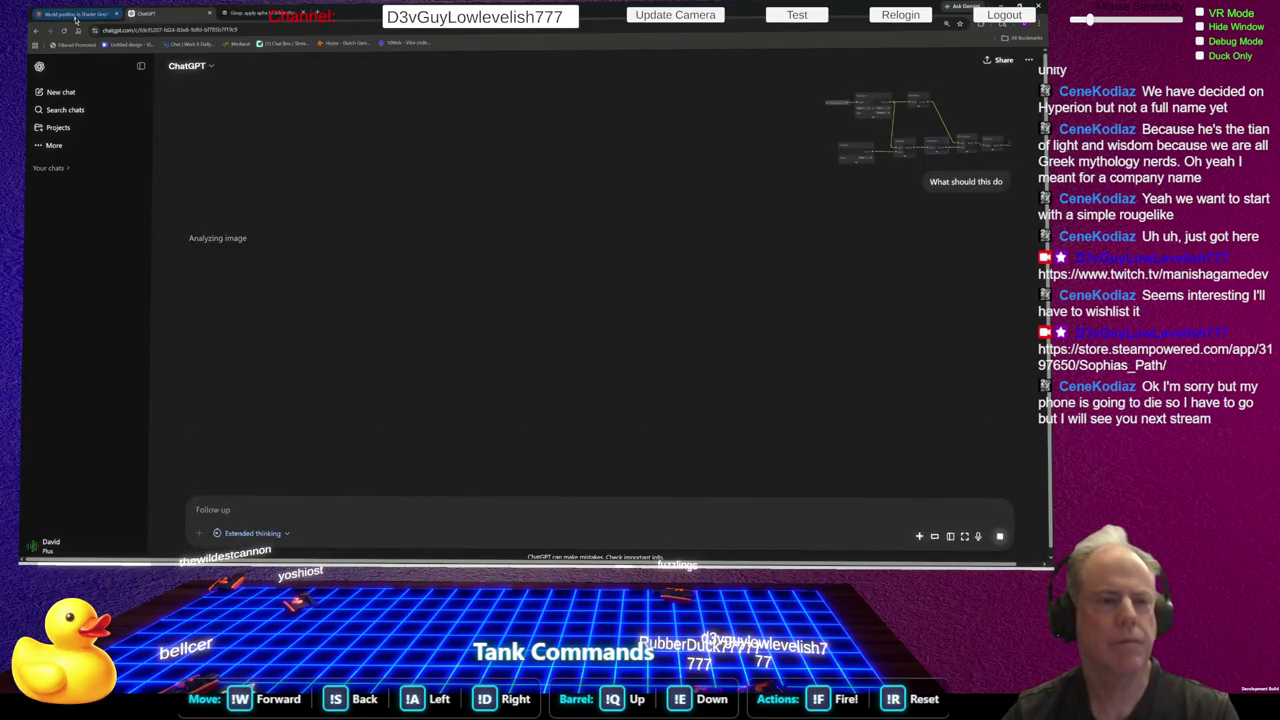
click(75, 13)
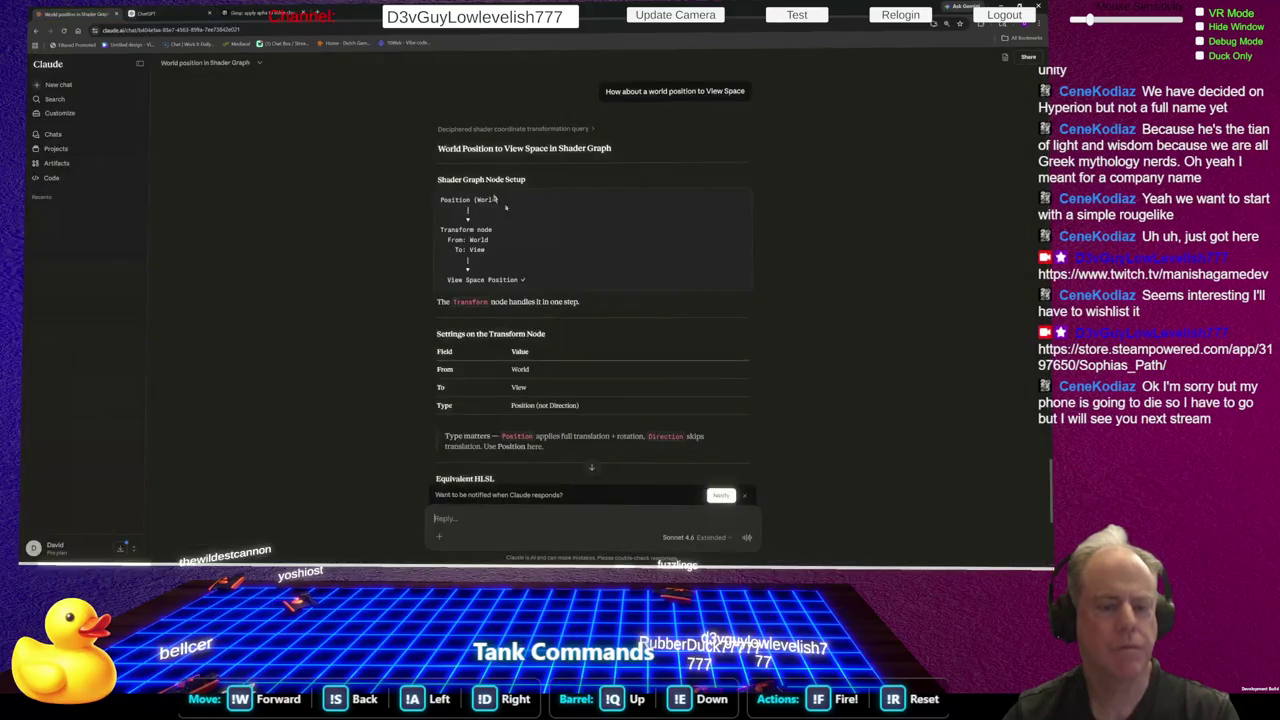
Ask Claude 'What should this do' in a new chat, then send the shader graph screenshot
click(58, 85)
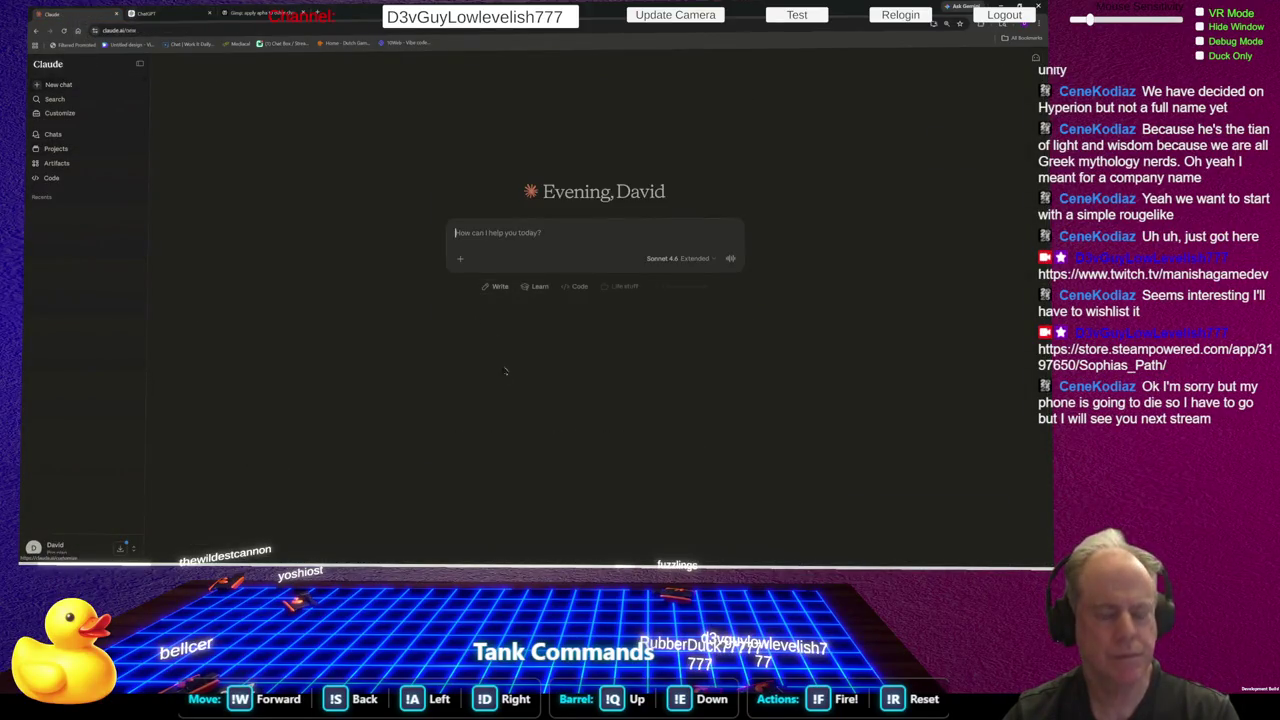
text(What should)
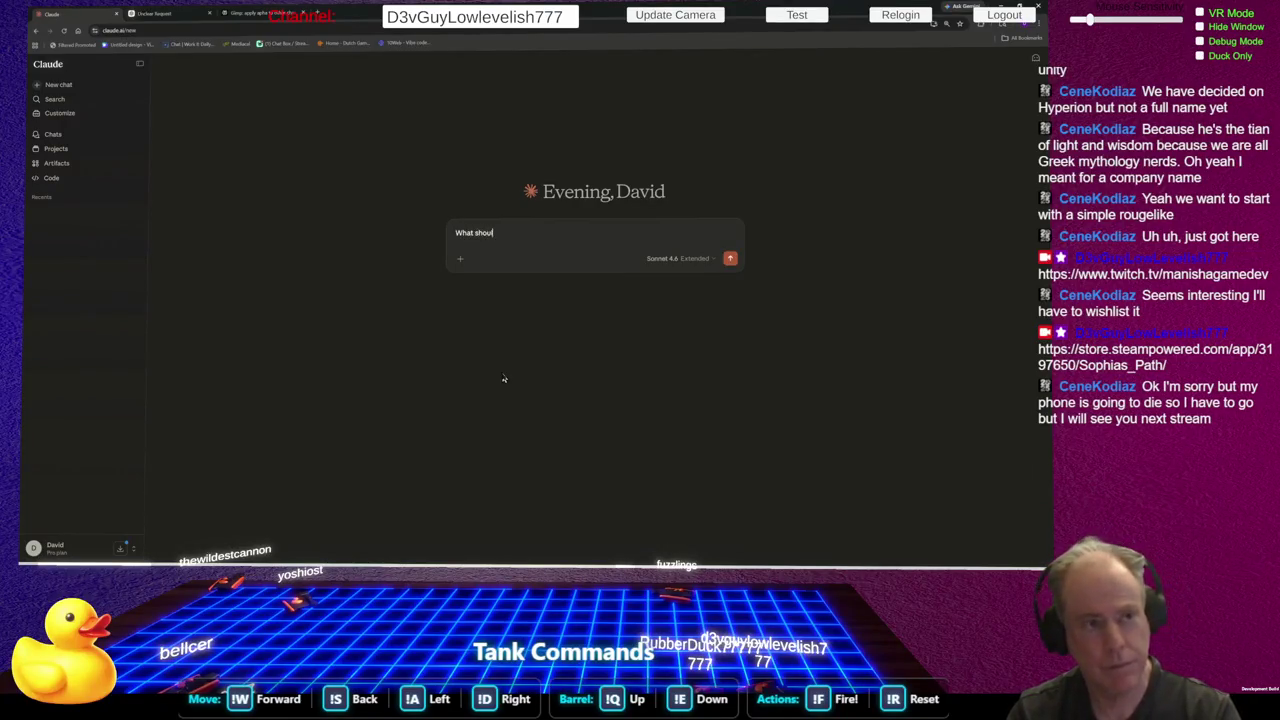
text( this do)
key(Return)
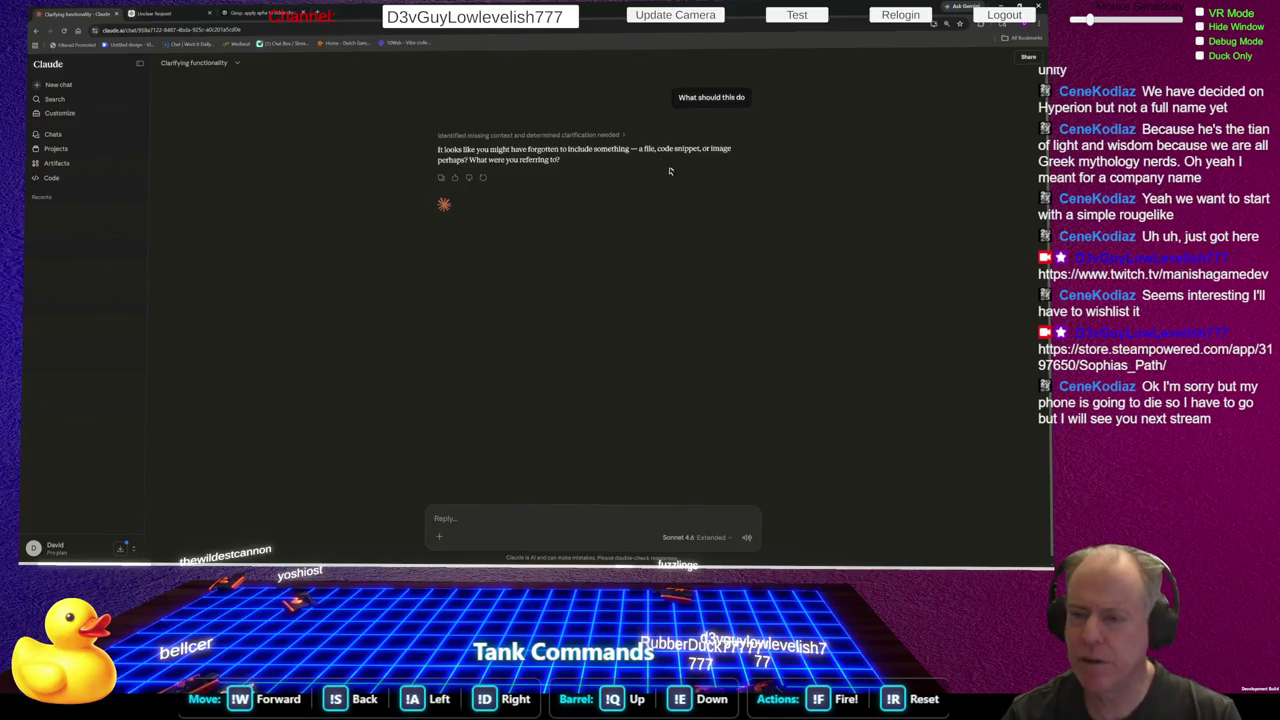
key(ctrl+v)
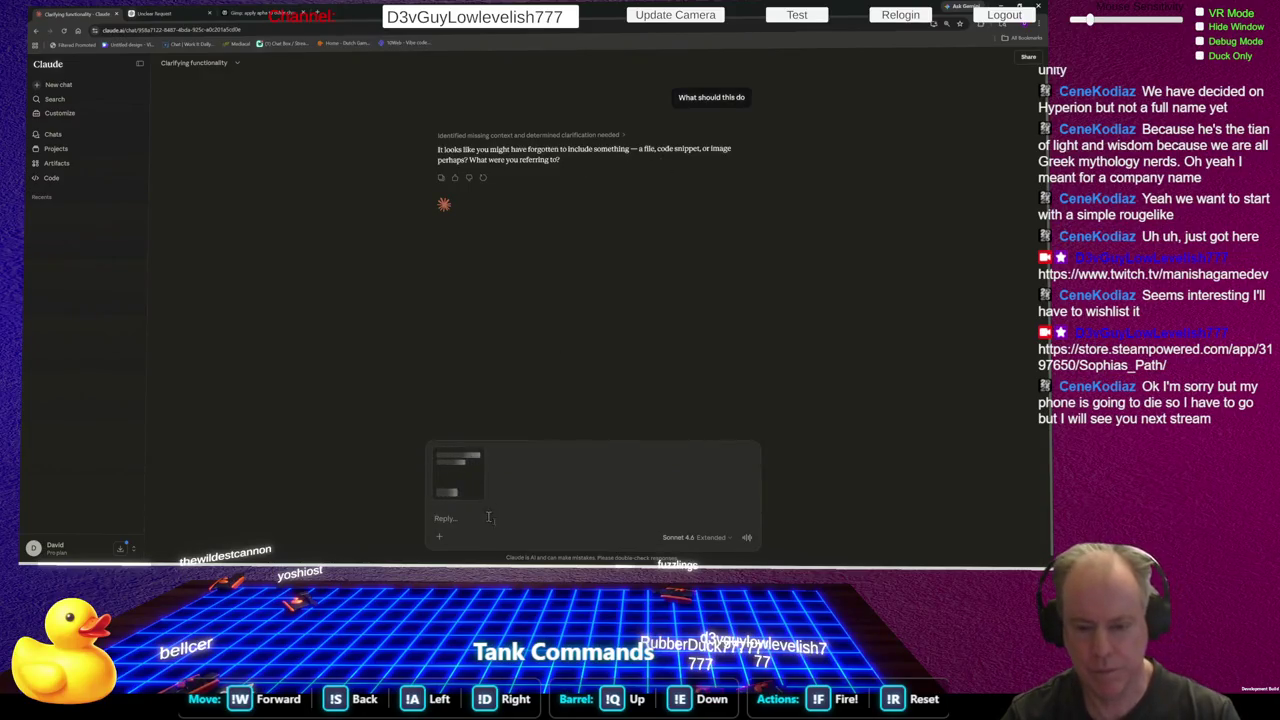
key(Return)
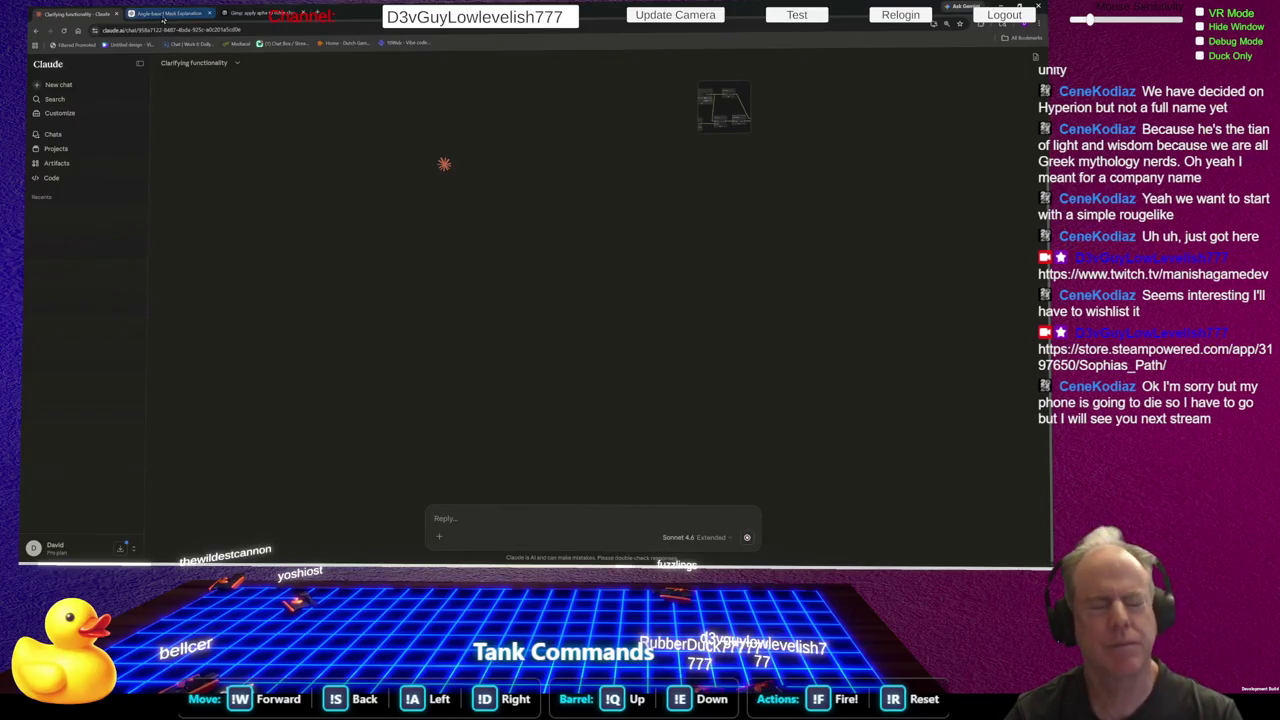
click(163, 15)
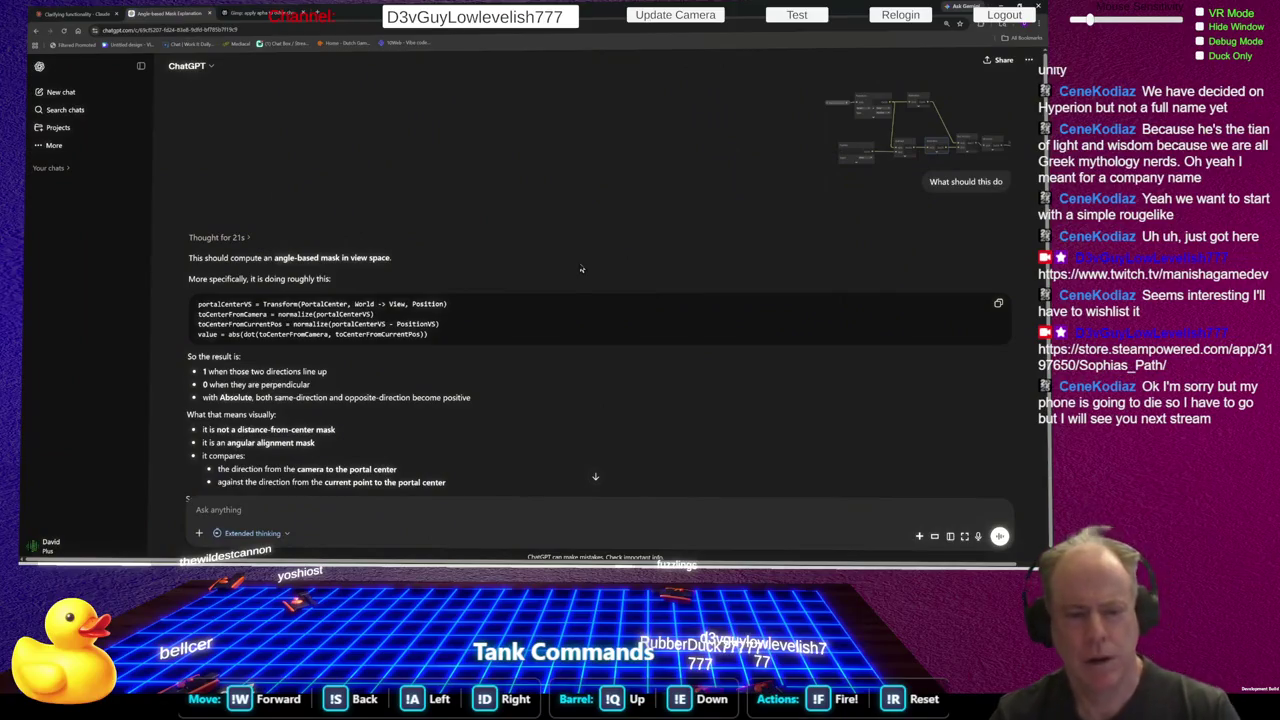
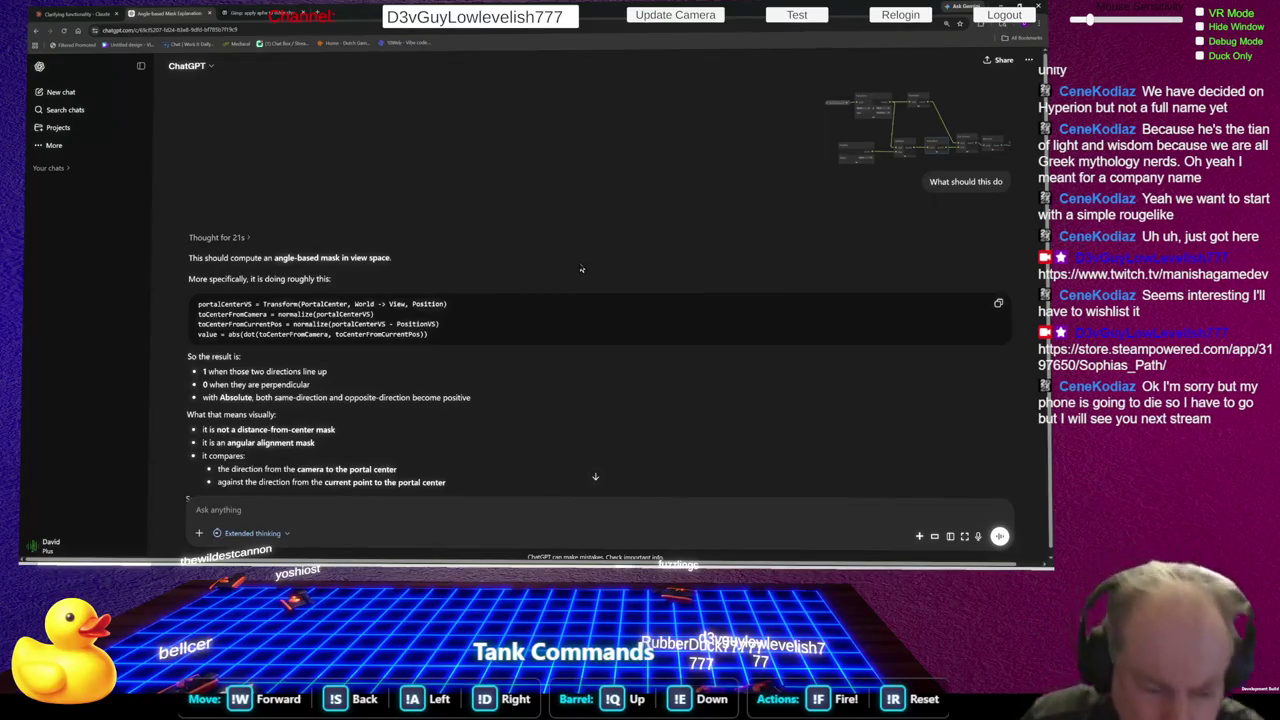
Follow ChatGPT's streaming answer down to its suggestion to use distance for a circular mask
scroll(581, 268, down, 2)
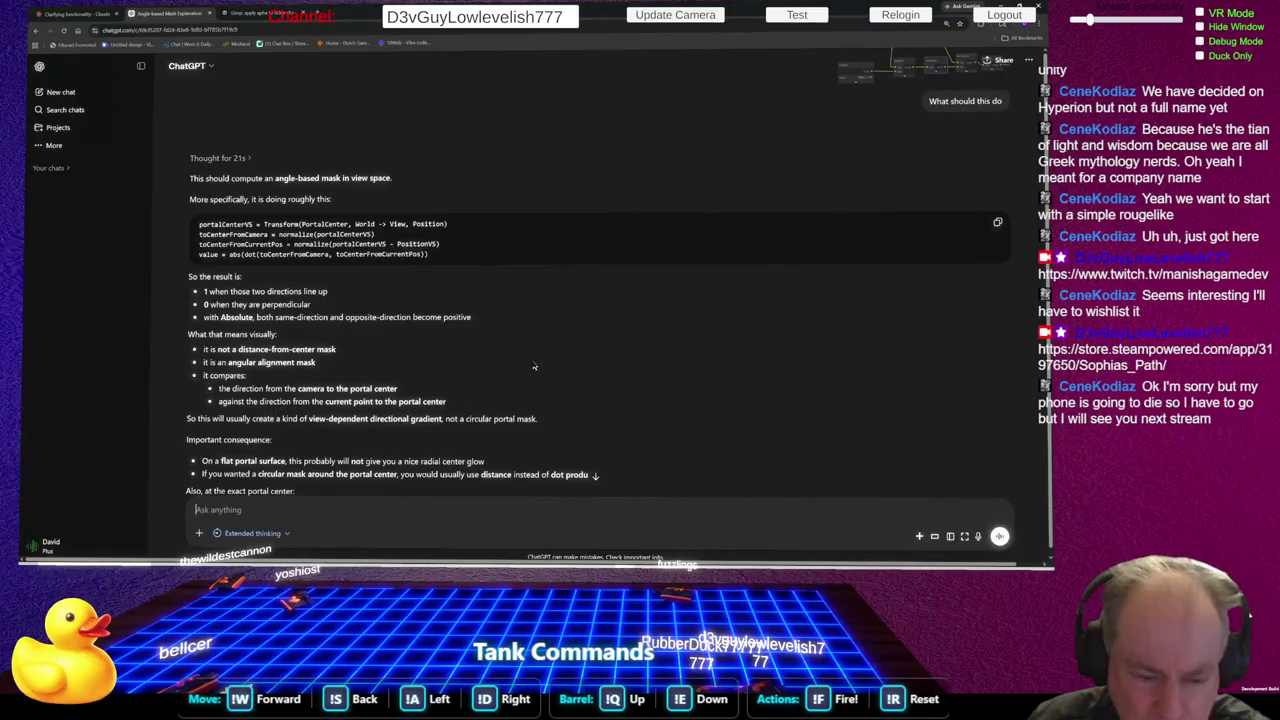
scroll(533, 366, down, 1)
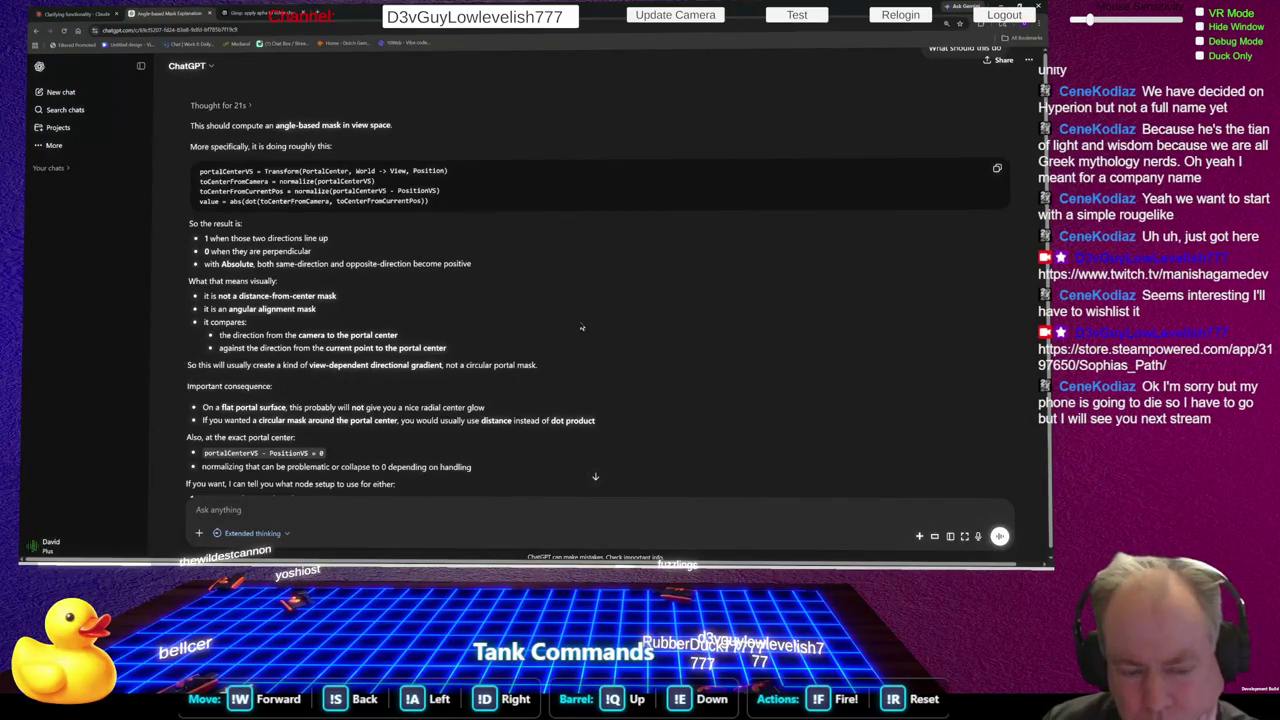
scroll(581, 327, down, 1)
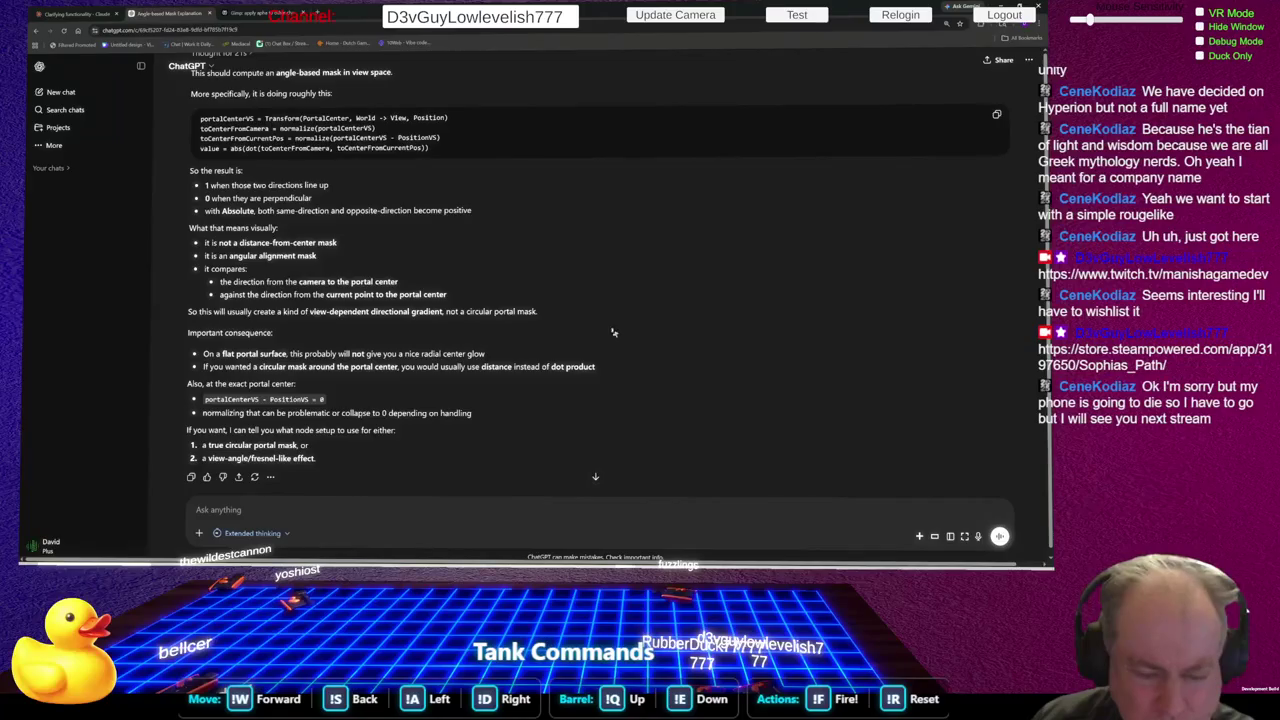
scroll(601, 329, down, 1)
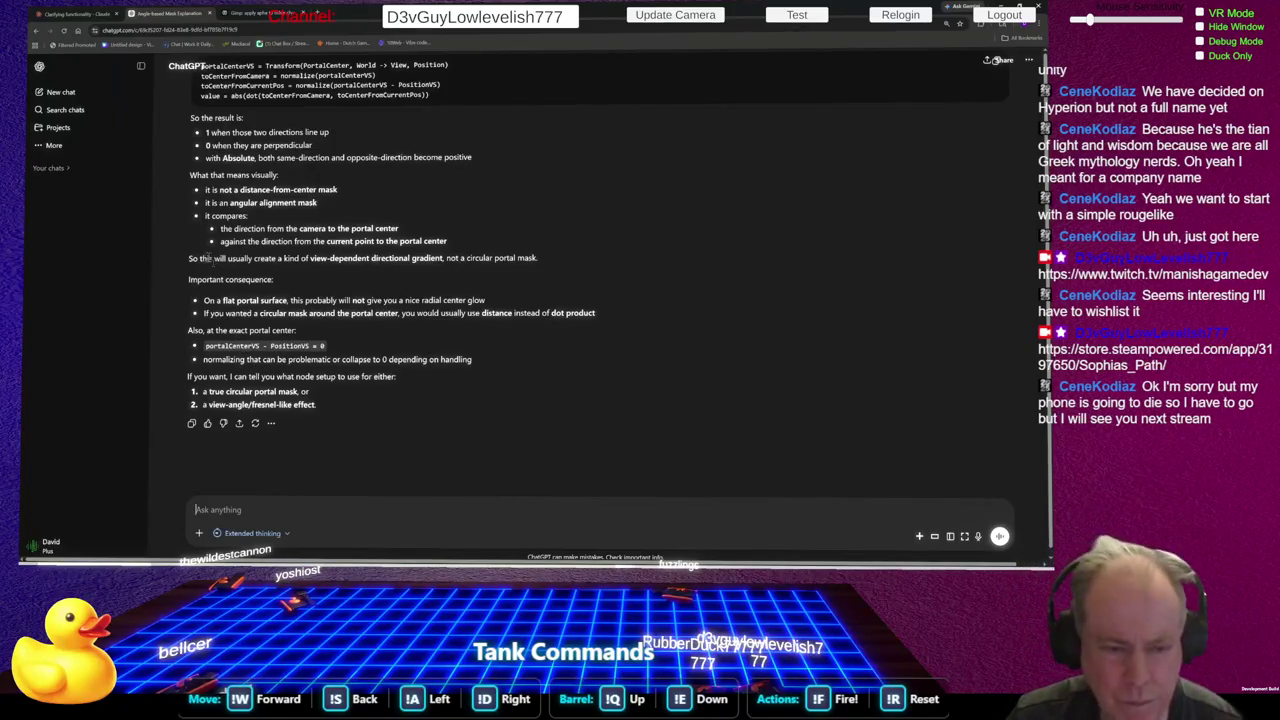
Copy the gradient sentence and write that the mask is applied to randomly rotated star quads
drag(190, 258, 540, 267)
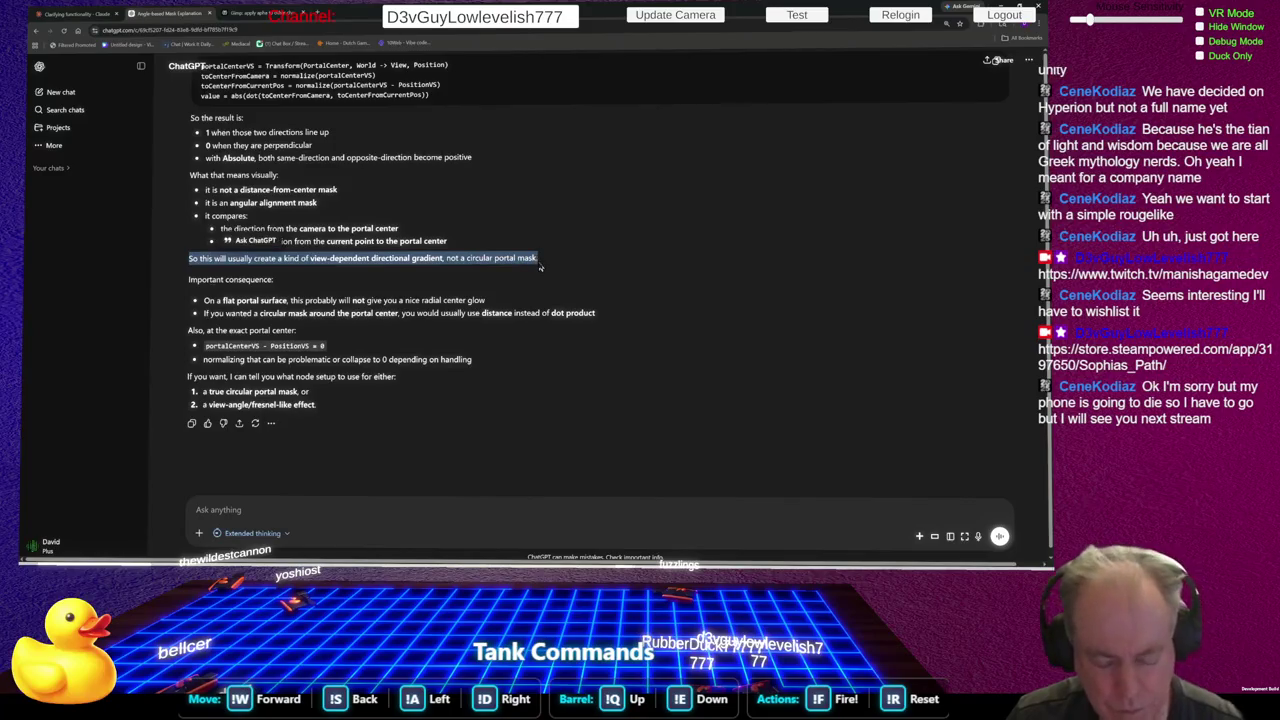
click(250, 510)
text(Actually)
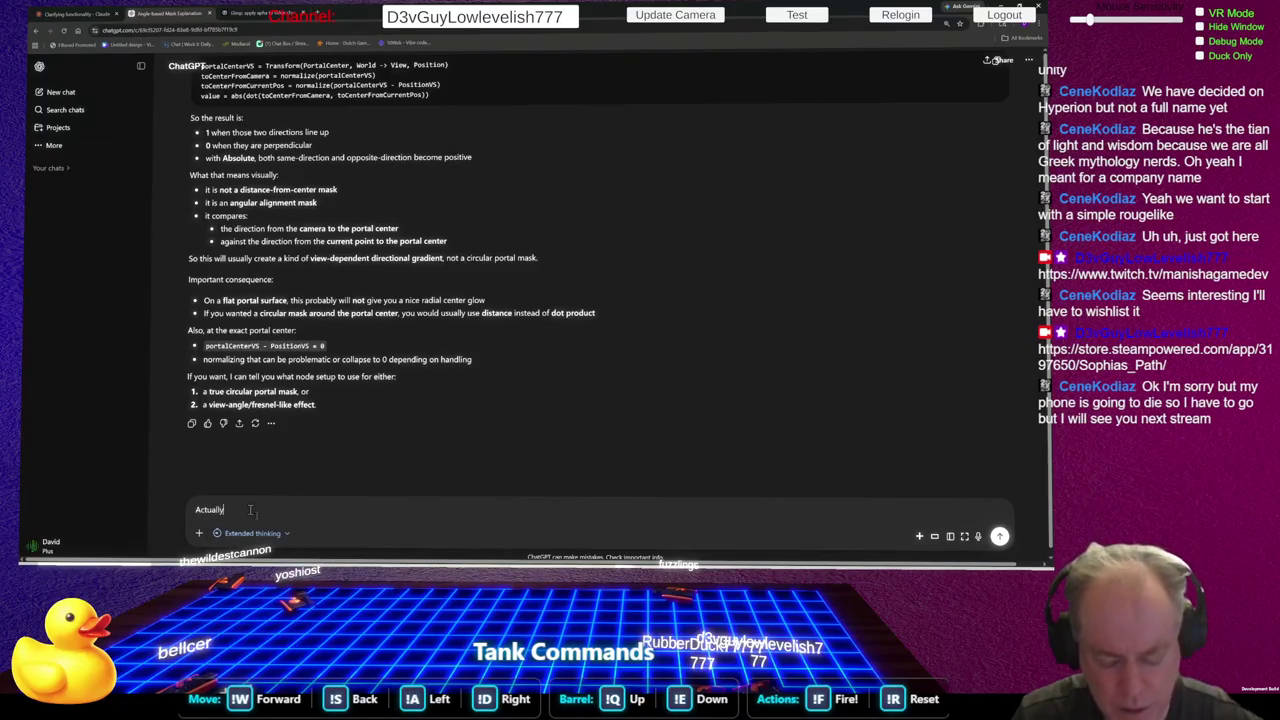
text( it's a)
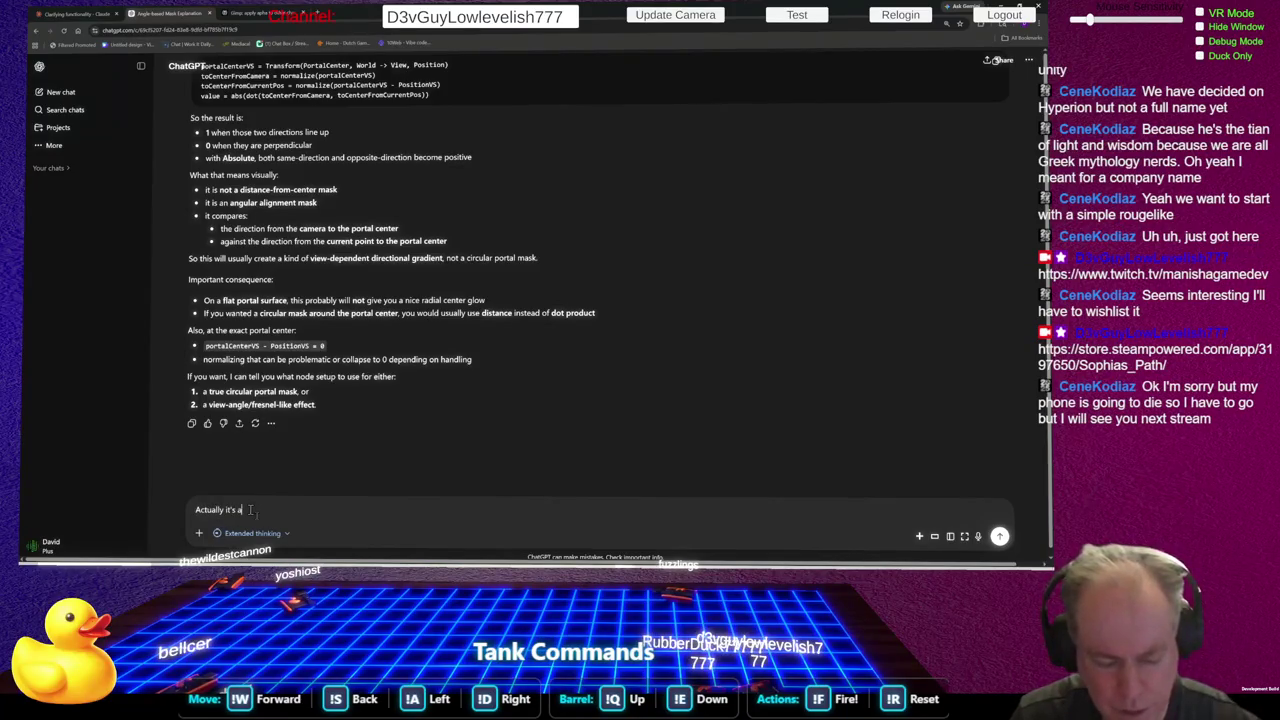
text(pplied t)
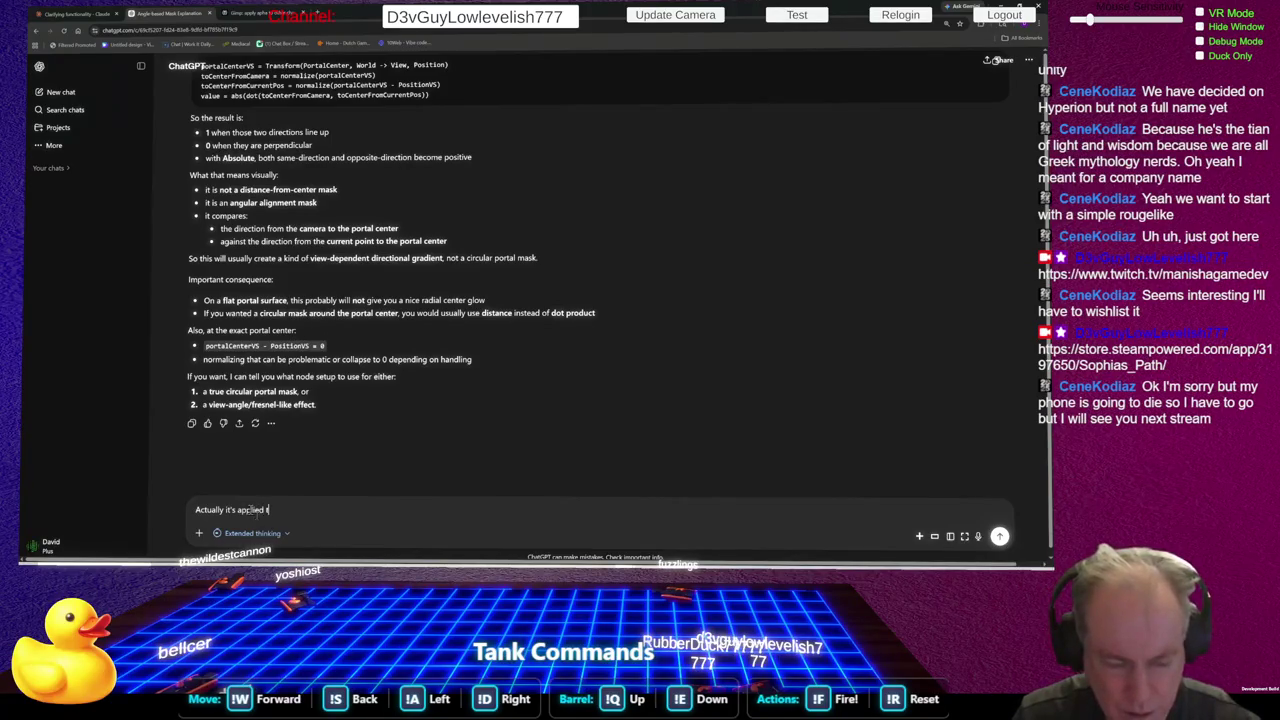
text(o  volume)
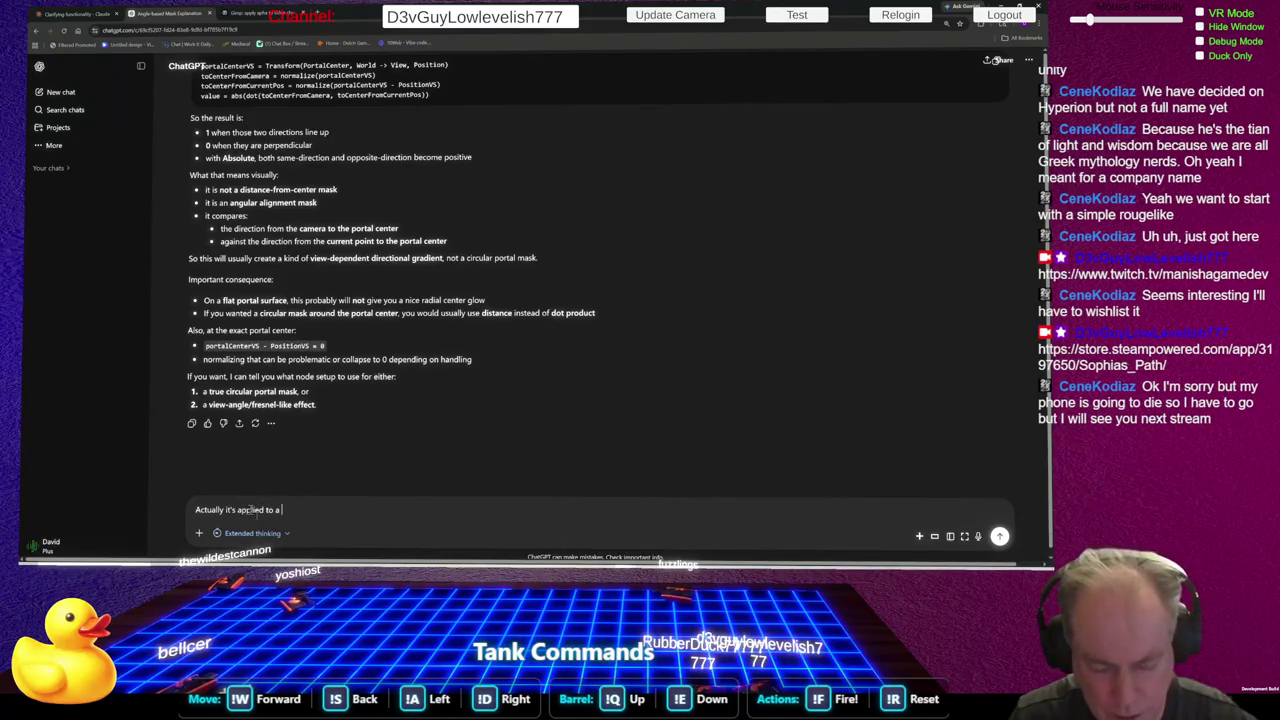
text(tric)
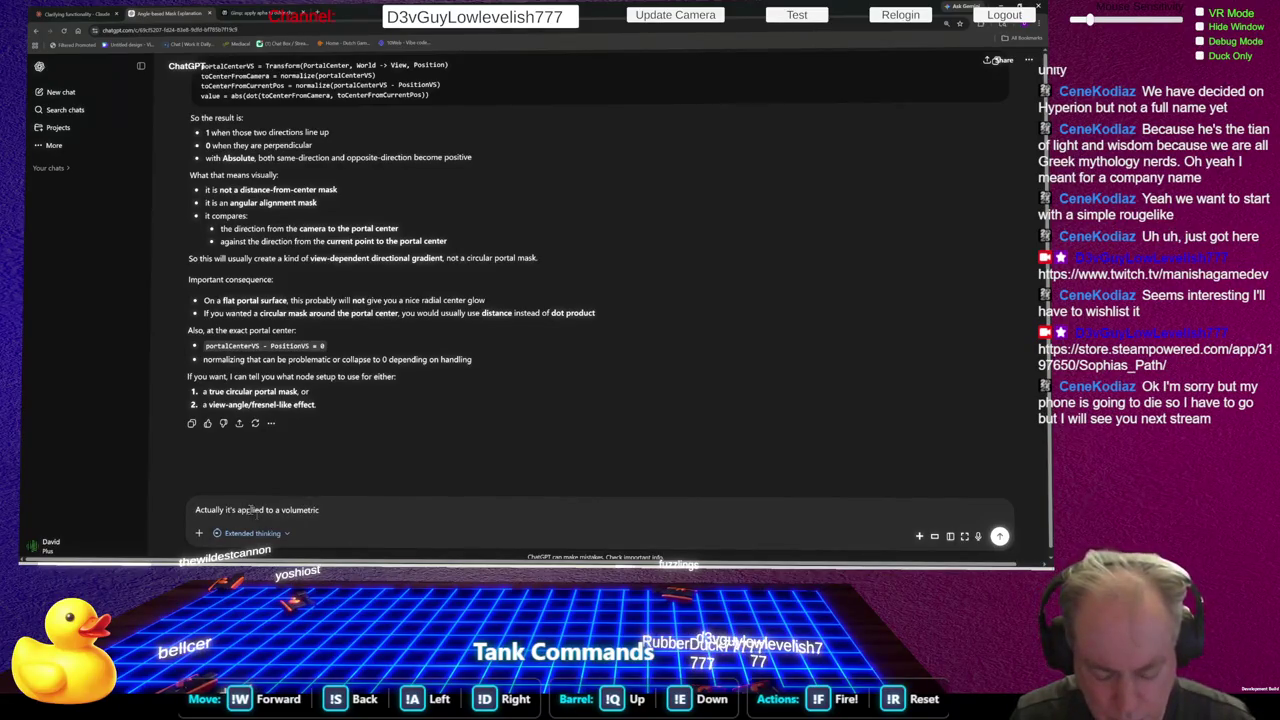
text( shape)
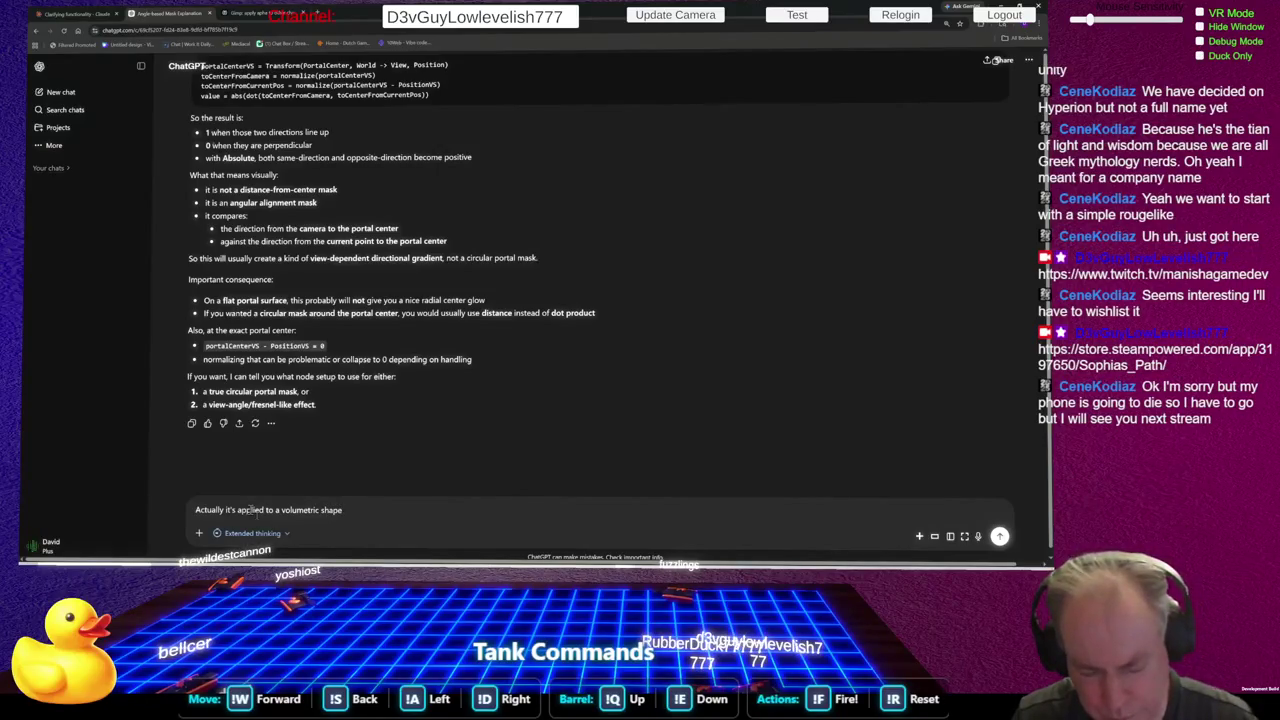
text(. IE)
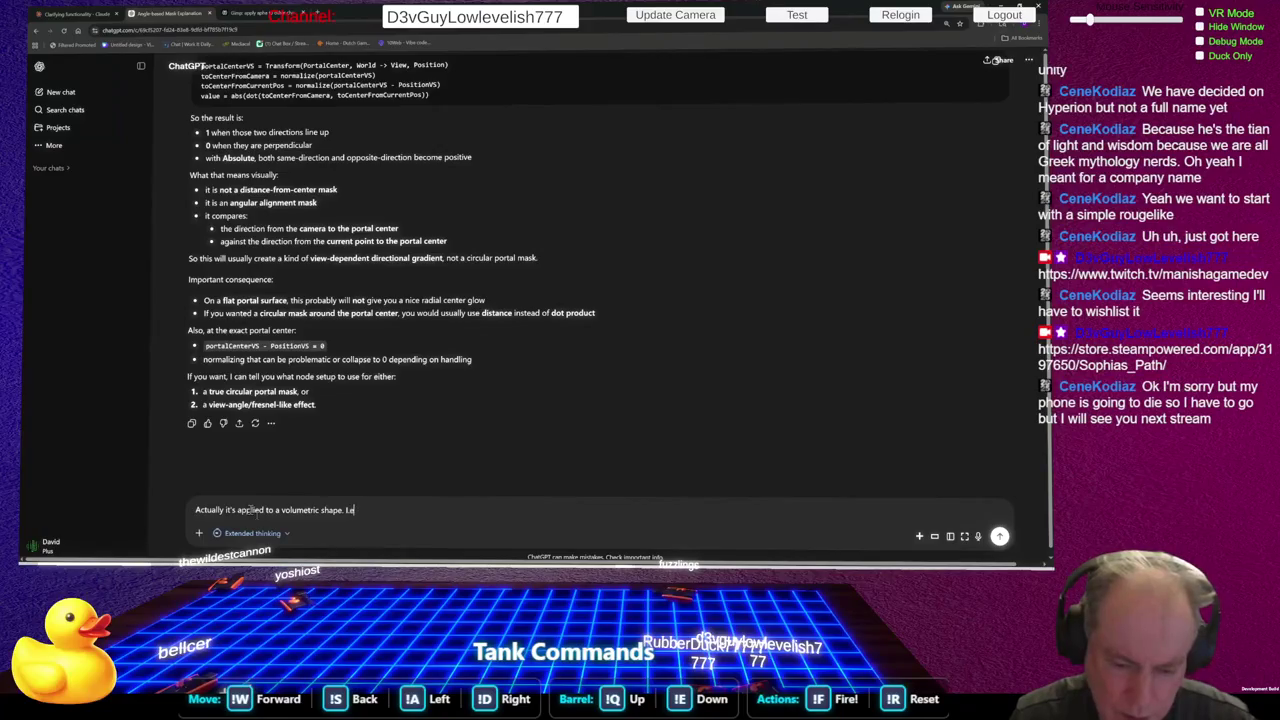
text(.)
text( a b)
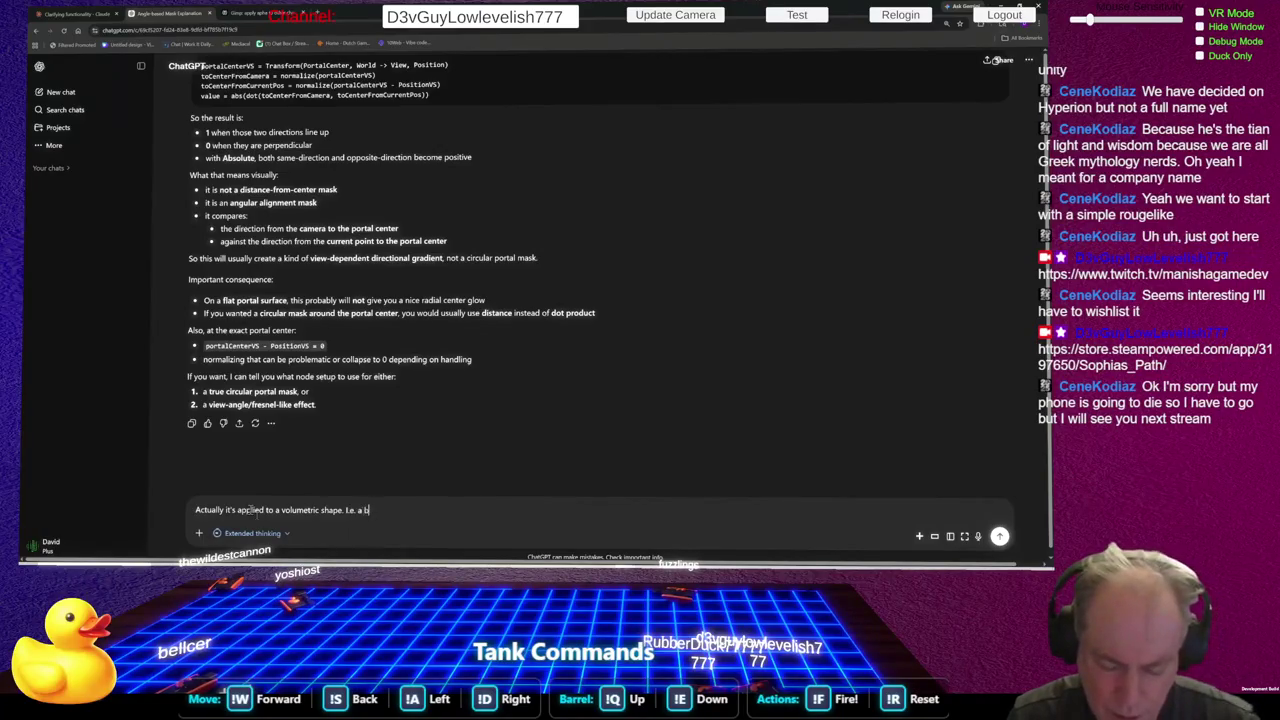
text(unch of rota)
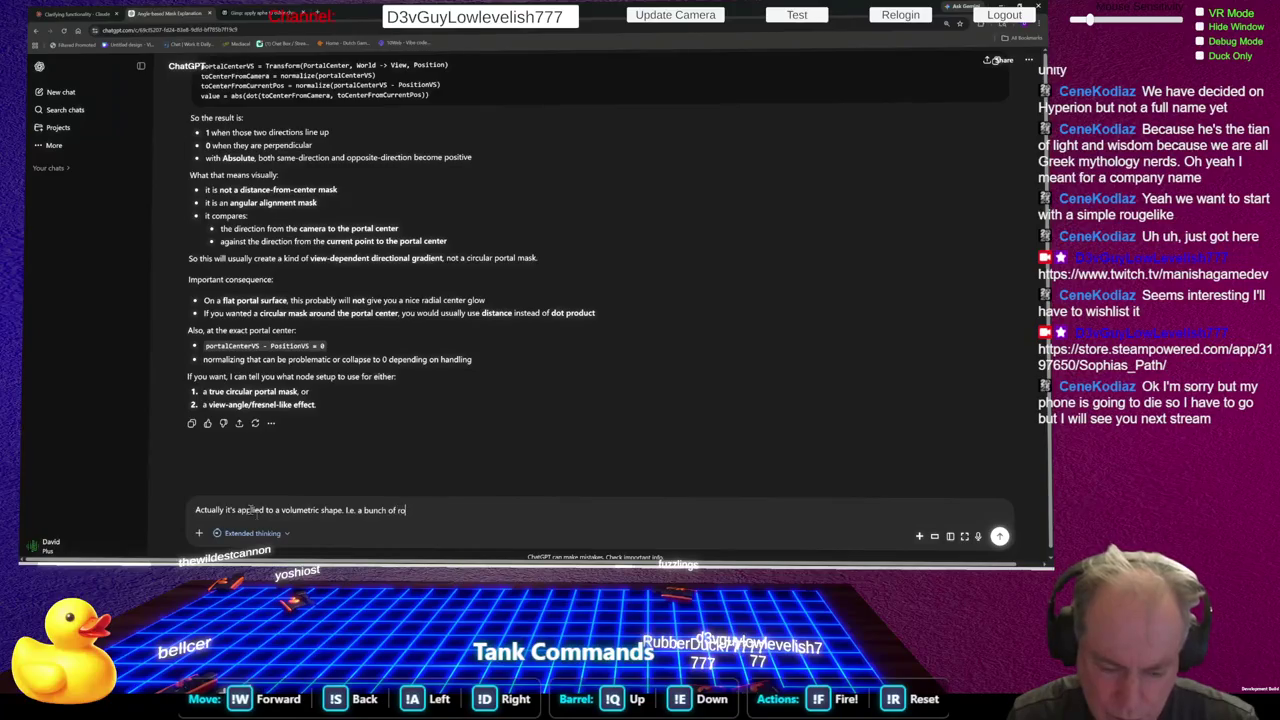
key(BackSpace)
key(BackSpace)
key(BackSpace)
text(andom)
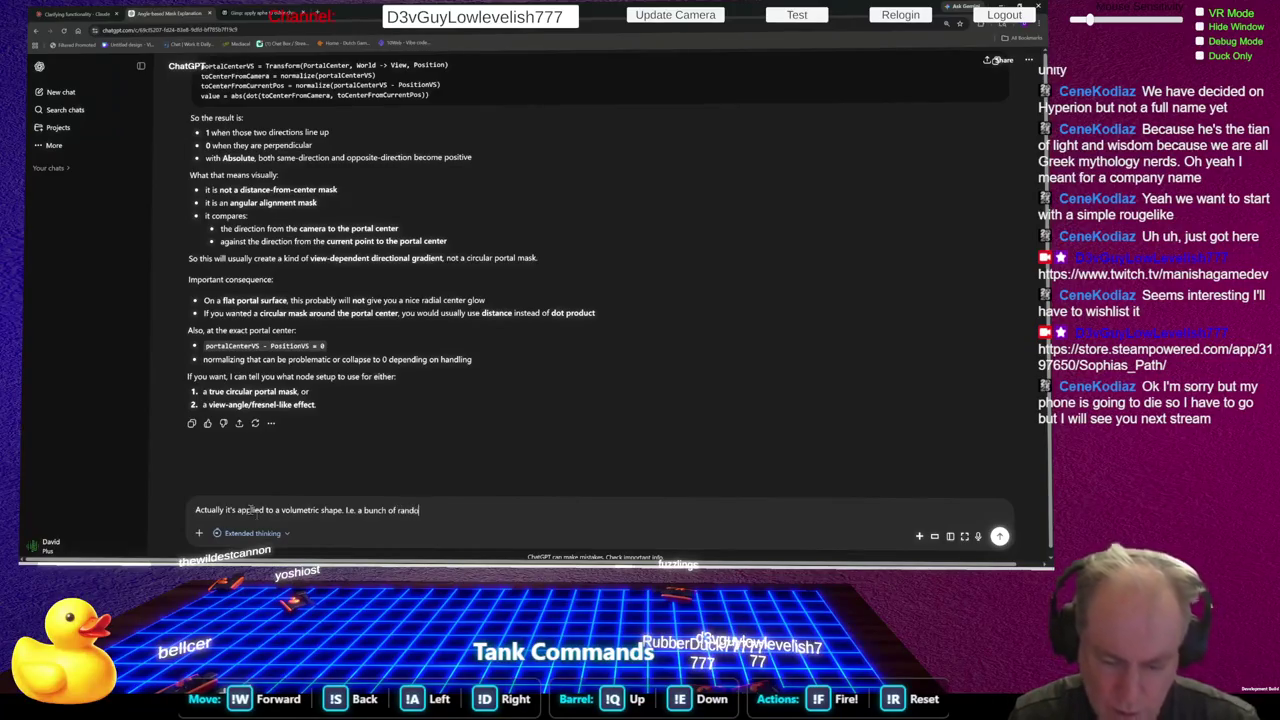
text(ly rot)
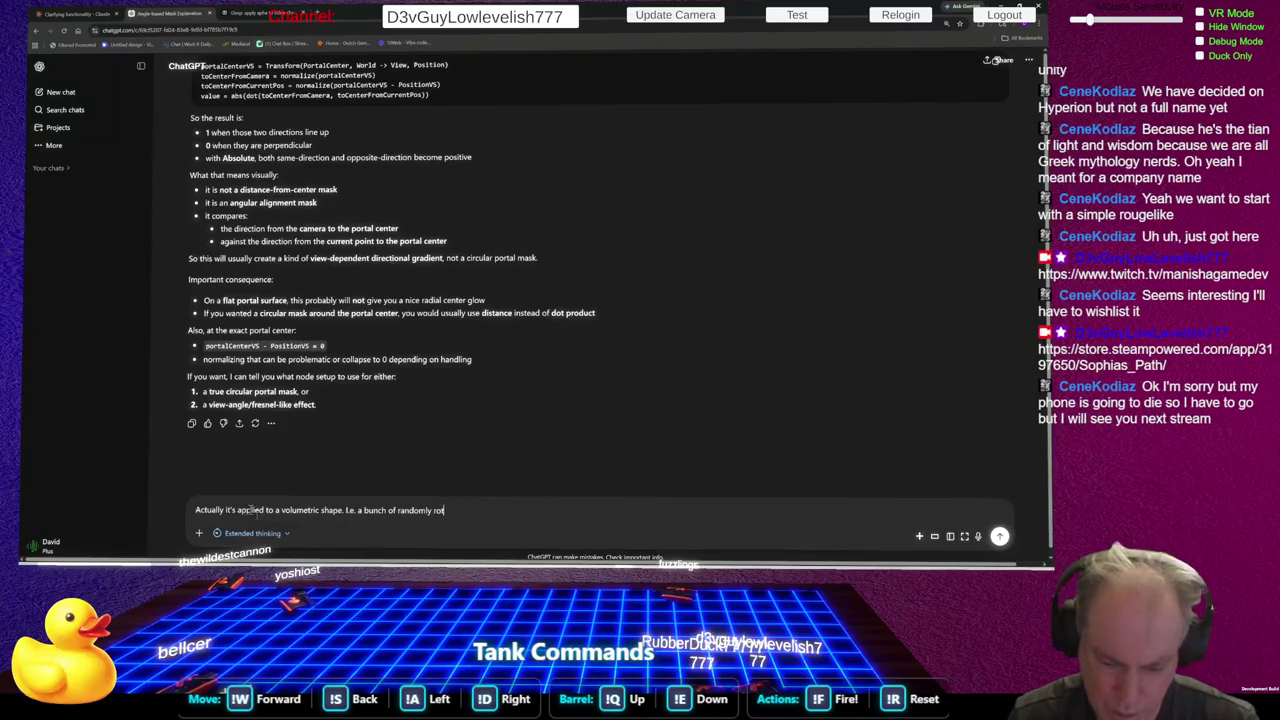
text(ated Star shape)
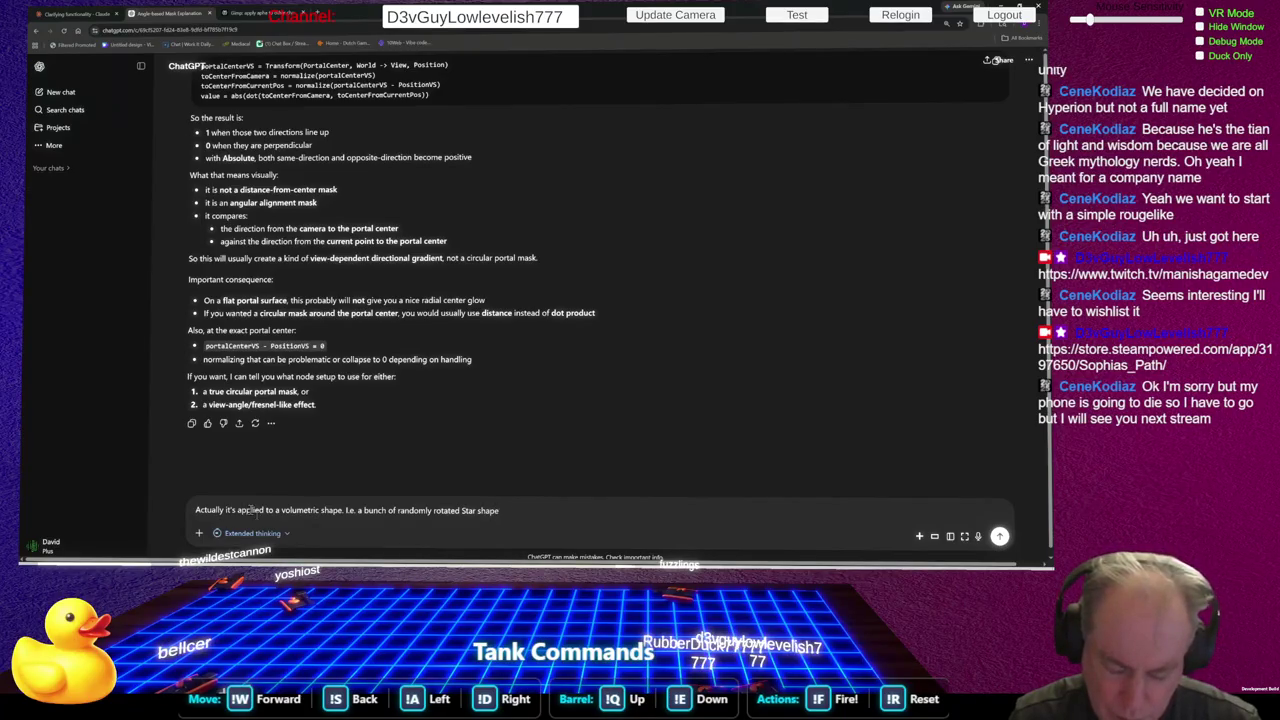
text( quades)
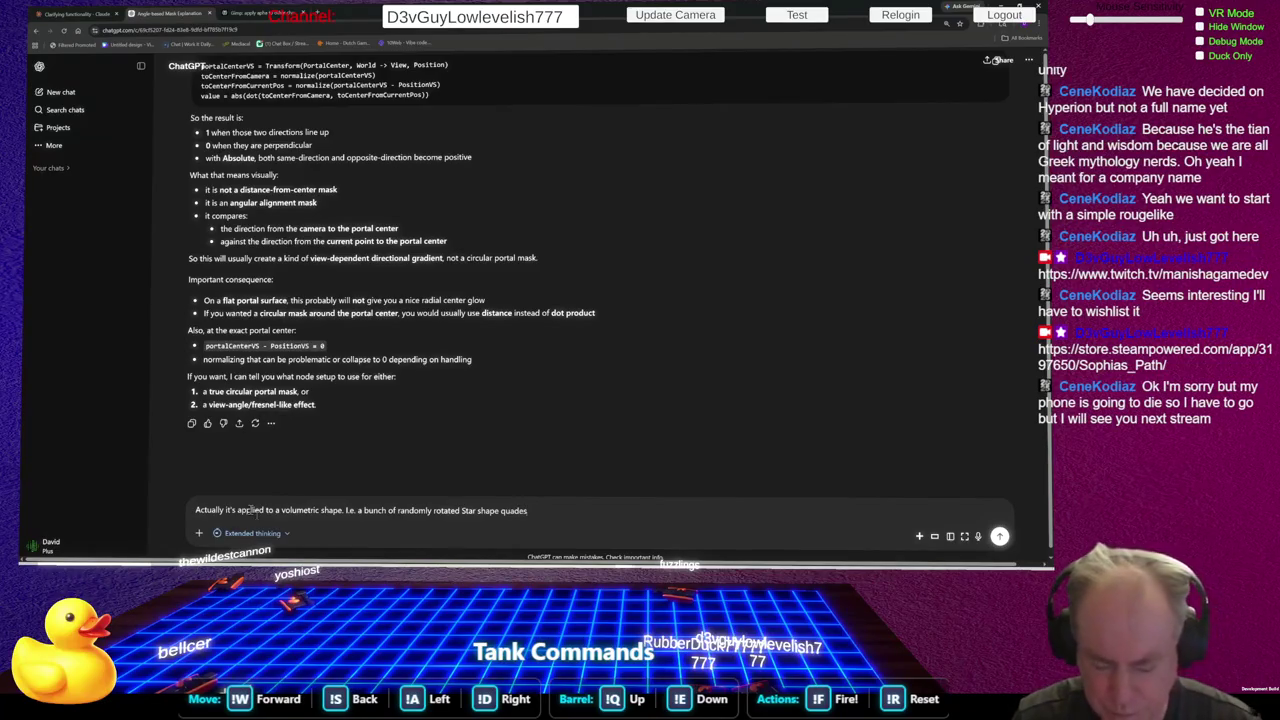
text(.)
Ask what the quoted 'view-dependent directional gradient' sentence means and send the follow-up
key(shift+Return)
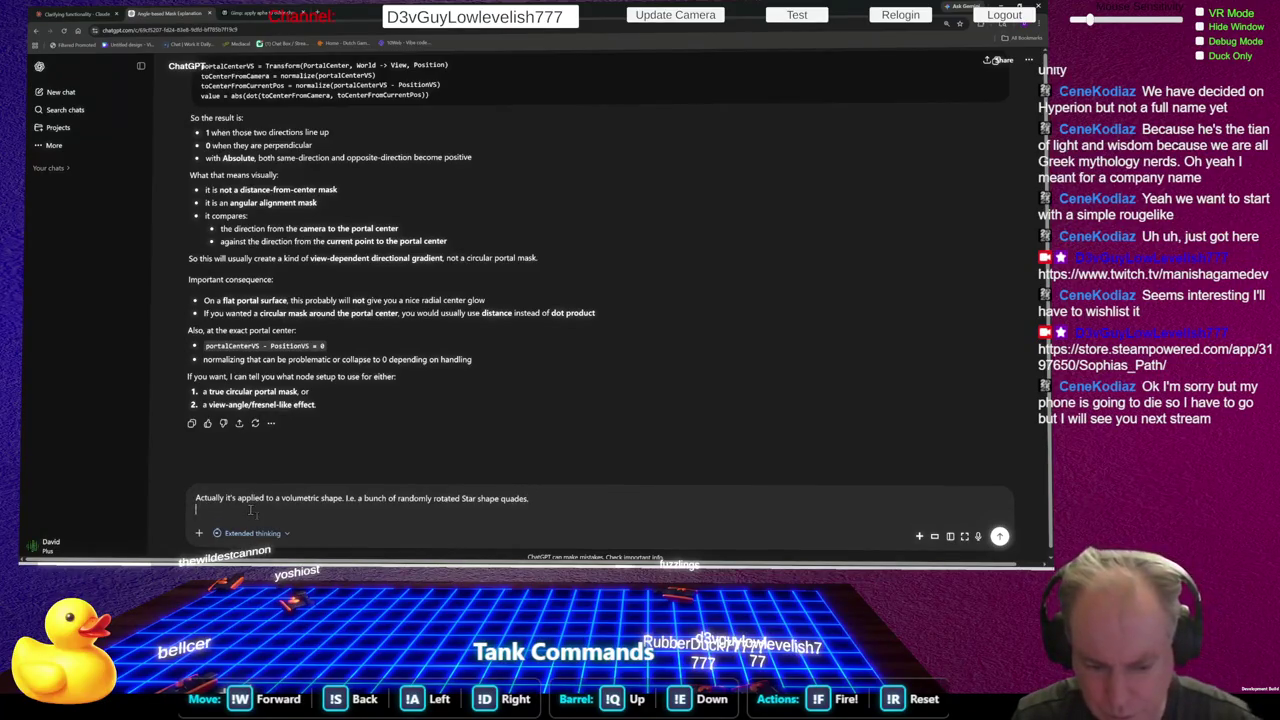
text(What do)
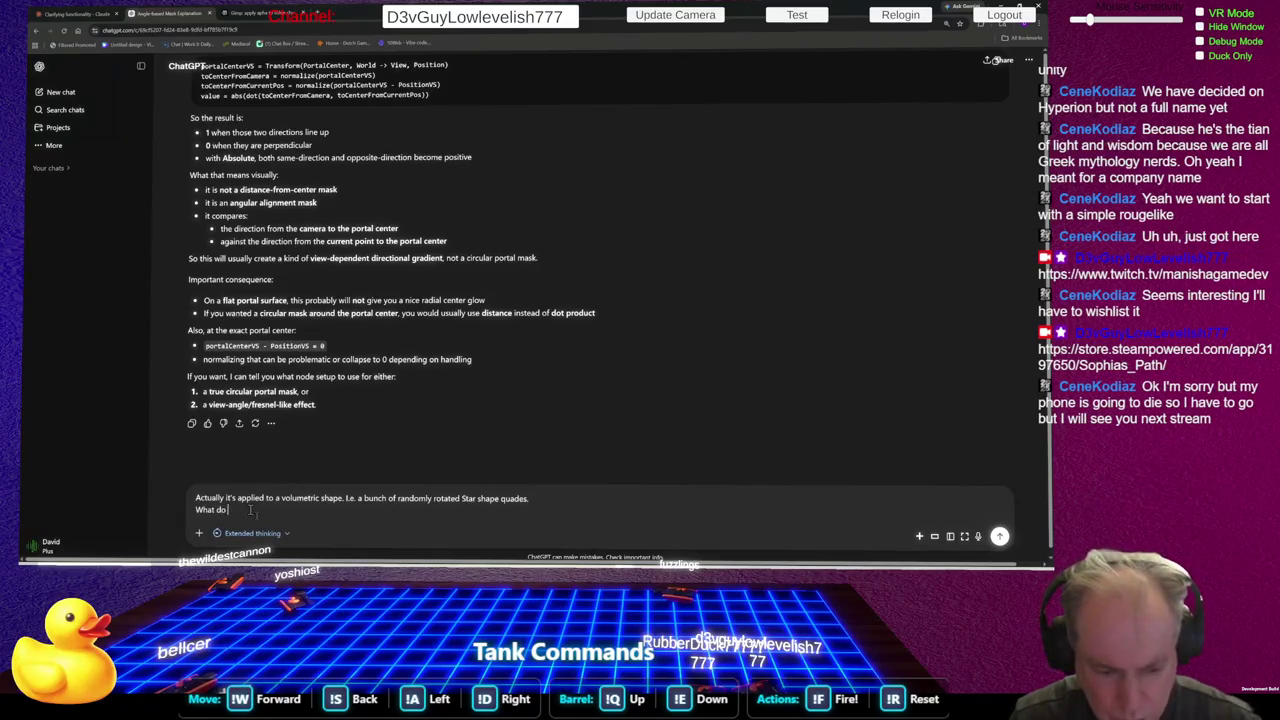
text( you meand)
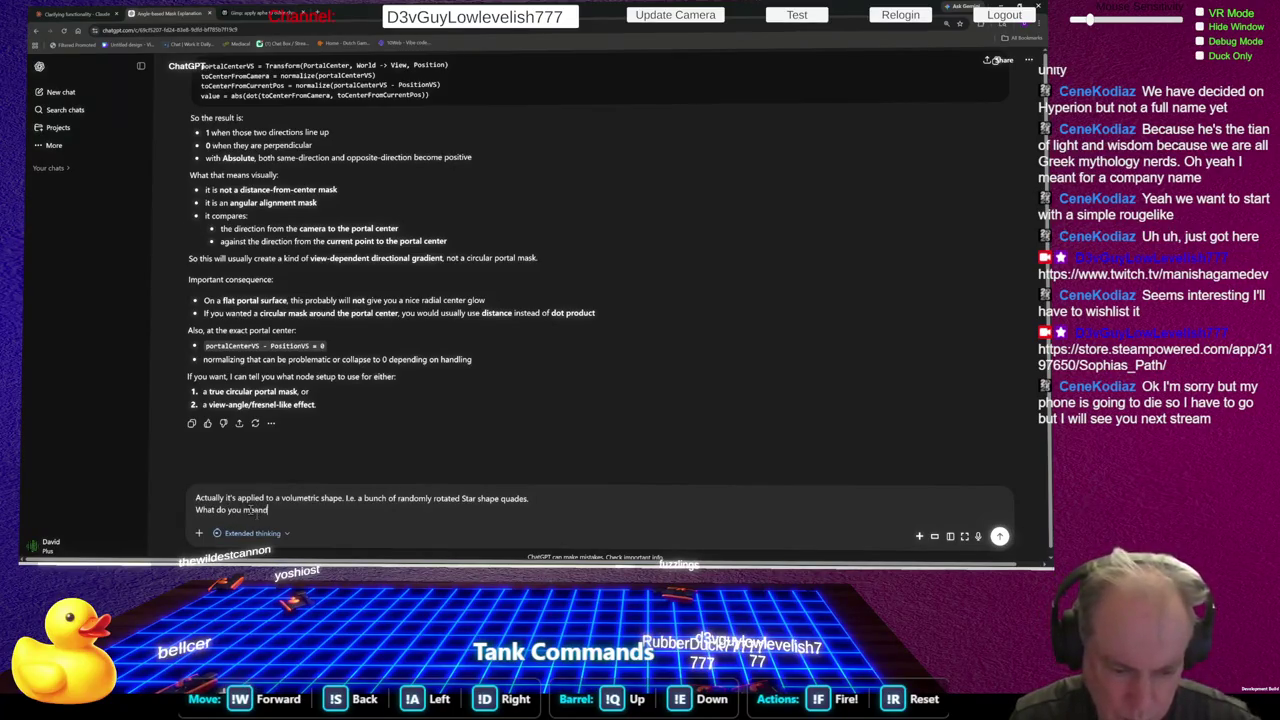
text( by)
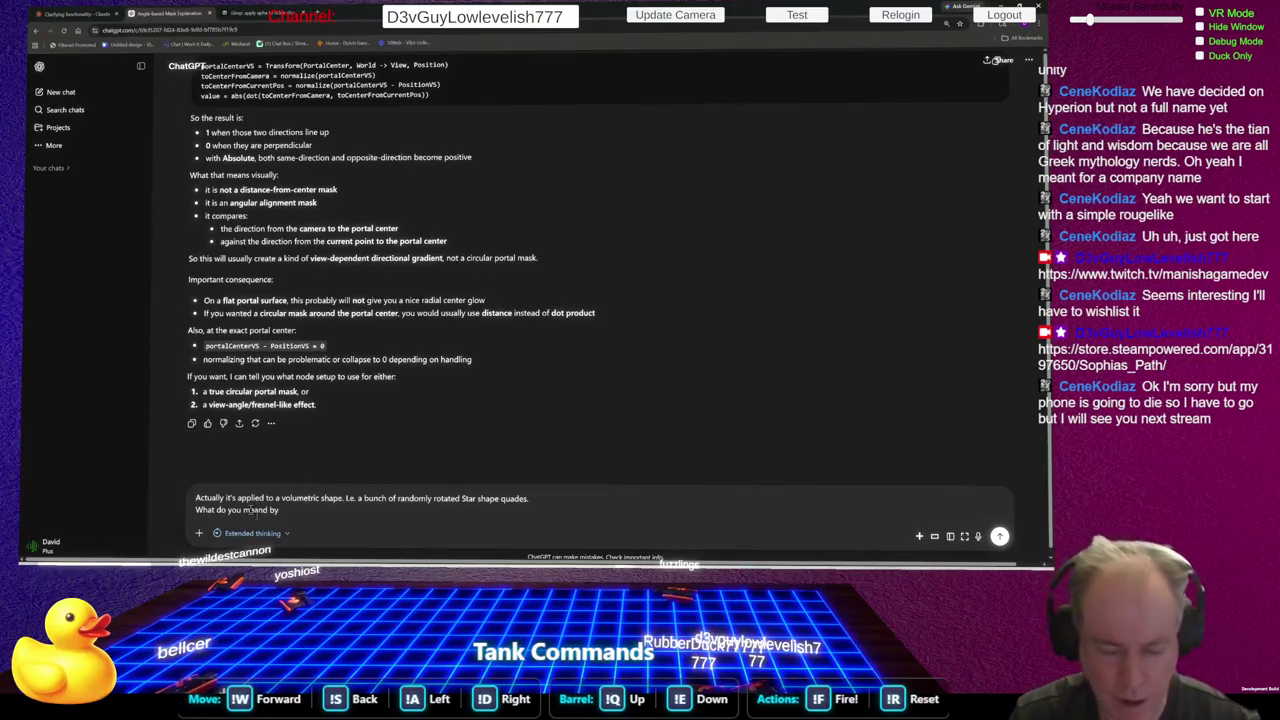
text(: ")
text(So this will usually create a kind of view-dependent directional gradient, not a circular portal mask.)
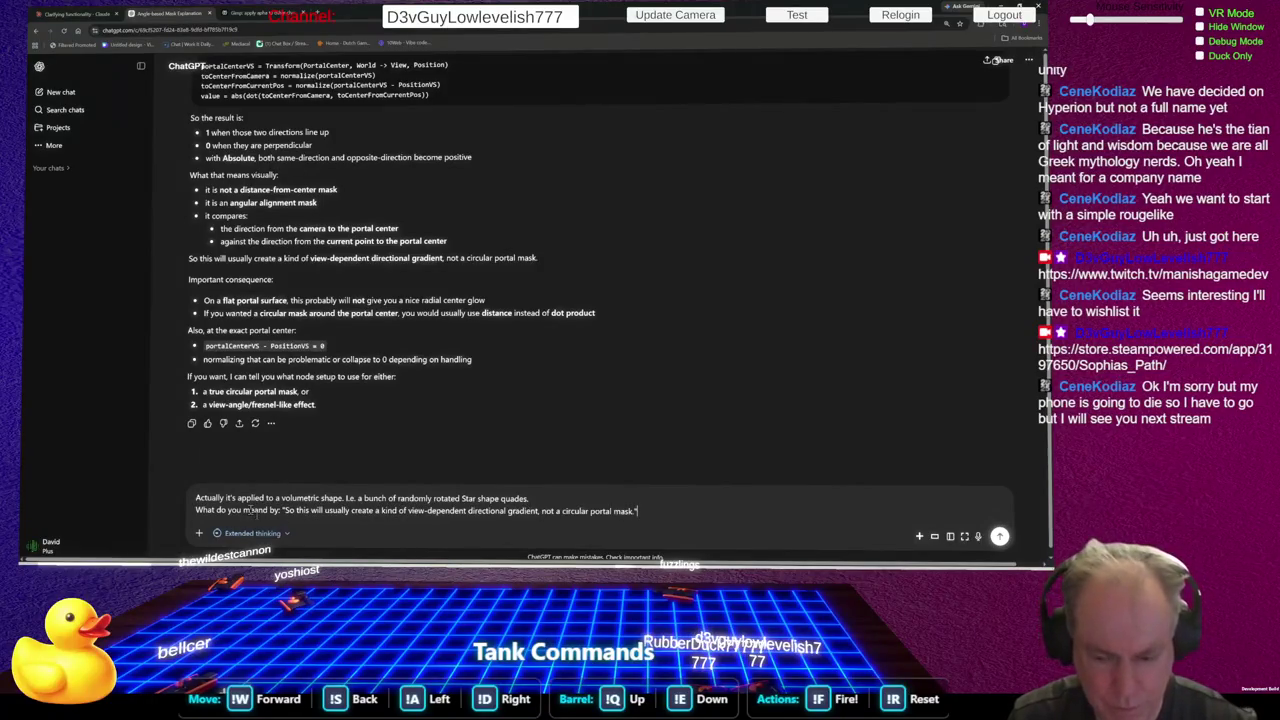
key(Return)
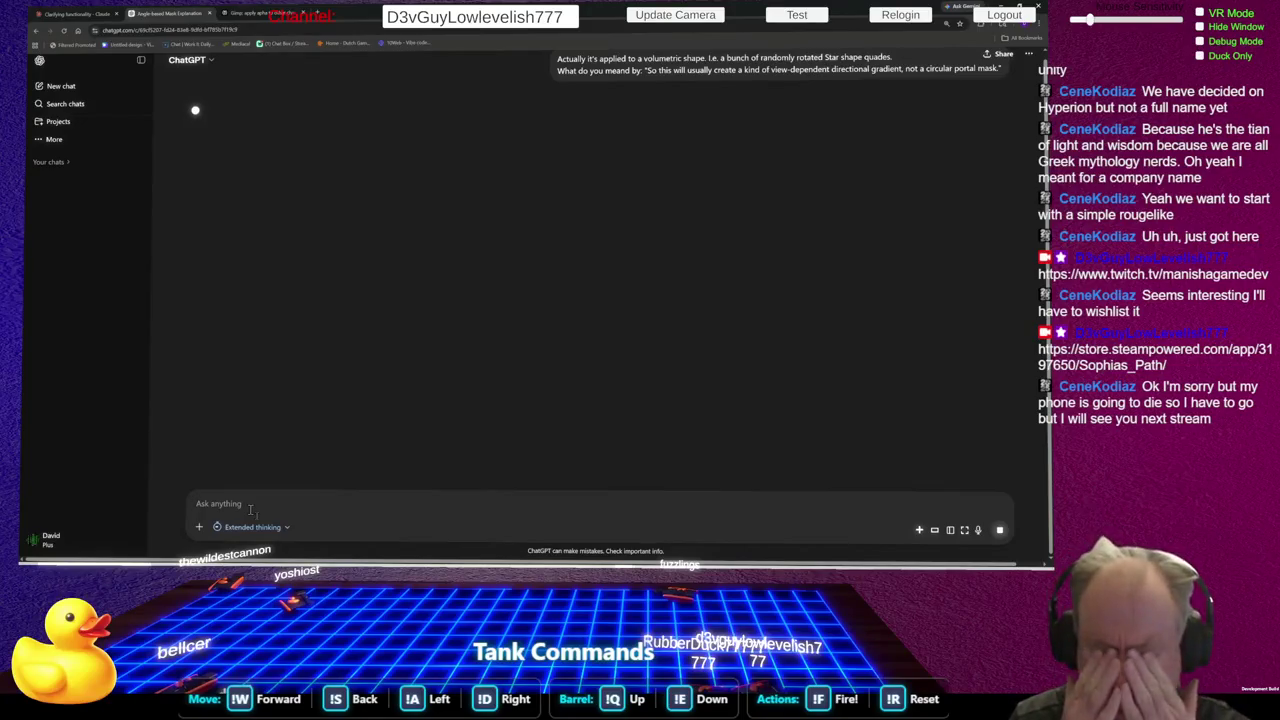
Move to Claude's 'Clarifying functionality' conversation while ChatGPT generates its reply
click(68, 13)
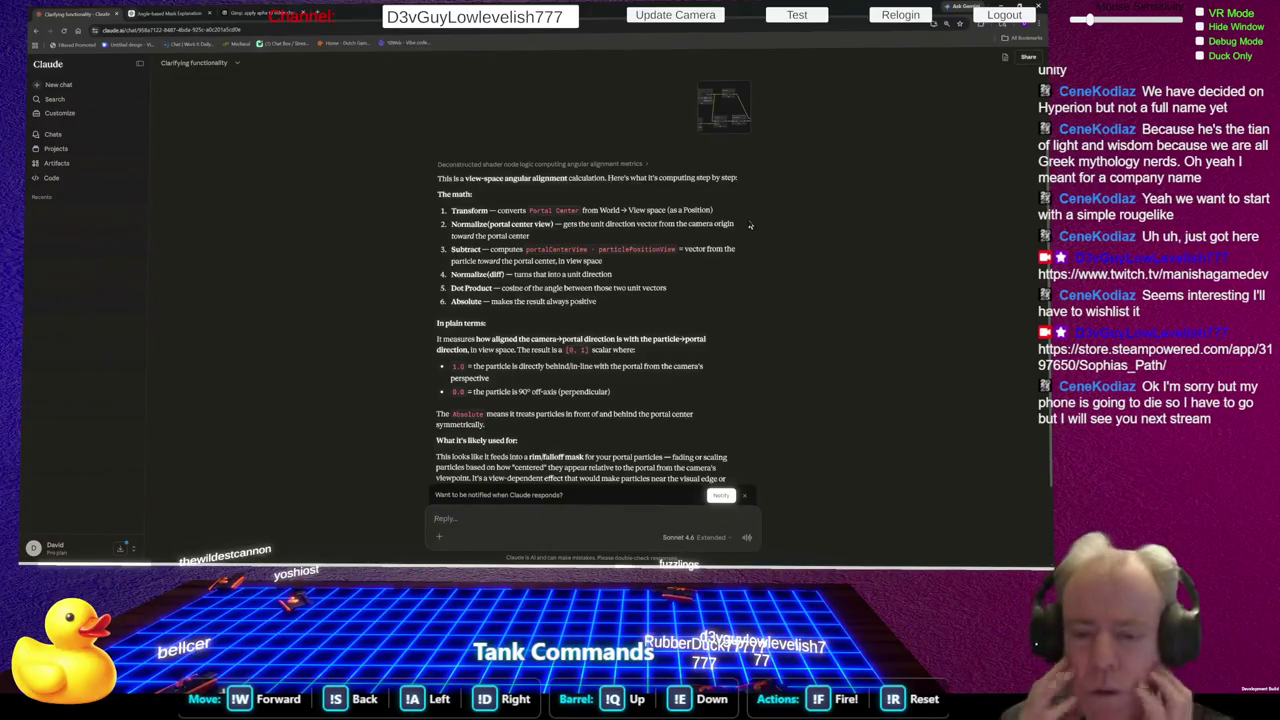
Scroll Claude's answer down to the end of its view-space angular alignment explanation
scroll(740, 250, down, 2)
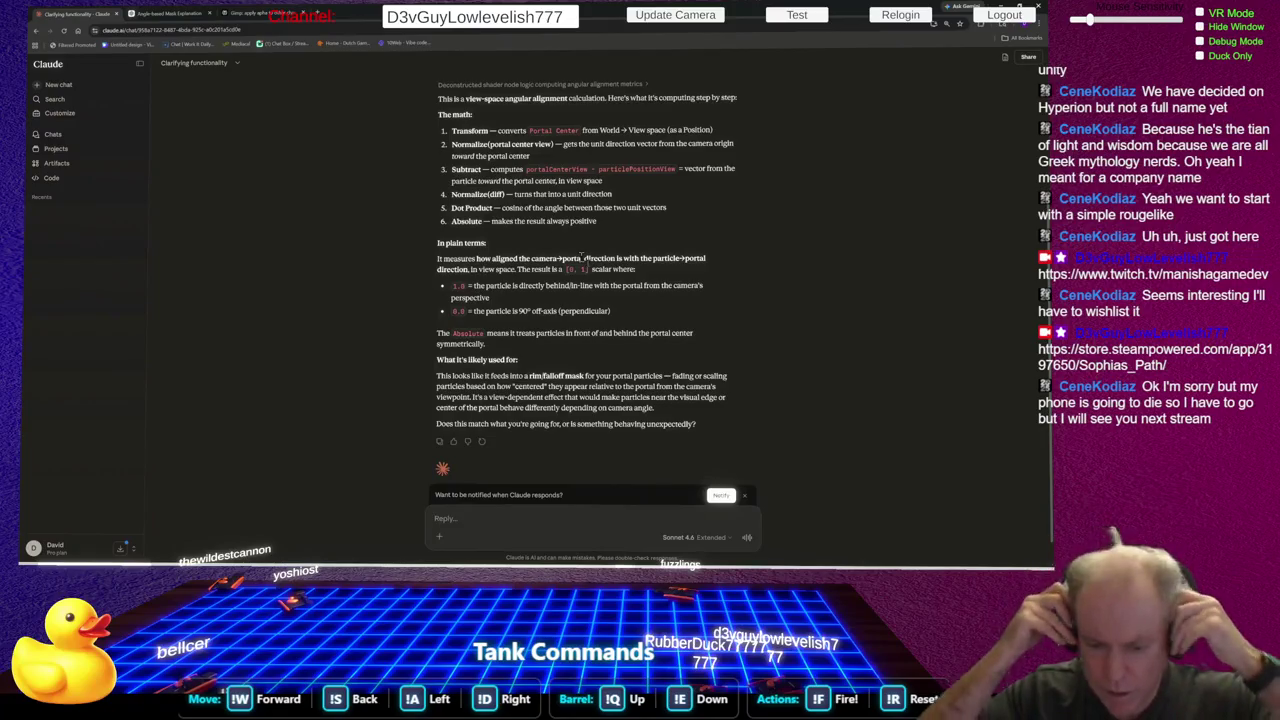
Reply to Claude 'I think that is wrong. Would you please reevalutae?', then return to ChatGPT
text(I)
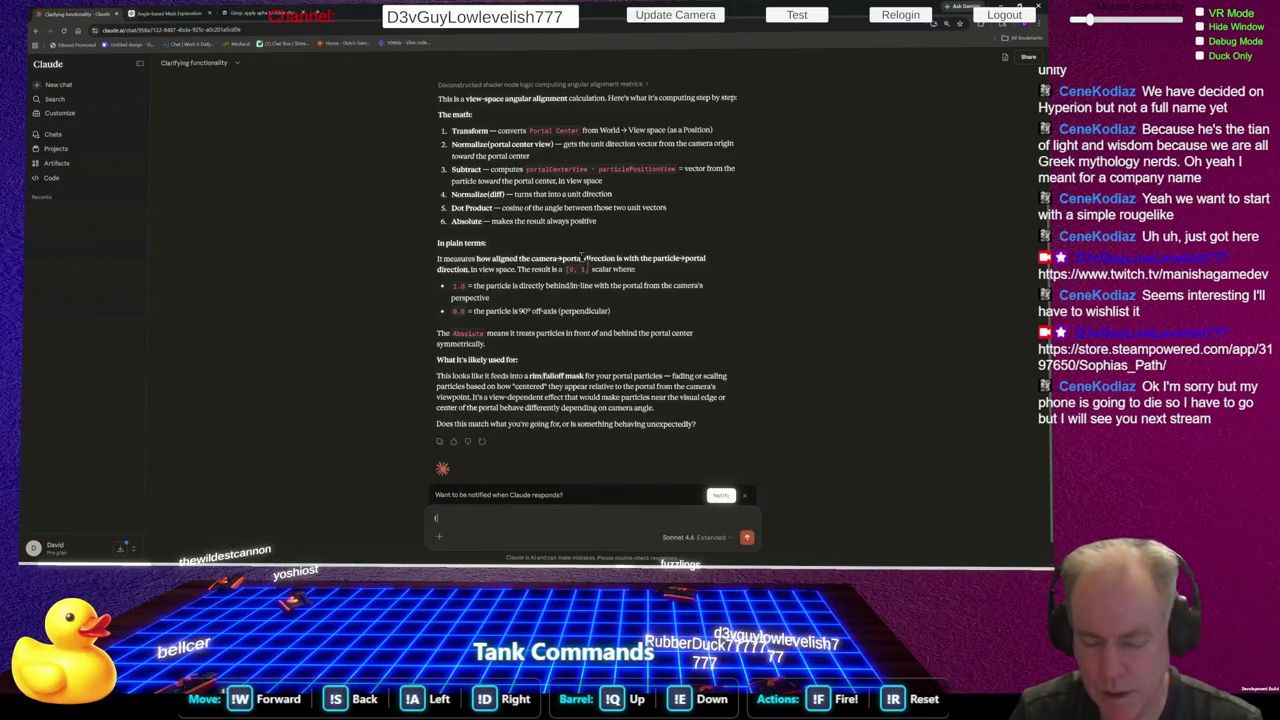
text( think that is wrong)
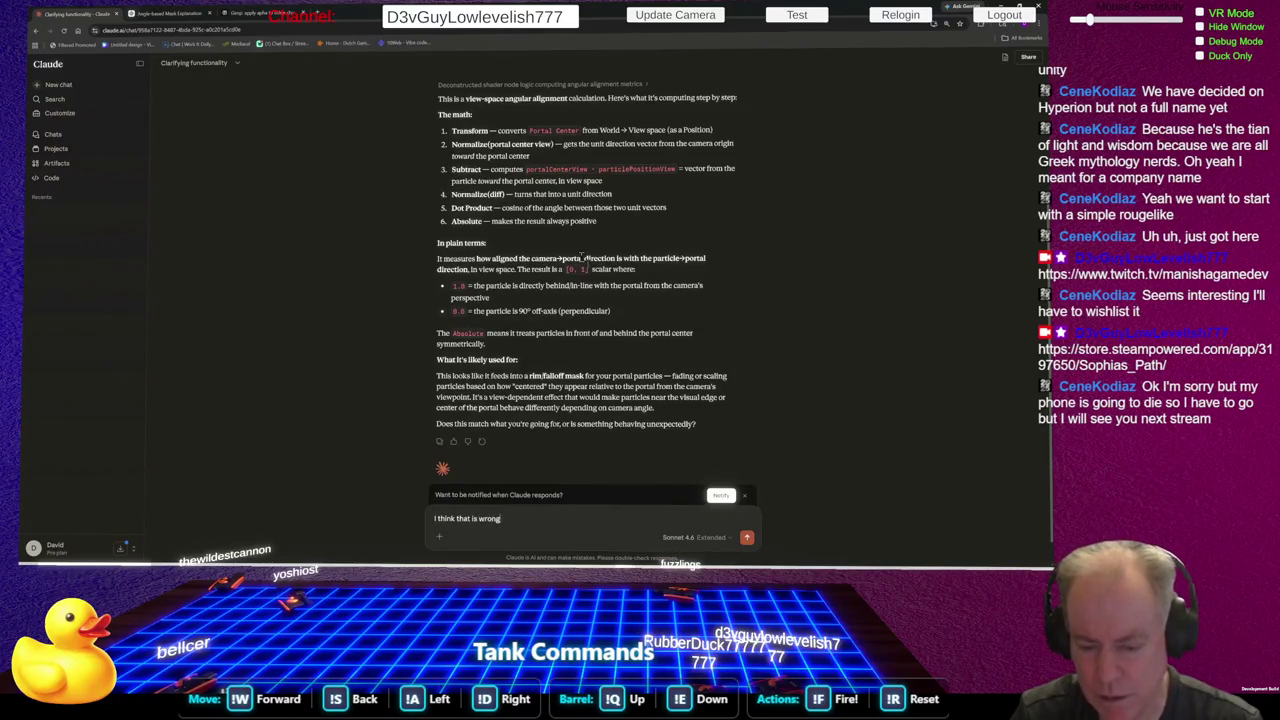
text(,)
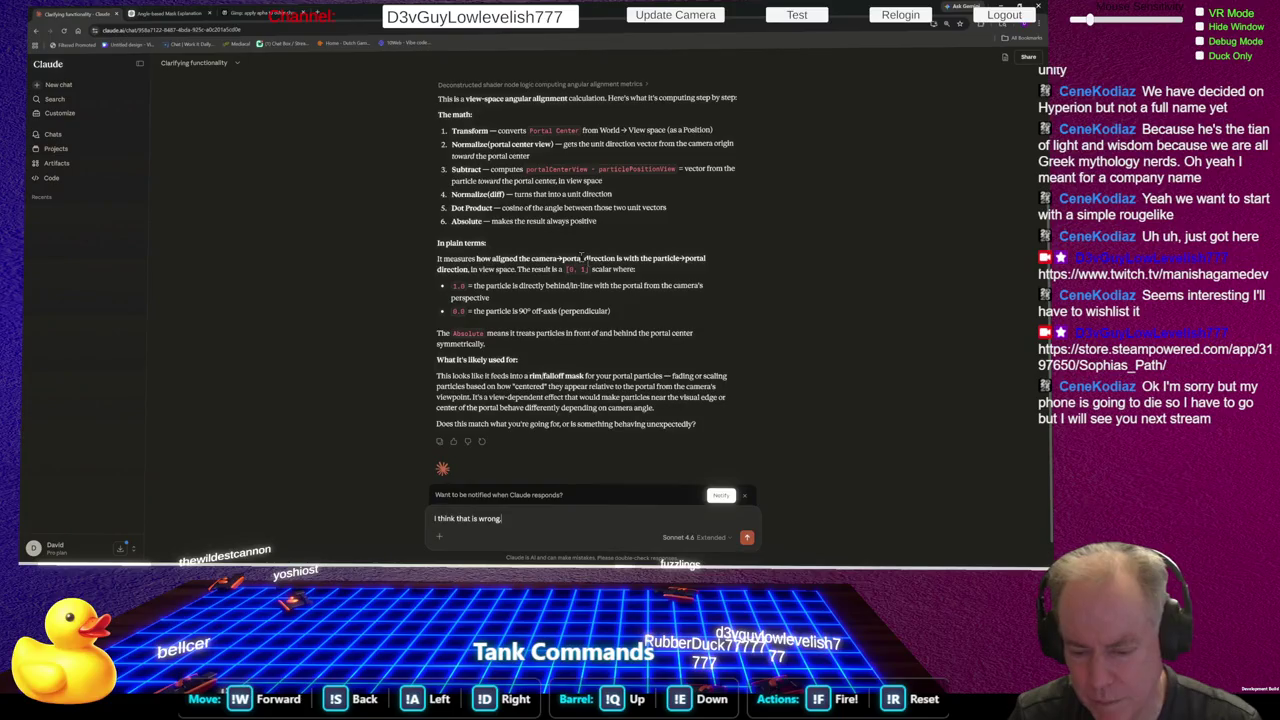
text( You)
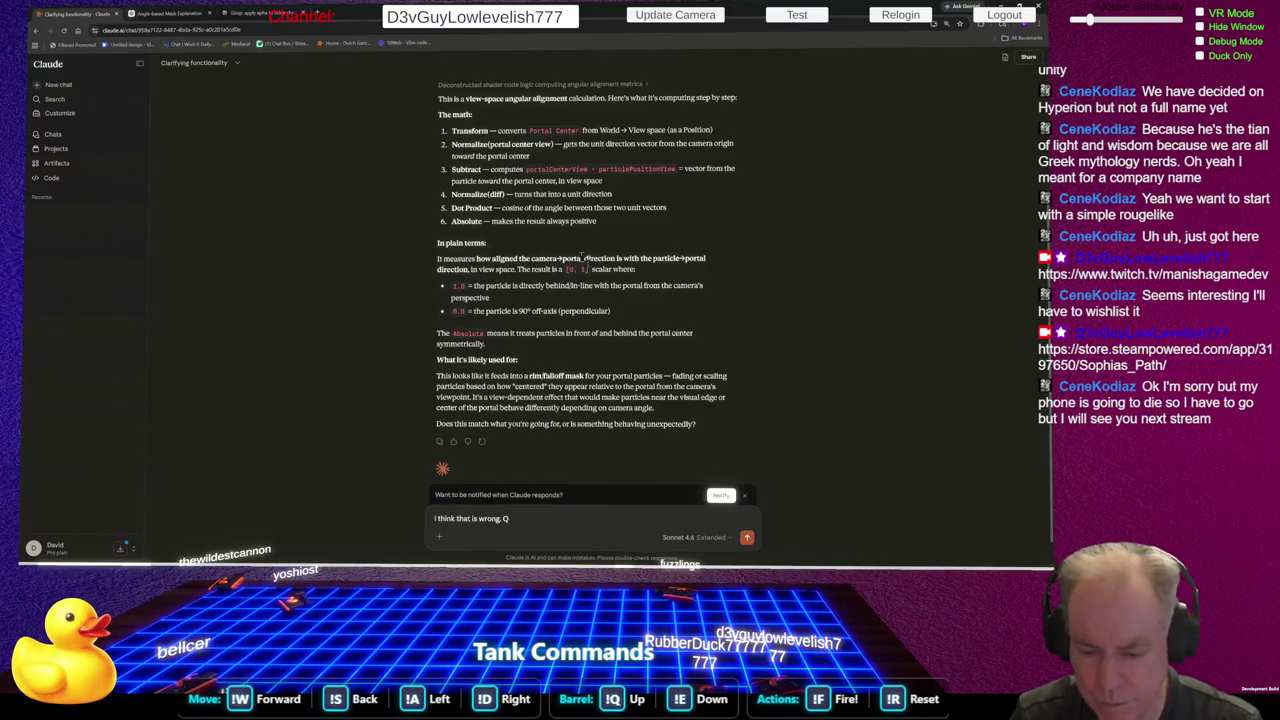
text( Co)
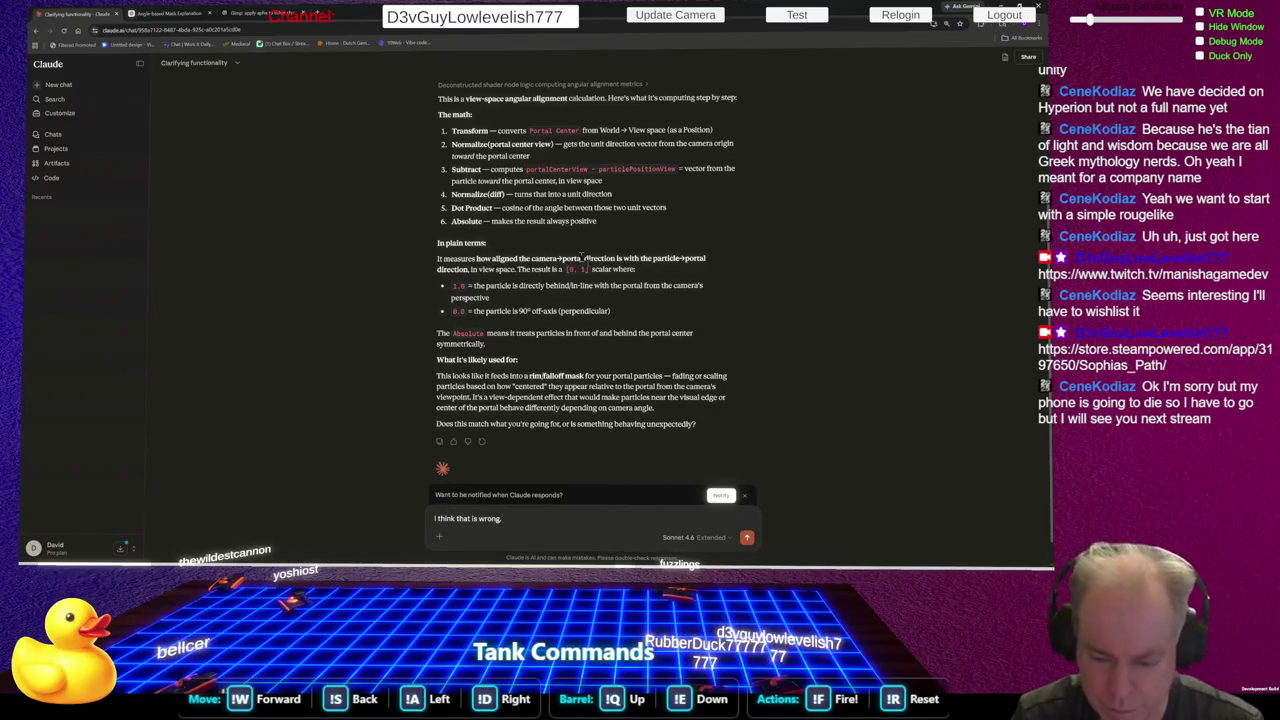
text( Would you)
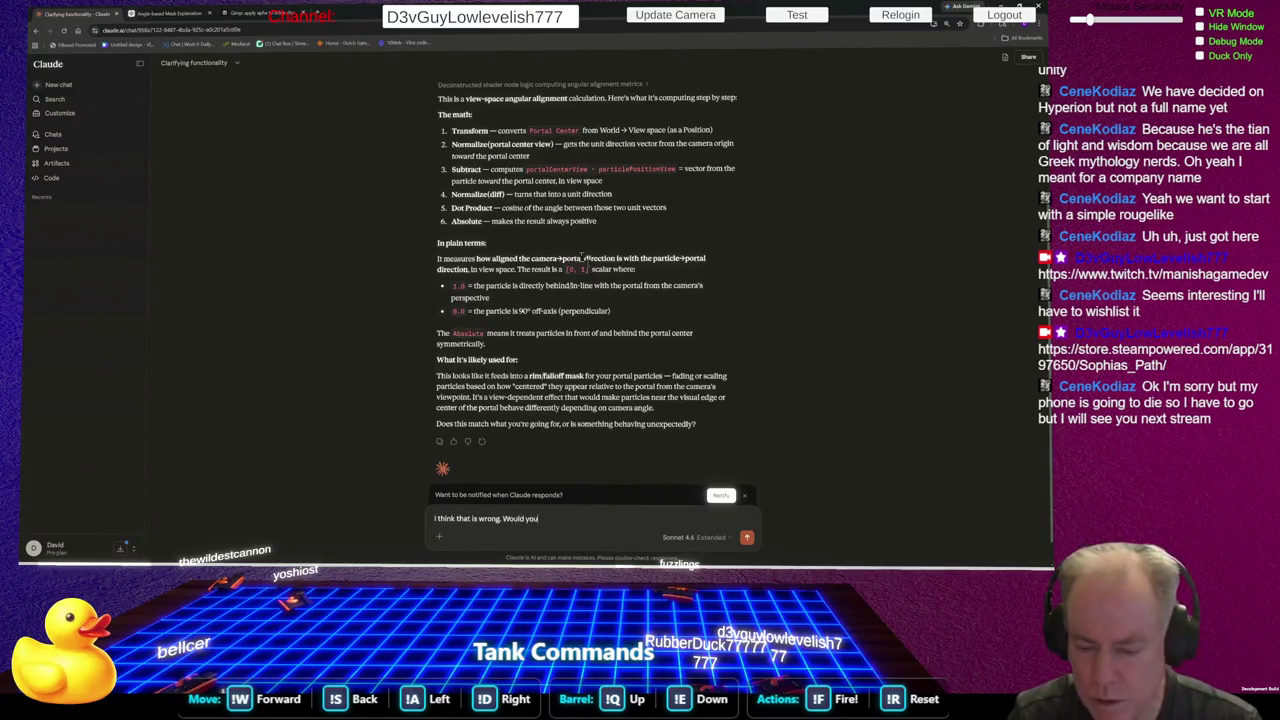
text( please re)
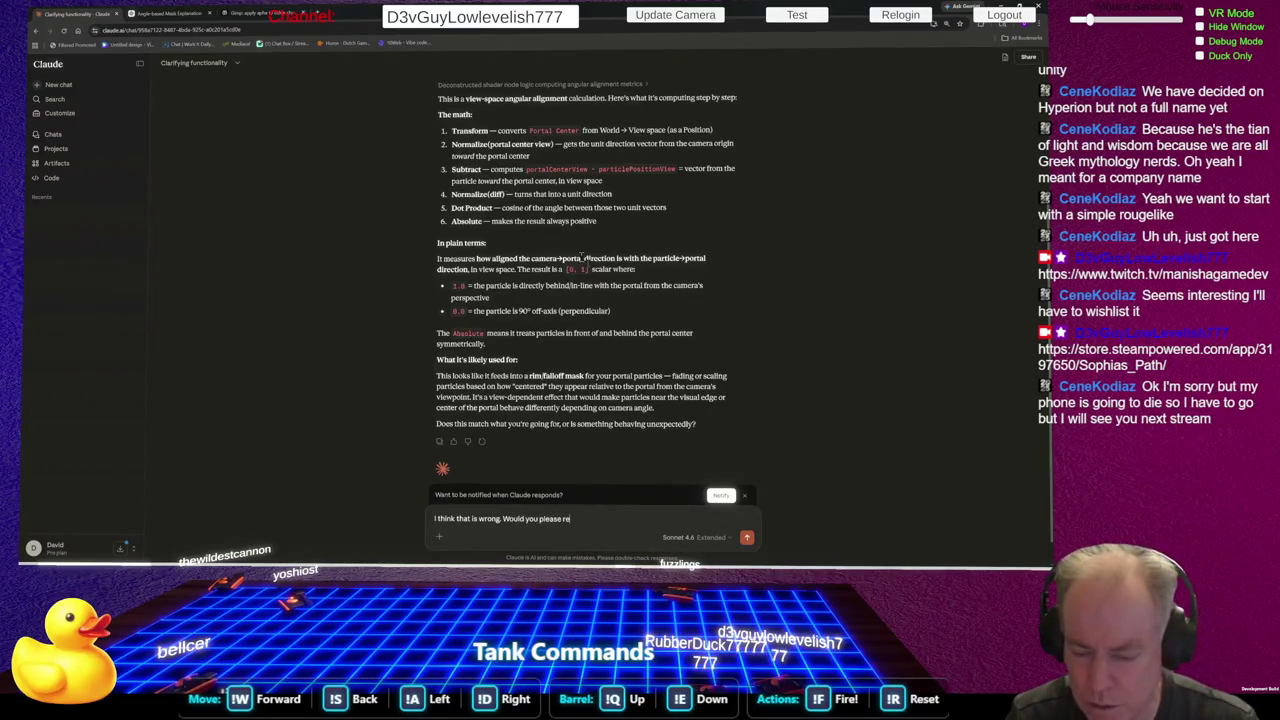
text(evatae?)
key(Return)
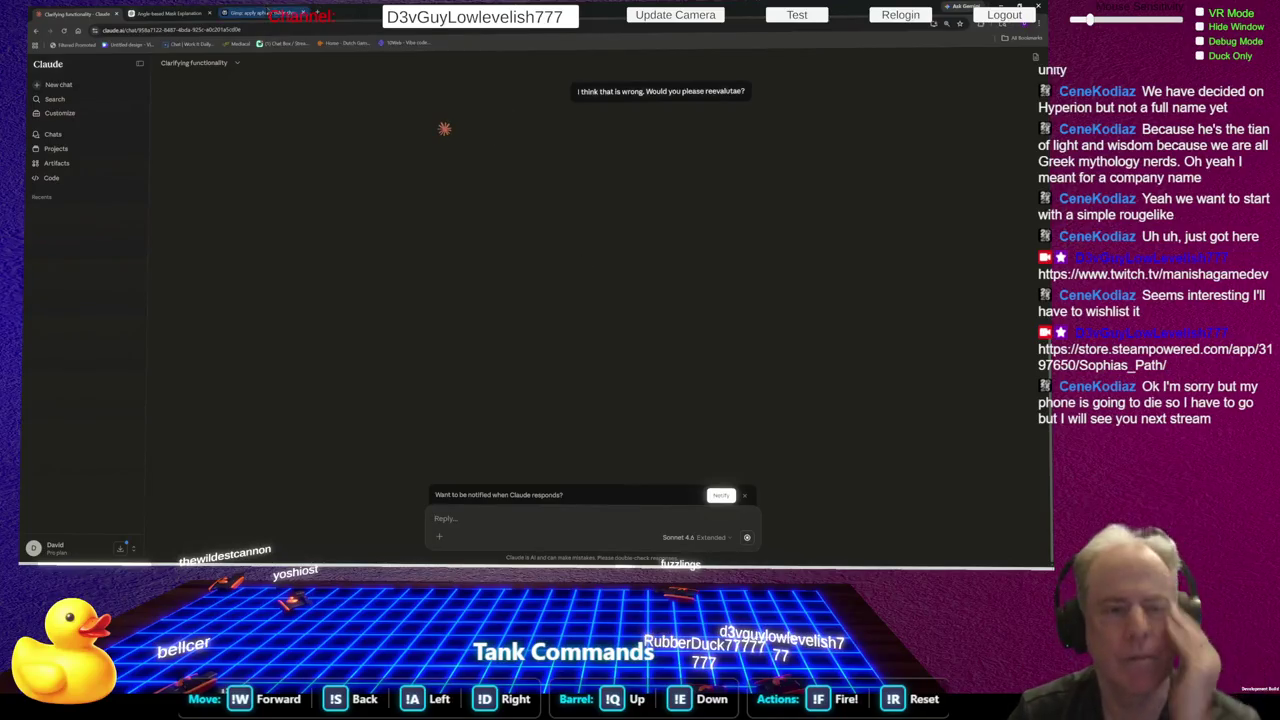
click(165, 13)
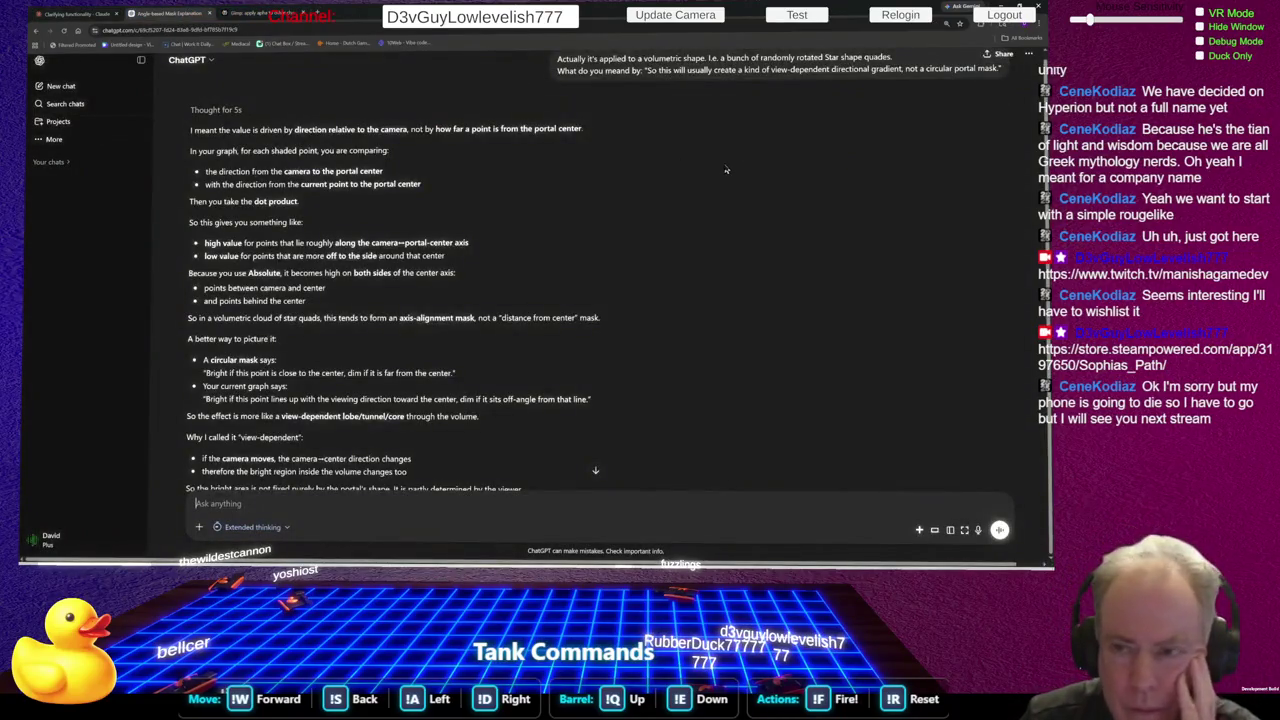
Read ChatGPT's axis-alignment mask answer, enlarge the shader-graph screenshot, then switch to Unity
scroll(727, 170, up, 1)
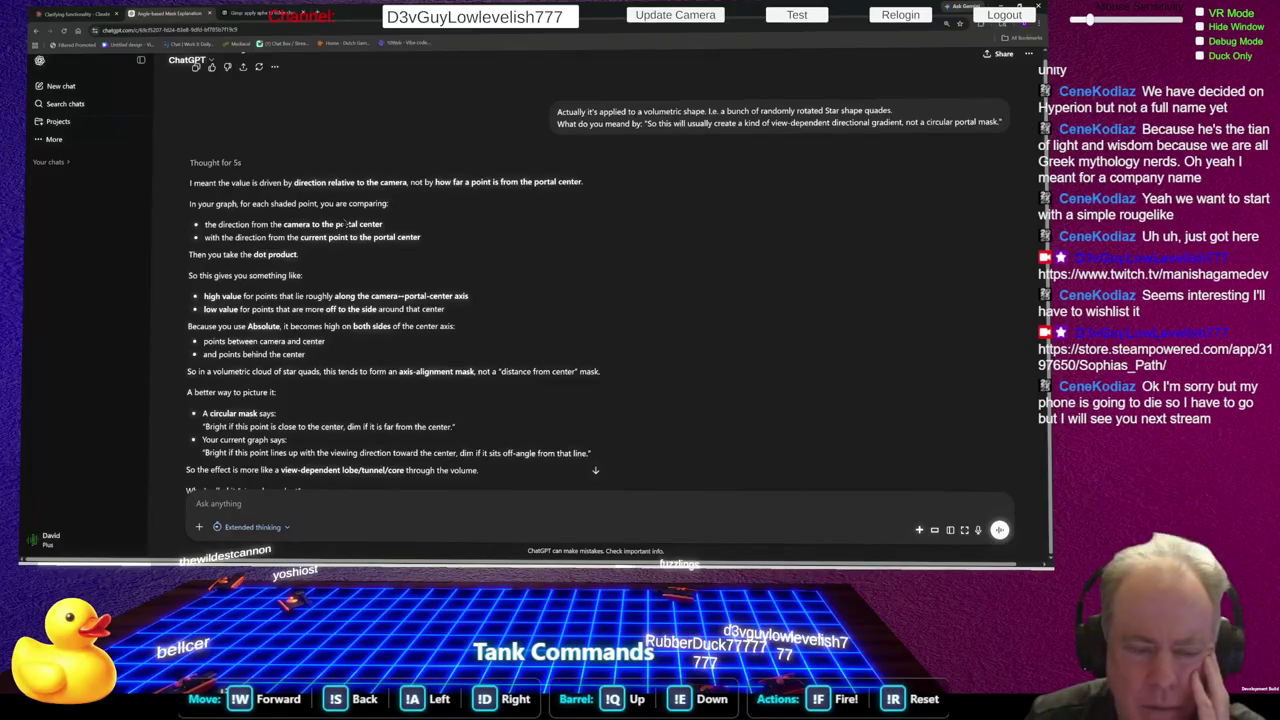
scroll(340, 250, down, 1)
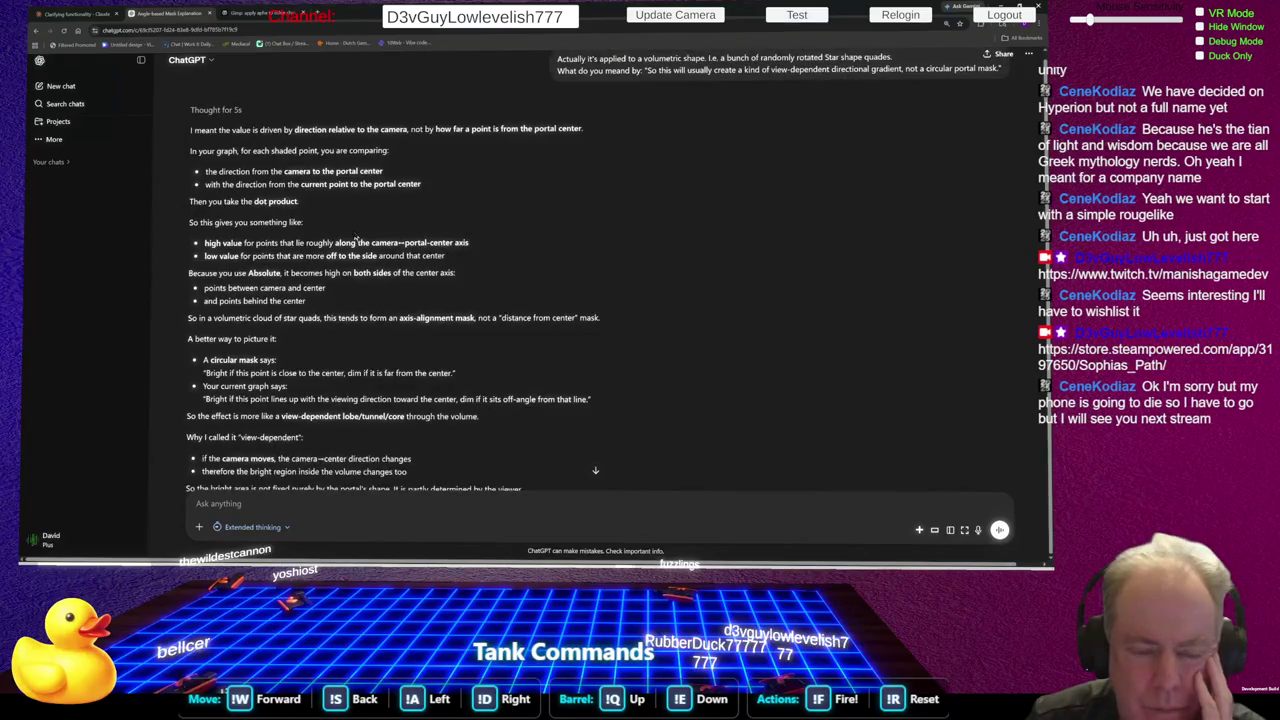
scroll(370, 236, down, 2)
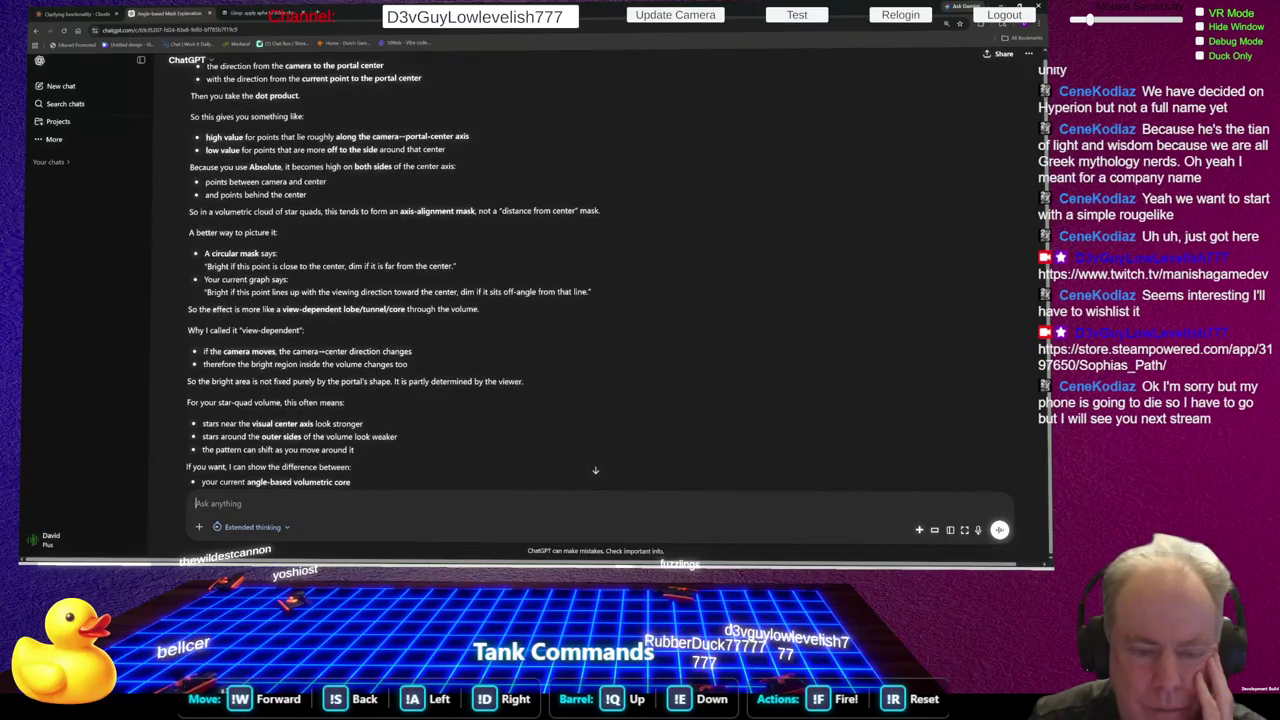
scroll(404, 264, down, 1)
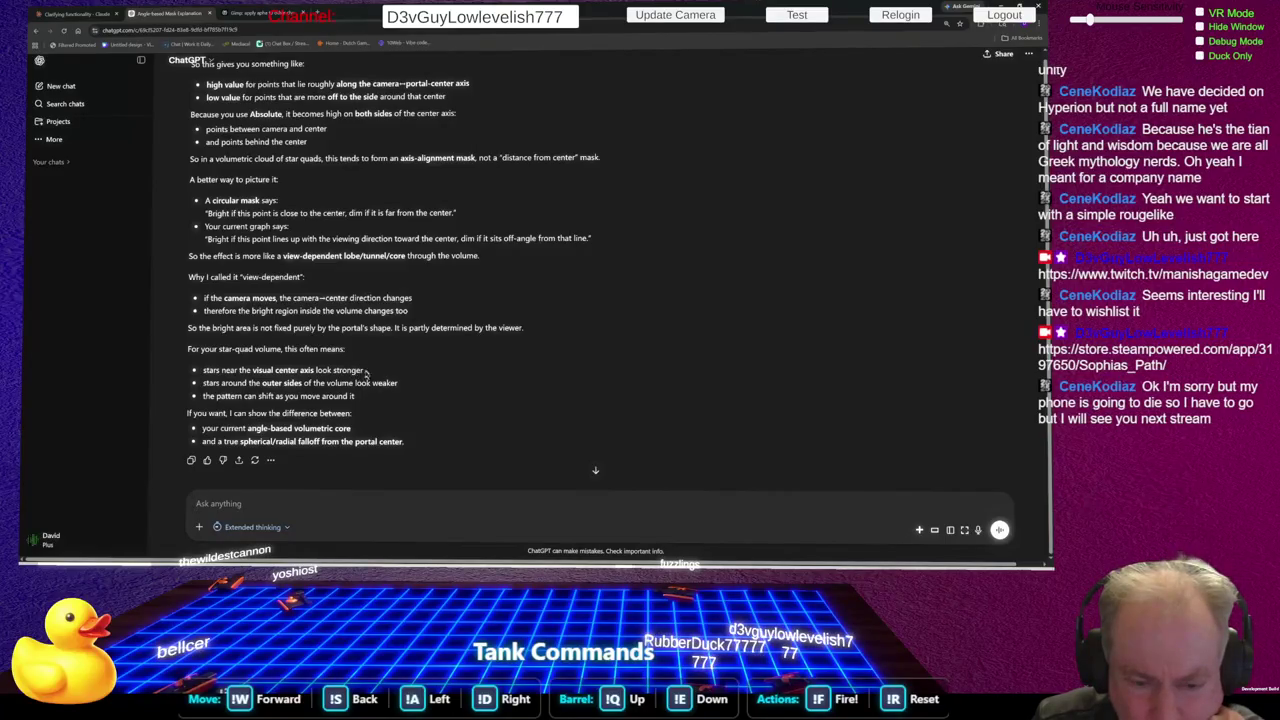
scroll(497, 371, up, 5)
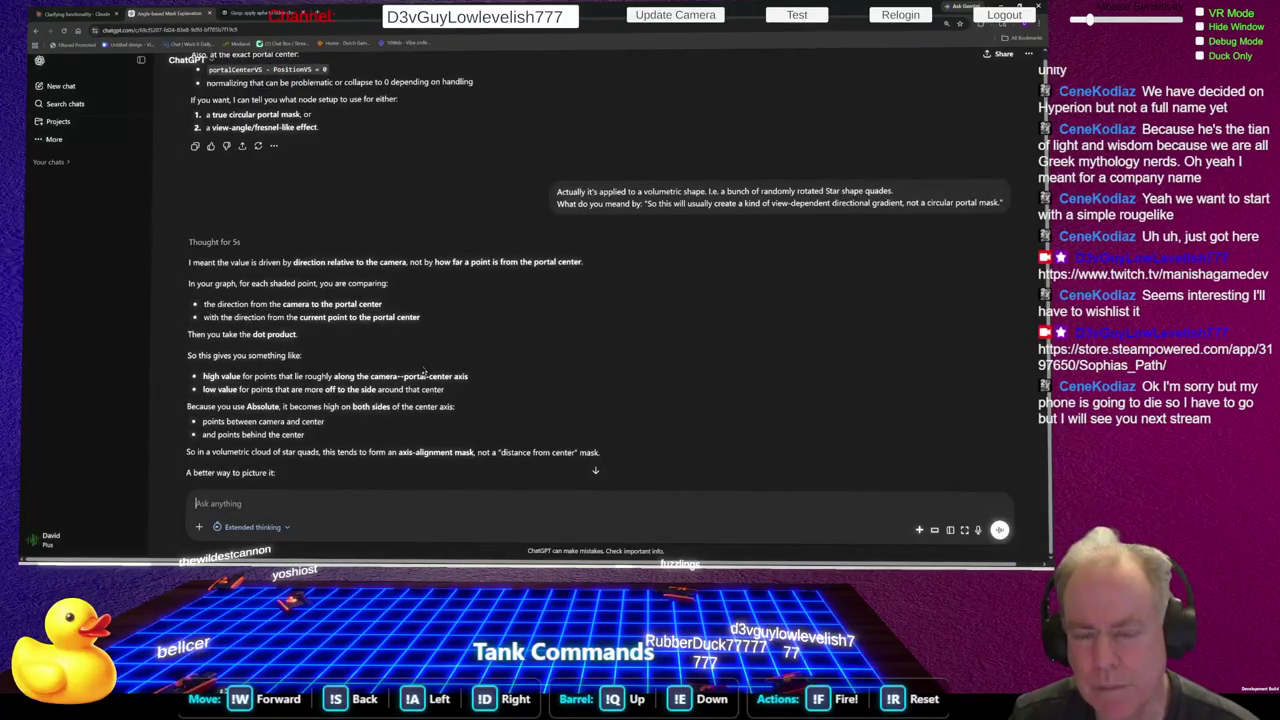
scroll(700, 305, up, 10)
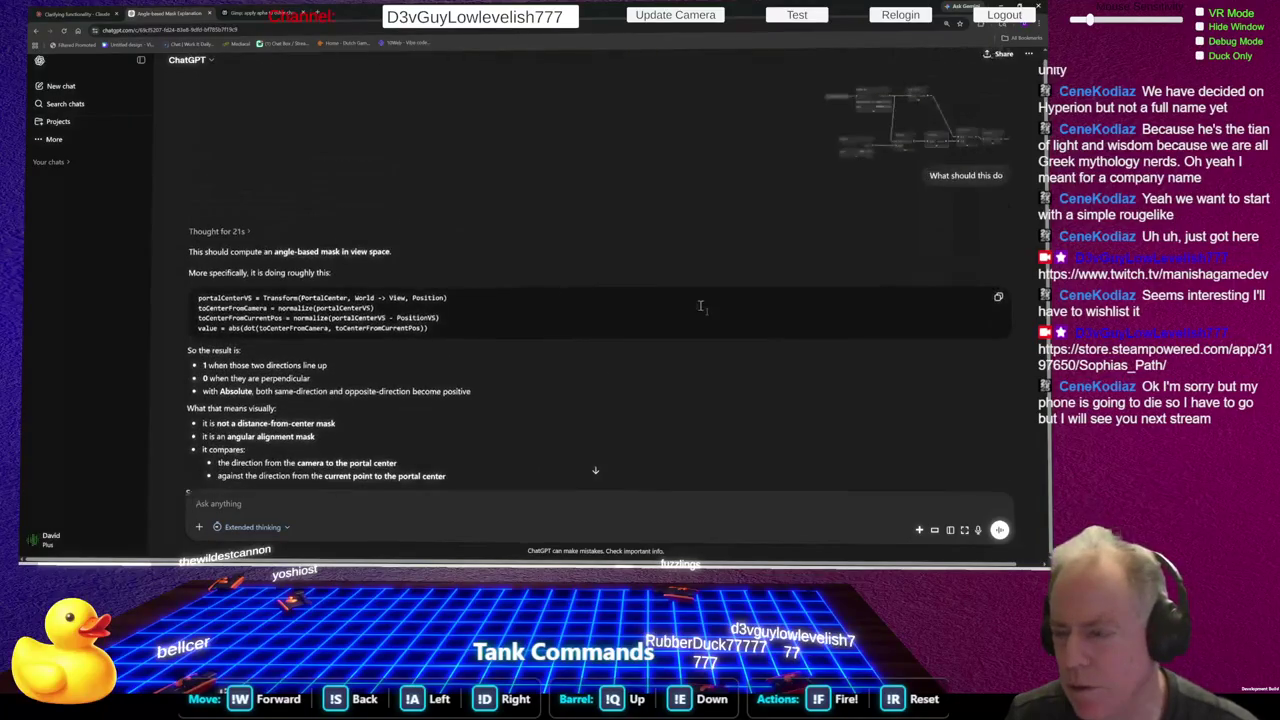
click(911, 142)
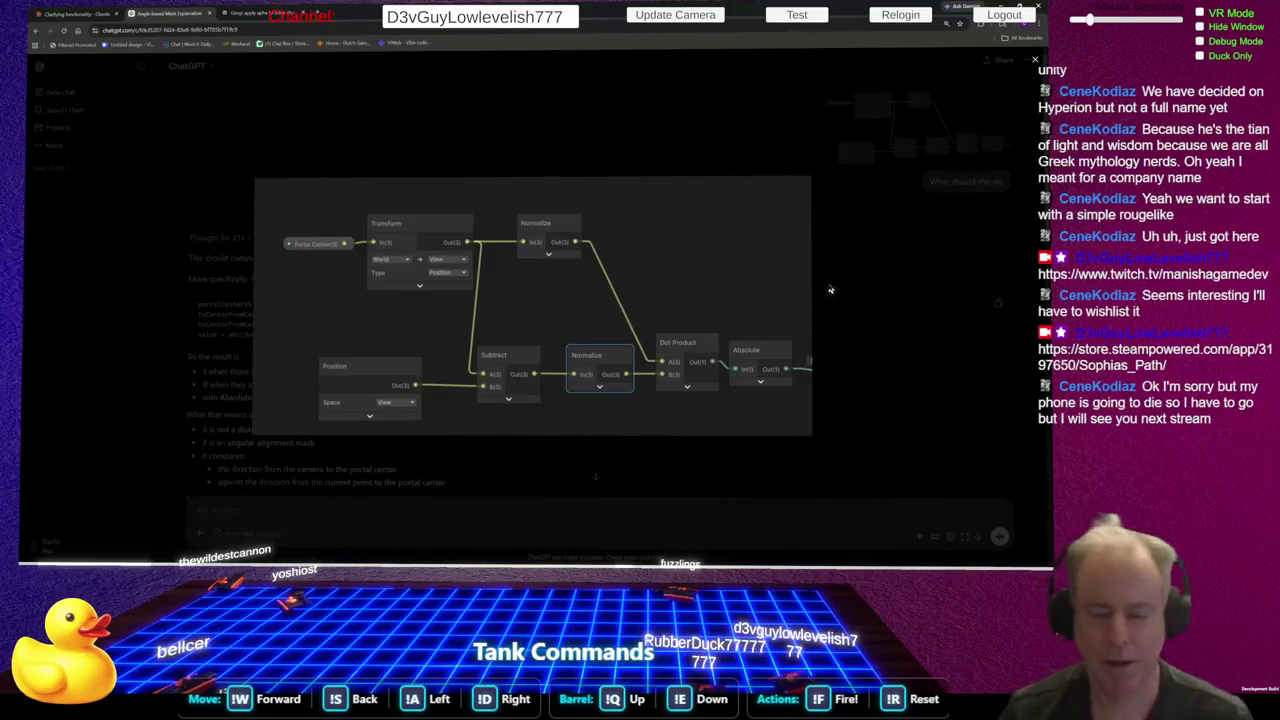
key(alt+Tab)
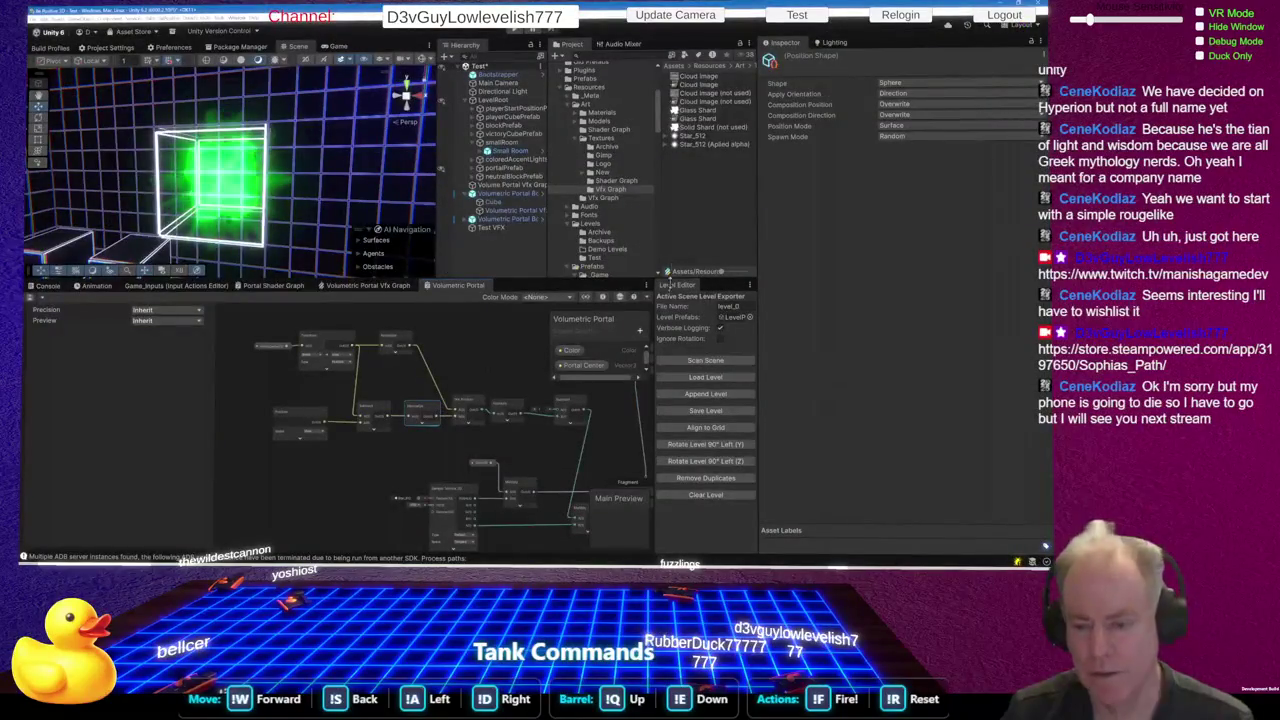
Zoom over the Volumetric Portal shader graph in Unity, then go back to ChatGPT
scroll(600, 420, up, 3)
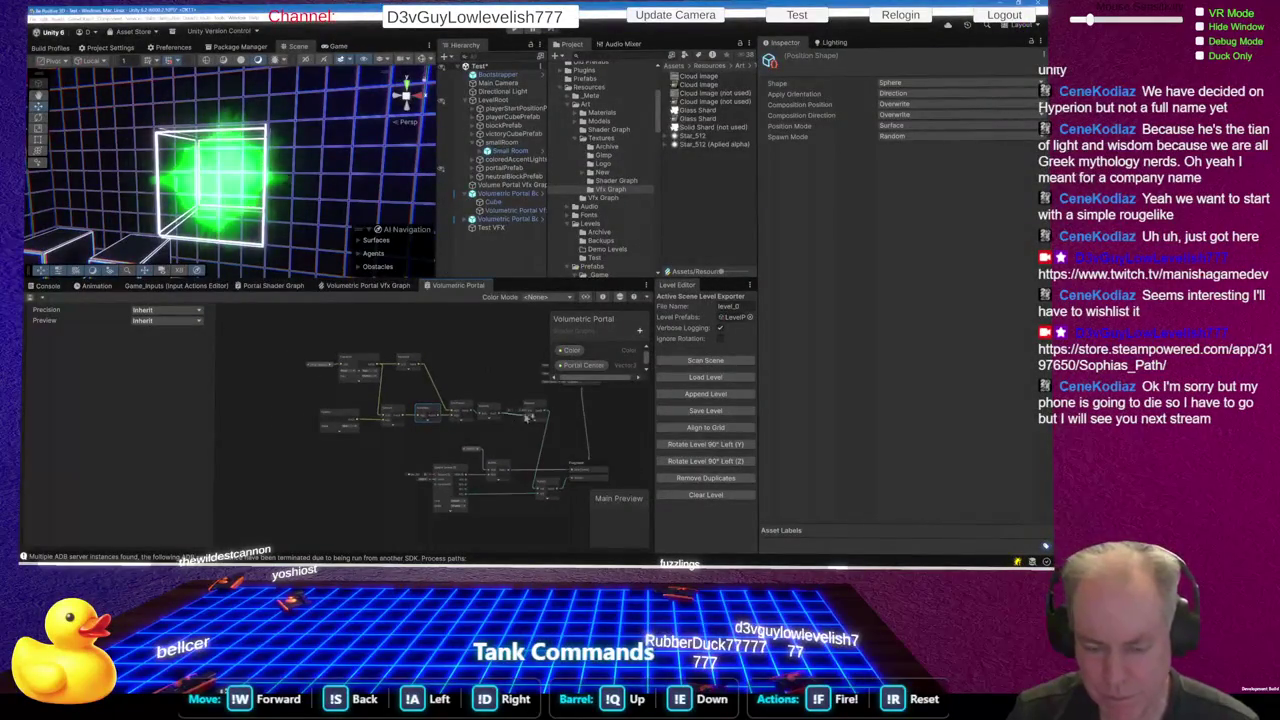
scroll(606, 421, down, 3)
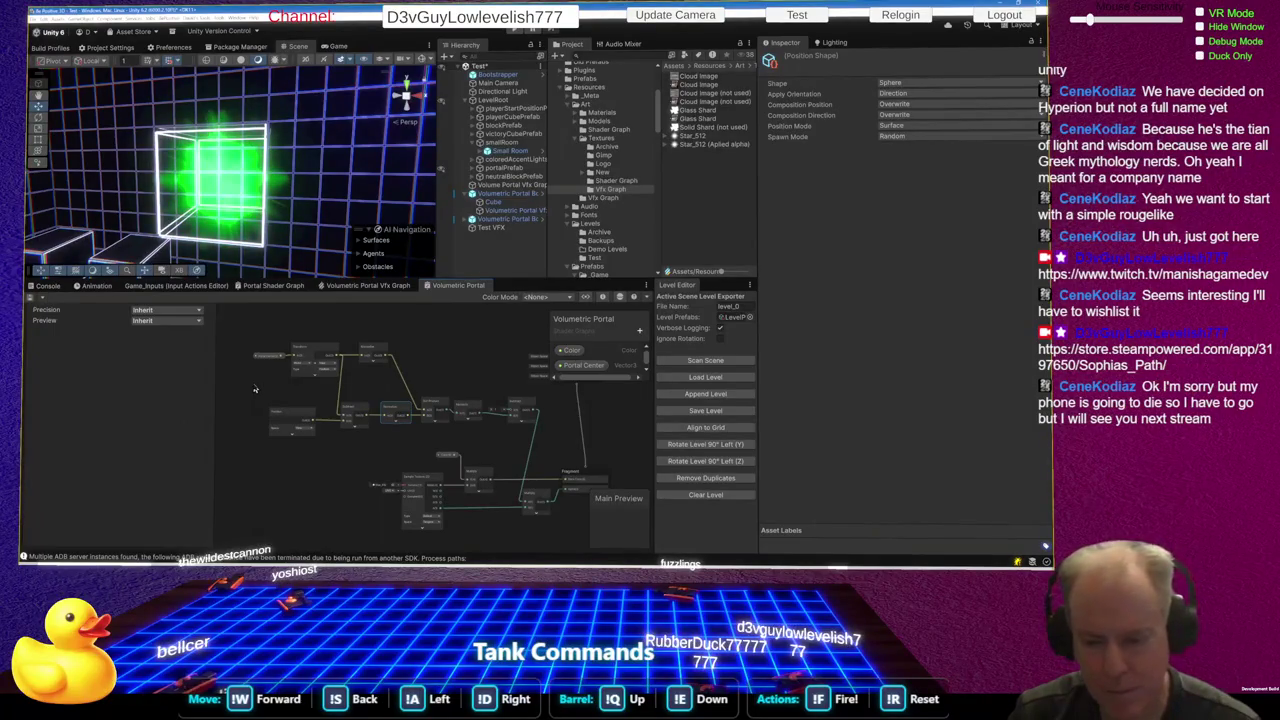
key(alt+Tab)
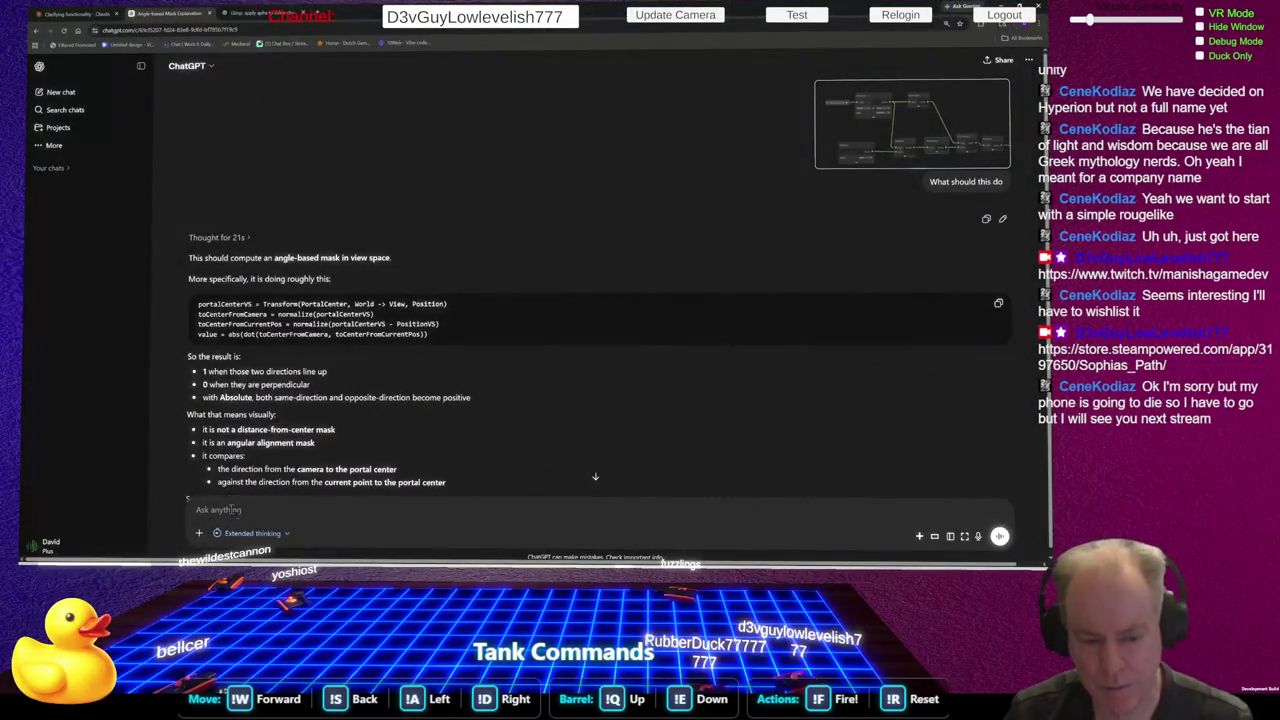
Draft 'Oops' with the shader-graph screenshot pasted in ChatGPT, then go to Claude
text(Oops)
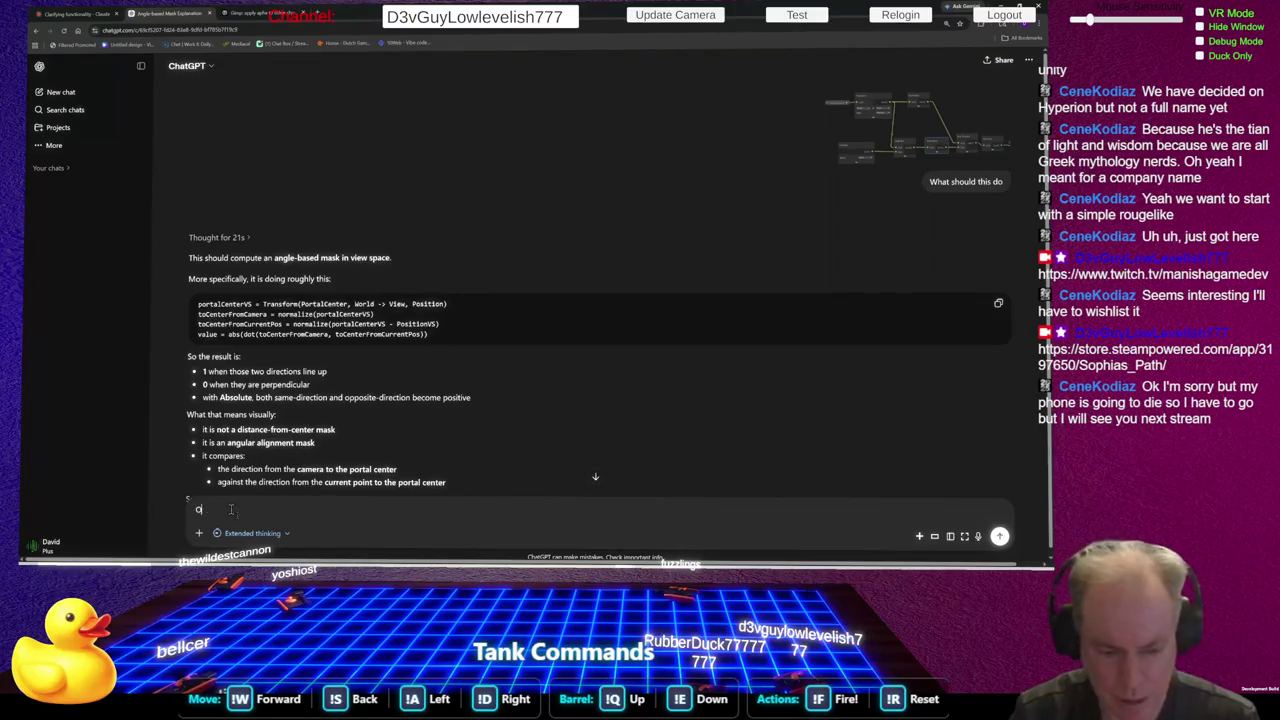
key(ctrl+v)
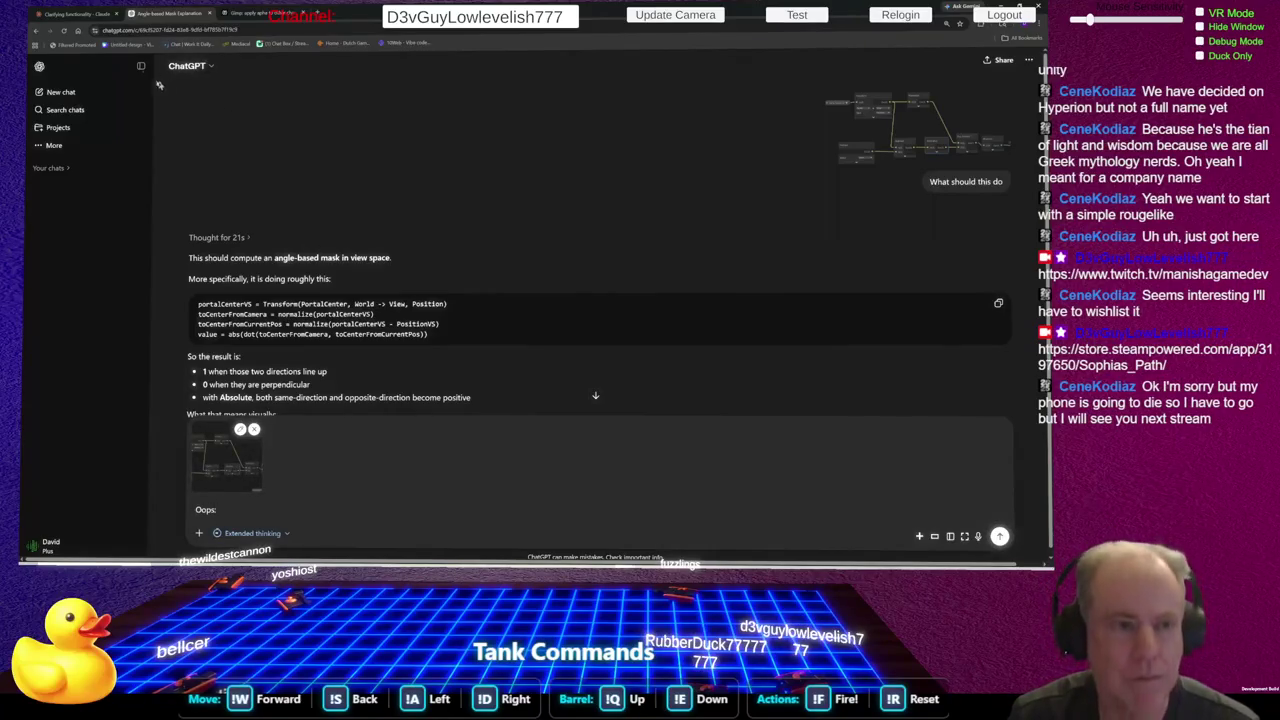
click(75, 14)
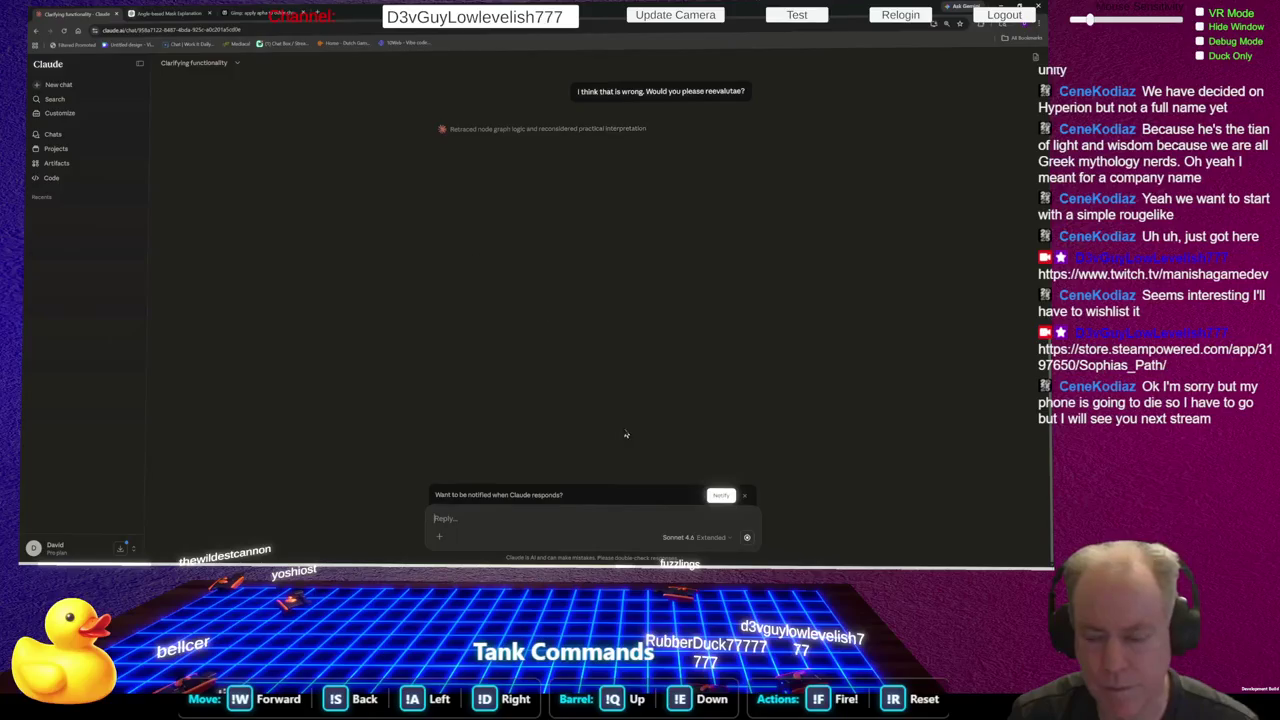
Stop Claude's reevaluation and send it the shader-graph screenshot with 'Oops', then return to ChatGPT
click(746, 537)
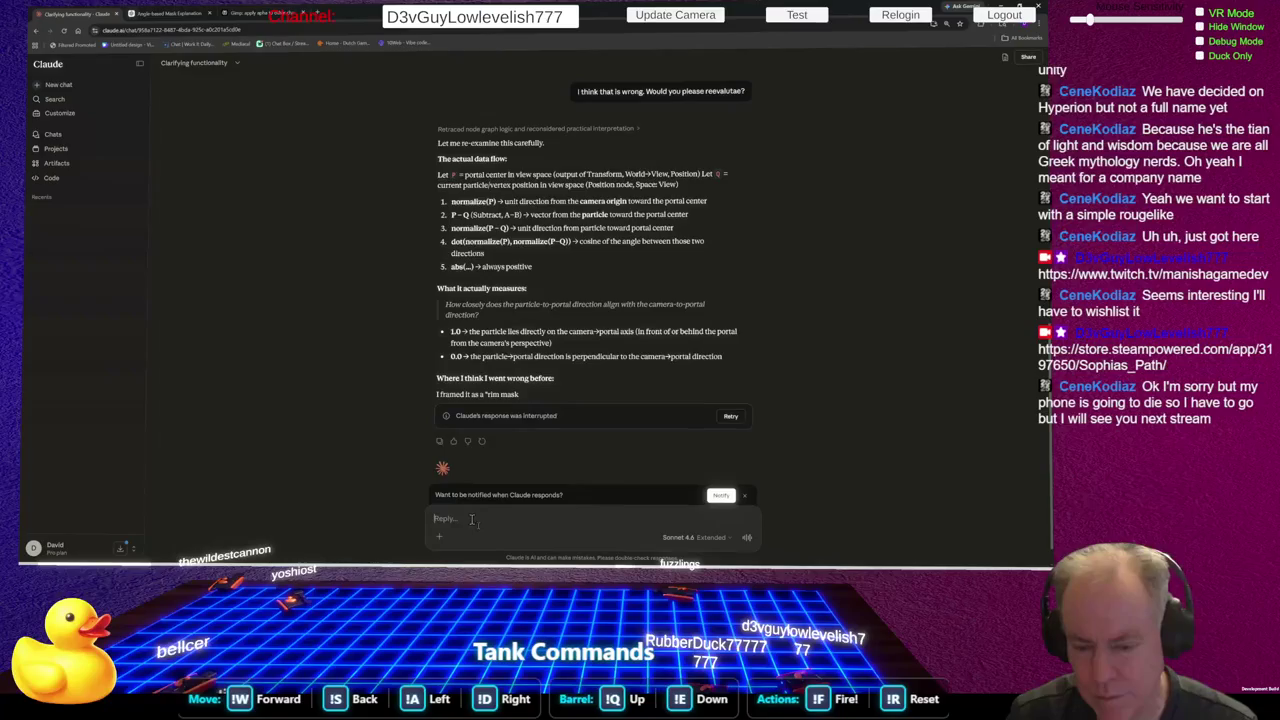
text(Oops)
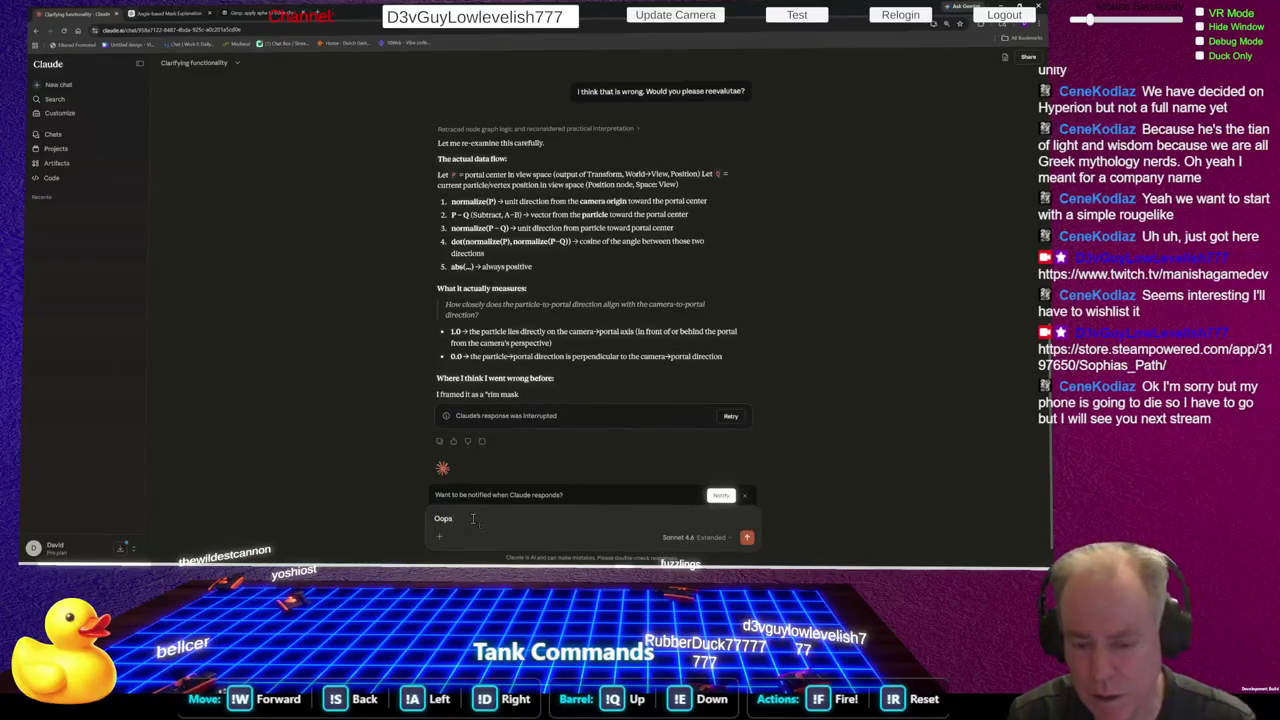
key(ctrl+v)
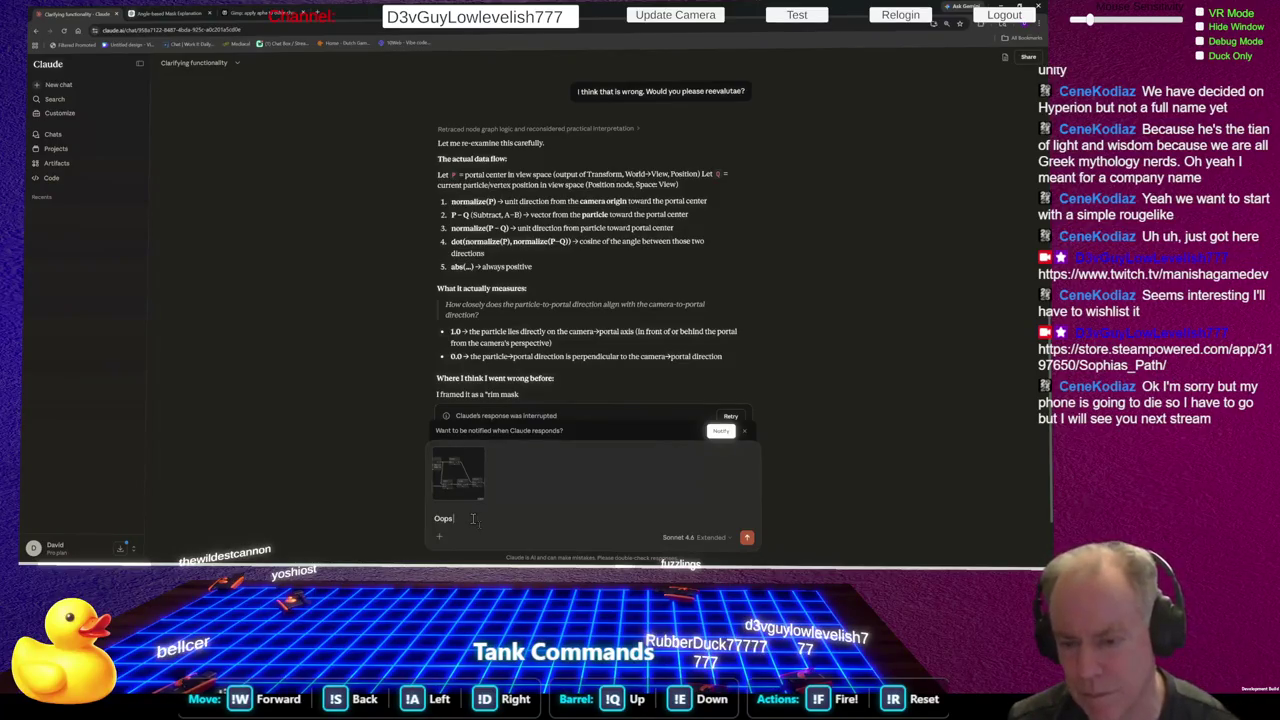
key(Return)
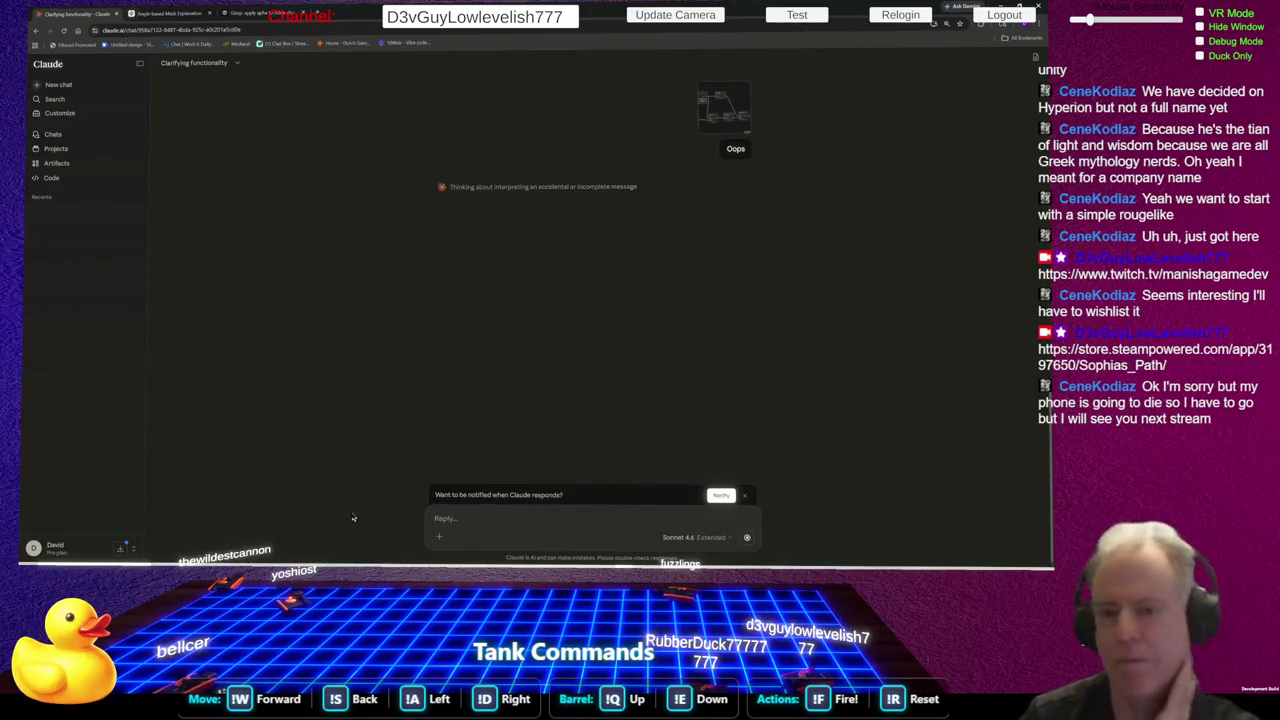
click(168, 13)
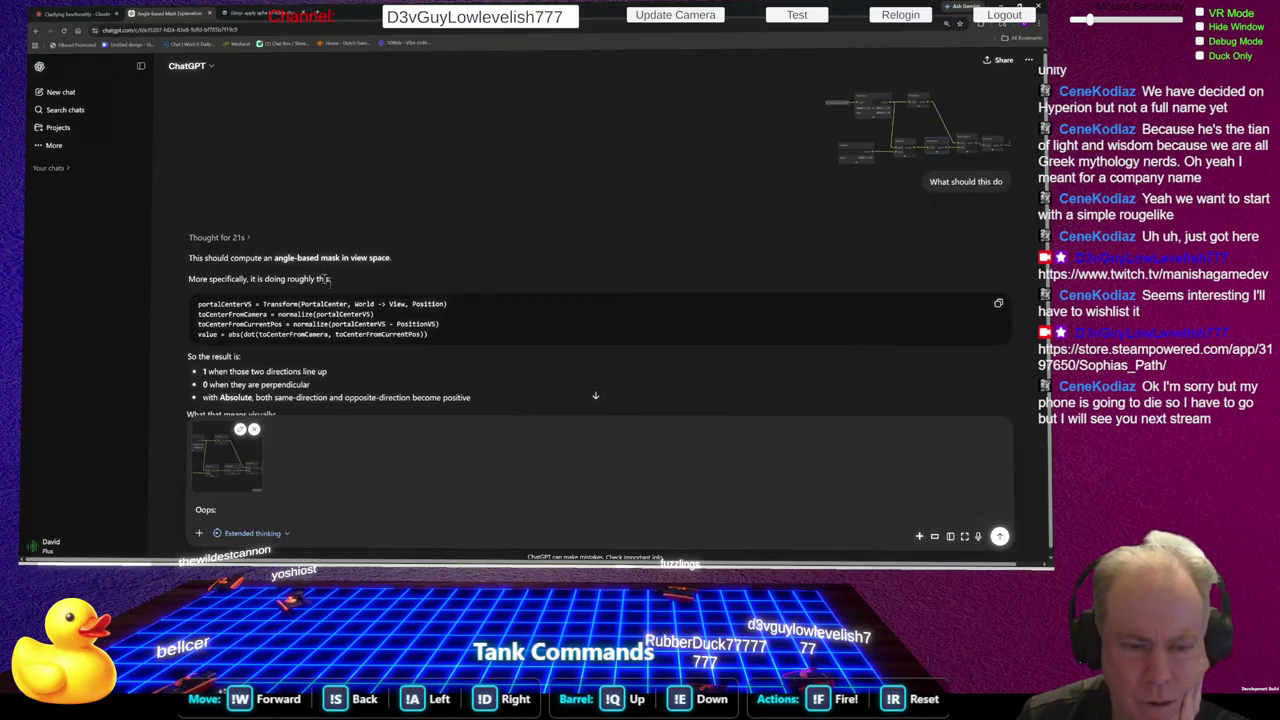
Send the 'Oops' screenshot message in ChatGPT, then view Claude's rim/edge mask answer
scroll(595, 393, down, 5)
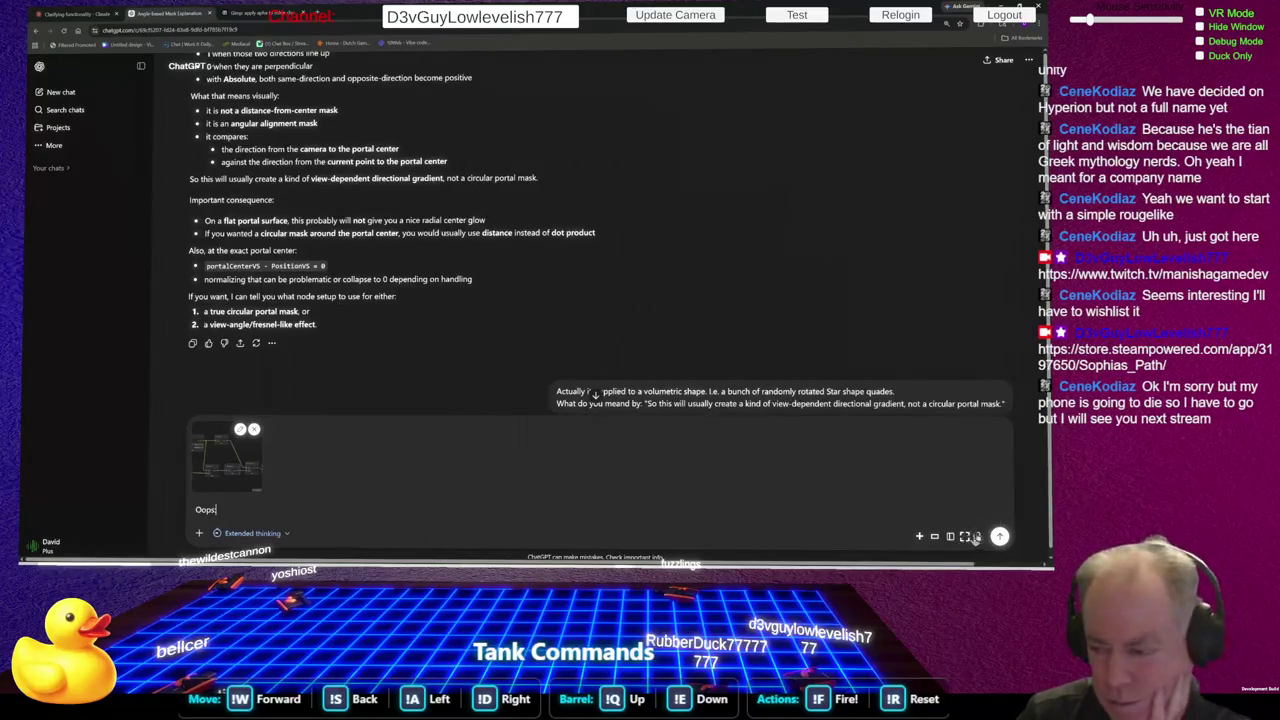
click(999, 536)
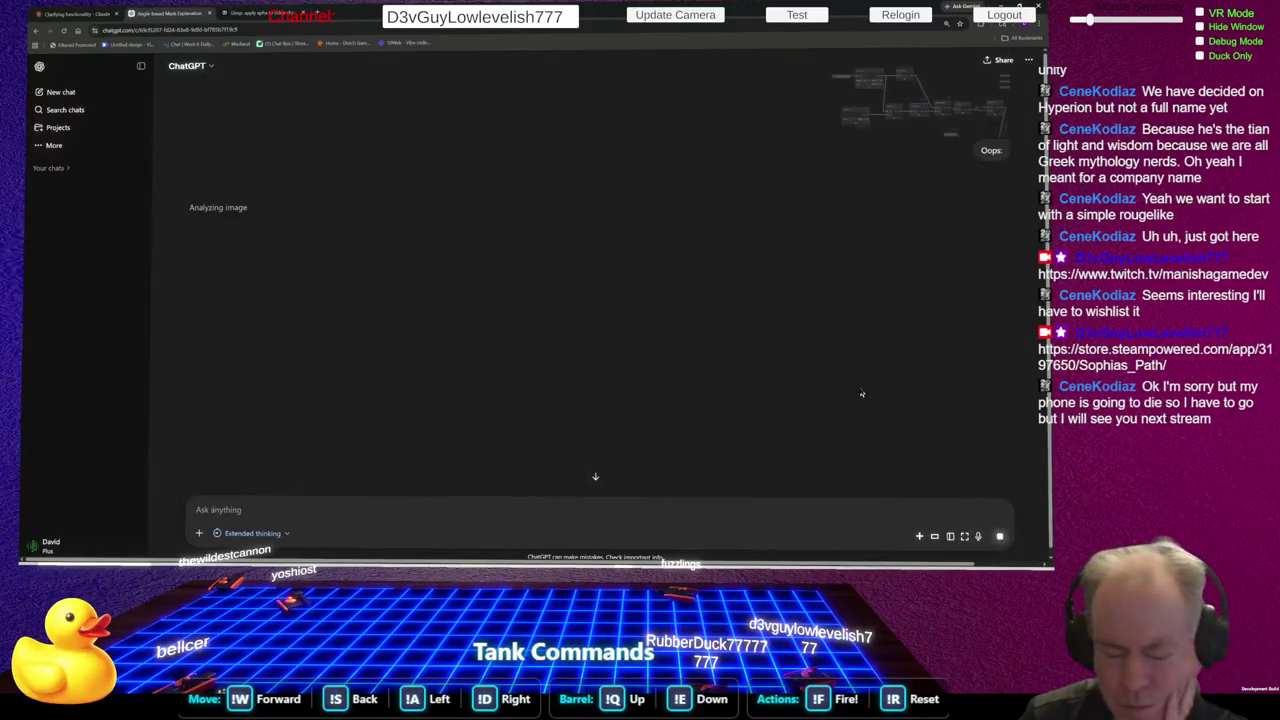
click(75, 14)
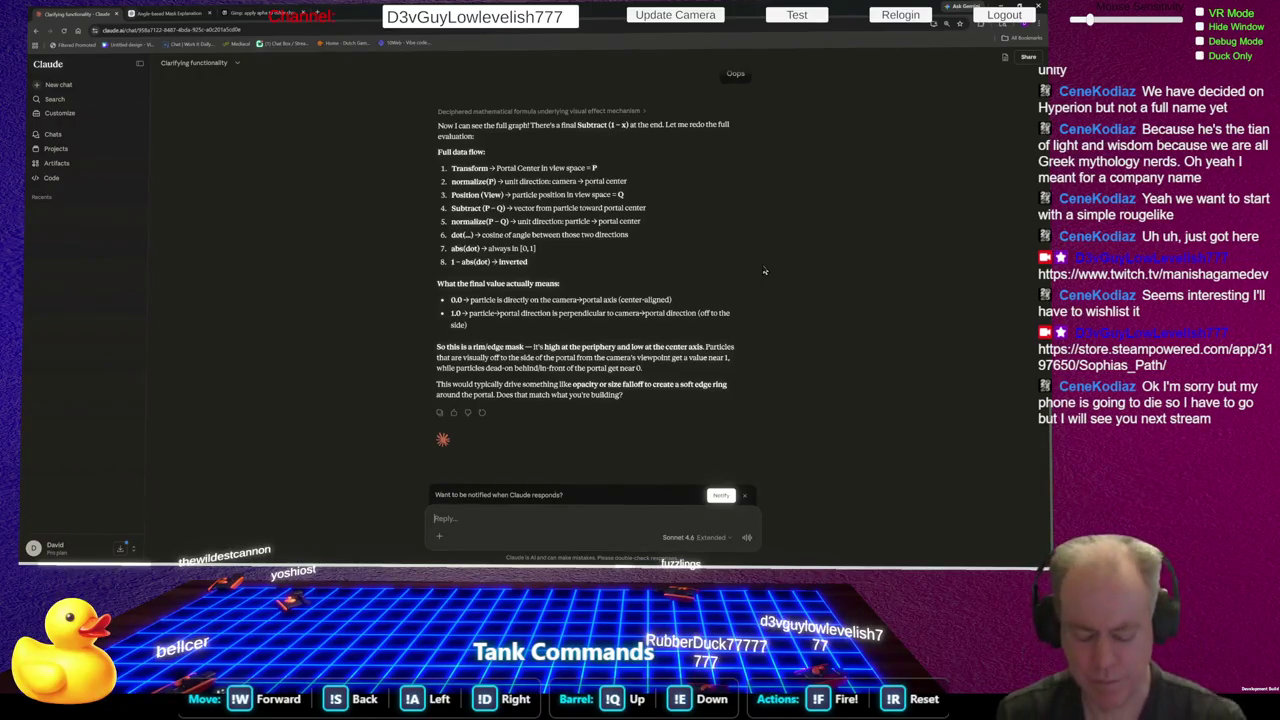
Tell Claude the portal should be transparent in the center and bright at the edge, then return to ChatGPT
text(It)
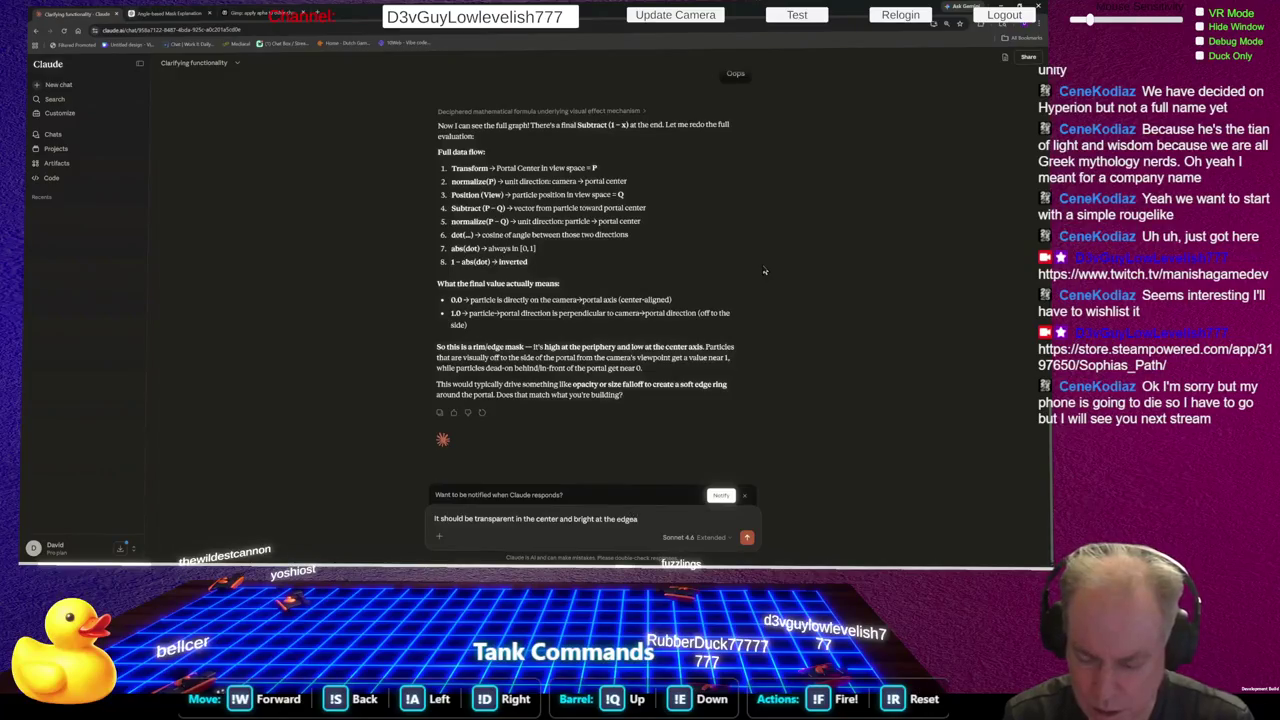
key(BackSpace)
key(Return)
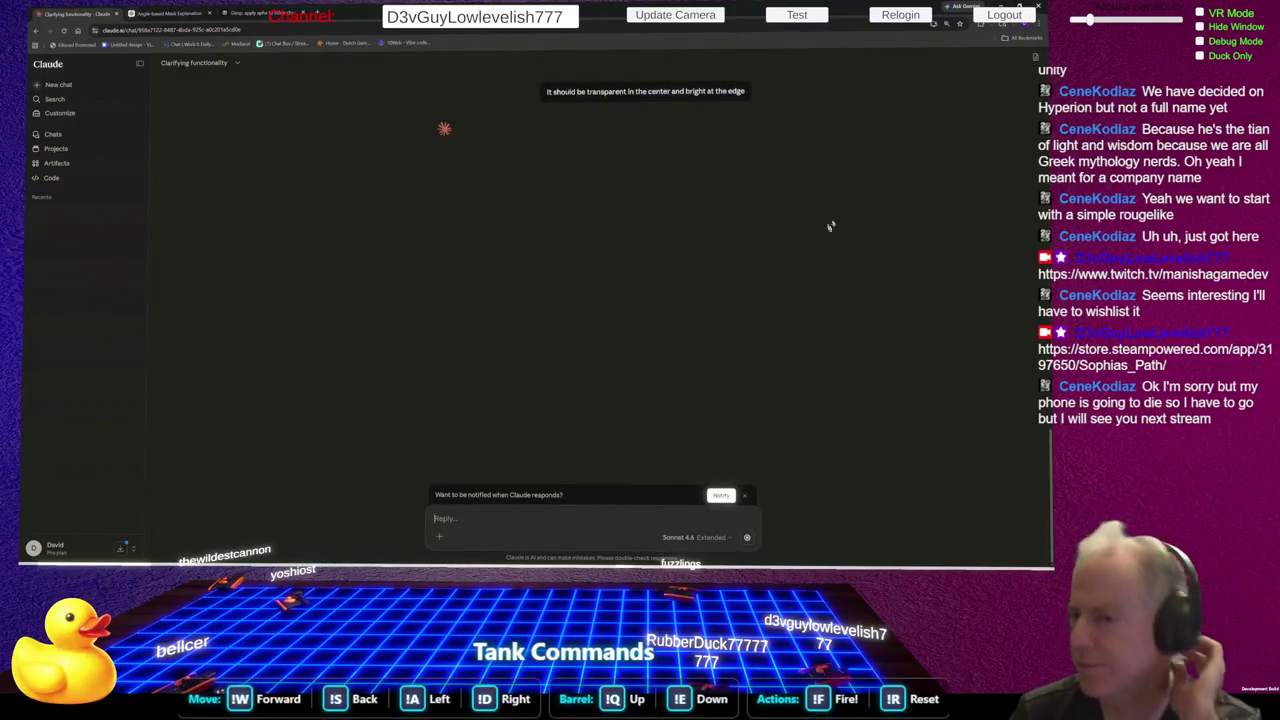
click(168, 13)
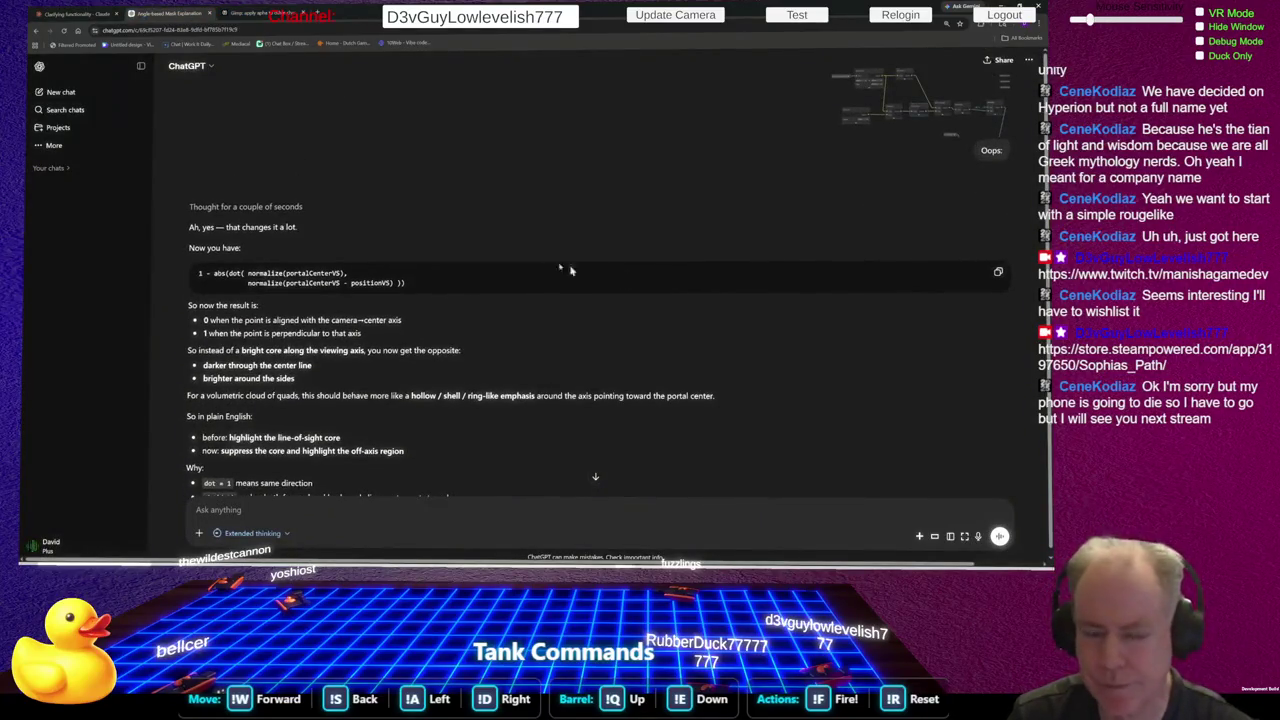
Read ChatGPT's angular off-axis mask explanation to its end, then switch to the Unity editor
scroll(619, 287, down, 2)
scroll(619, 287, down, 4)
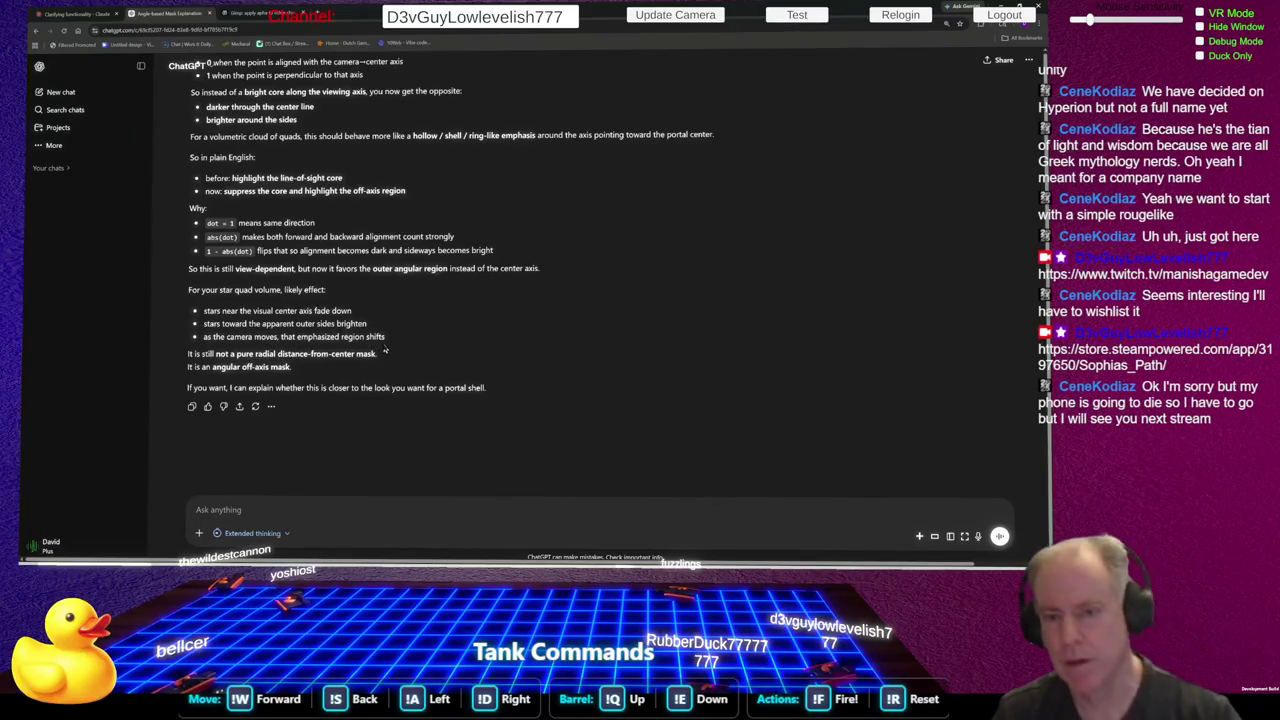
key(alt+Tab)
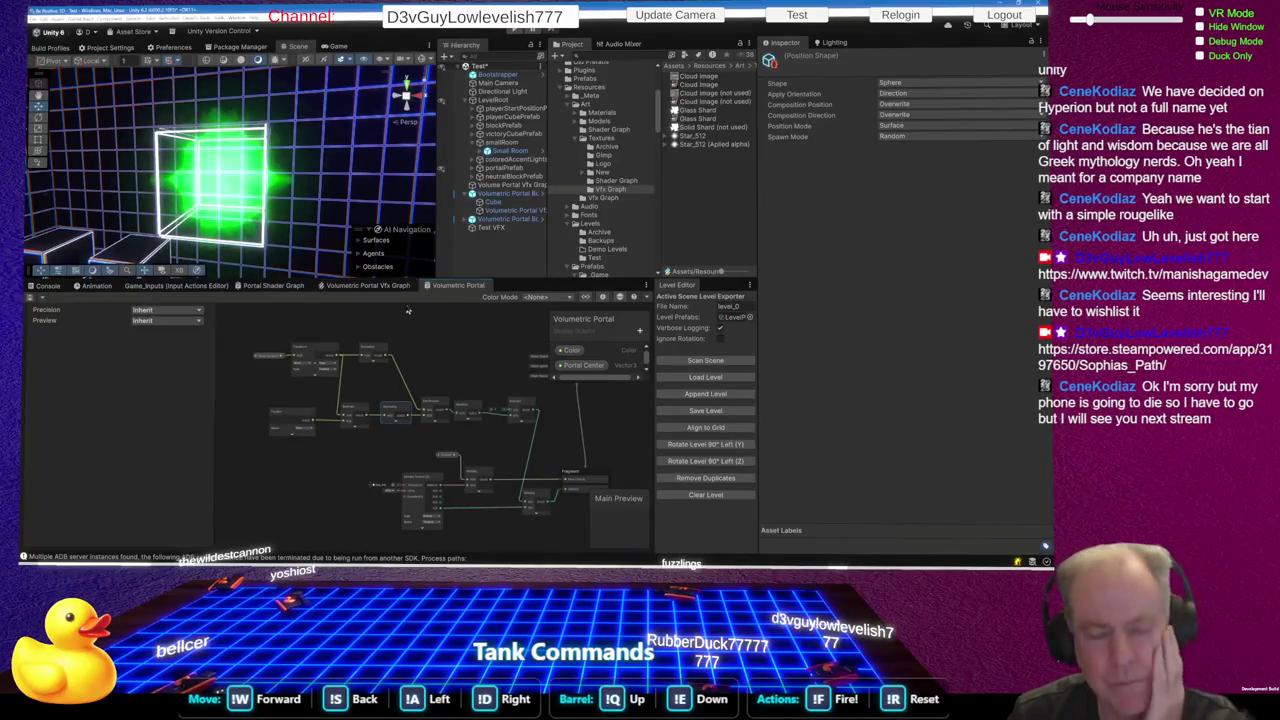
In the Volumetric Portal VFX graph, change the Constant Spawn Rate from 30 to 5
click(395, 287)
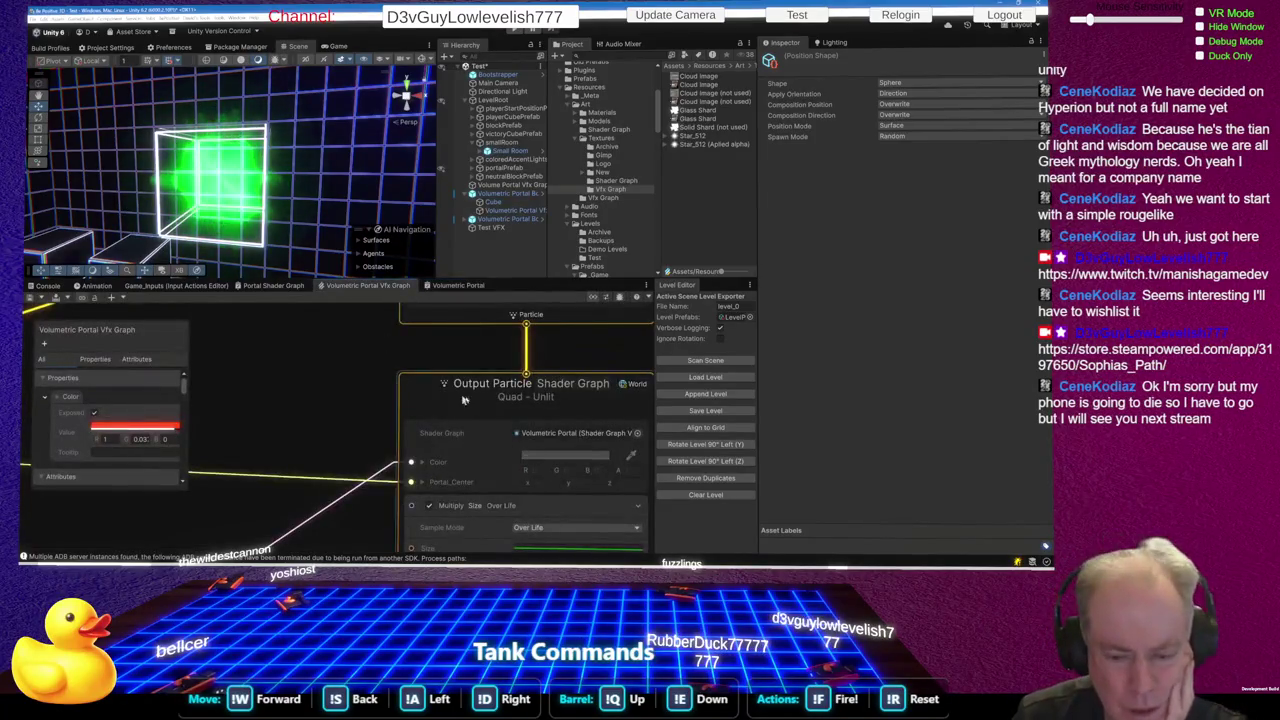
scroll(452, 395, down, 5)
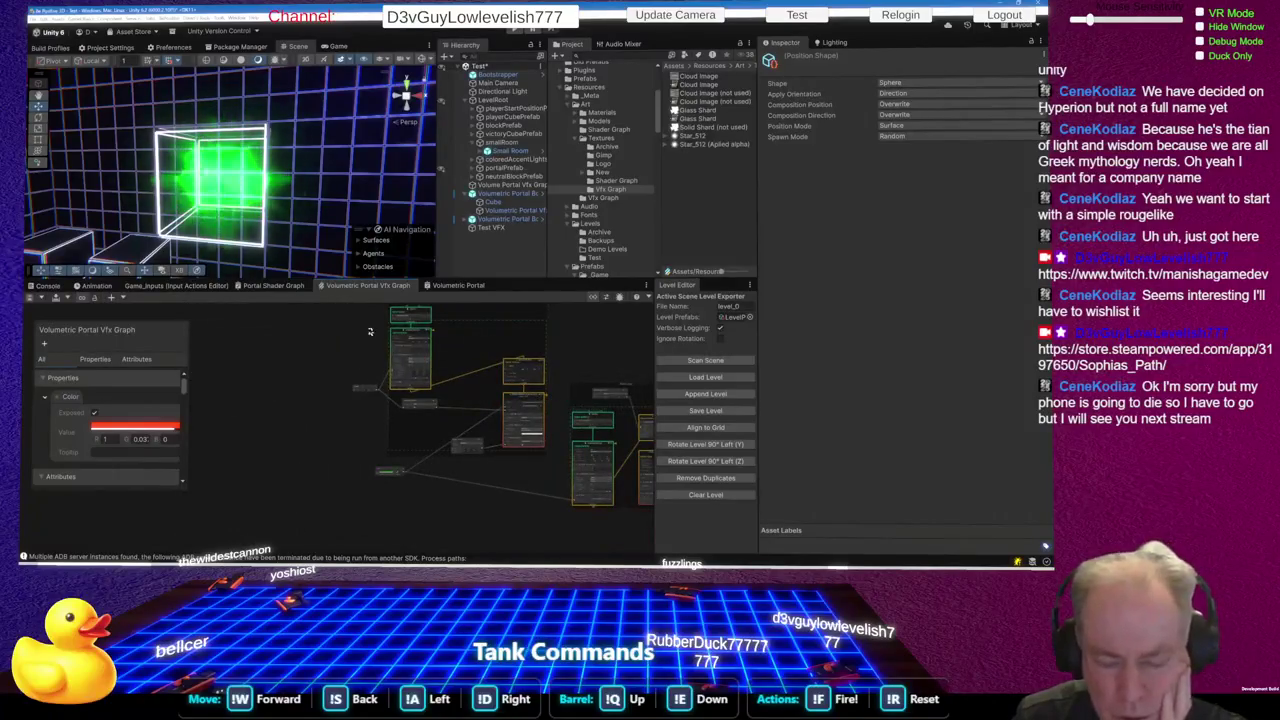
scroll(365, 334, up, 3)
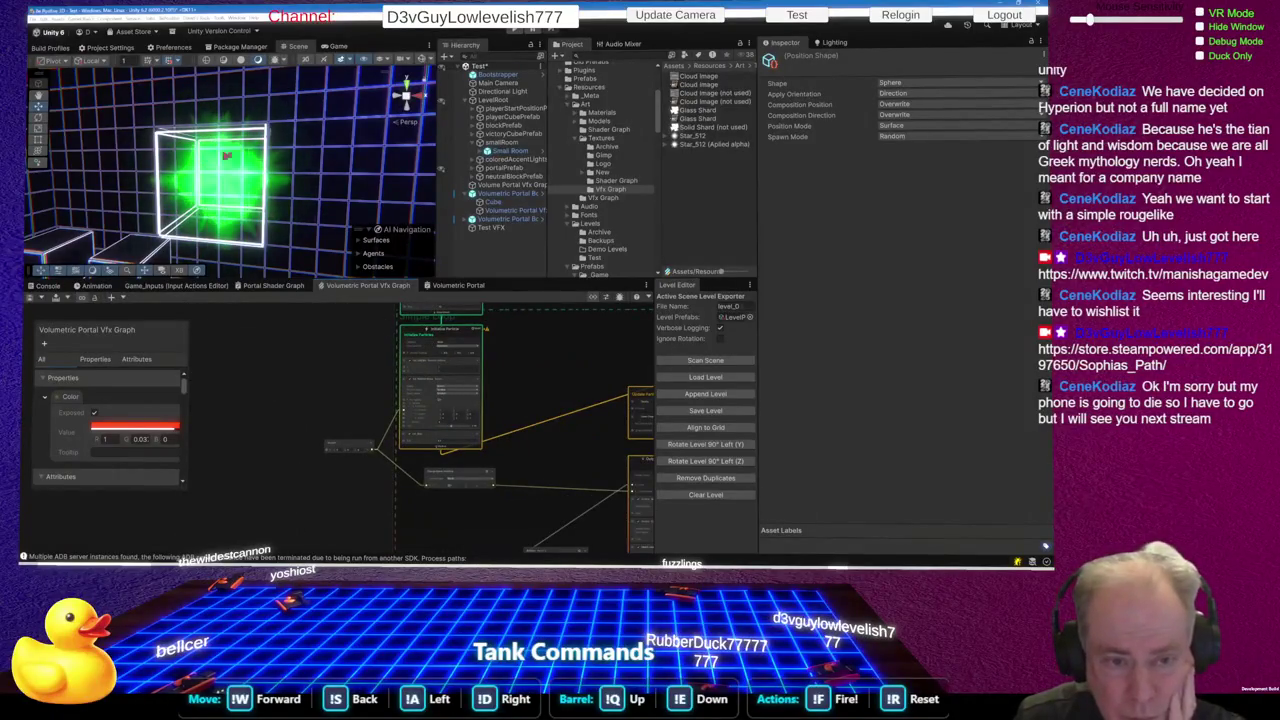
scroll(373, 453, up, 6)
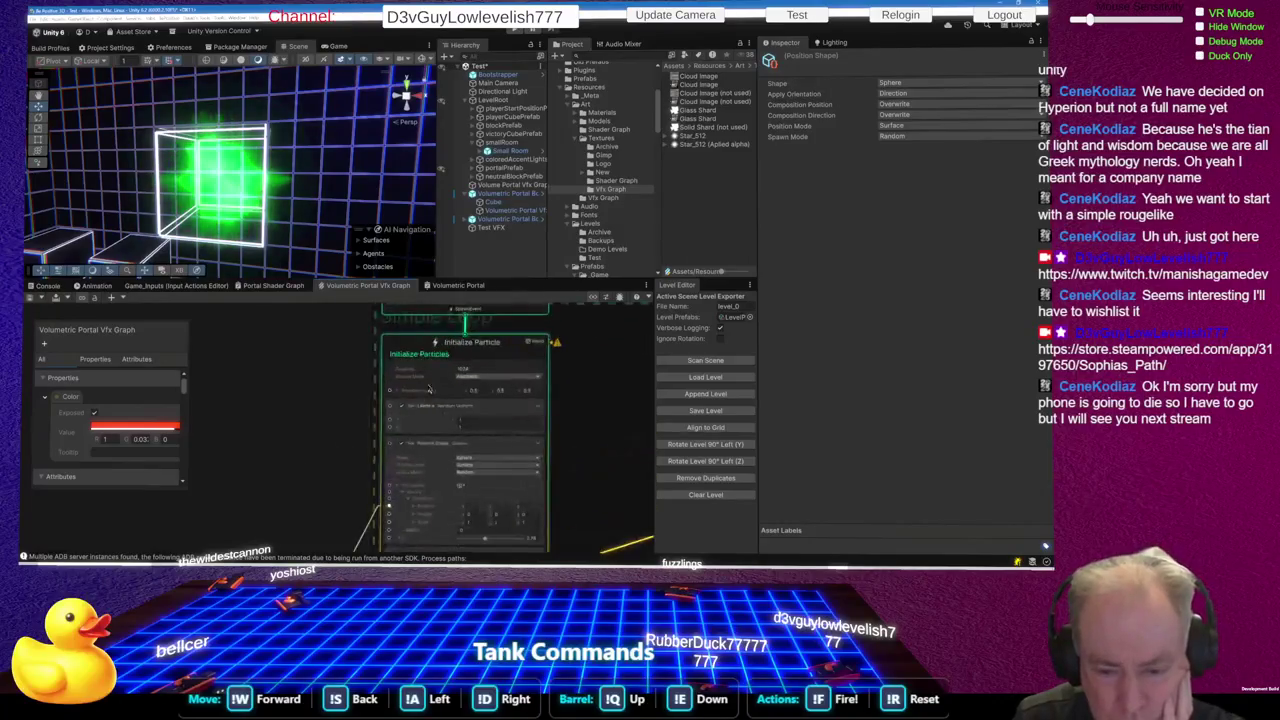
scroll(440, 376, down, 6)
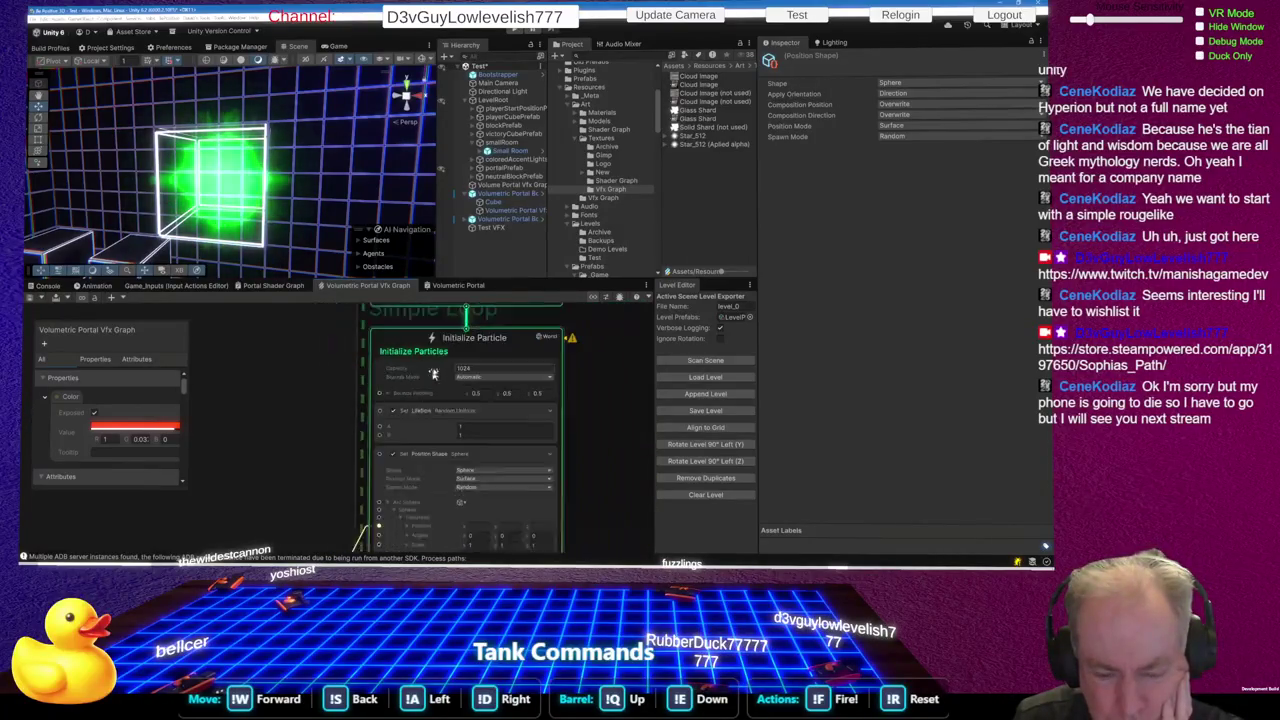
scroll(425, 366, up, 5)
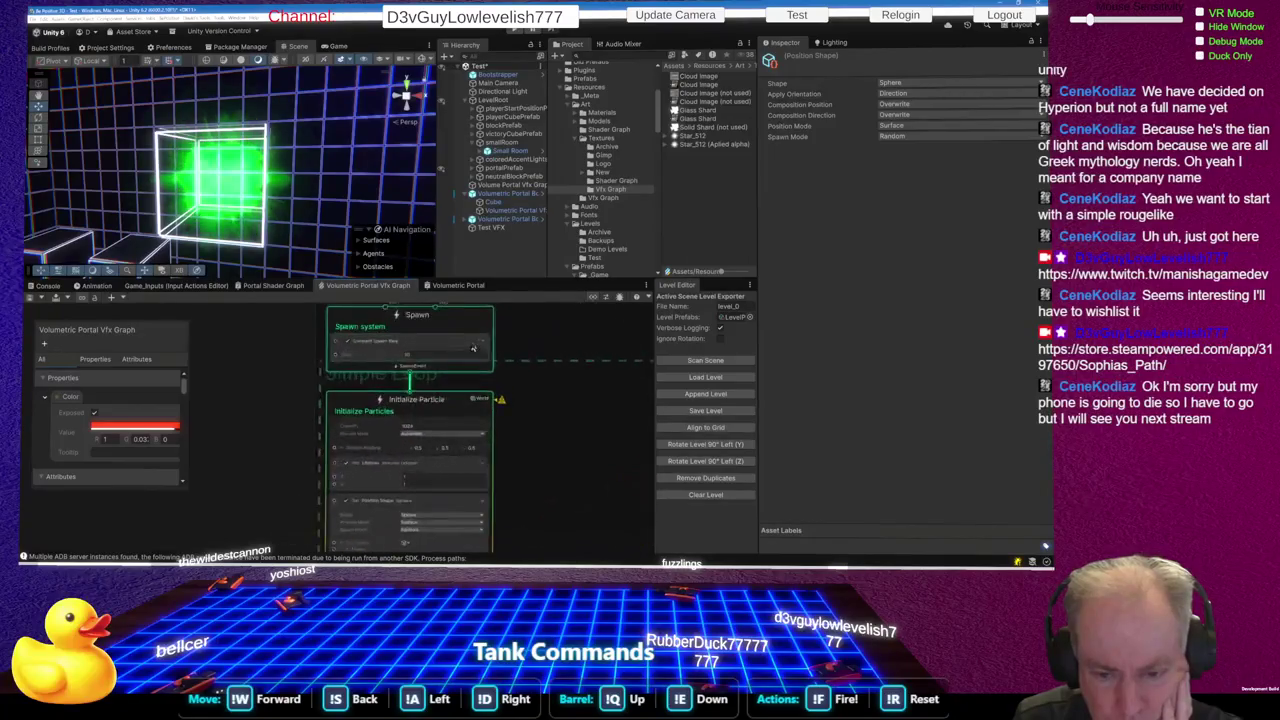
click(428, 362)
text(5)
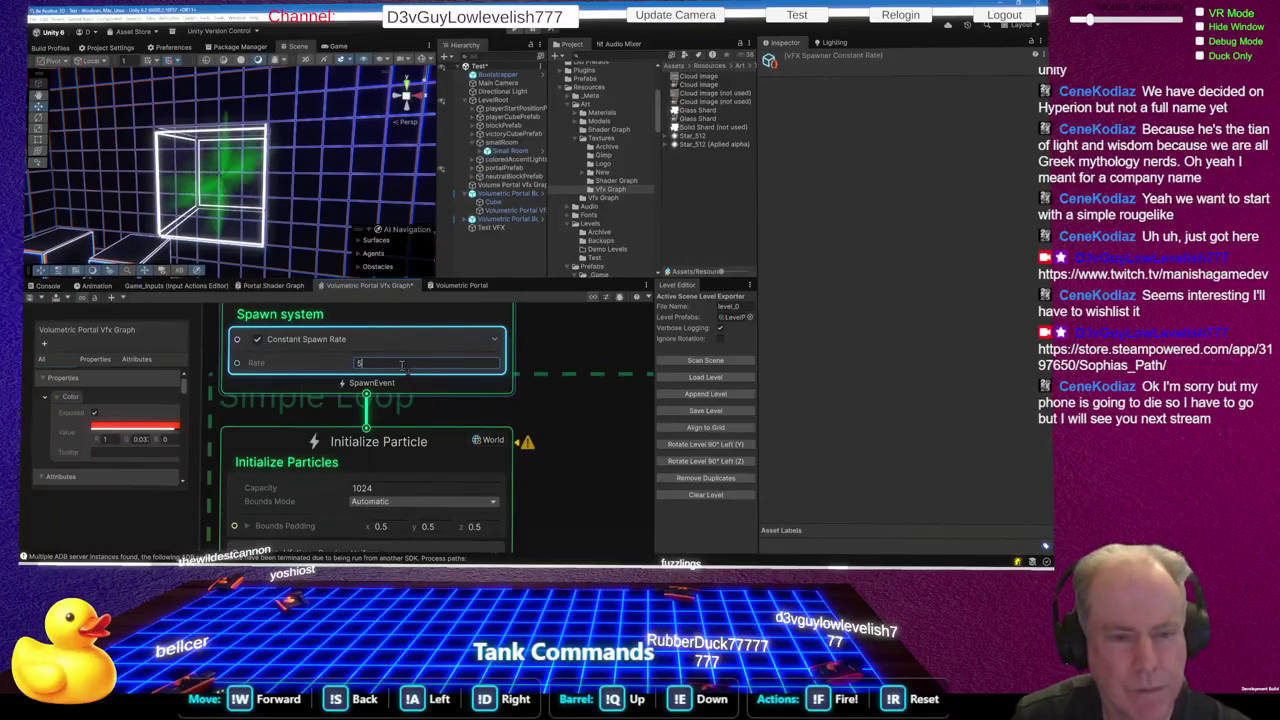
Fly the Scene view inside the portal cube to check the sparser particles
scroll(217, 203, up, 5)
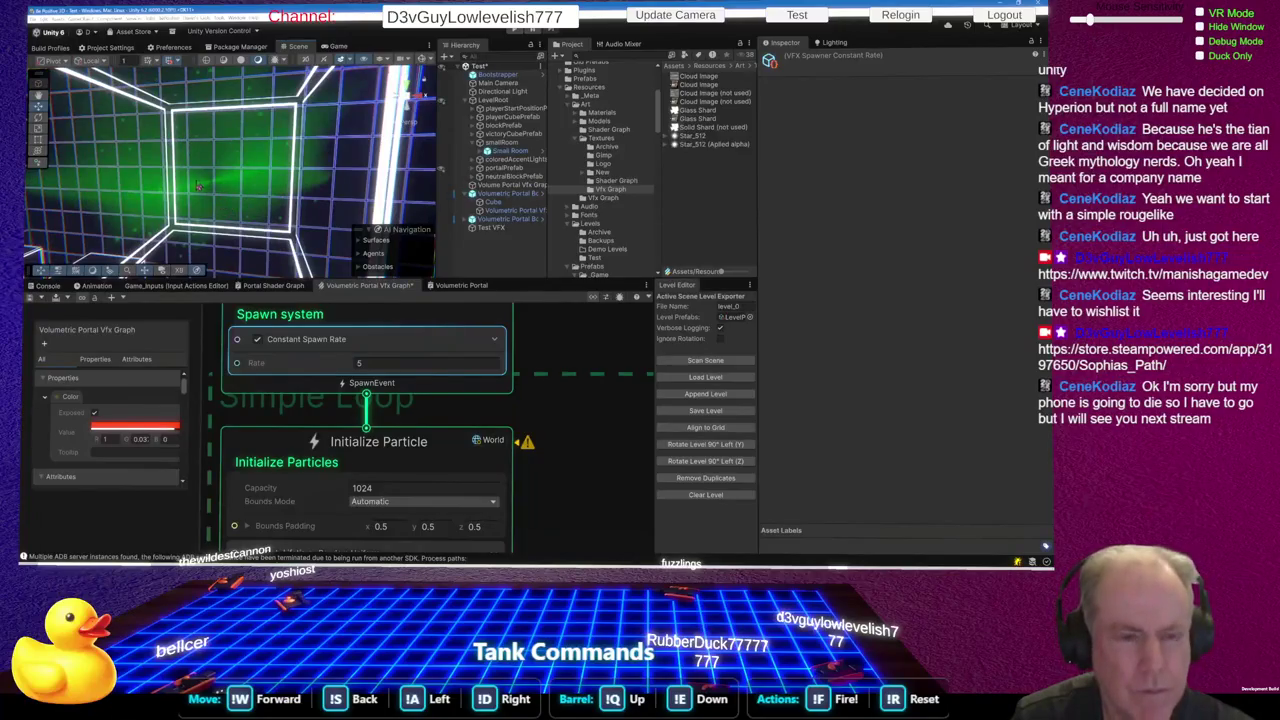
mouse_move(199, 186)
mouse_down()
mouse_move(175, 216)
mouse_move(232, 212)
mouse_up()
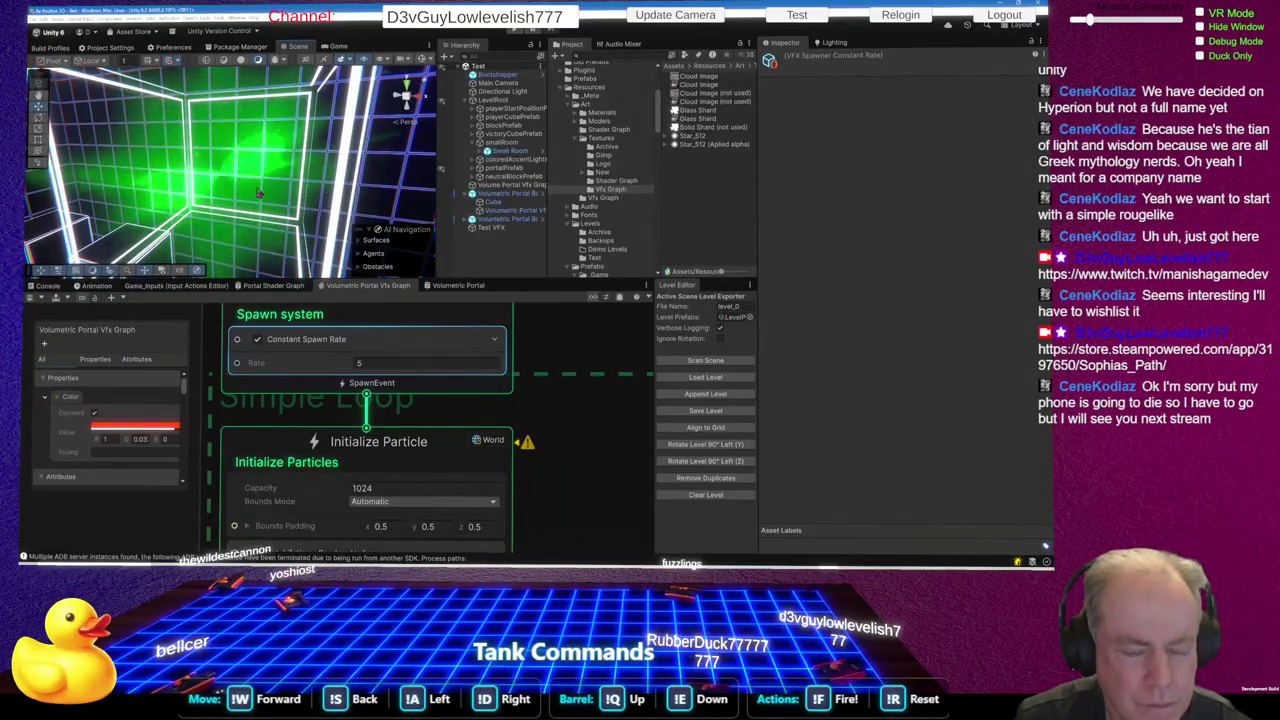
scroll(258, 193, down, 8)
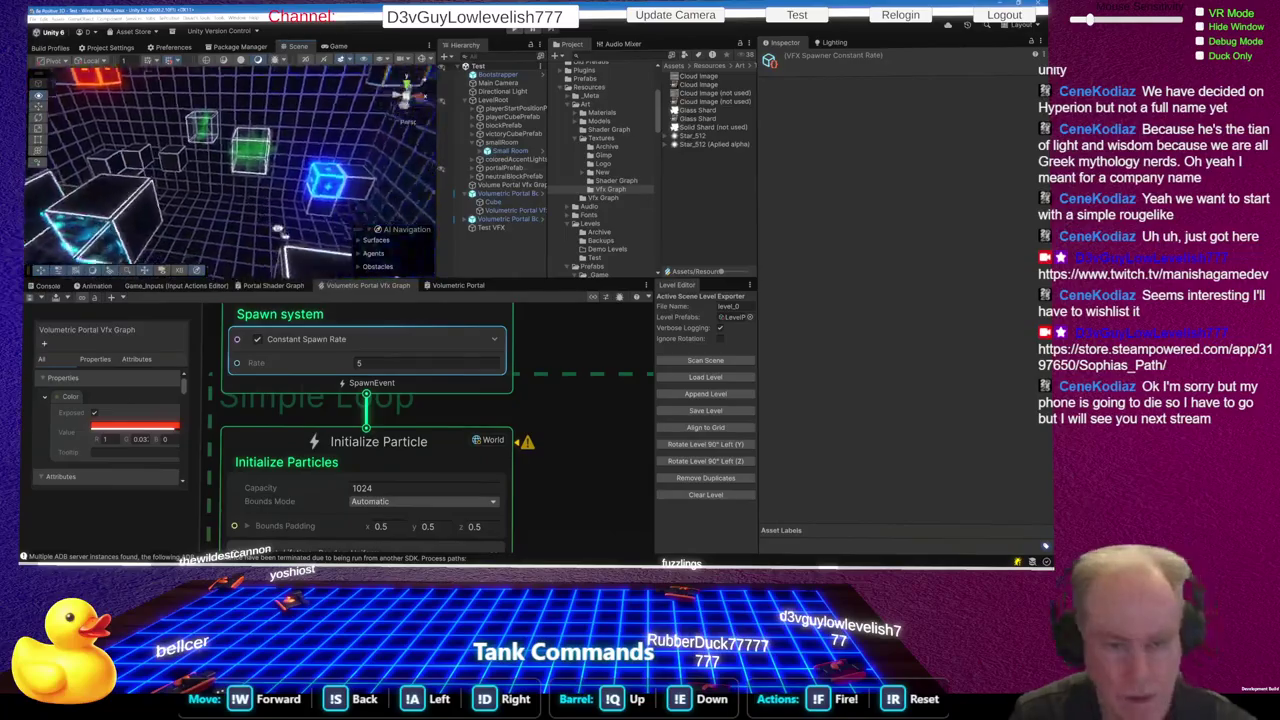
Select the Spawn system context and bring up its block actions
click(360, 388)
right_click(348, 408)
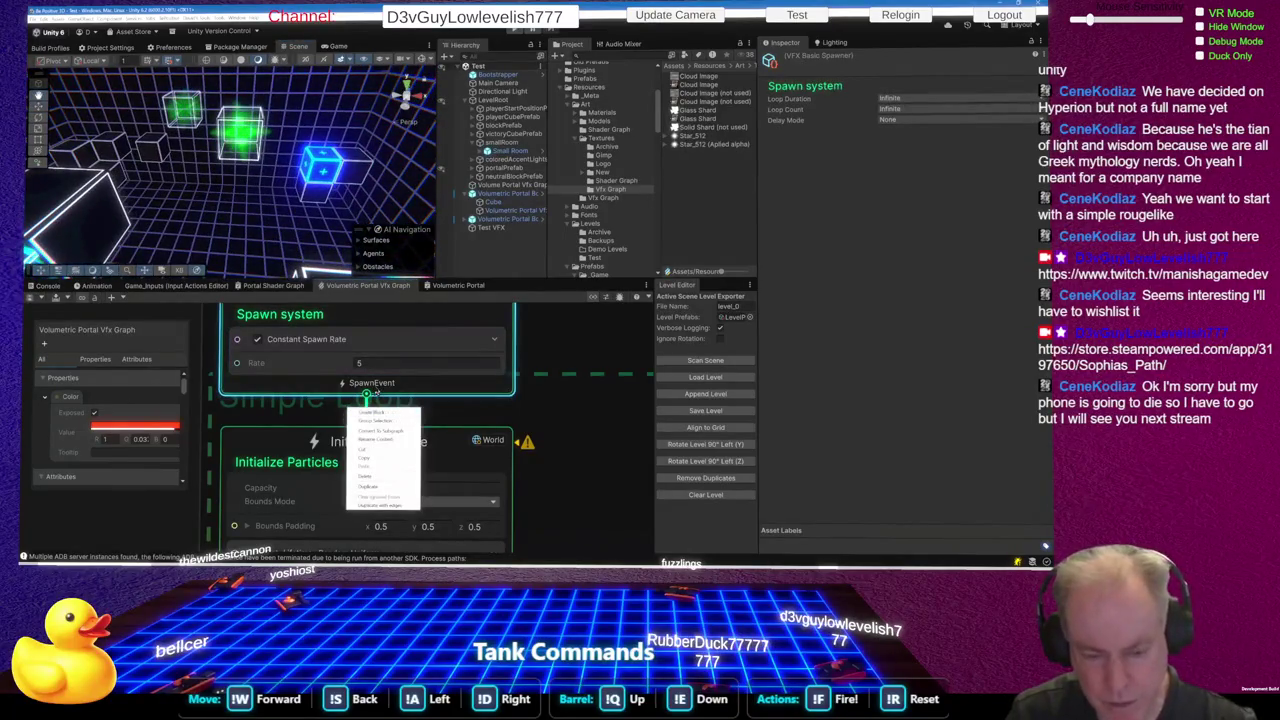
scroll(401, 462, down, 8)
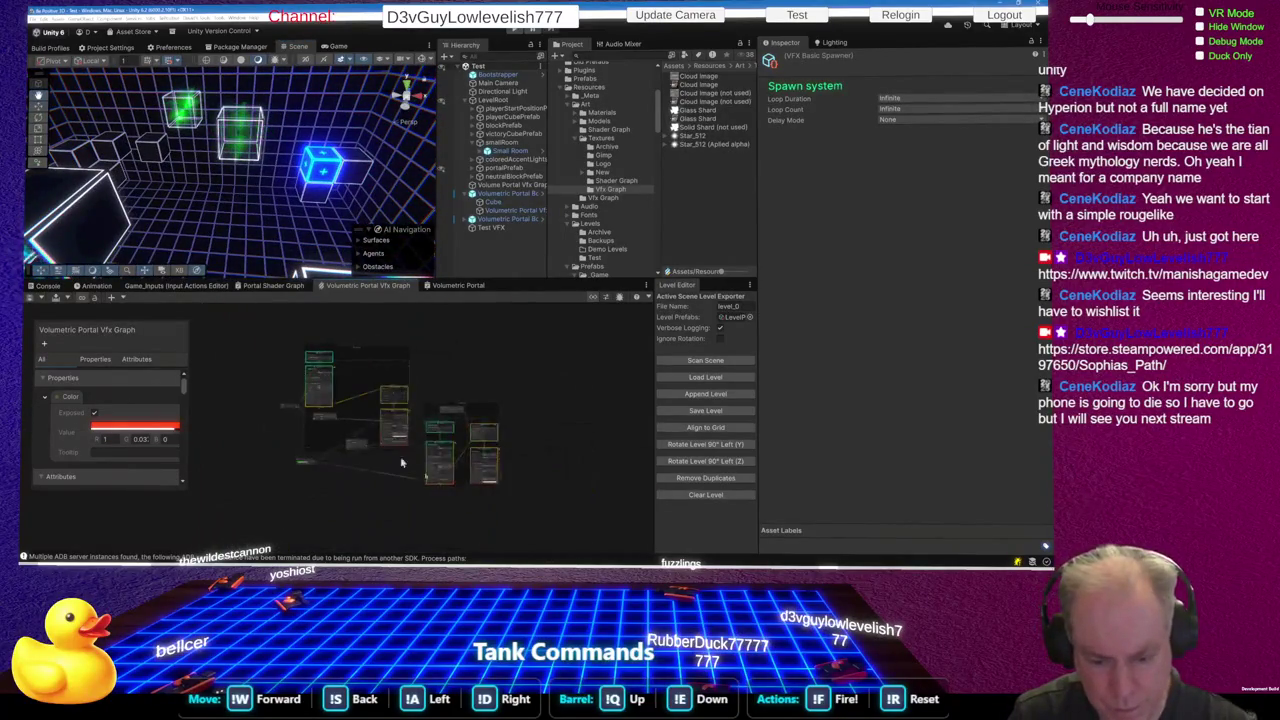
scroll(401, 462, up, 8)
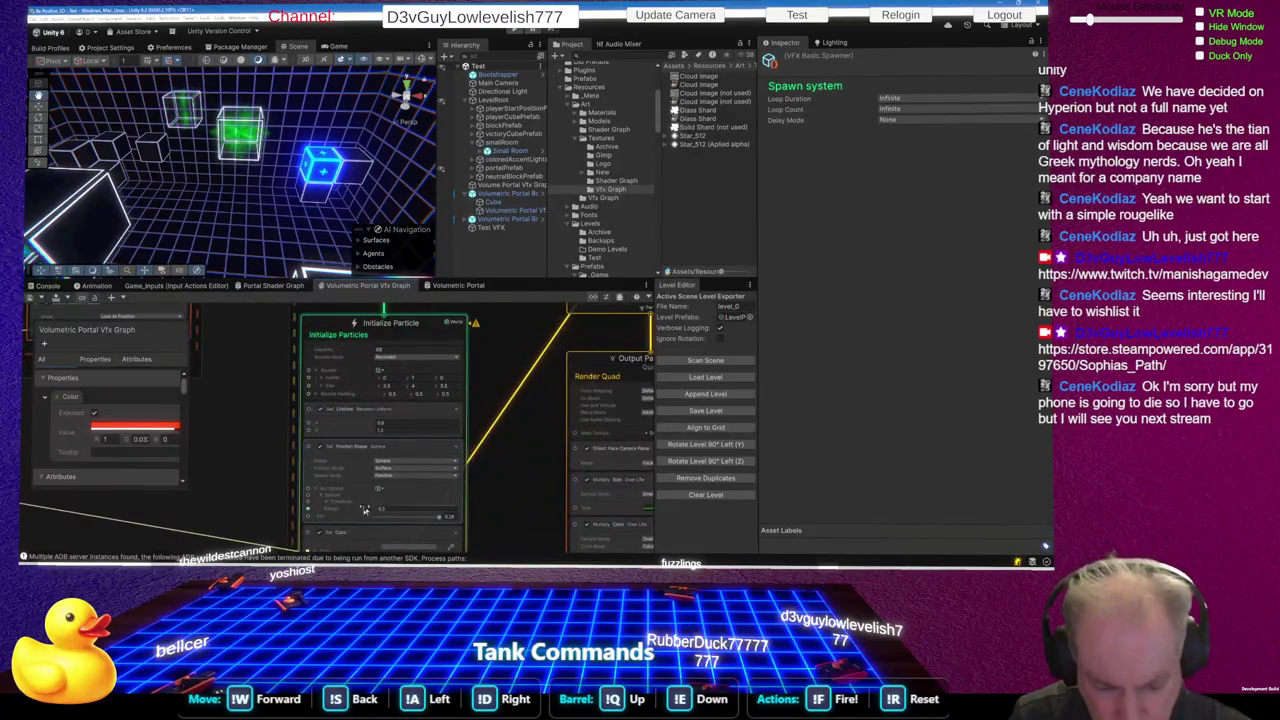
scroll(374, 496, down, 3)
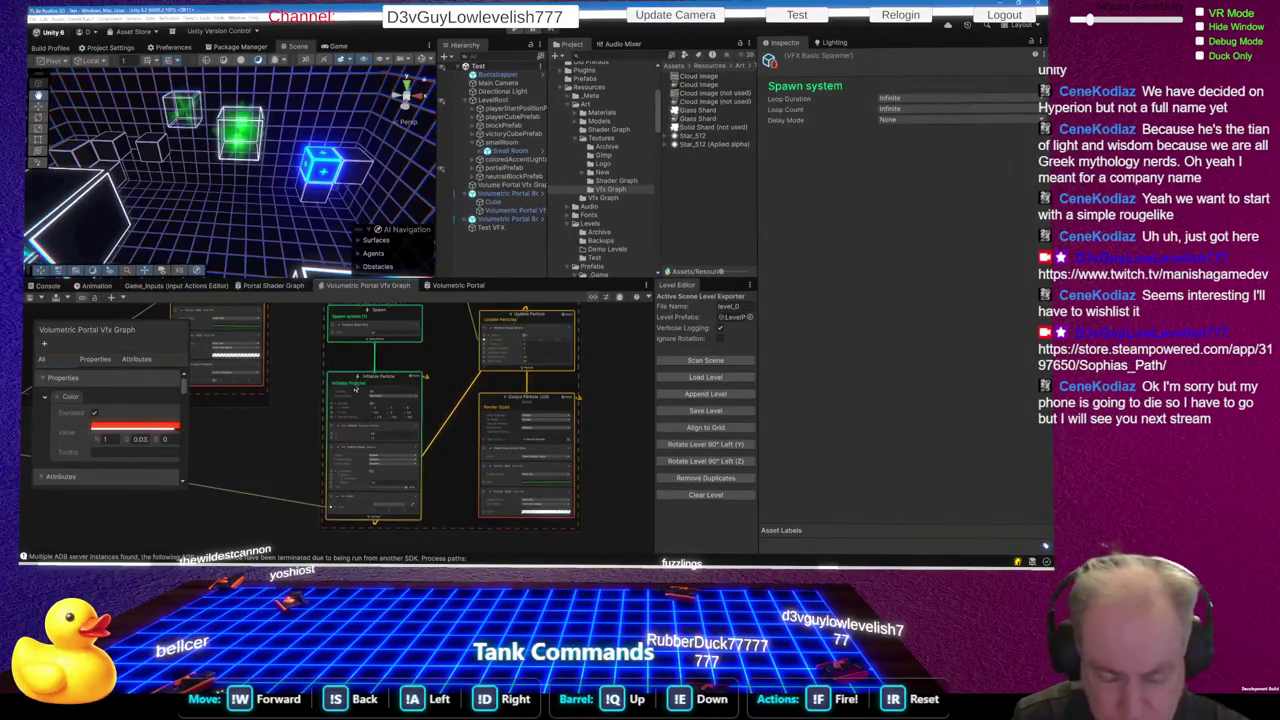
scroll(328, 458, up, 3)
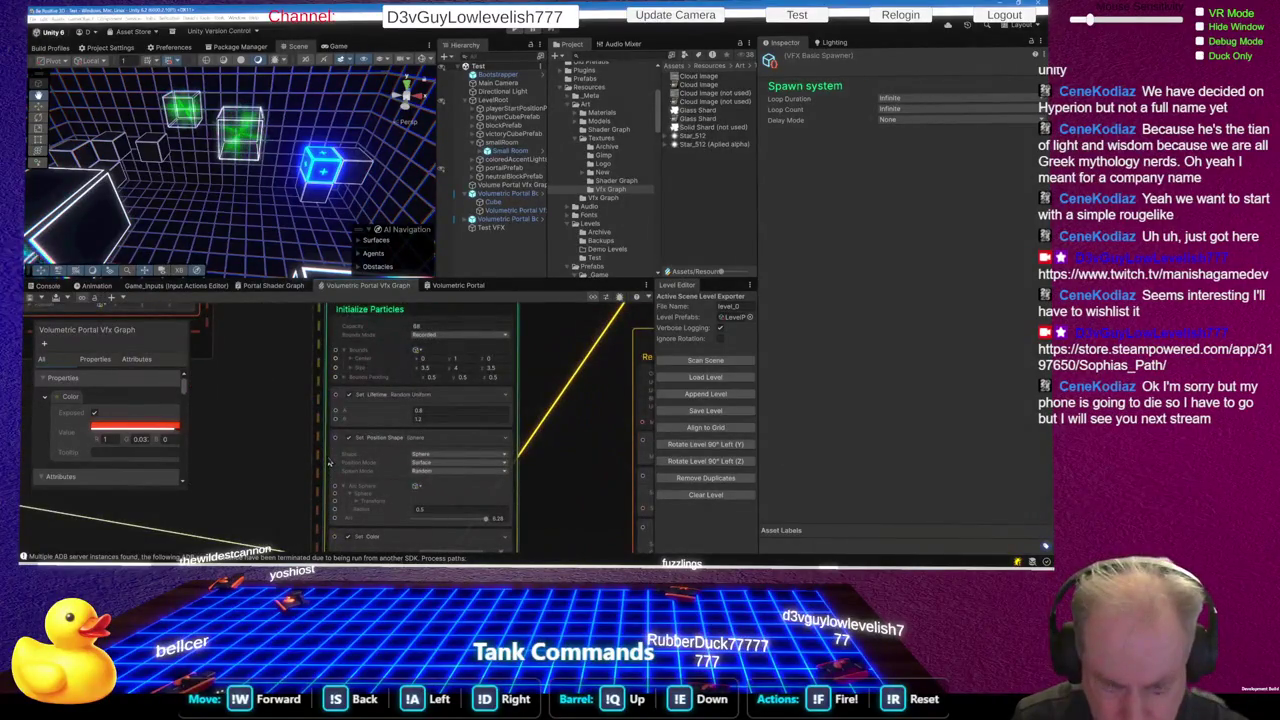
scroll(370, 506, up, 2)
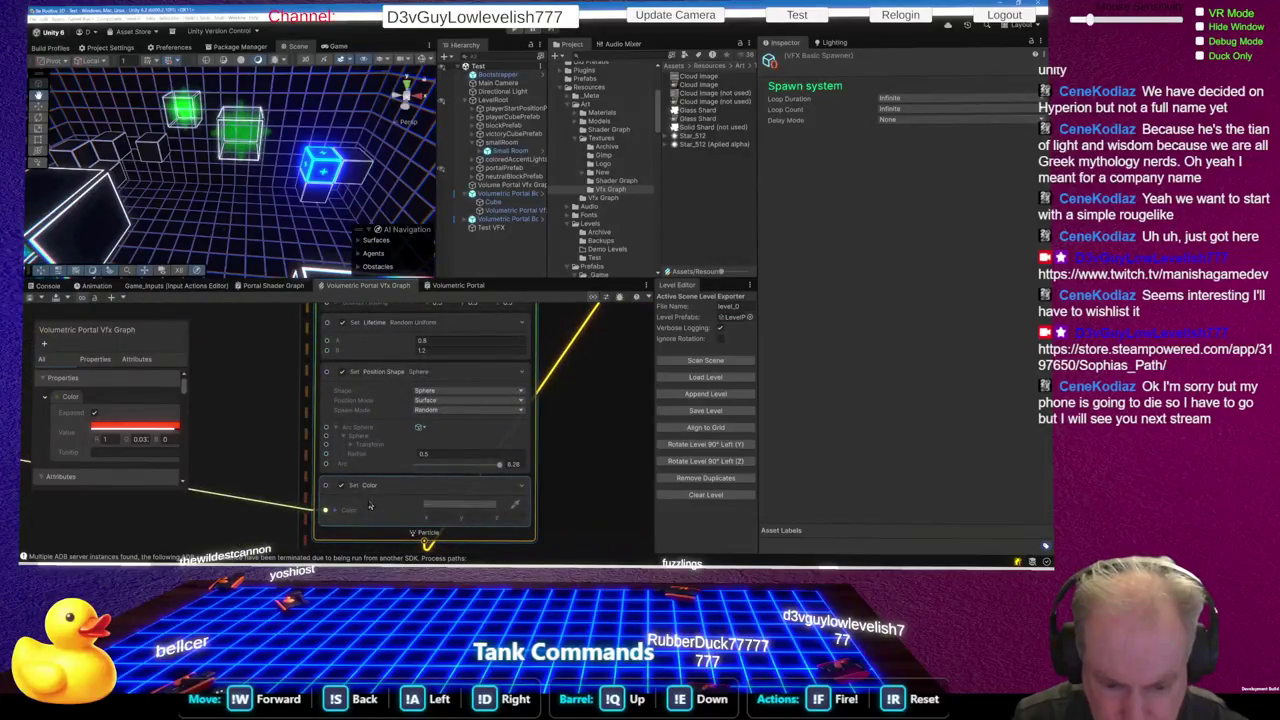
scroll(370, 506, down, 5)
scroll(369, 503, up, 5)
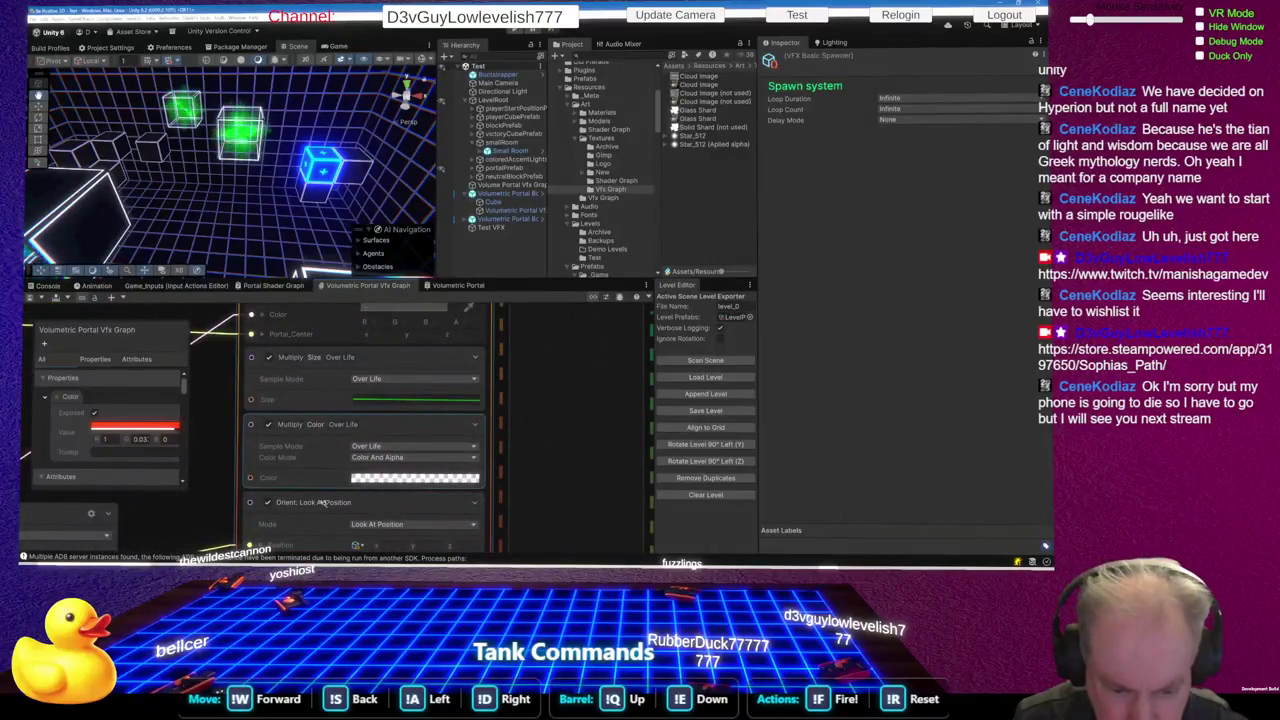
scroll(280, 530, up, 2)
Disable the Orient: Look At Position block and recentre the Scene view on the portal cube
click(250, 485)
click(250, 483)
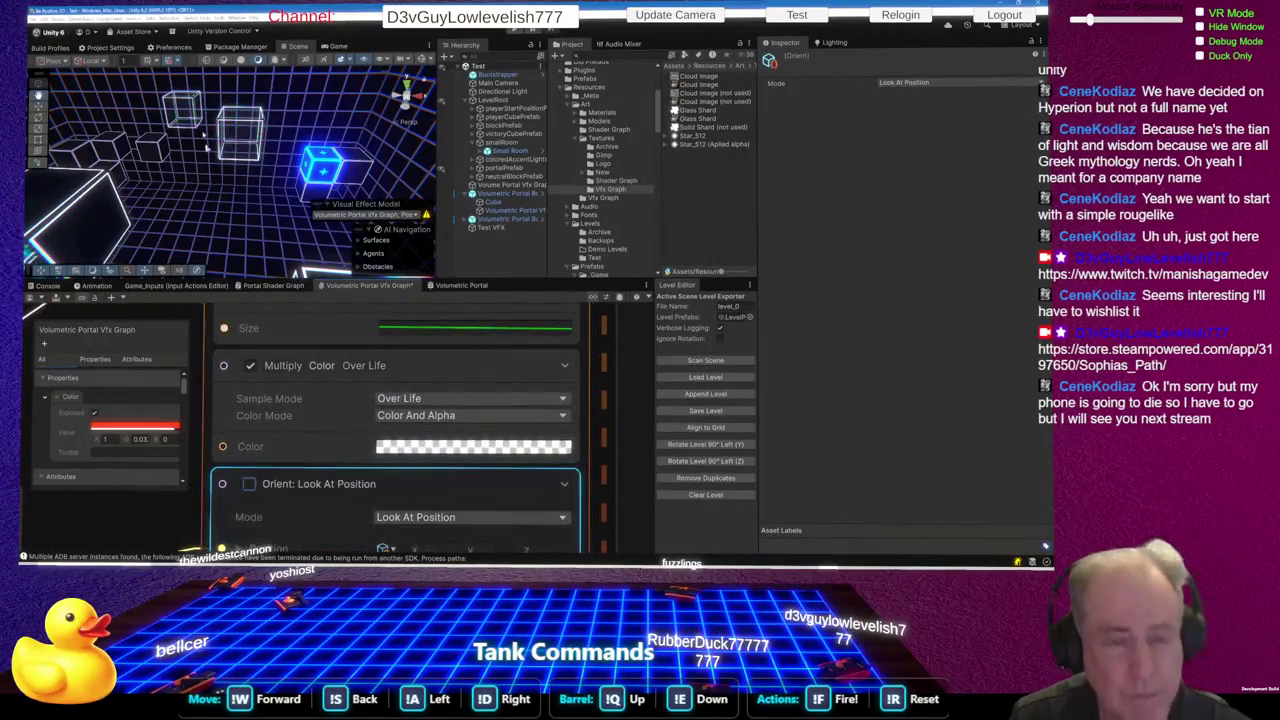
mouse_move(240, 163)
mouse_down()
mouse_move(425, 128)
mouse_move(242, 116)
mouse_move(244, 160)
mouse_up()
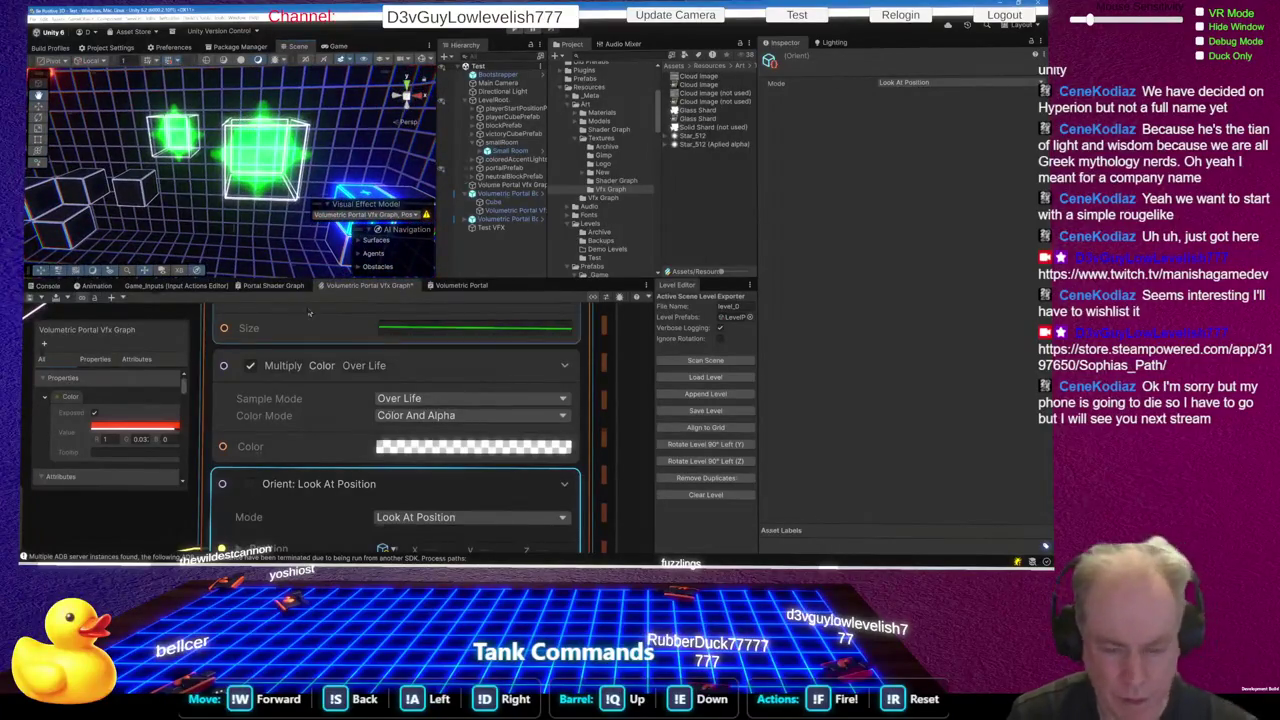
scroll(386, 442, down, 5)
drag(386, 442, 228, 322)
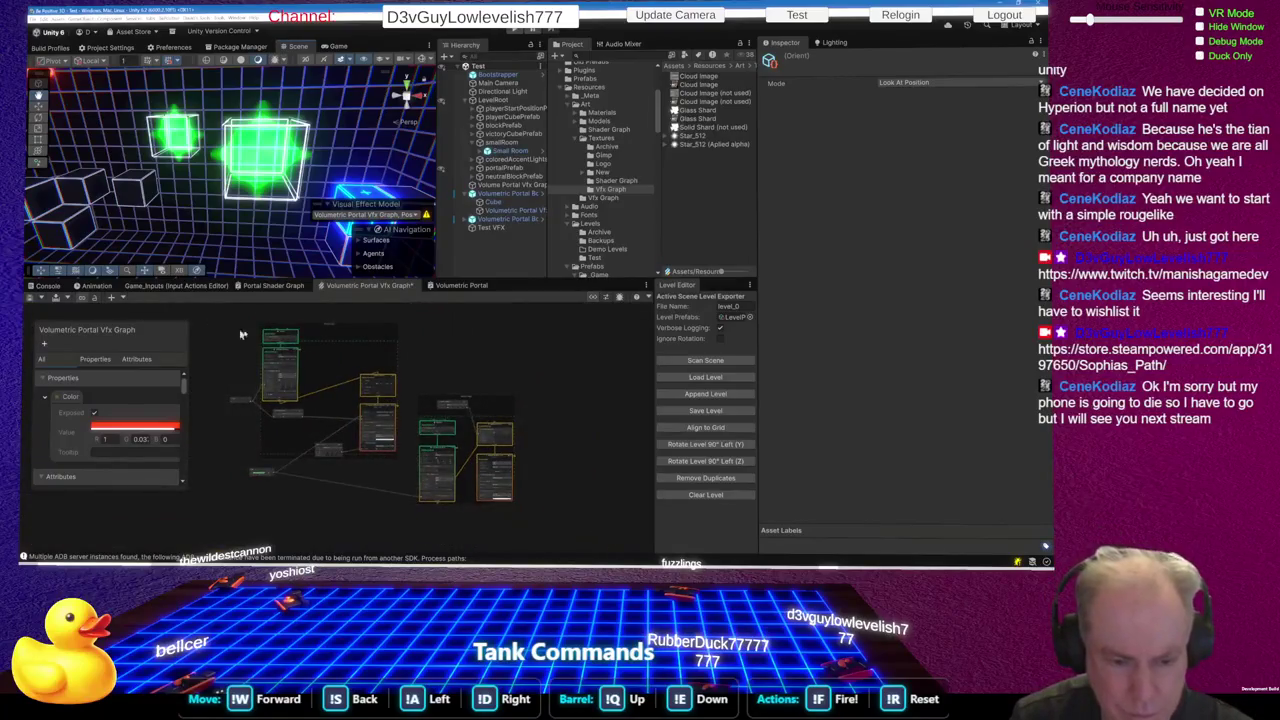
scroll(244, 334, up, 2)
scroll(300, 361, up, 2)
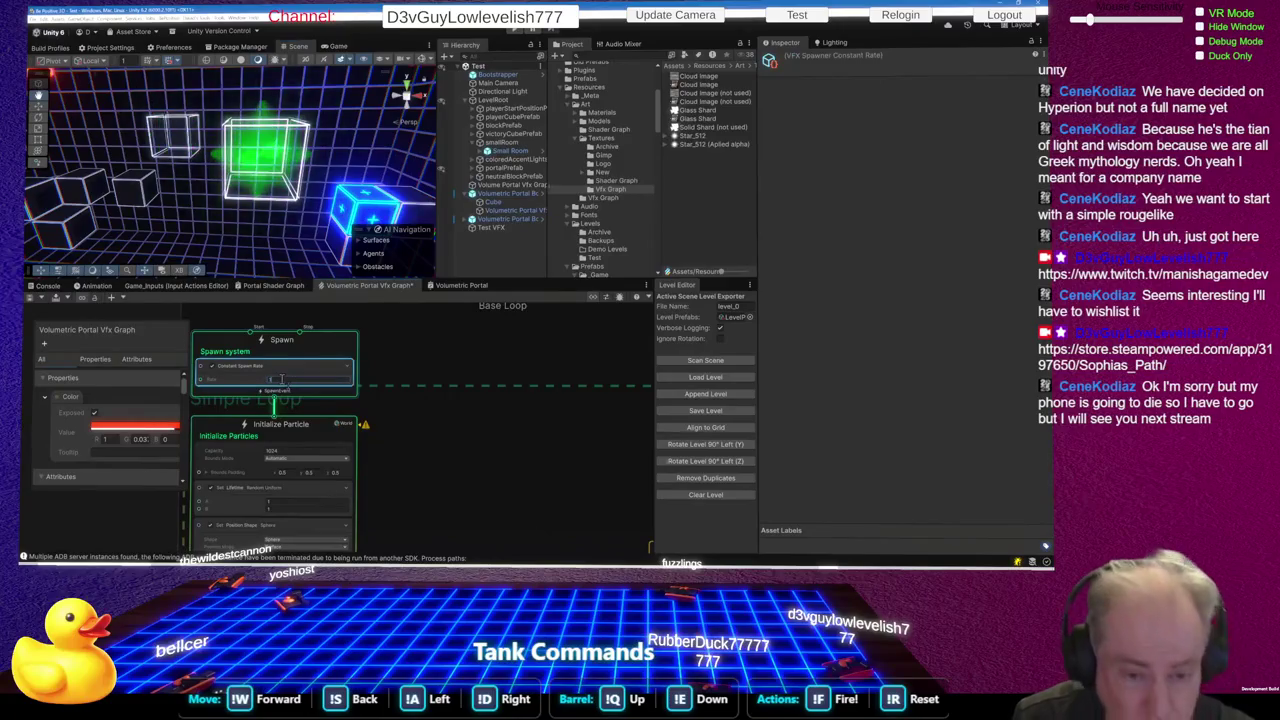
Leave the burst's spawn mode set to Constant
click(921, 97)
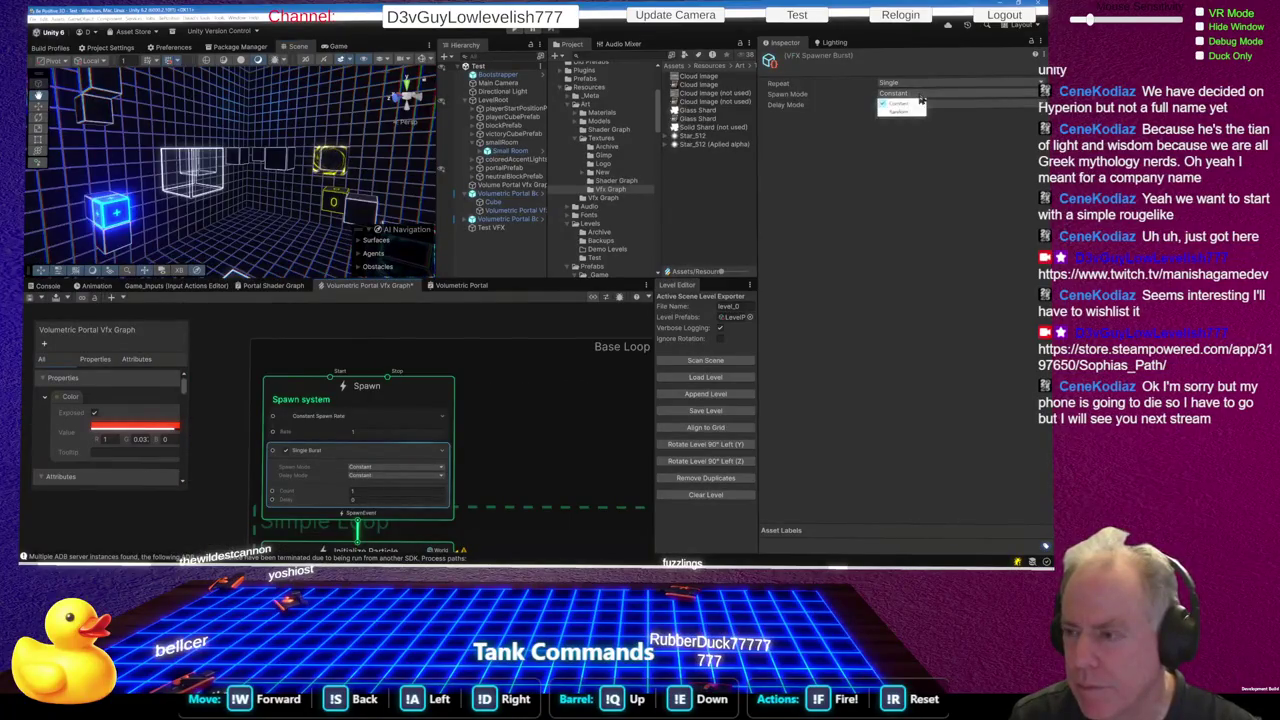
click(917, 131)
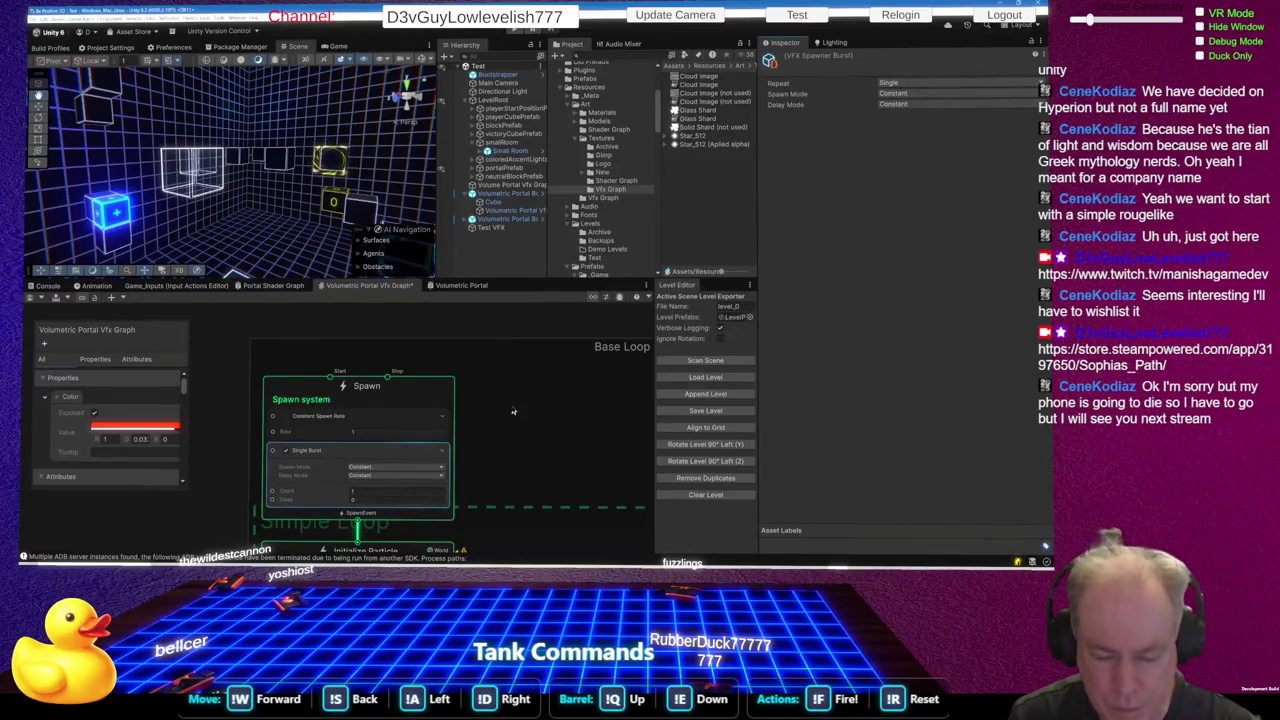
scroll(513, 411, down, 2)
scroll(455, 540, down, 3)
scroll(450, 540, up, 4)
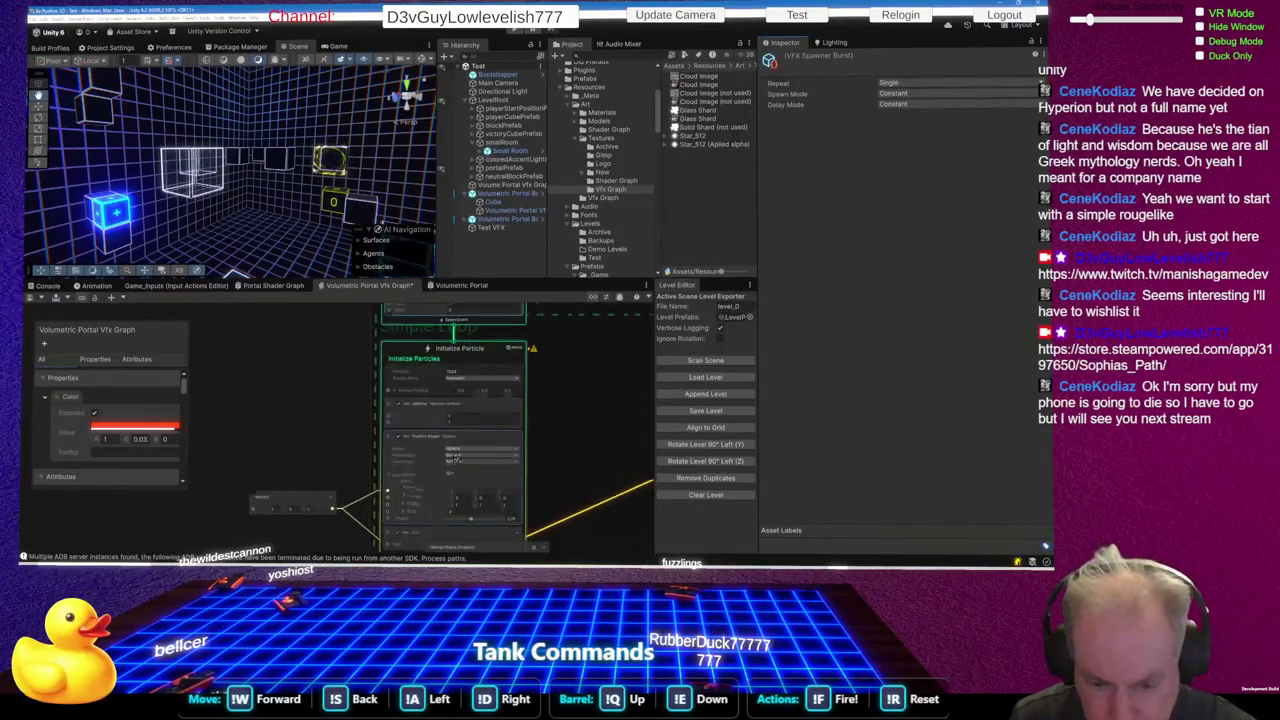
scroll(455, 456, up, 2)
Select the Set Lifetime block in Initialize Particle to inspect its lifetime
click(478, 384)
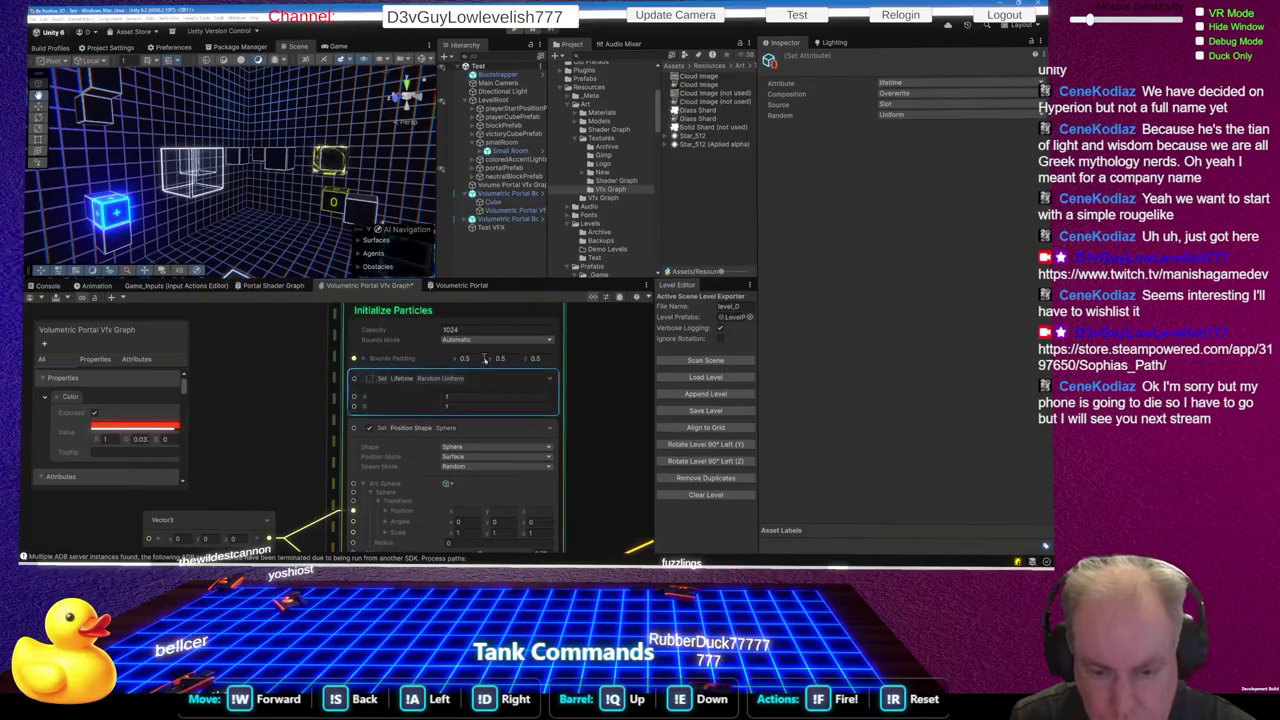
scroll(255, 190, up, 2)
scroll(255, 190, up, 5)
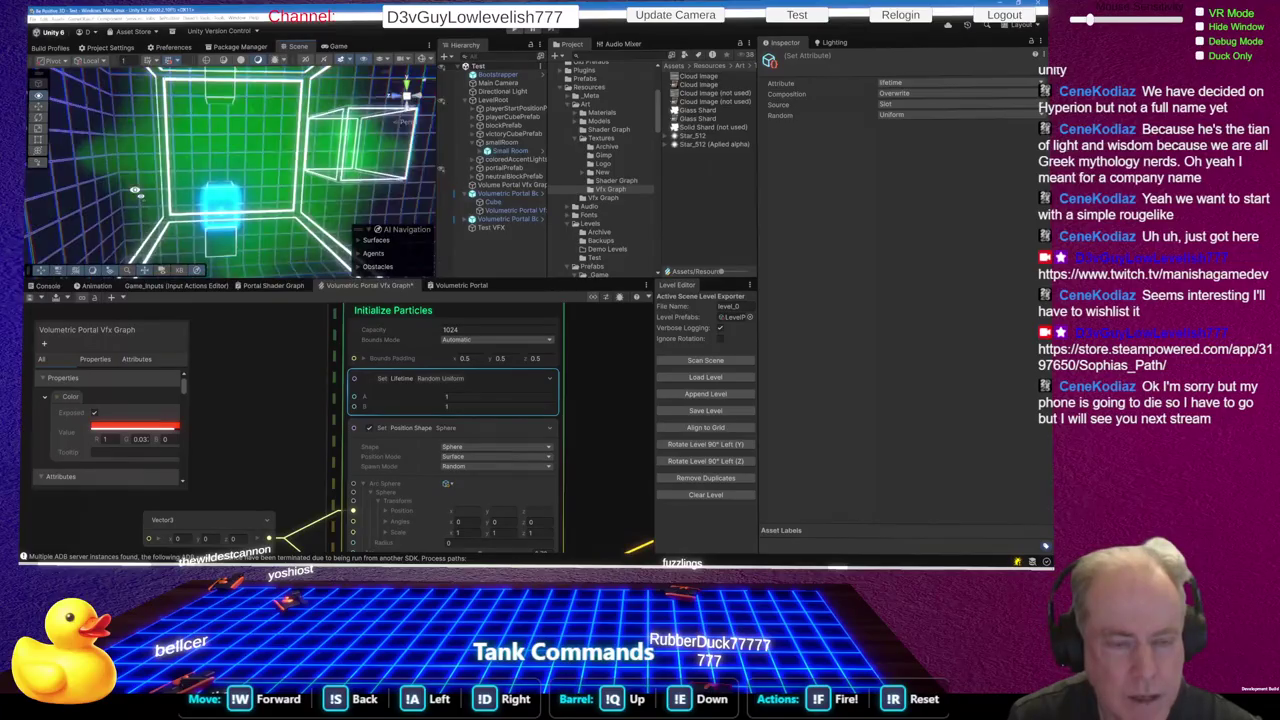
Orbit the Scene view around the glowing portal frames until the cubes are centred
drag(136, 190, 220, 199)
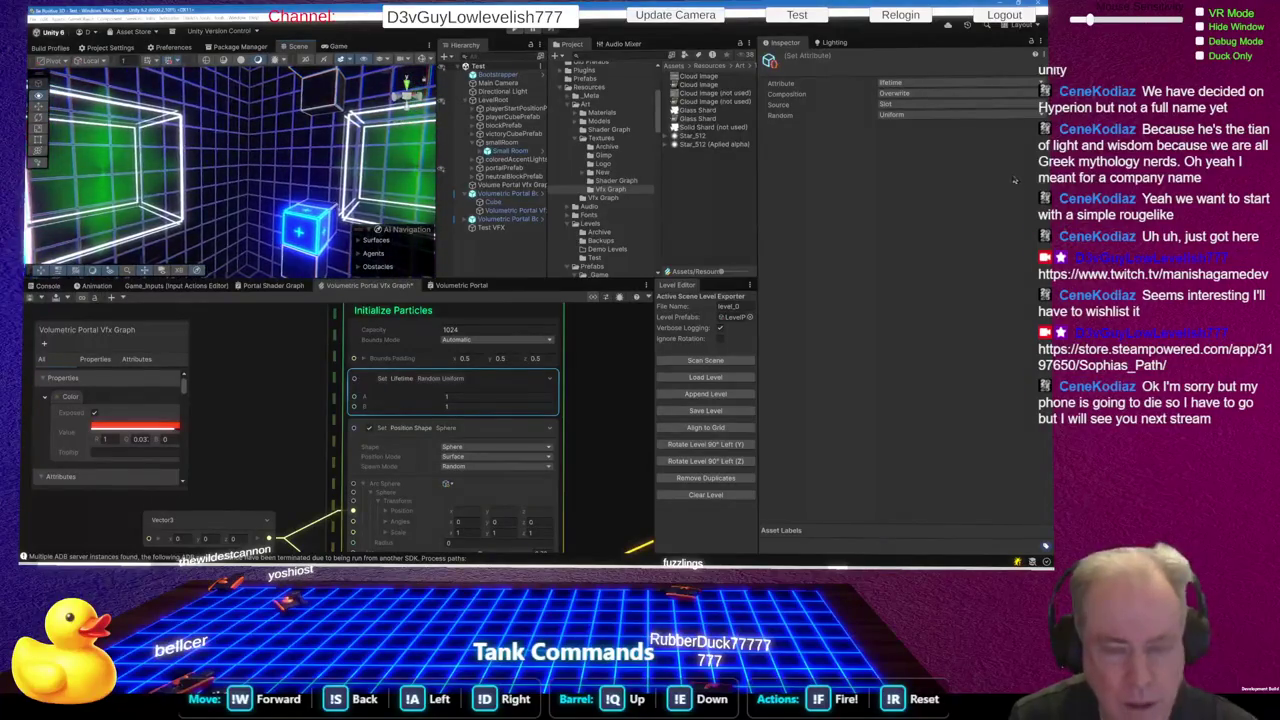
drag(108, 172, 175, 173)
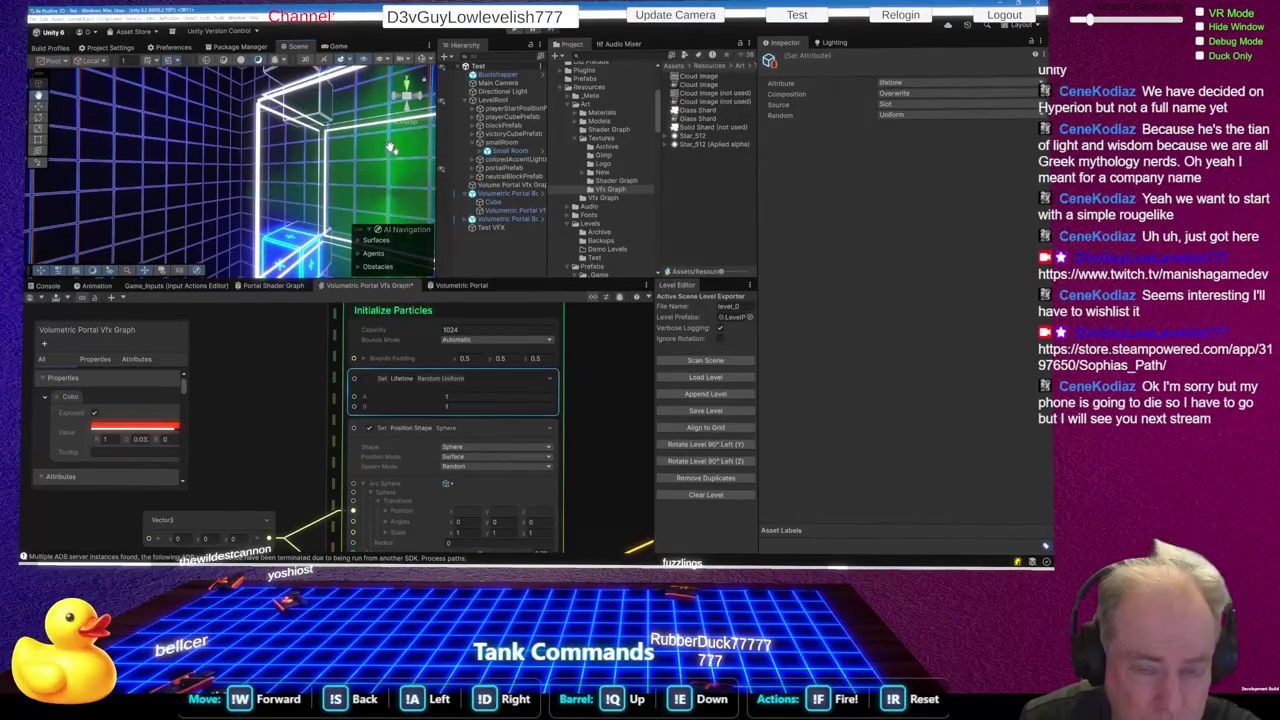
mouse_move(348, 196)
mouse_down()
mouse_move(443, 228)
mouse_move(650, 230)
mouse_up()
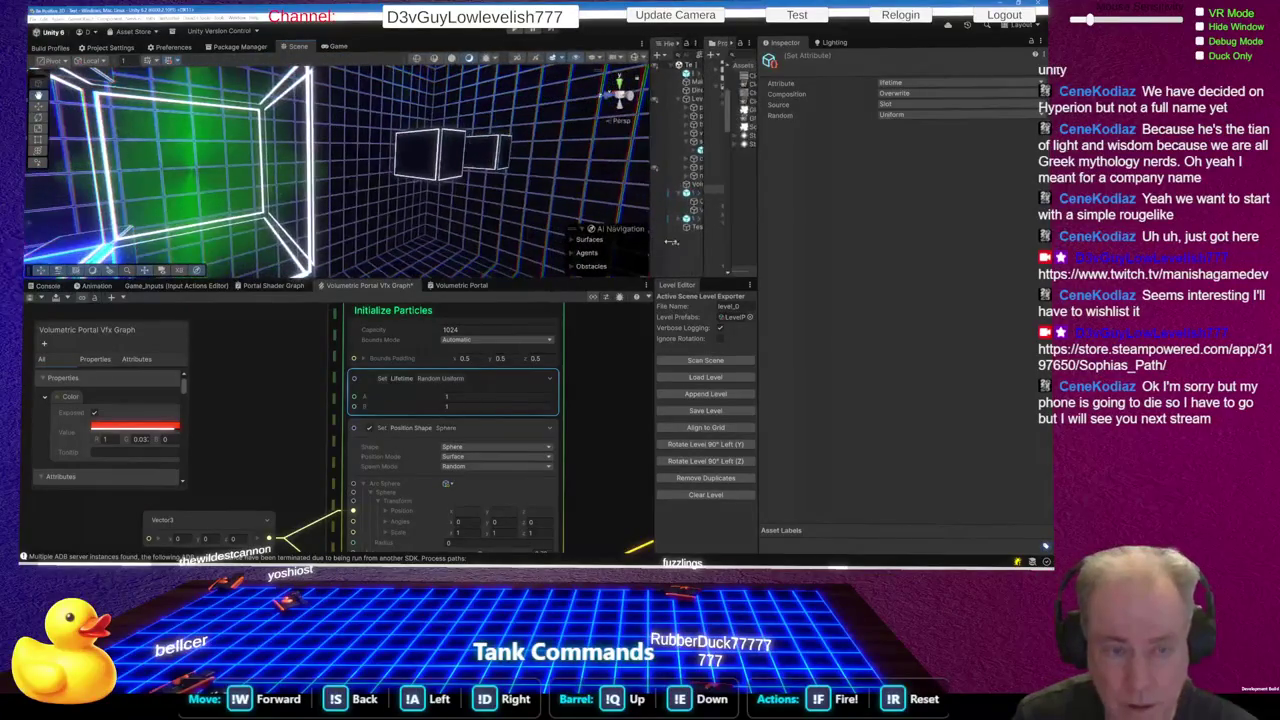
Adjust the Scene view panel's height, then switch to the ChatGPT window
mouse_move(523, 280)
mouse_down()
mouse_move(537, 357)
mouse_move(537, 314)
mouse_up()
mouse_move(335, 188)
mouse_down()
mouse_move(400, 186)
mouse_move(366, 194)
mouse_move(360, 219)
mouse_move(283, 214)
mouse_up()
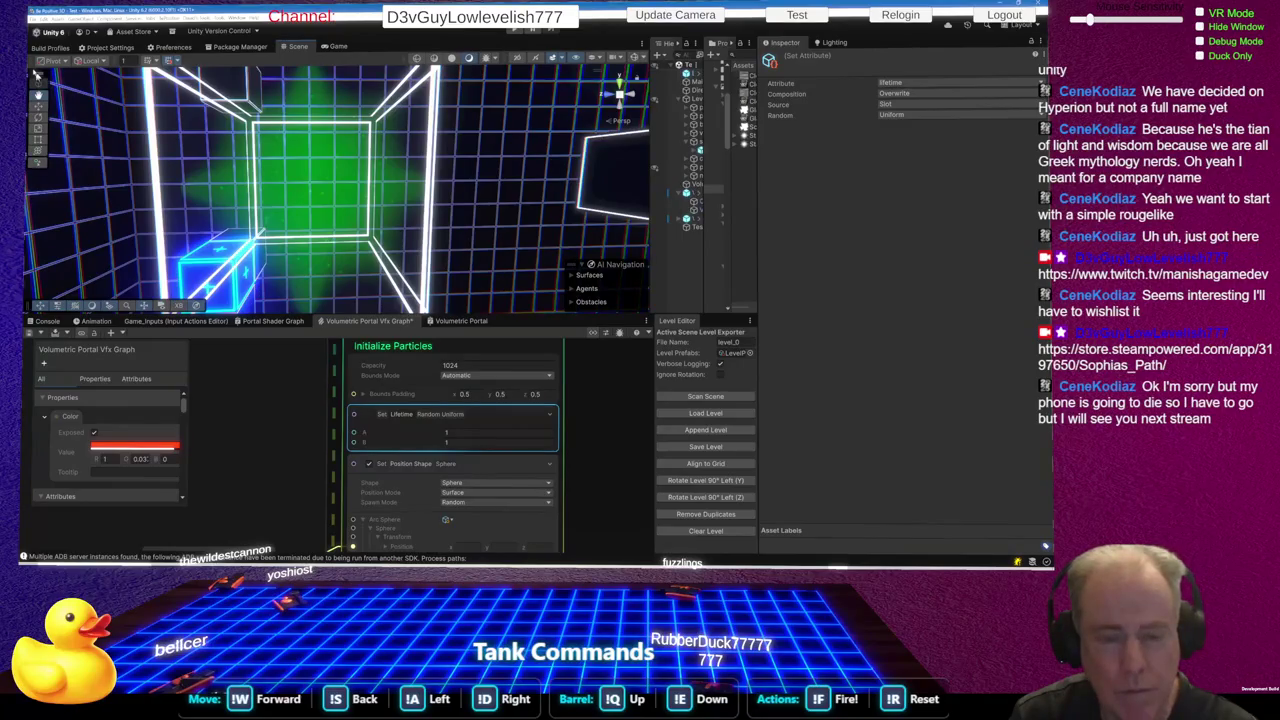
key(alt+Tab)
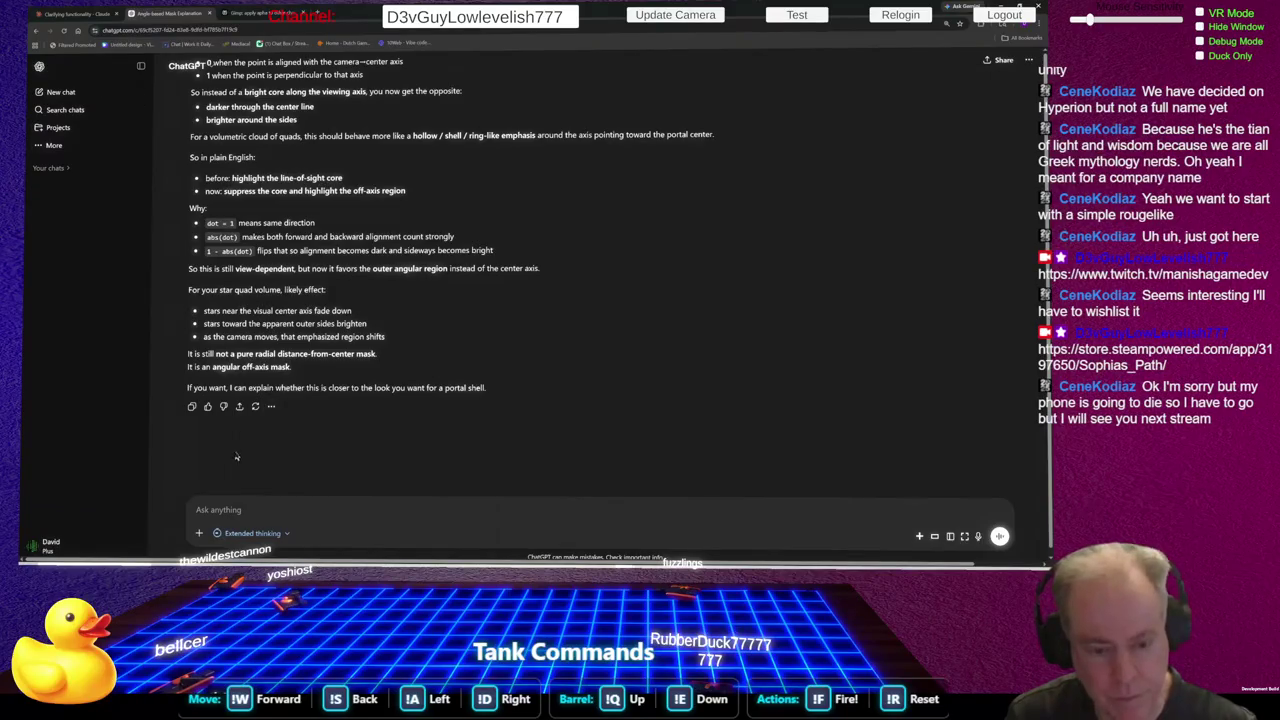
Attach three screenshots of the portal volume seen from different view directions
click(260, 508)
key(ctrl+v)
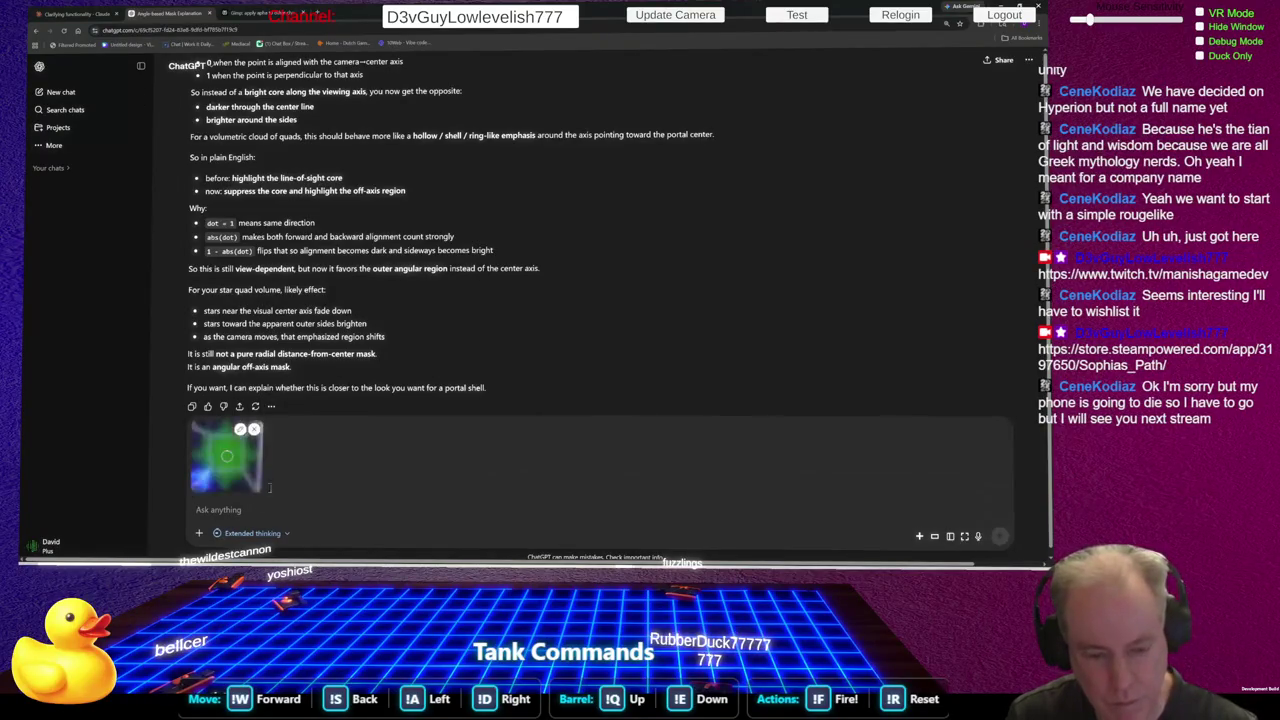
key(alt+Tab)
drag(255, 170, 368, 163)
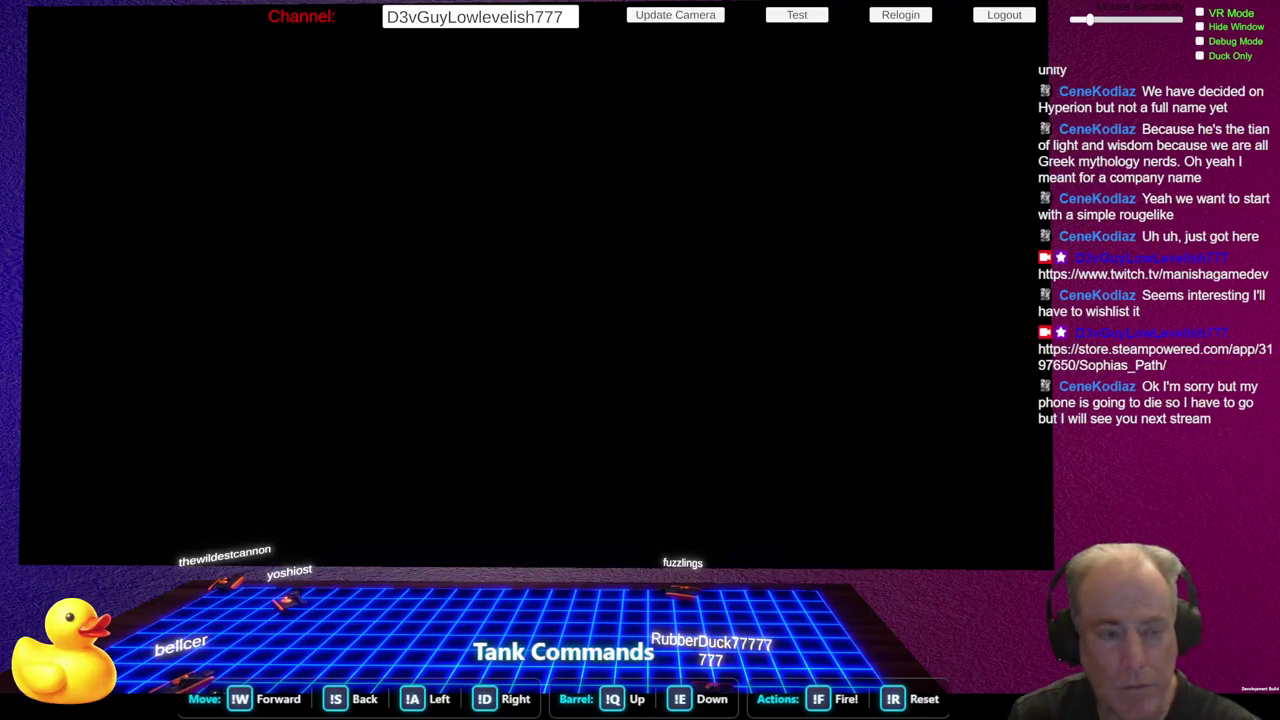
key(ctrl+v)
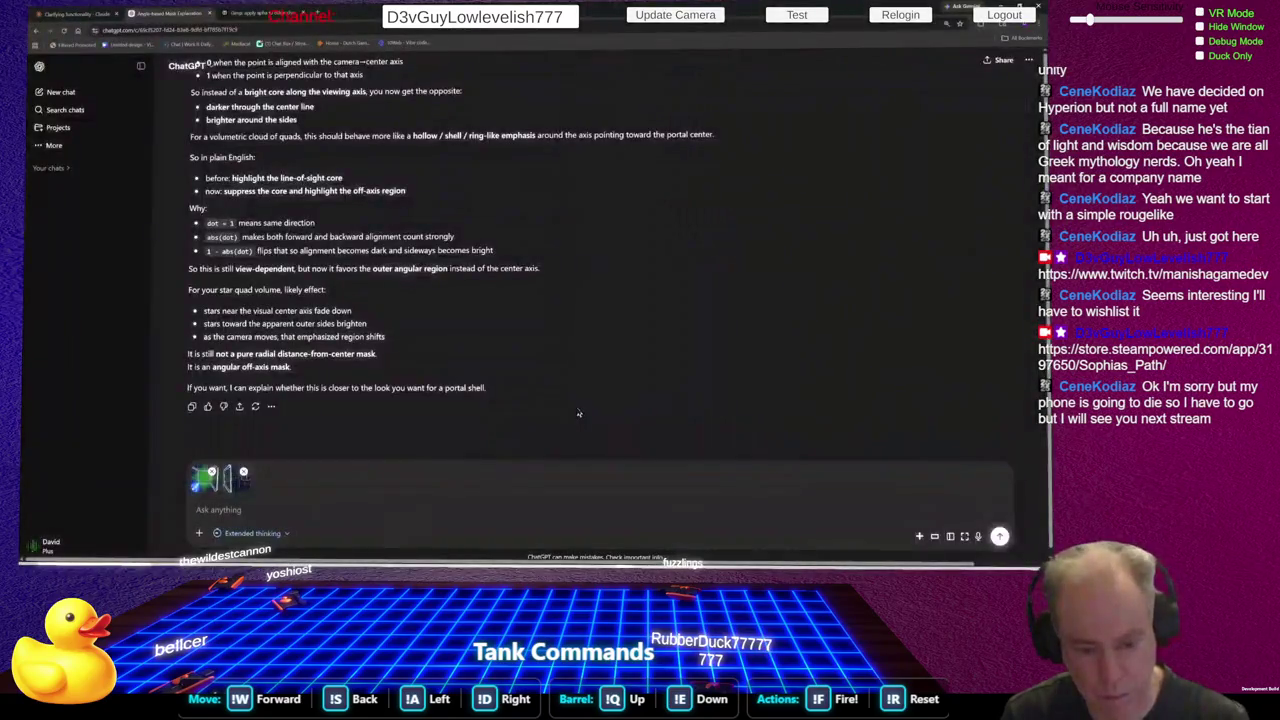
key(ctrl+v)
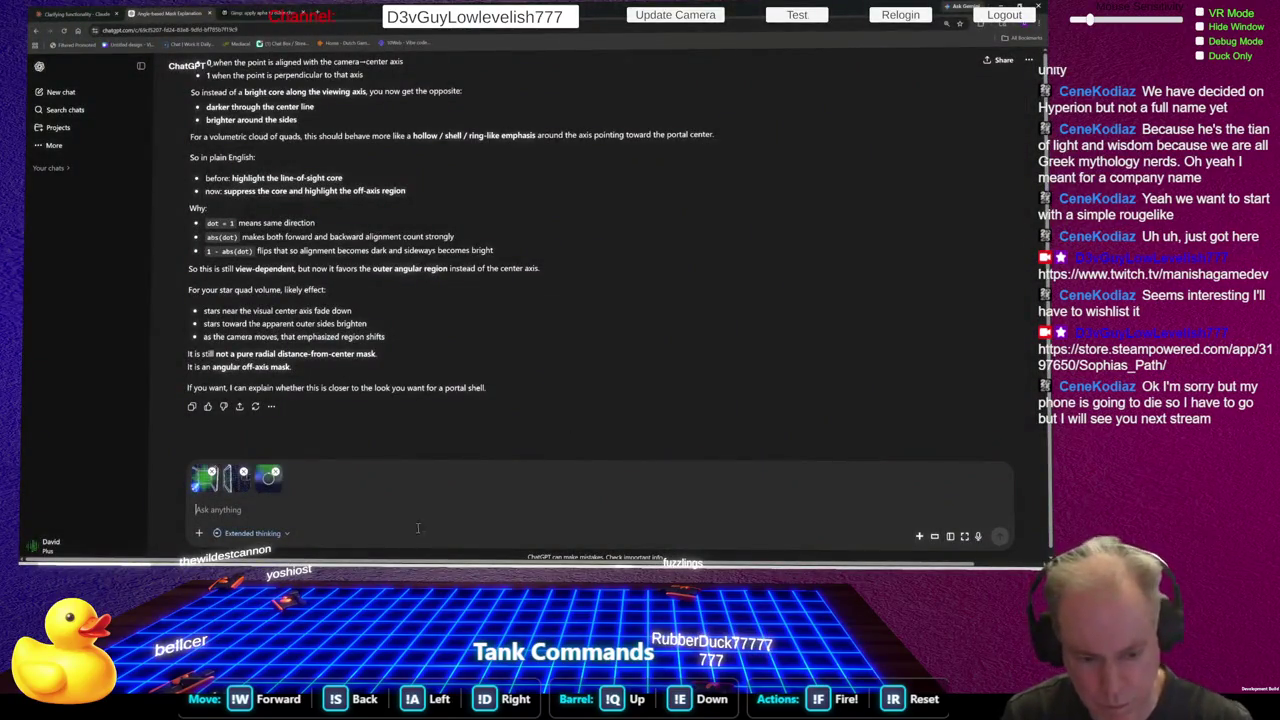
Send them with the note 'Look at how it changes as I look different directions'
text(Loo)
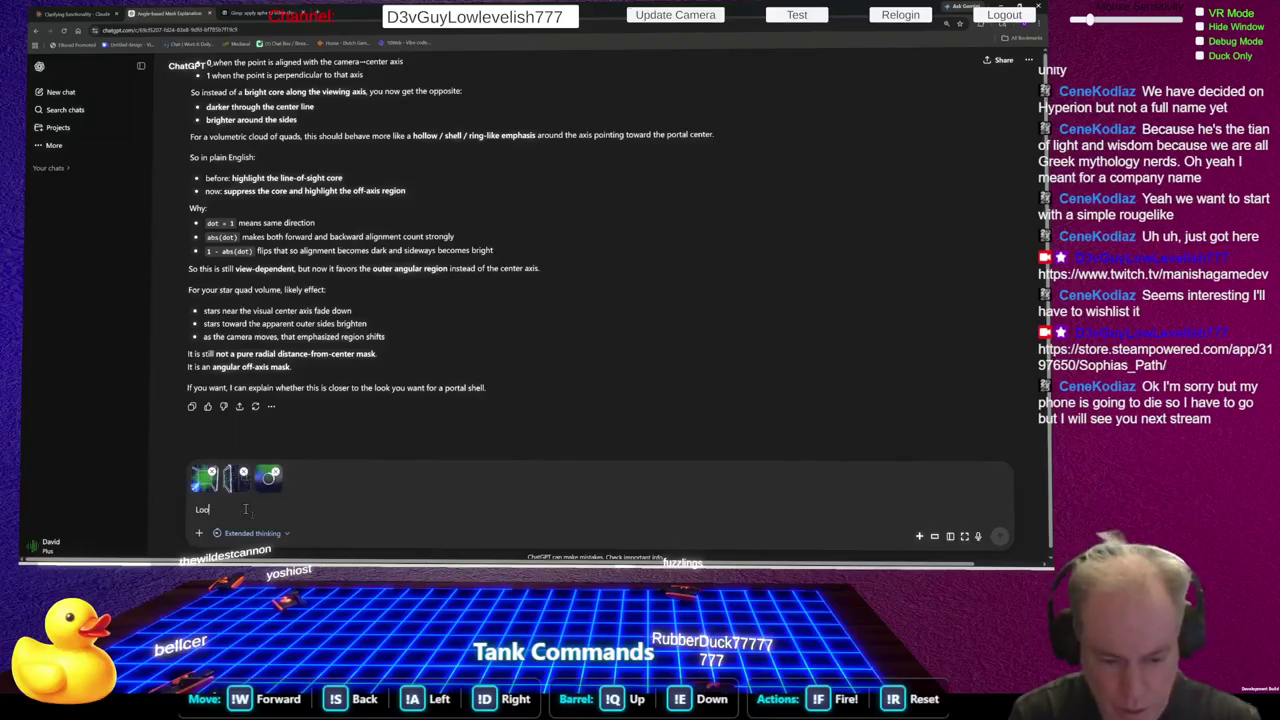
text(k at how it)
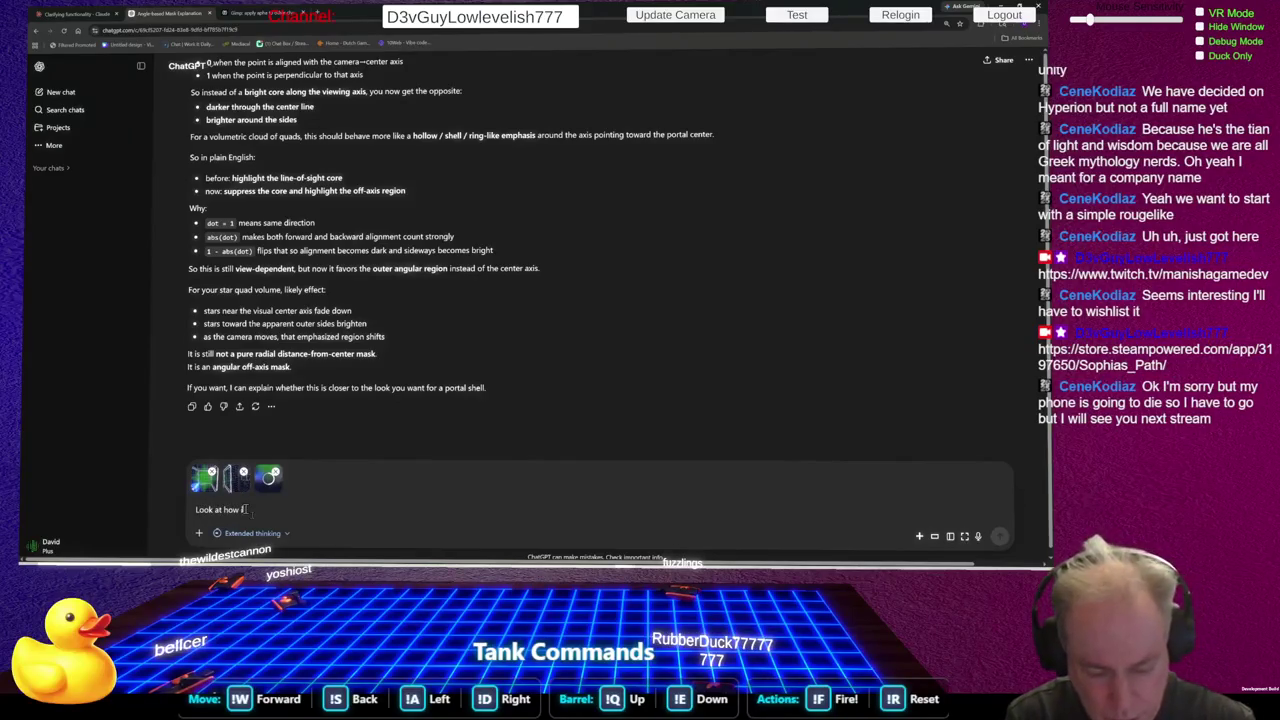
text( change)
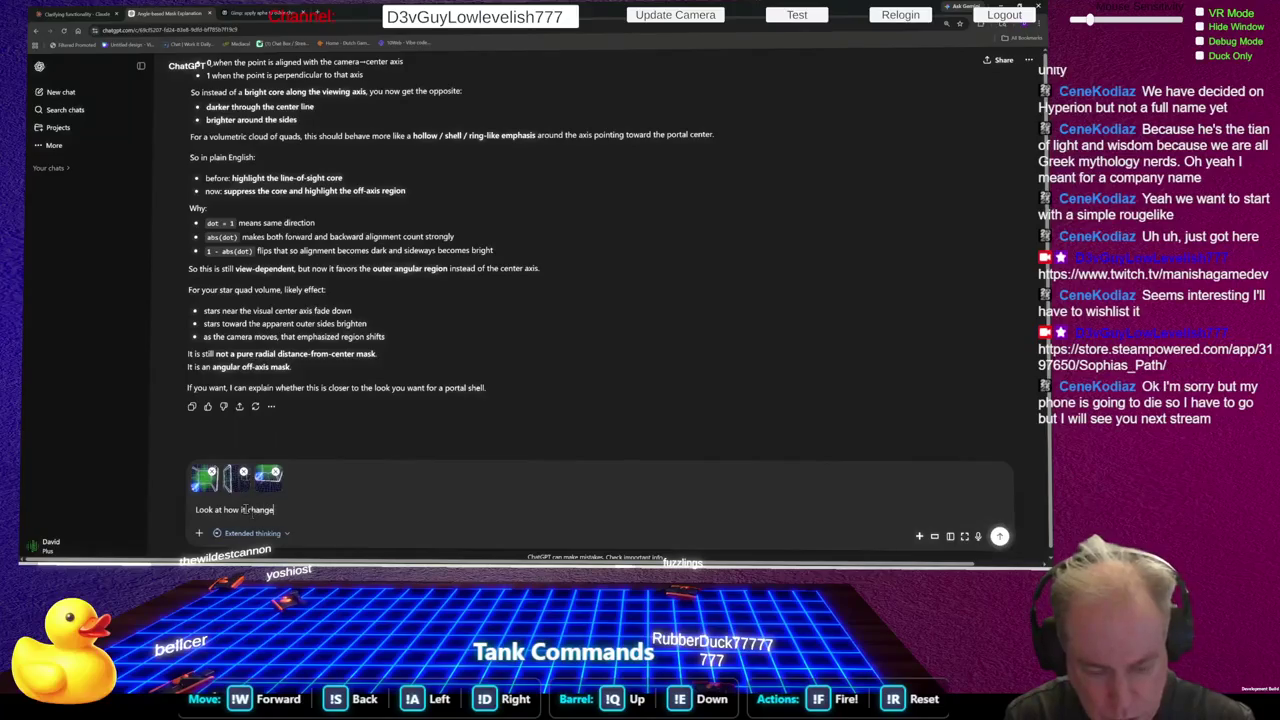
text(s as I move th)
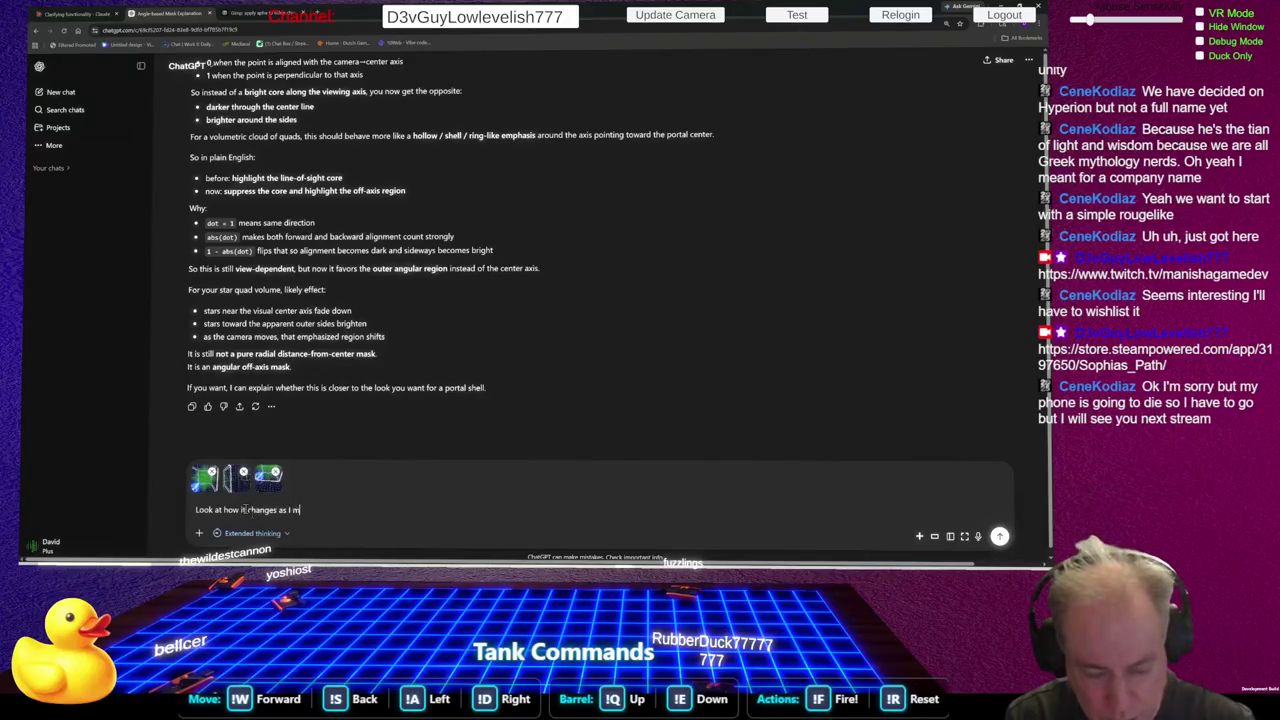
key(BackSpace)
key(BackSpace)
key(BackSpace)
key(BackSpace)
text(look different di)
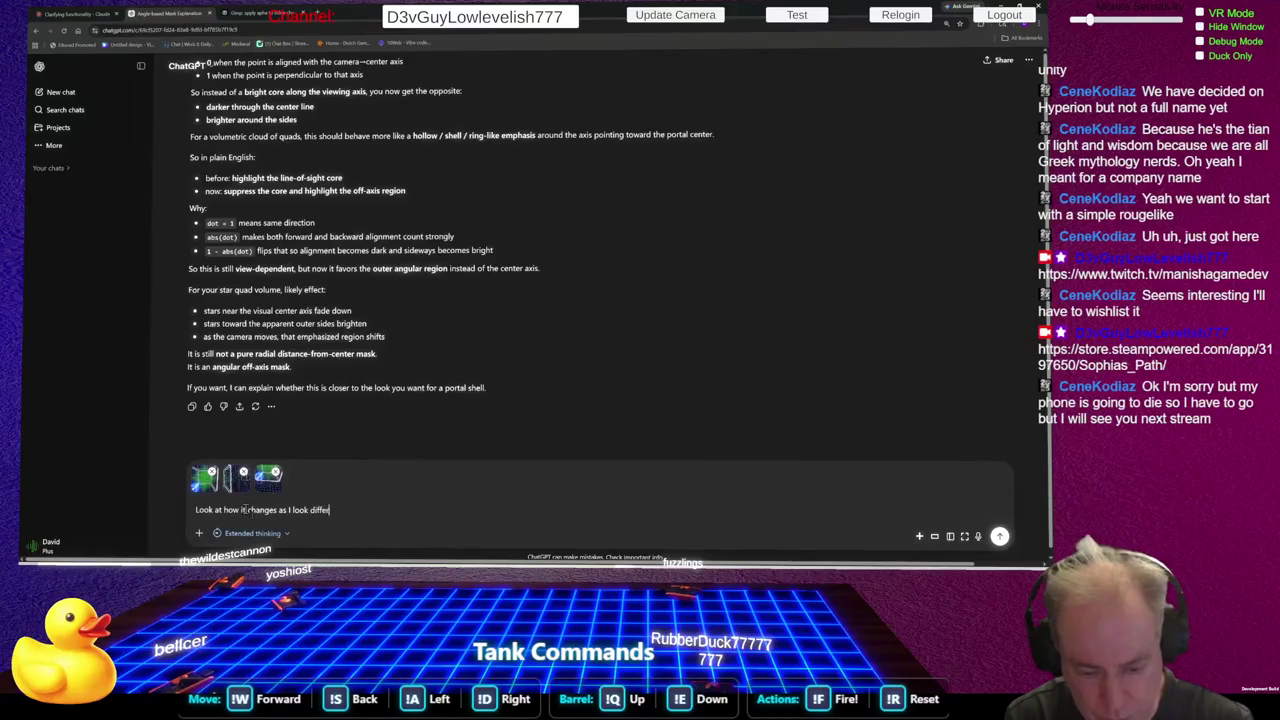
text(rections)
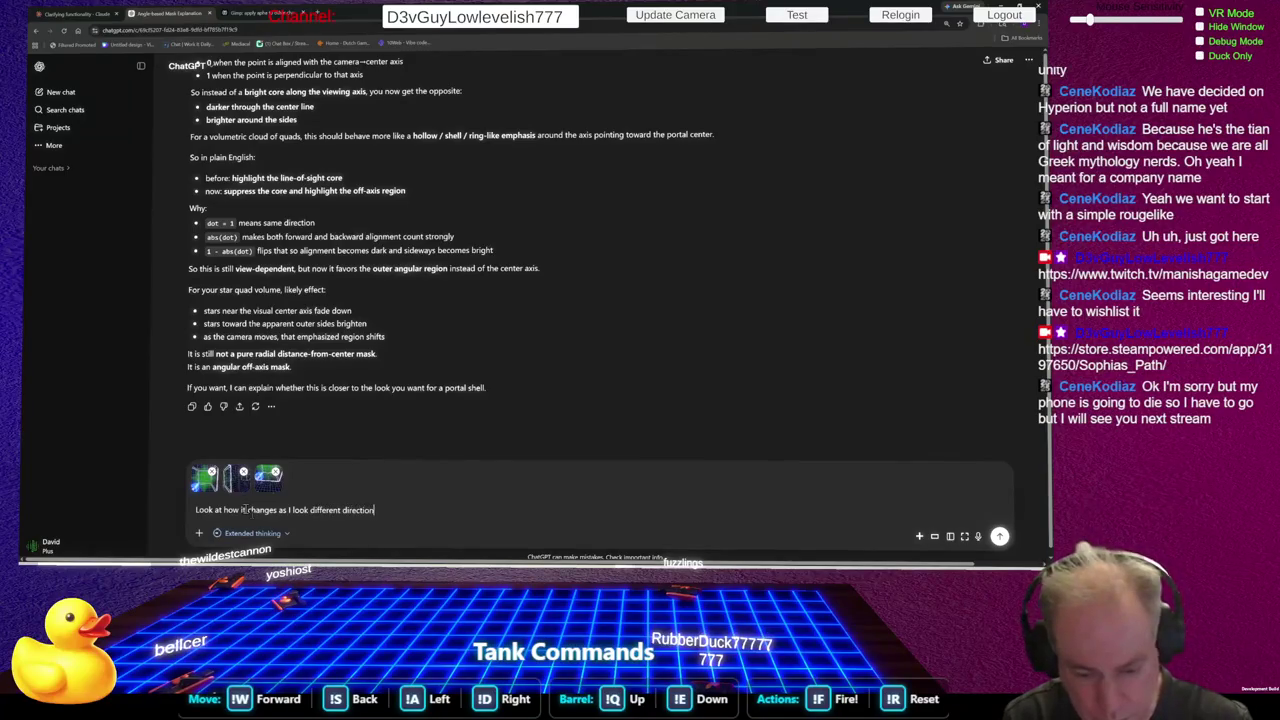
key(Return)
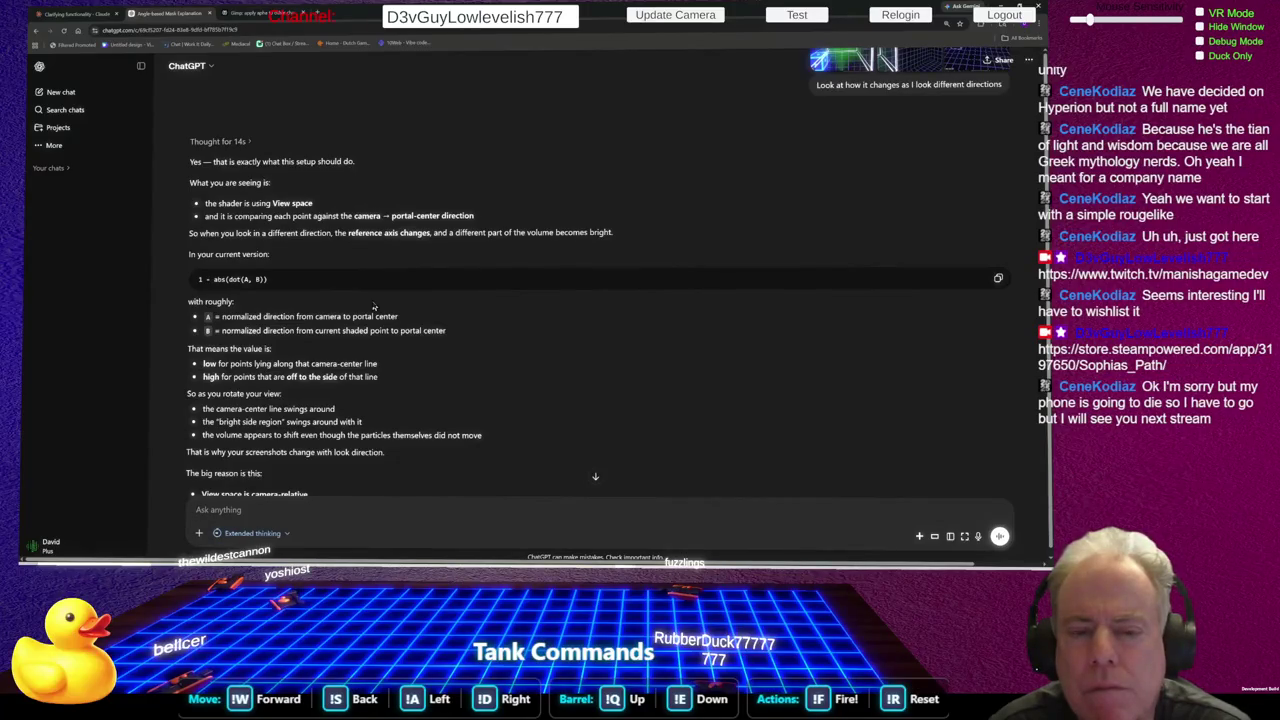
Argue the angle between cam-center and center-frag-position vectors should stay constant in any look direction
text(But no )
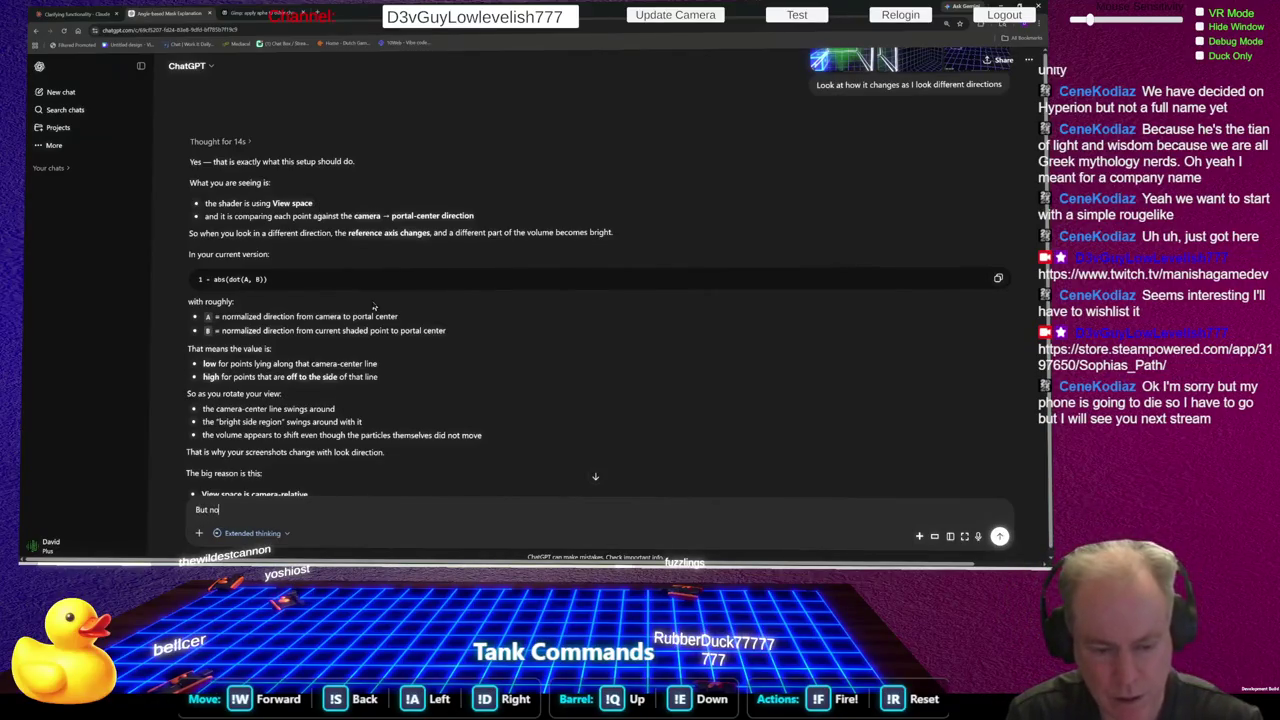
text(matter )
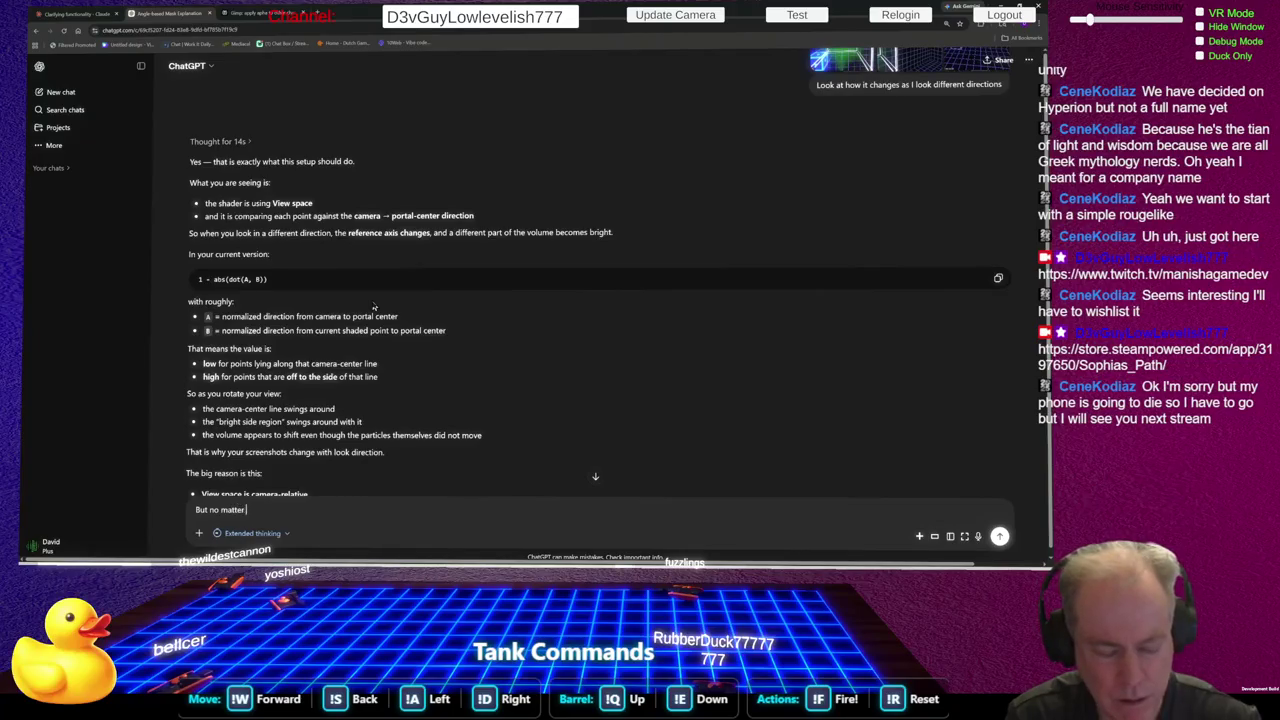
text(which dire)
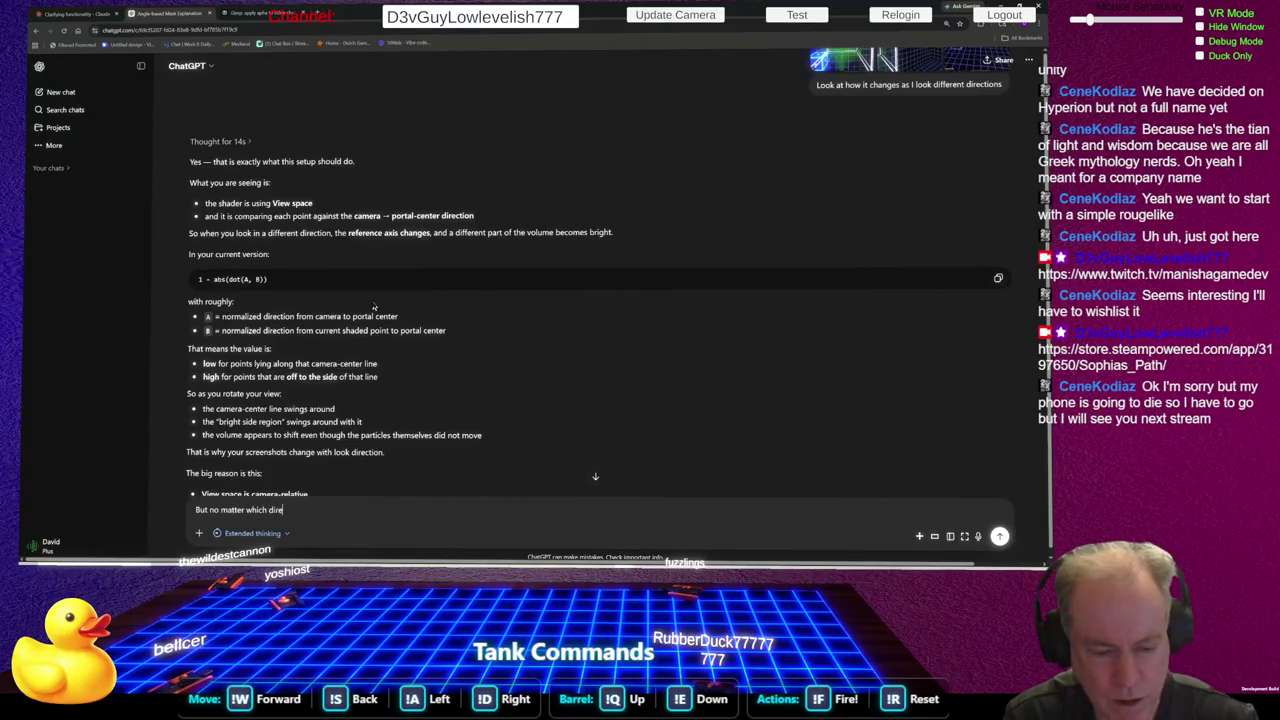
text(ction I loo)
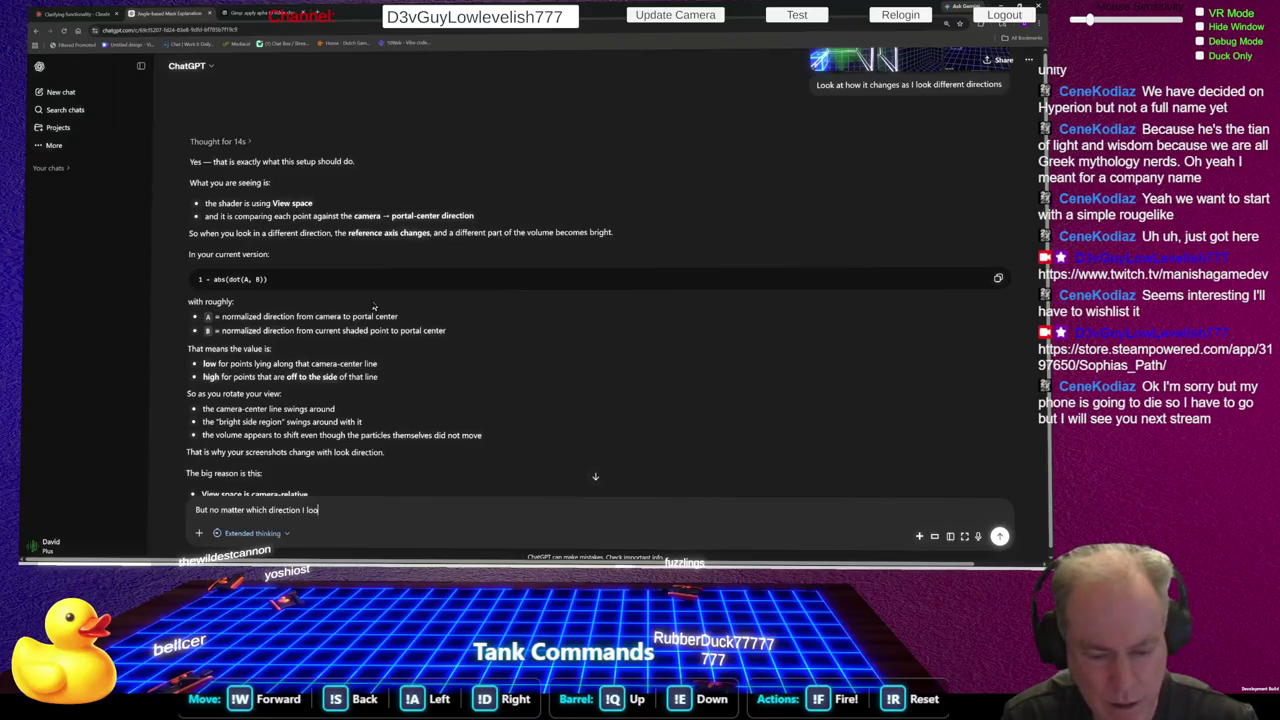
text(k the r)
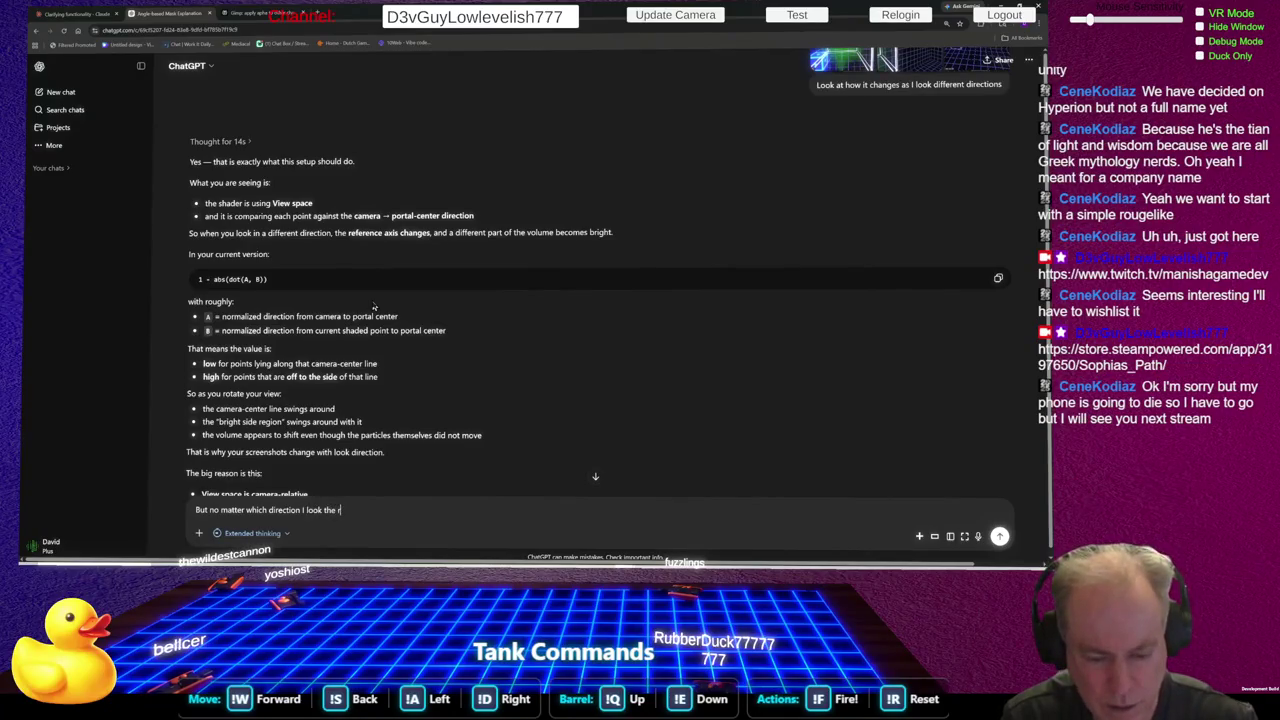
text(elative)
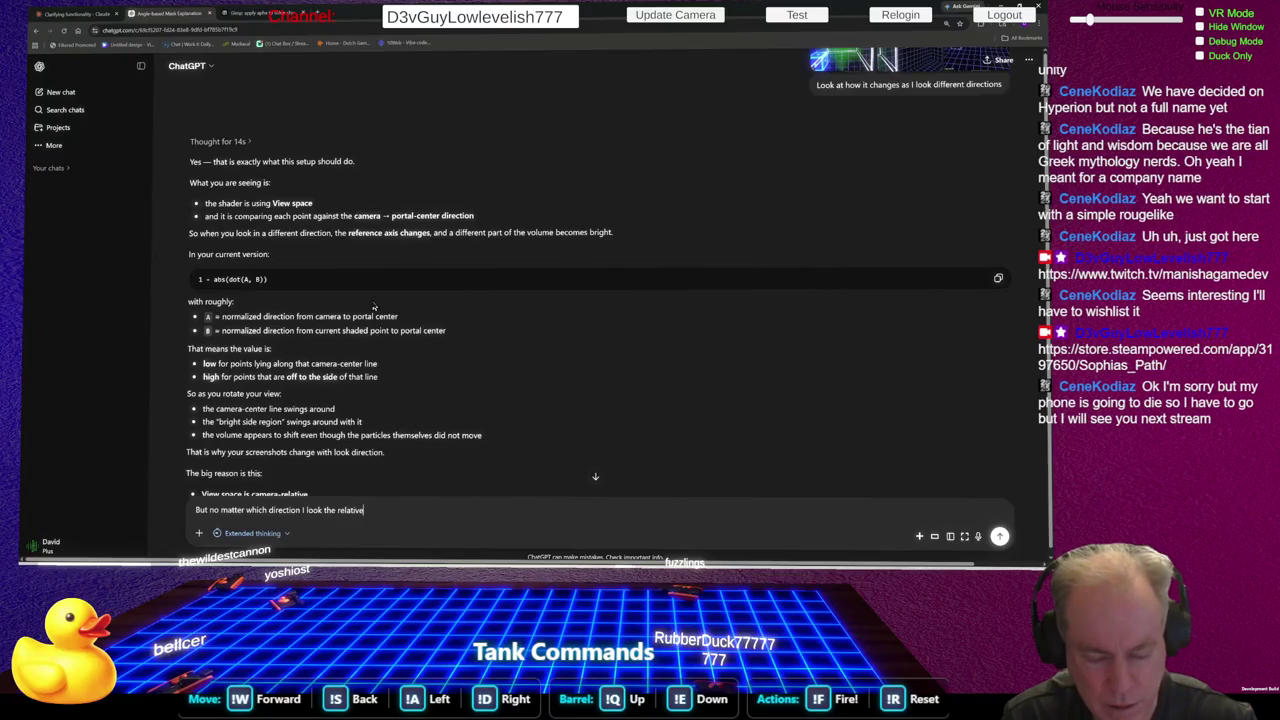
text( angle be)
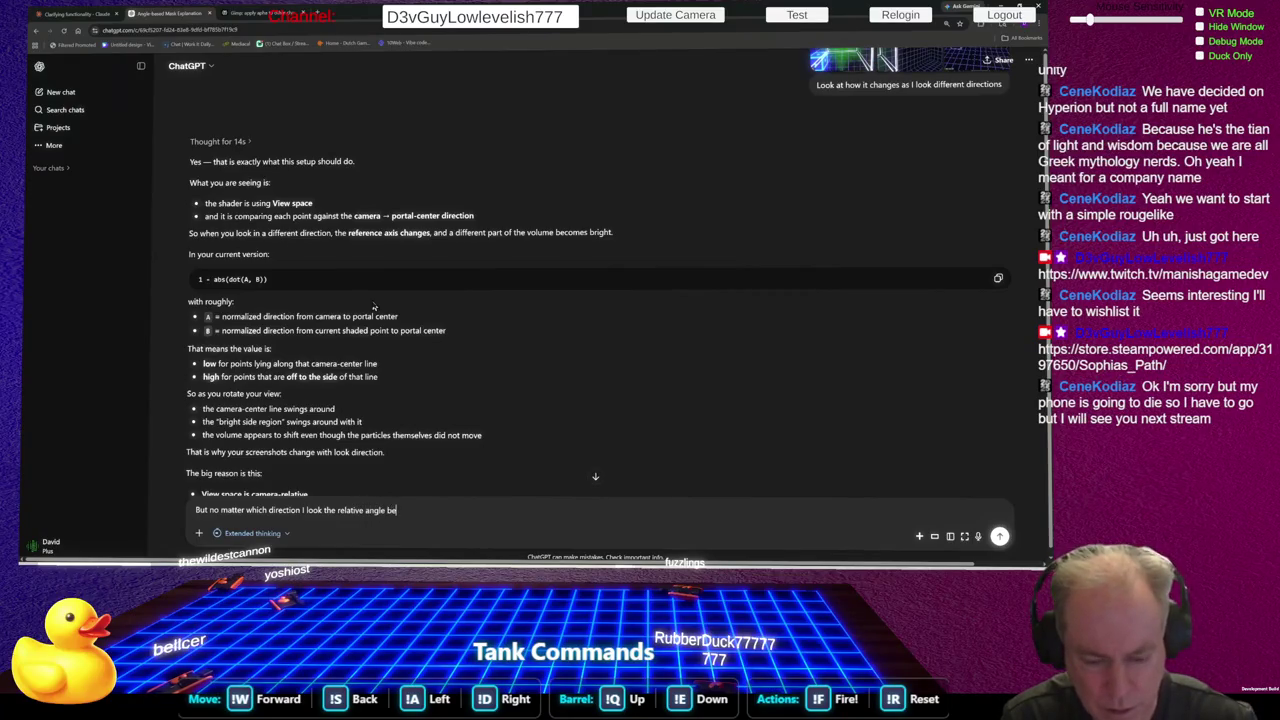
text(tween )
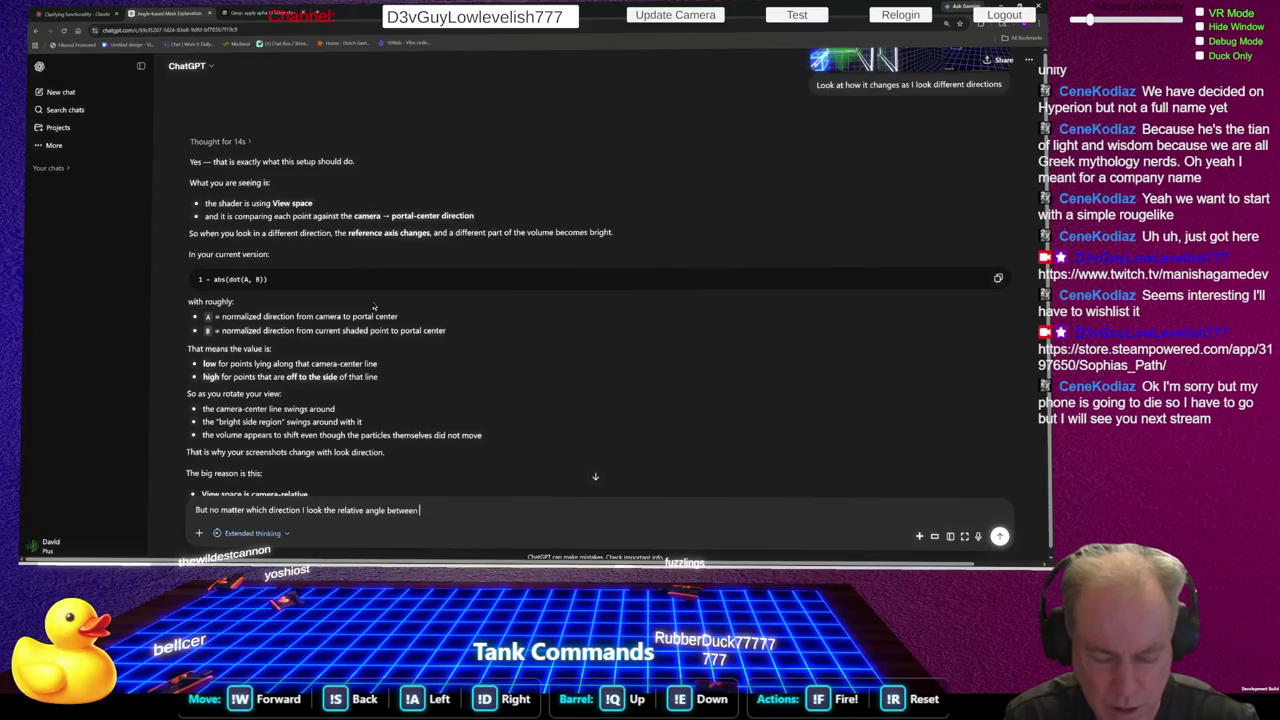
text(the came)
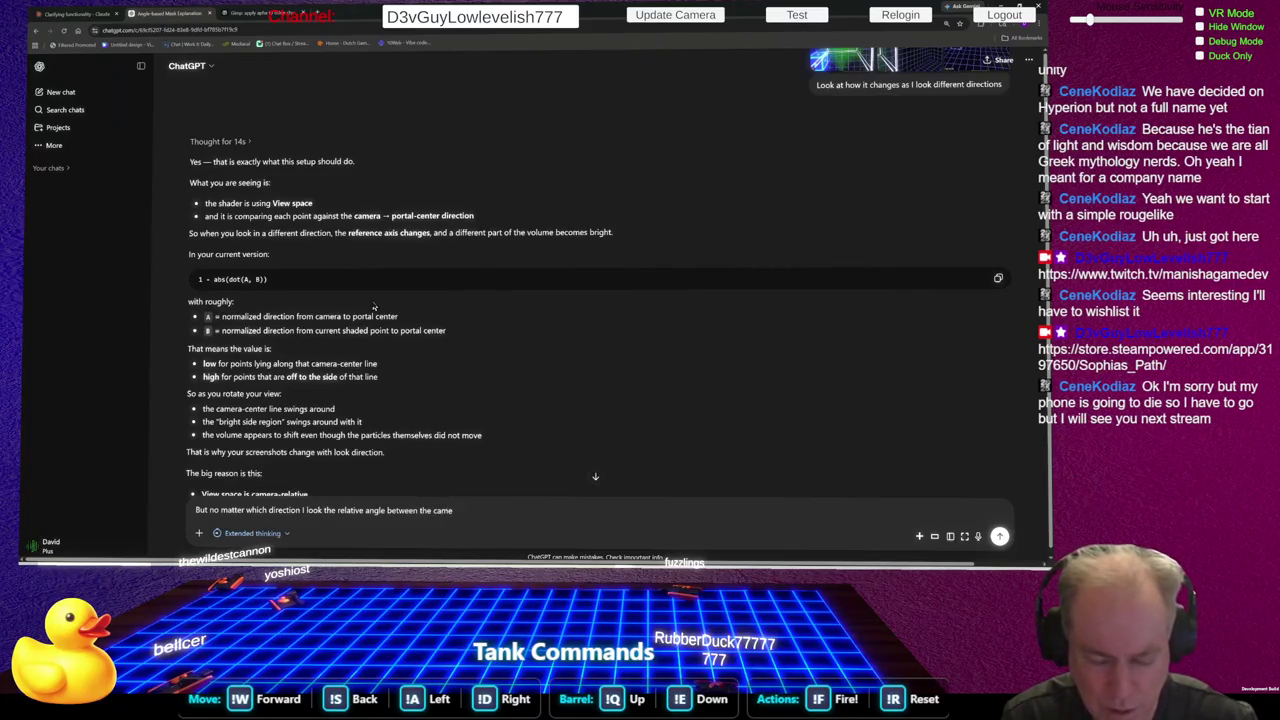
key(BackSpace)
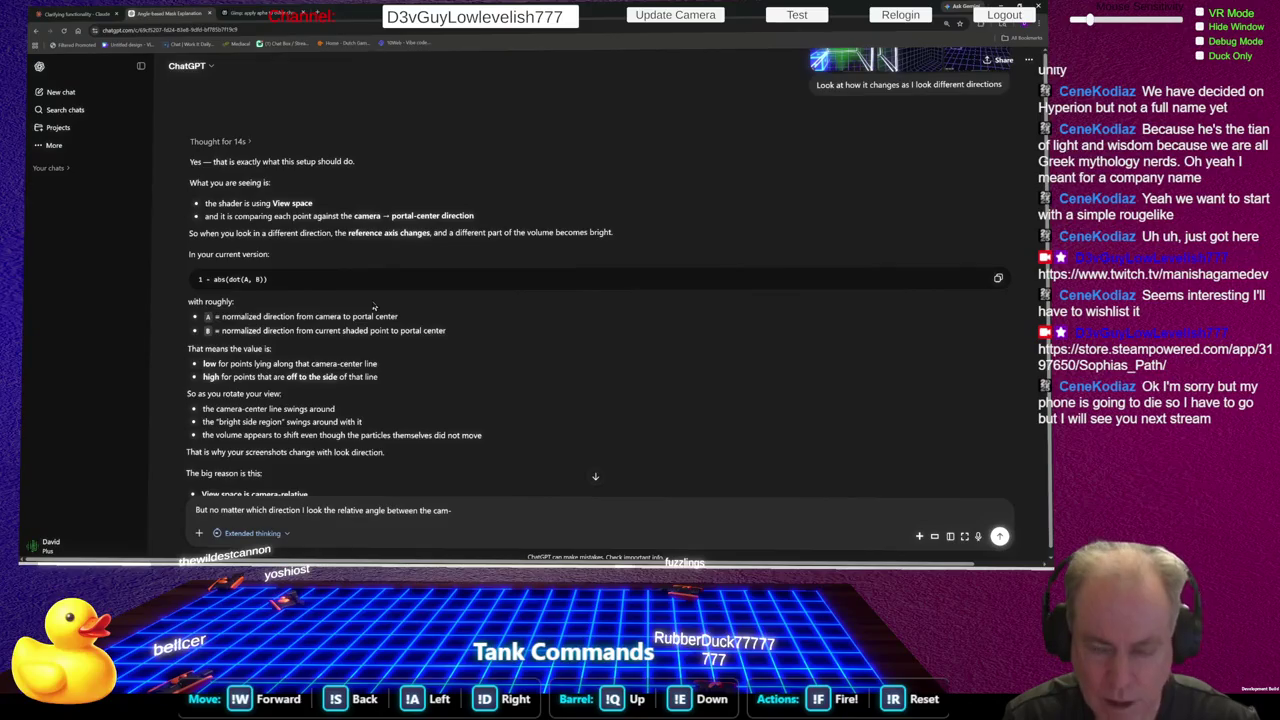
text(center )
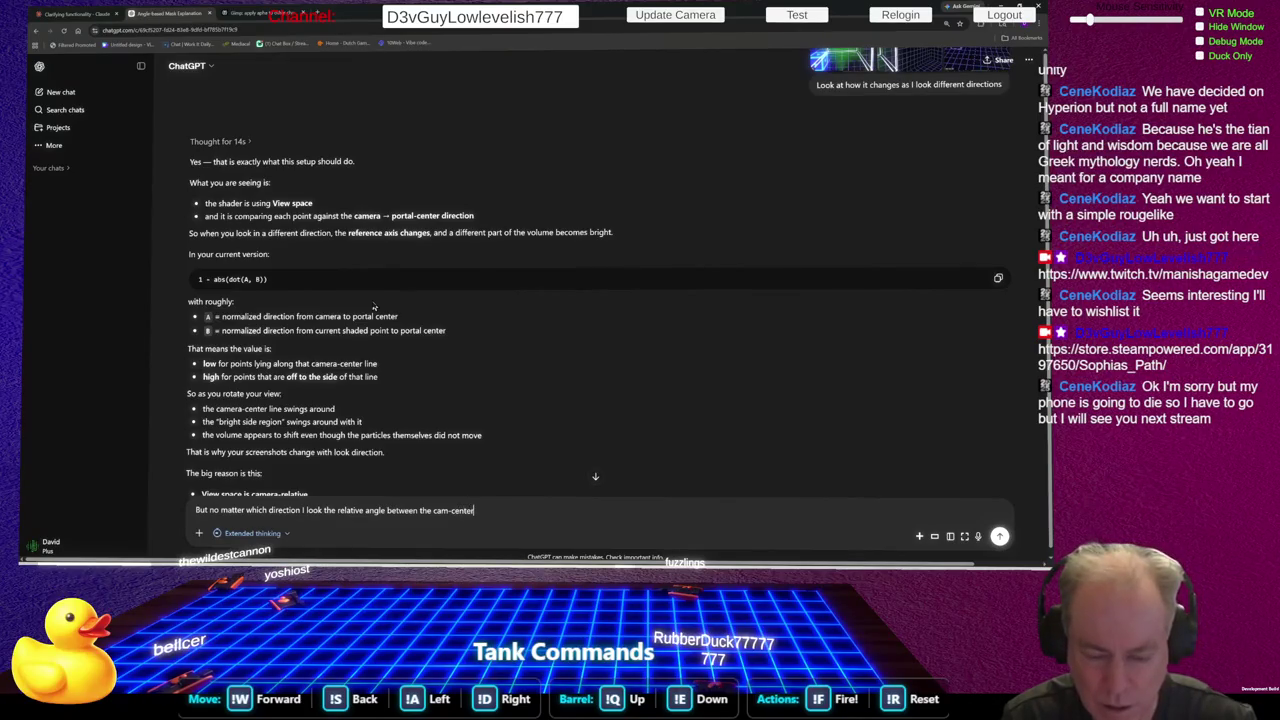
text(vector)
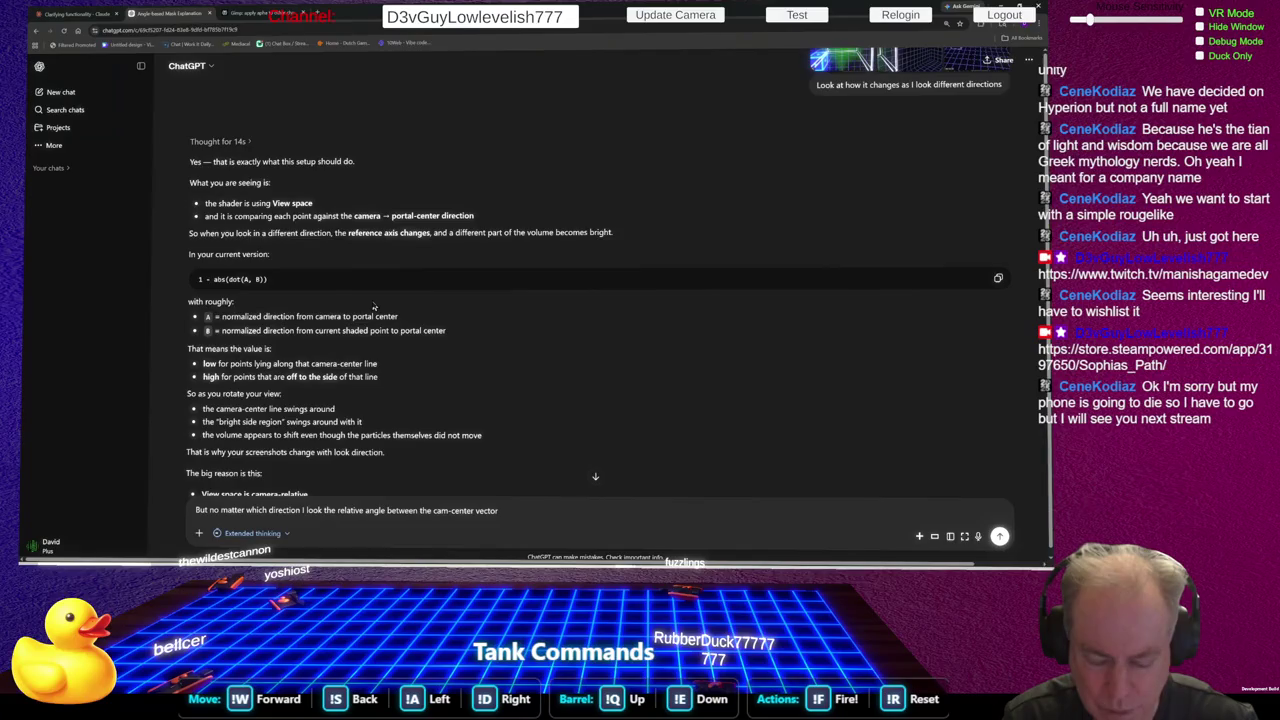
text( and the center-)
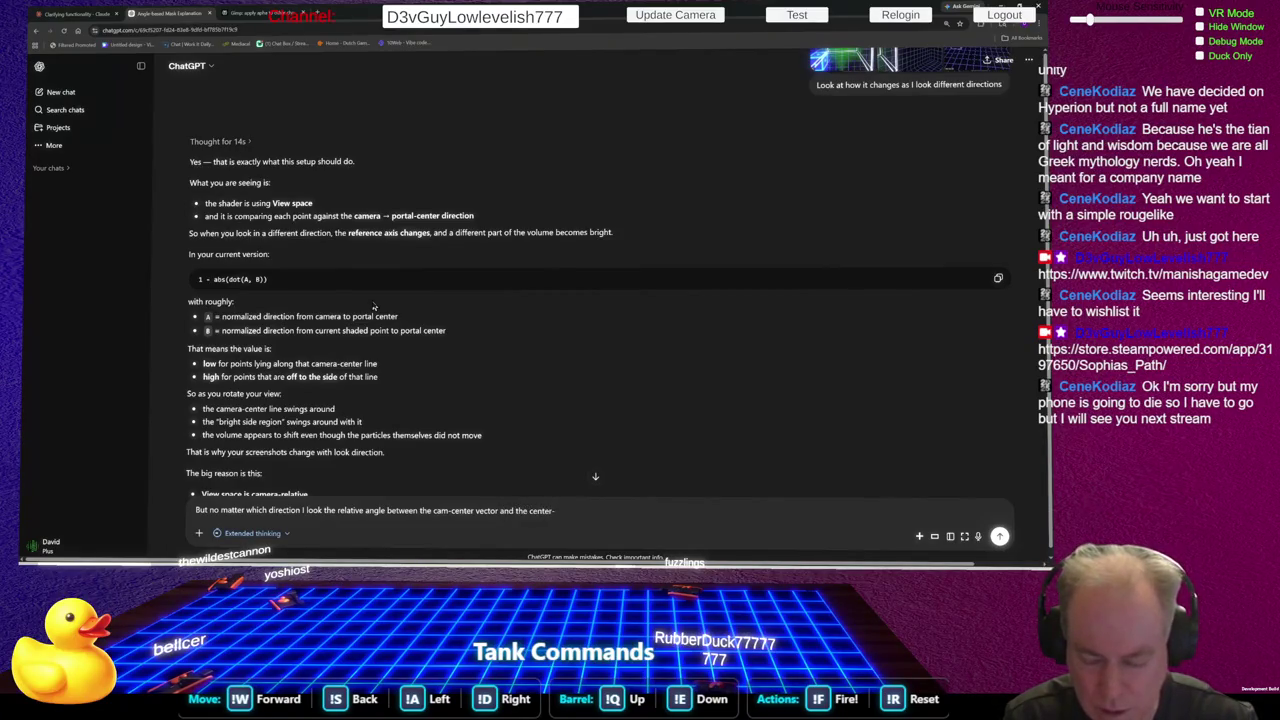
text(frag-position)
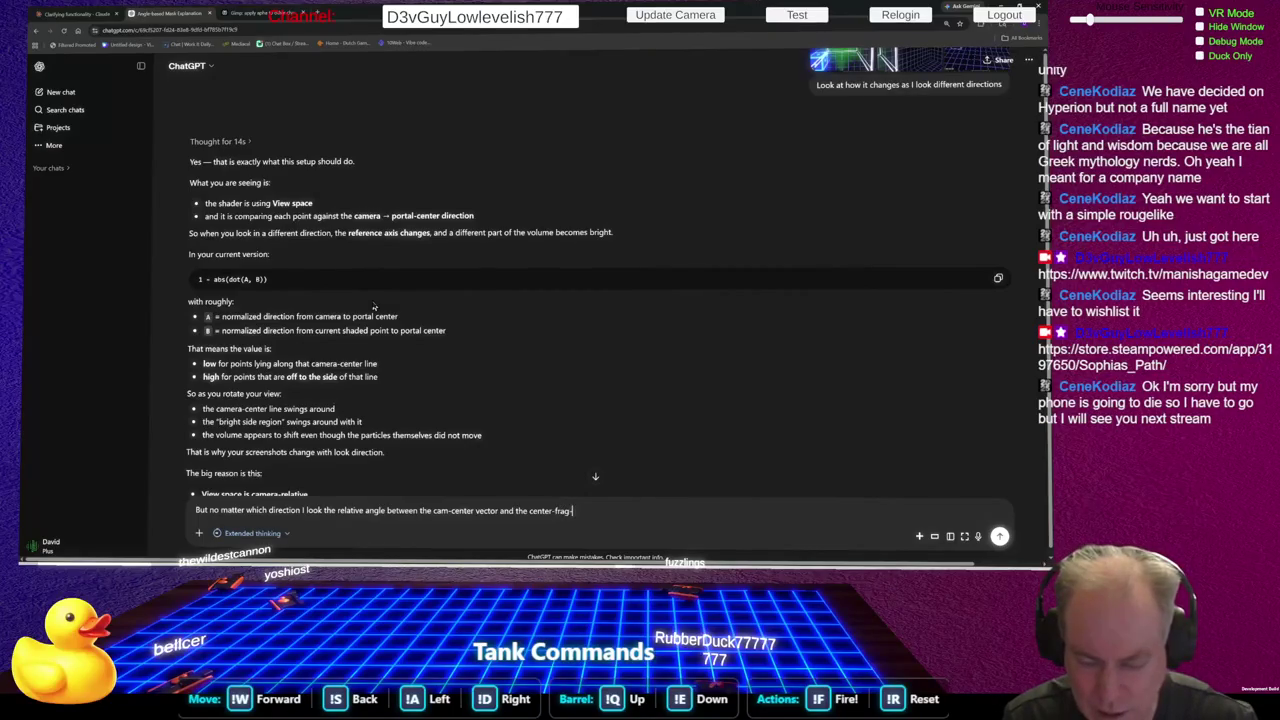
text( vector )
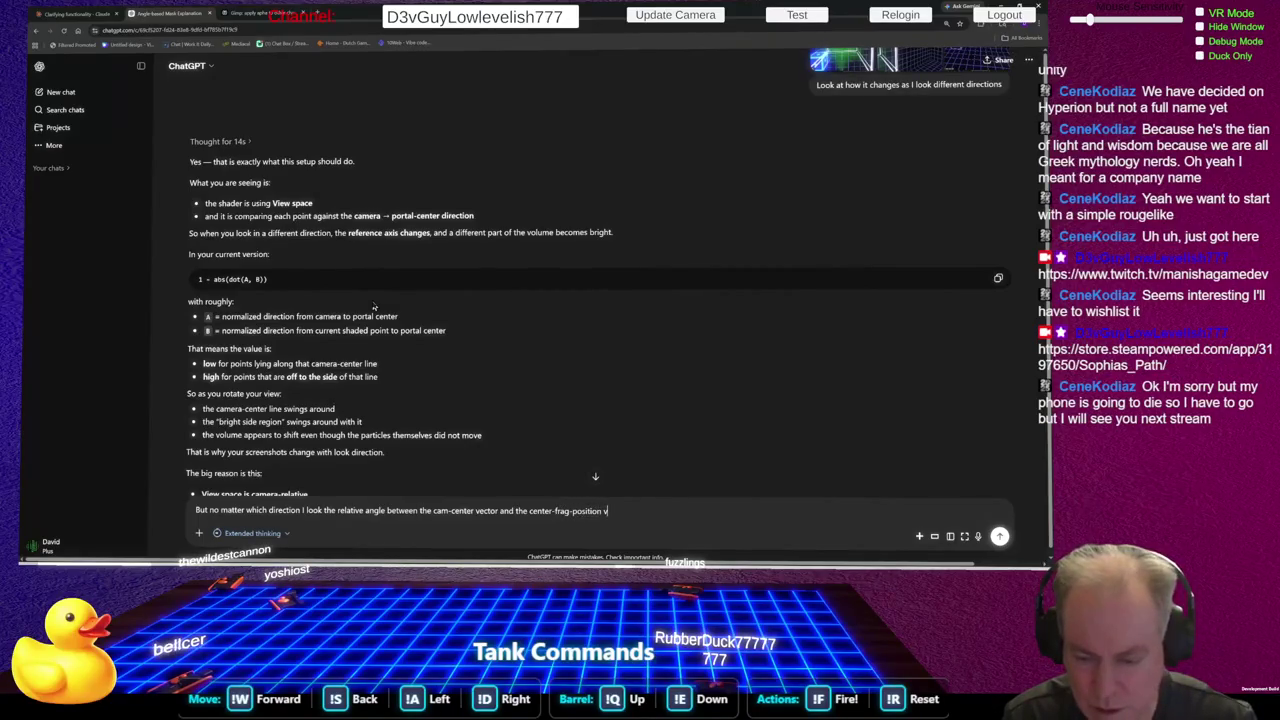
text(should remain )
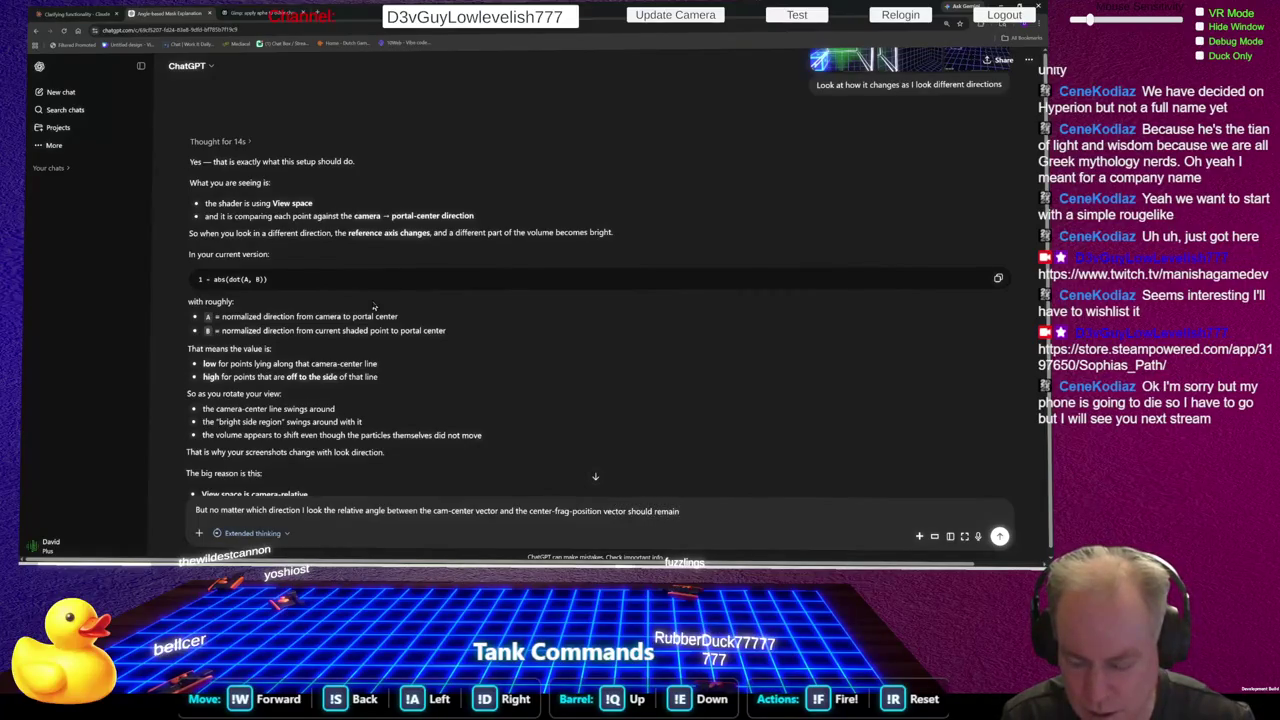
text(constant)
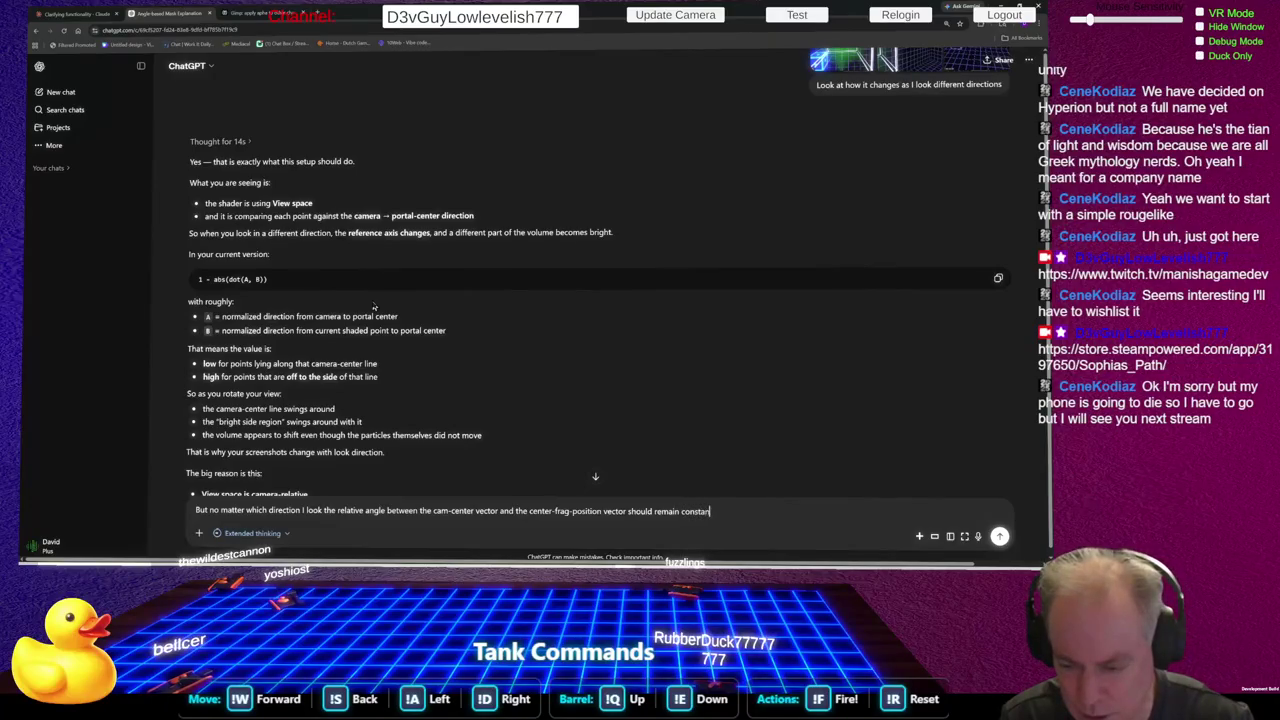
key(Return)
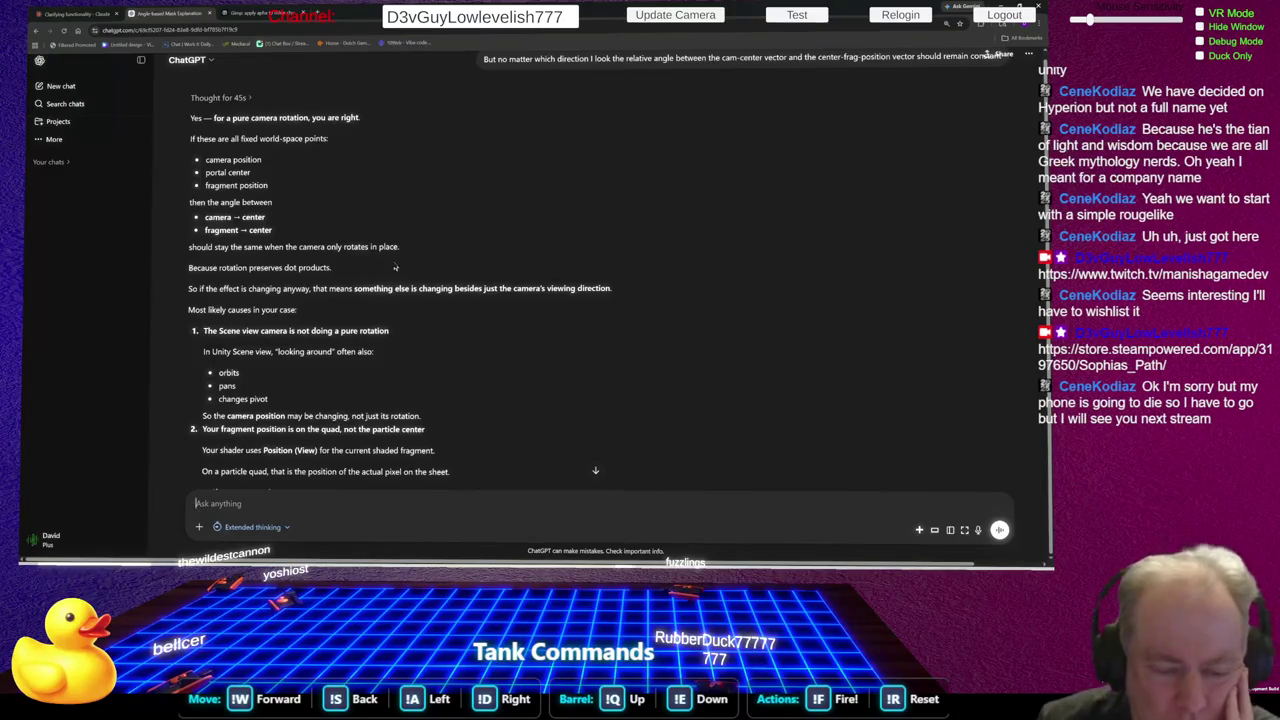
Scroll through the billboarded-quad reply, then begin drafting 'Also we are facing the particle toward camera'
scroll(537, 263, down, 3)
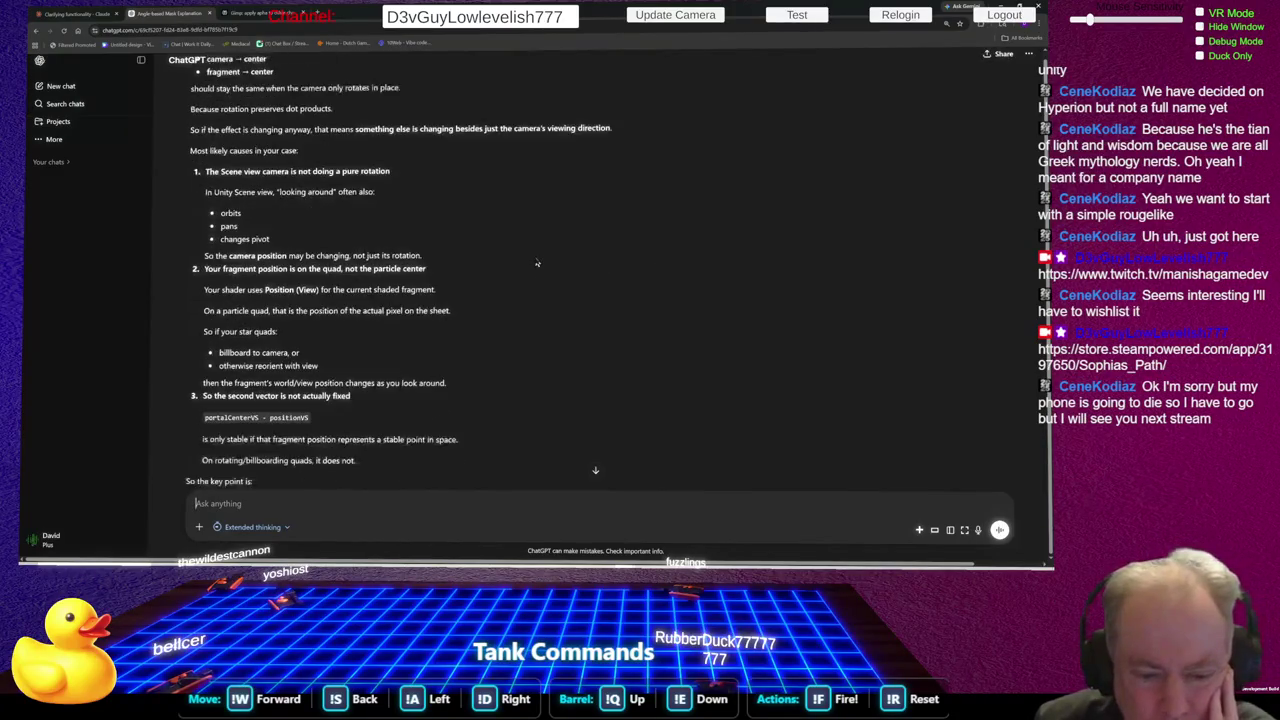
scroll(537, 263, down, 2)
scroll(537, 263, down, 3)
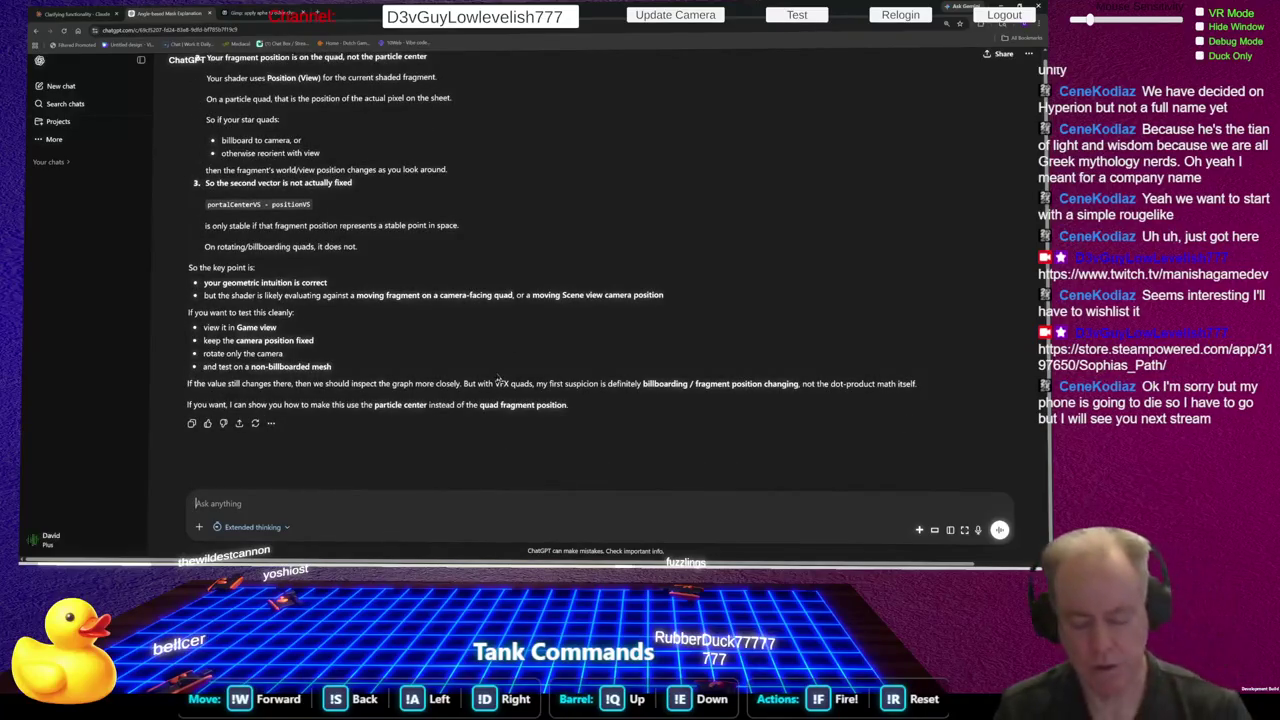
text(Also we are facing the particle toward )
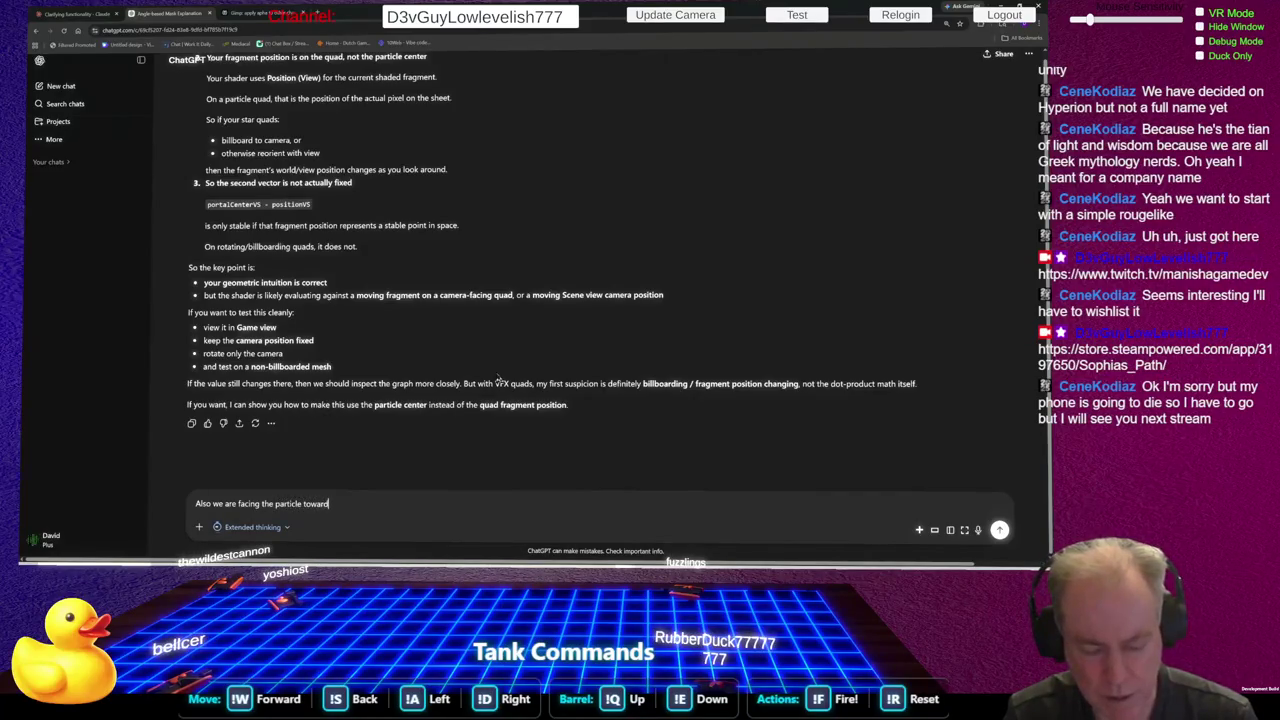
text(camera)
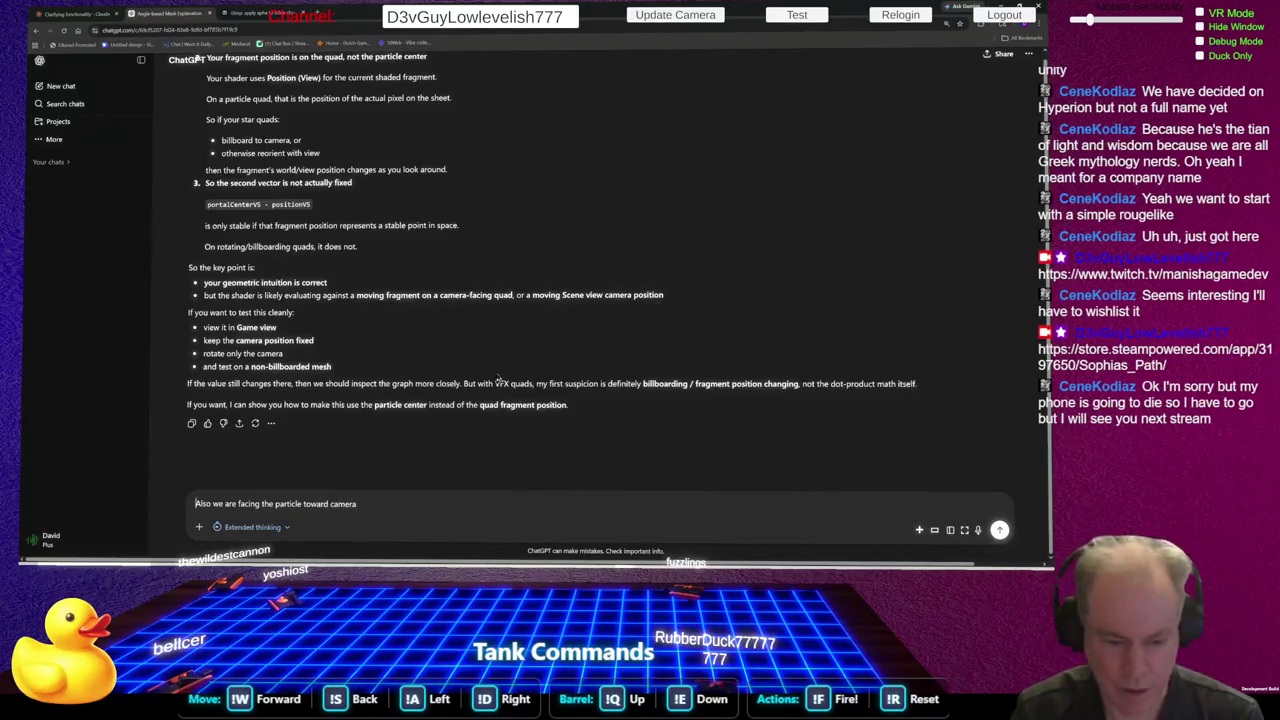
Add that there's only one star, faced toward camera, which shouldn't explain the effect, and send
click(210, 503)
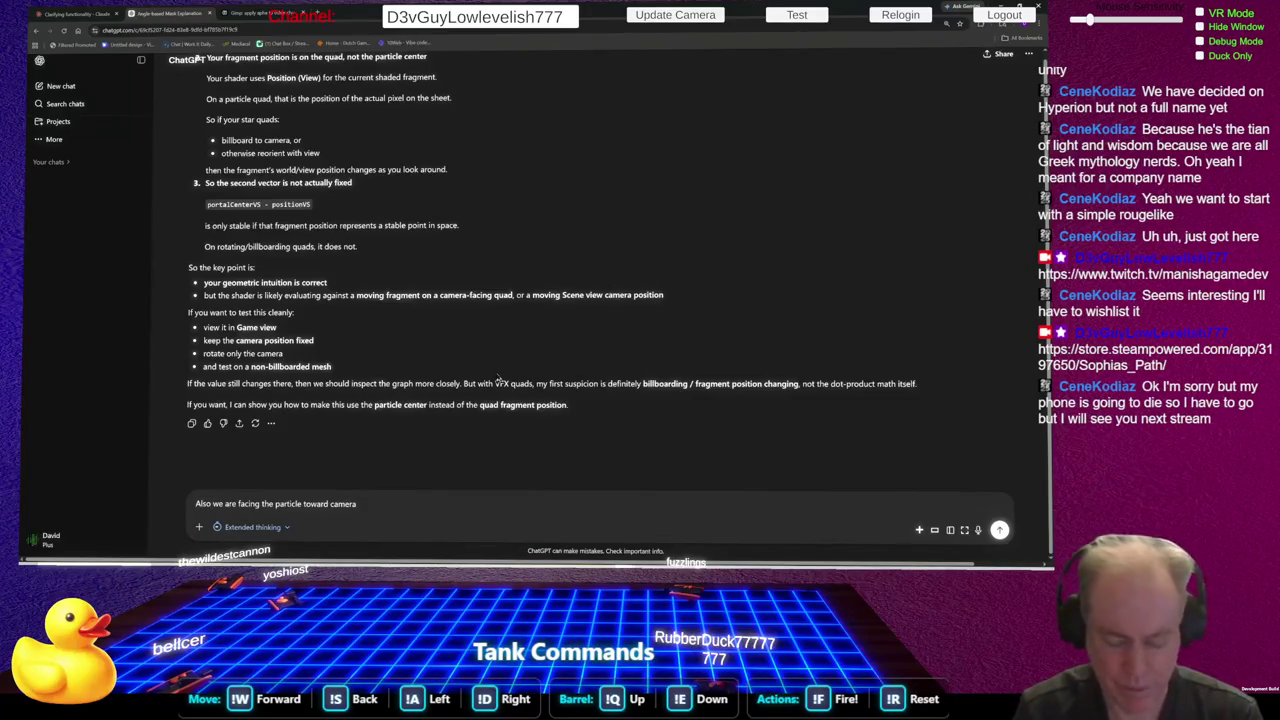
text(ihere is on)
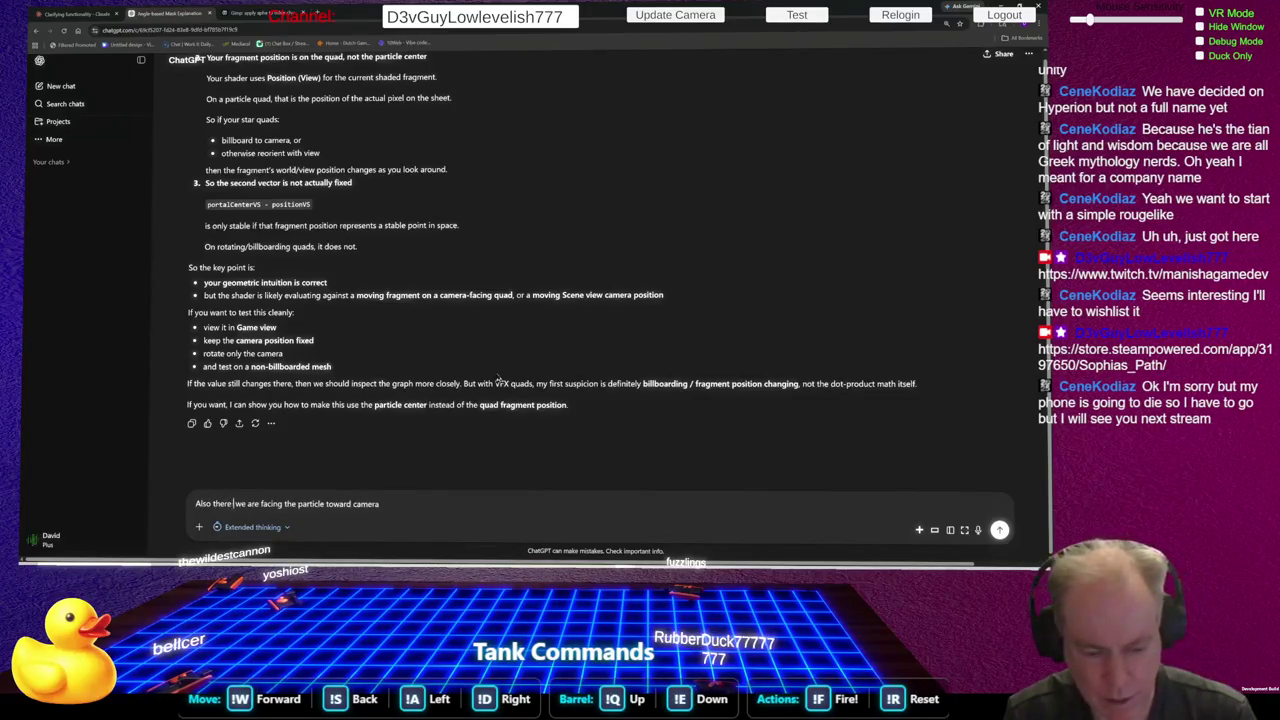
text(ly one star)
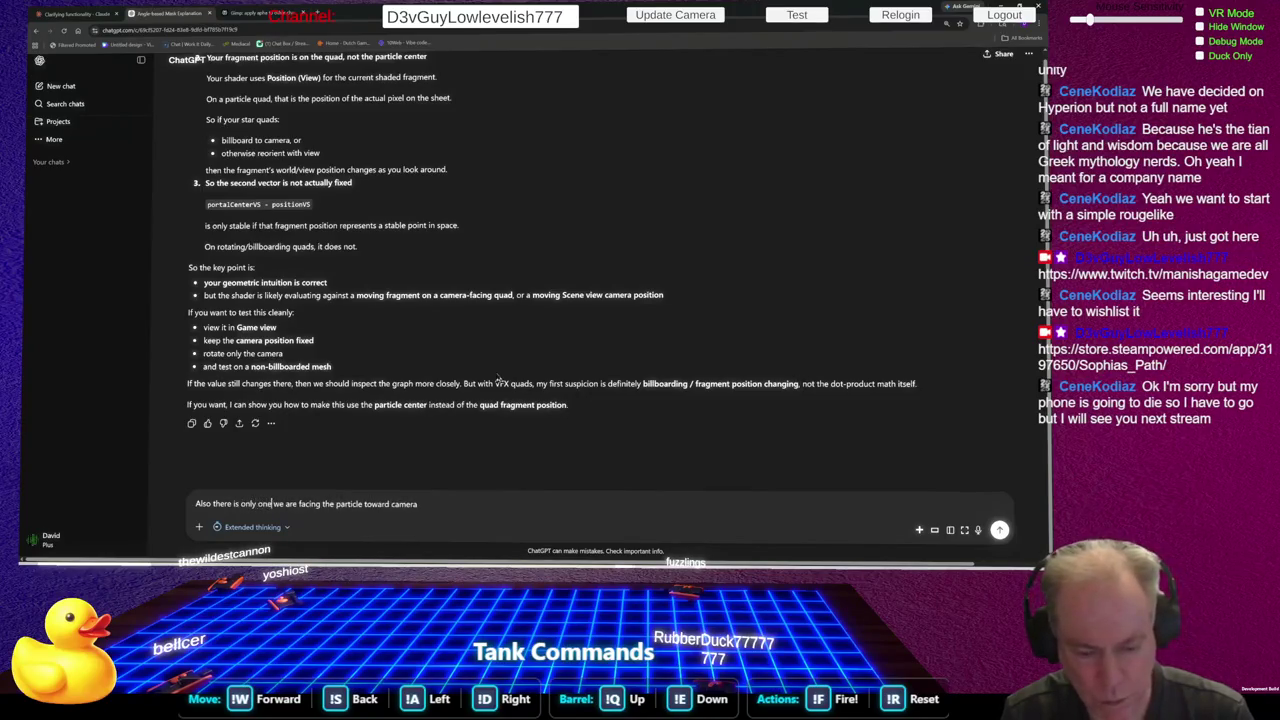
text(t now and)
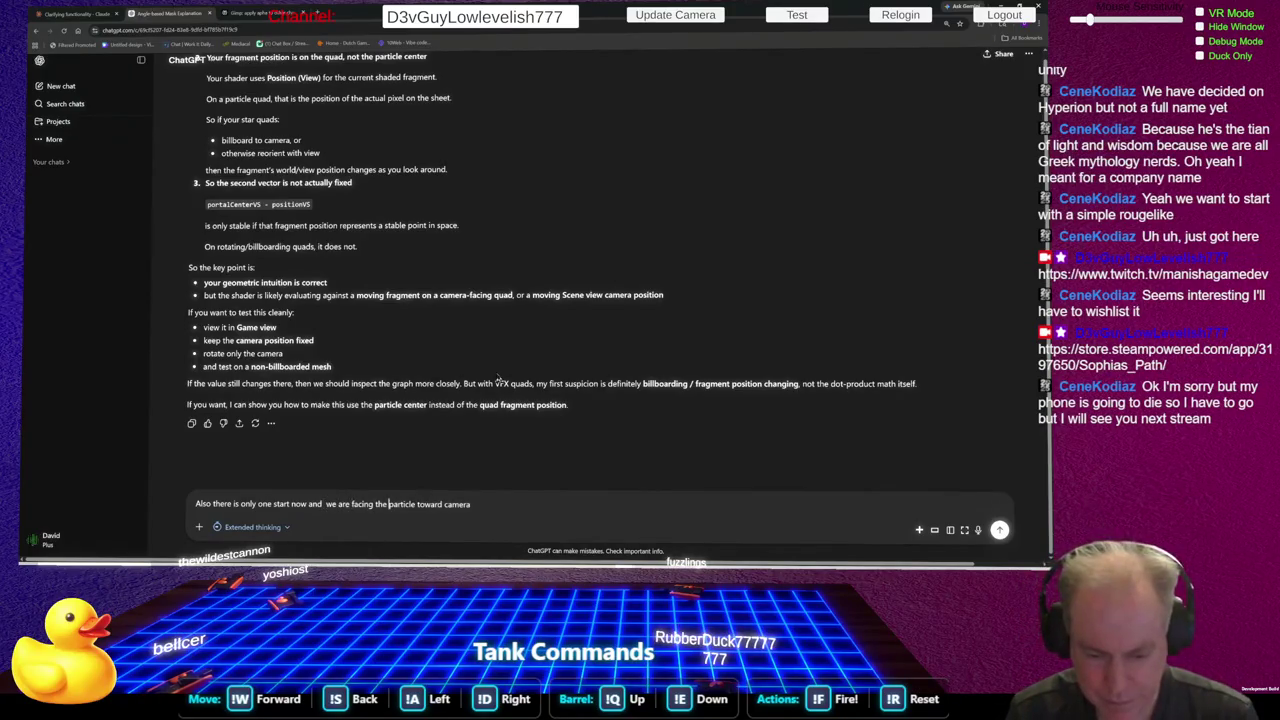
key(ctrl+shift+Right)
key(ctrl+shift+Right)
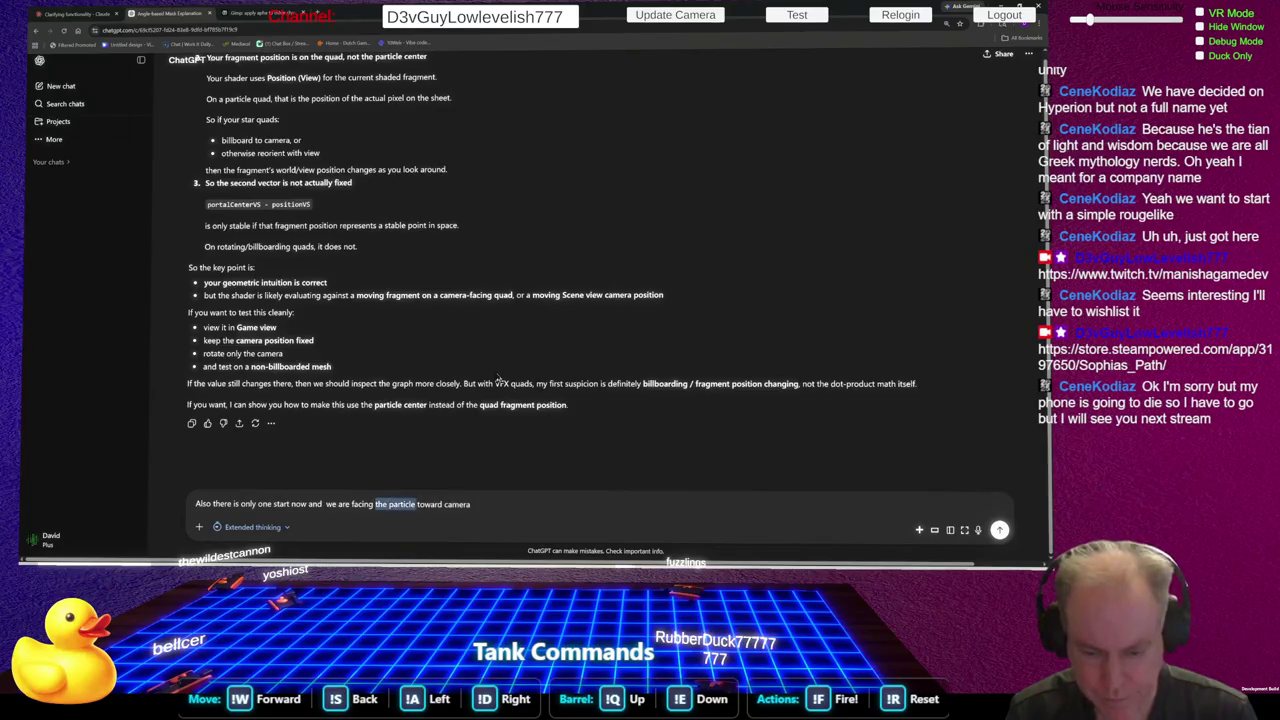
text(it)
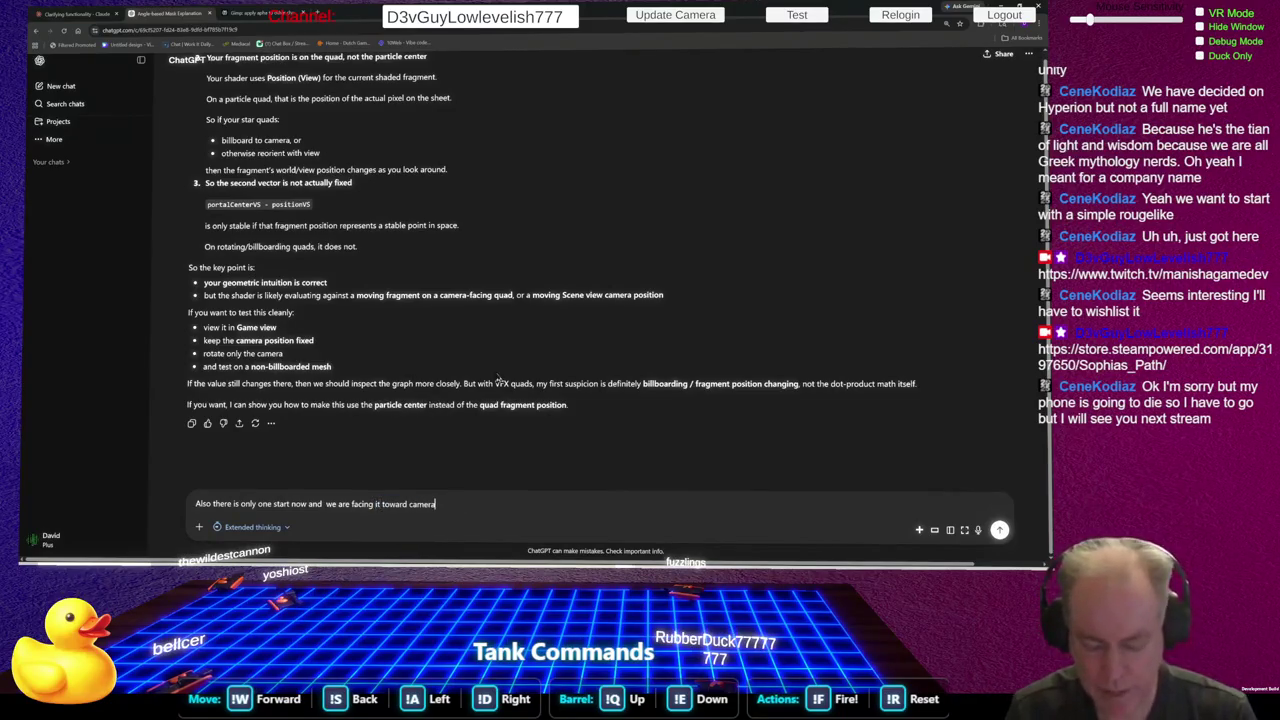
text( toward camera, but t)
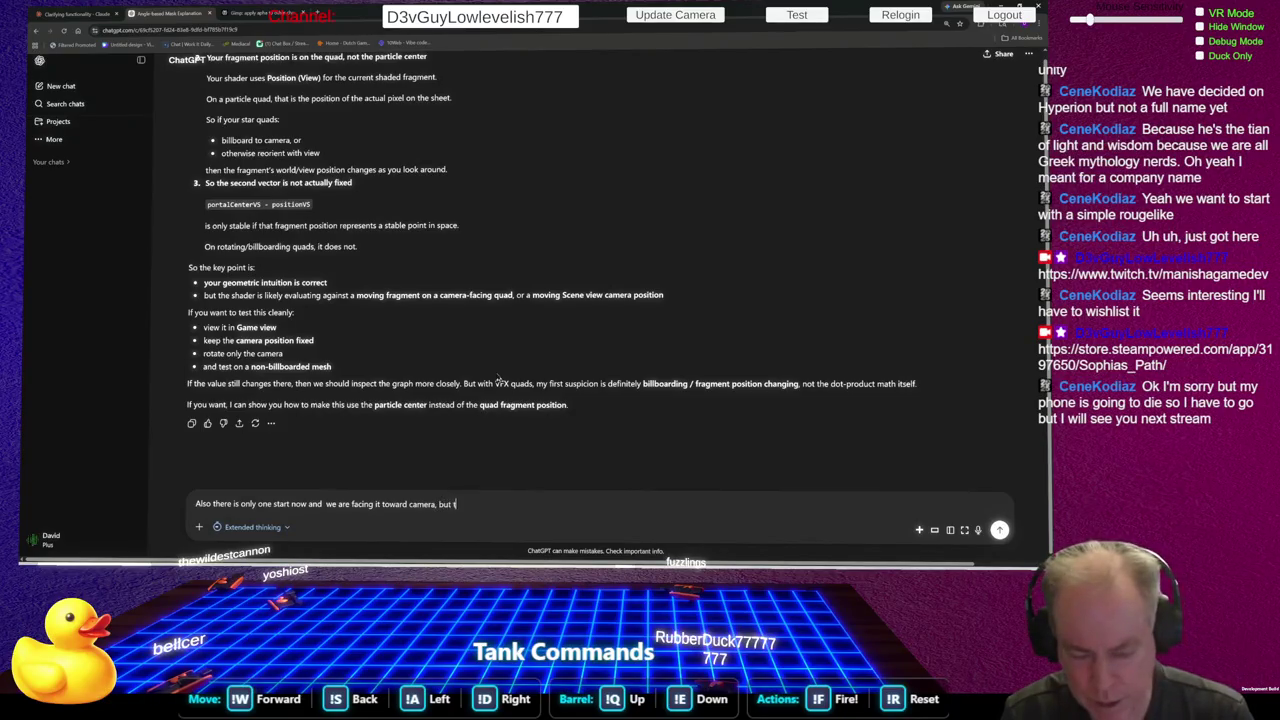
text(hat sho)
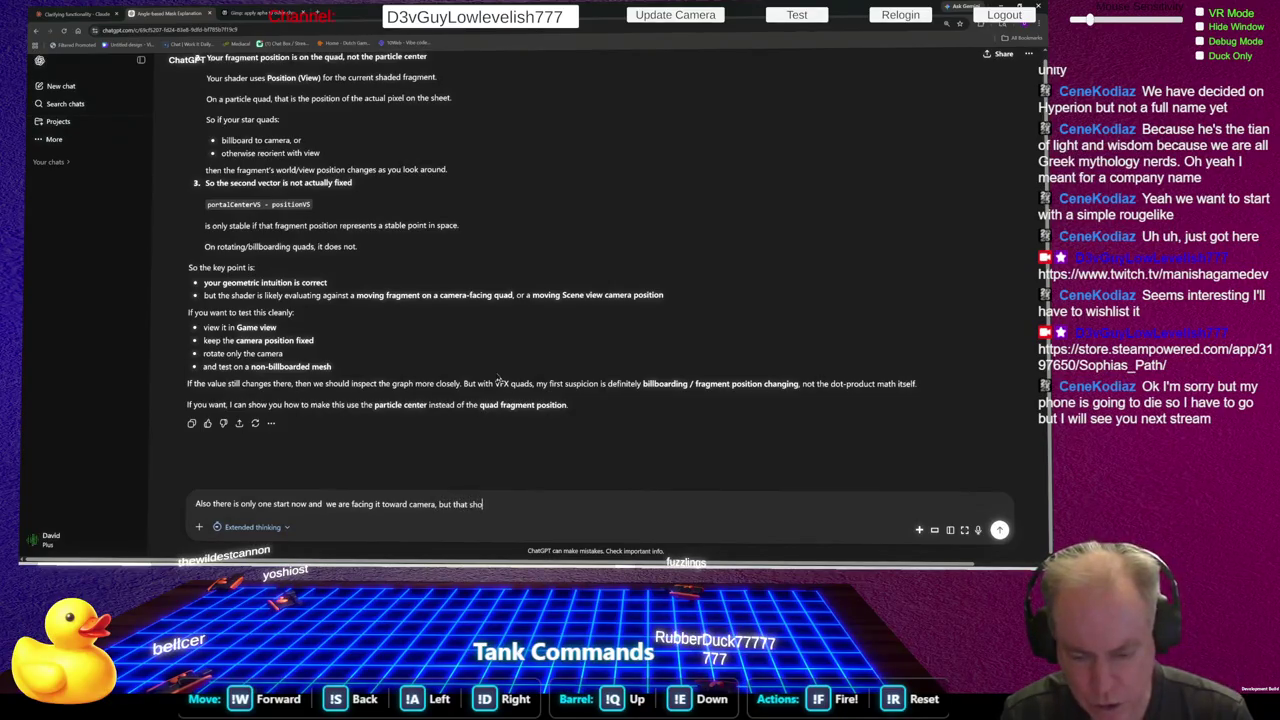
text(uldn't ex)
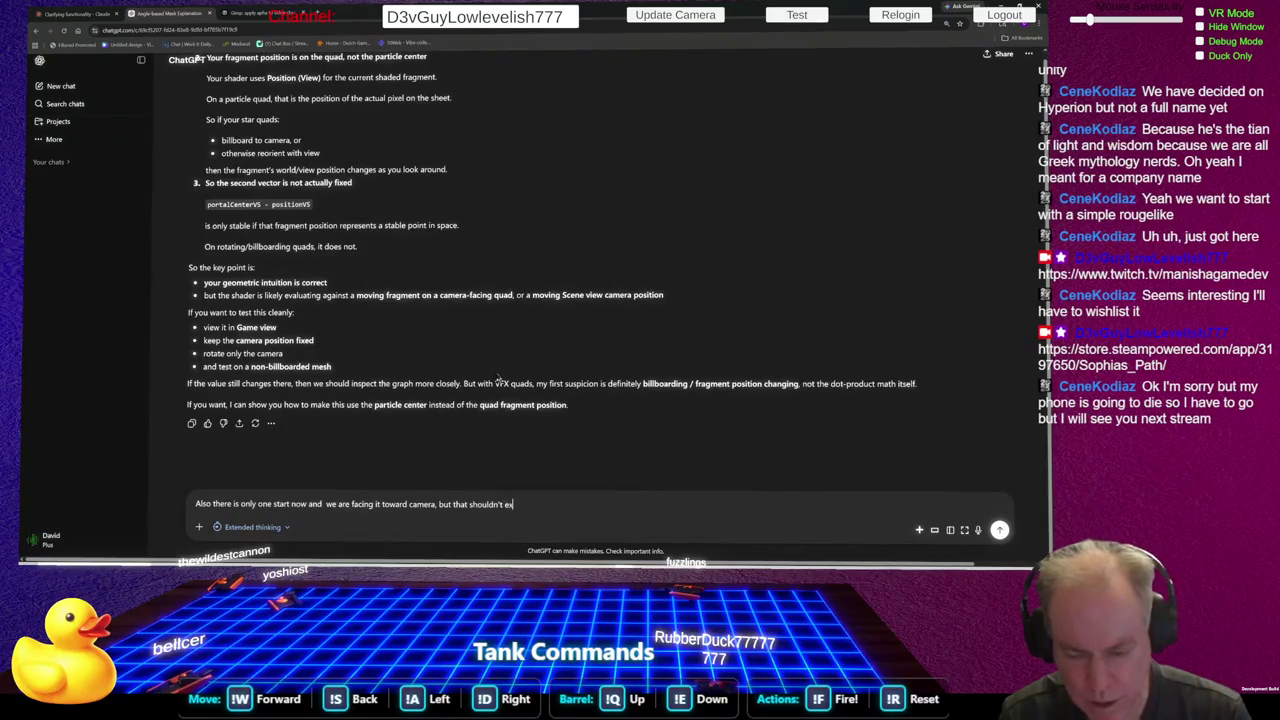
text(plain what I)
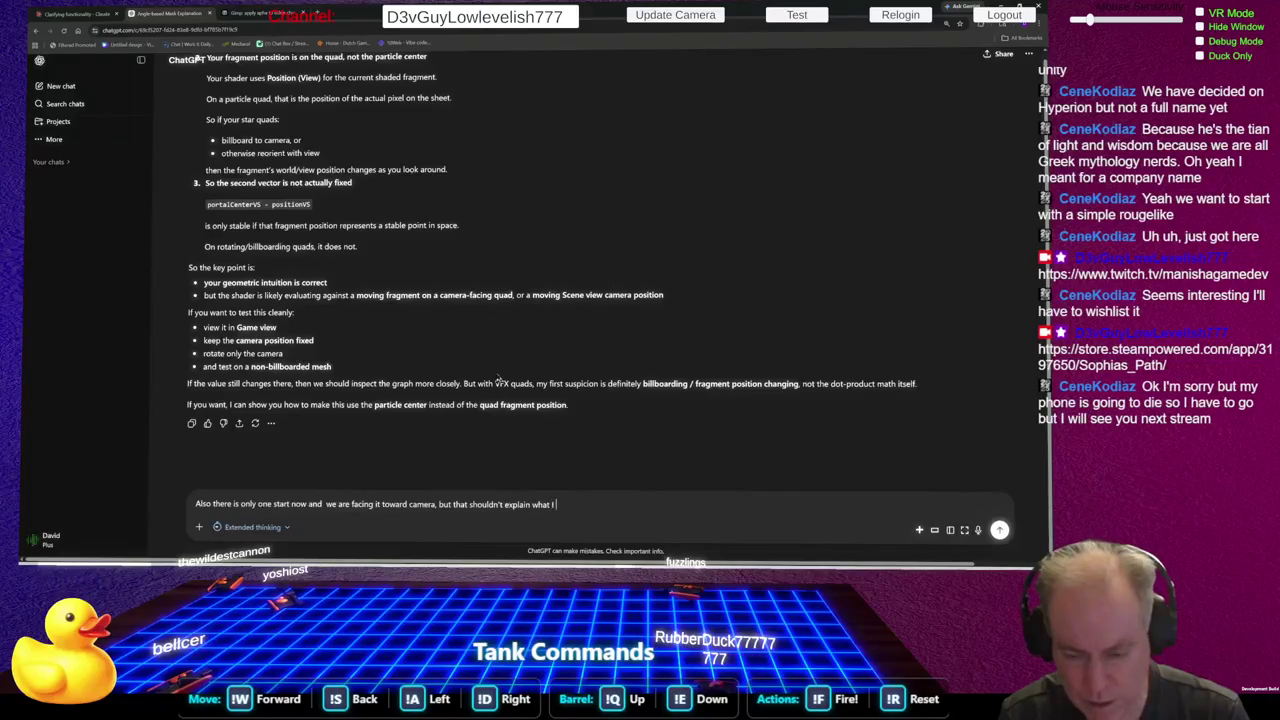
text( am s)
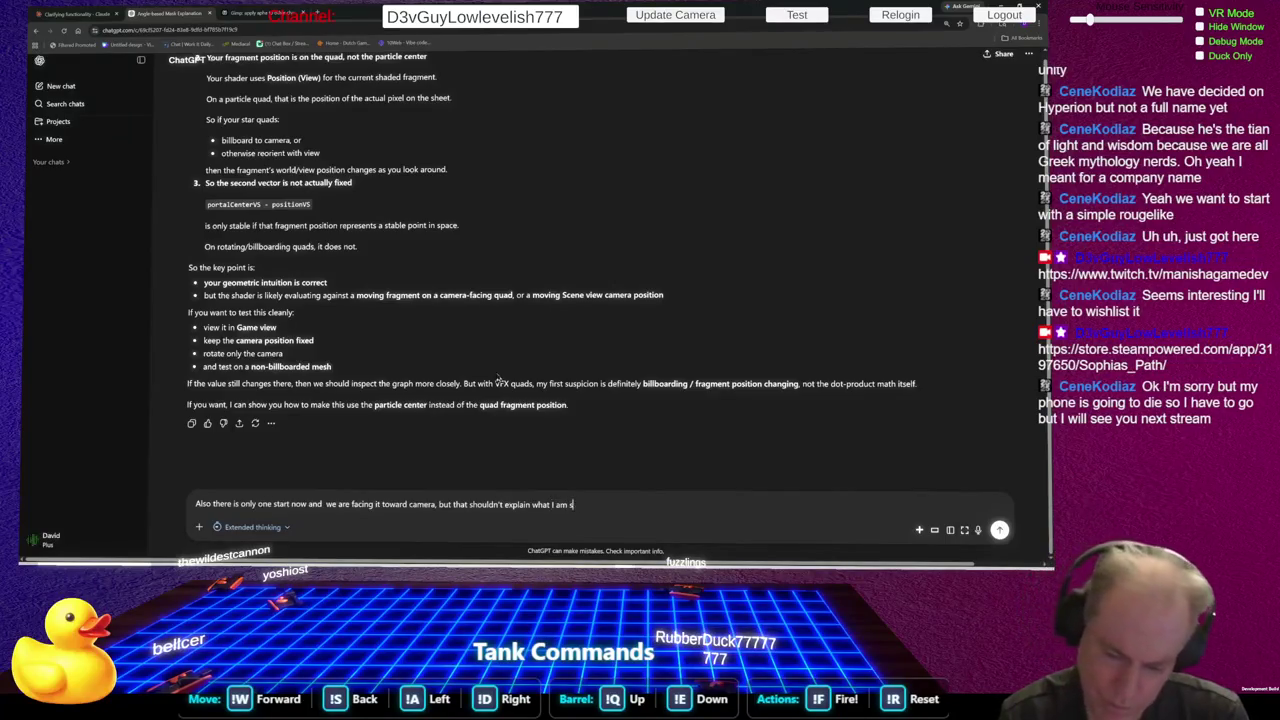
text(eeing)
key(Return)
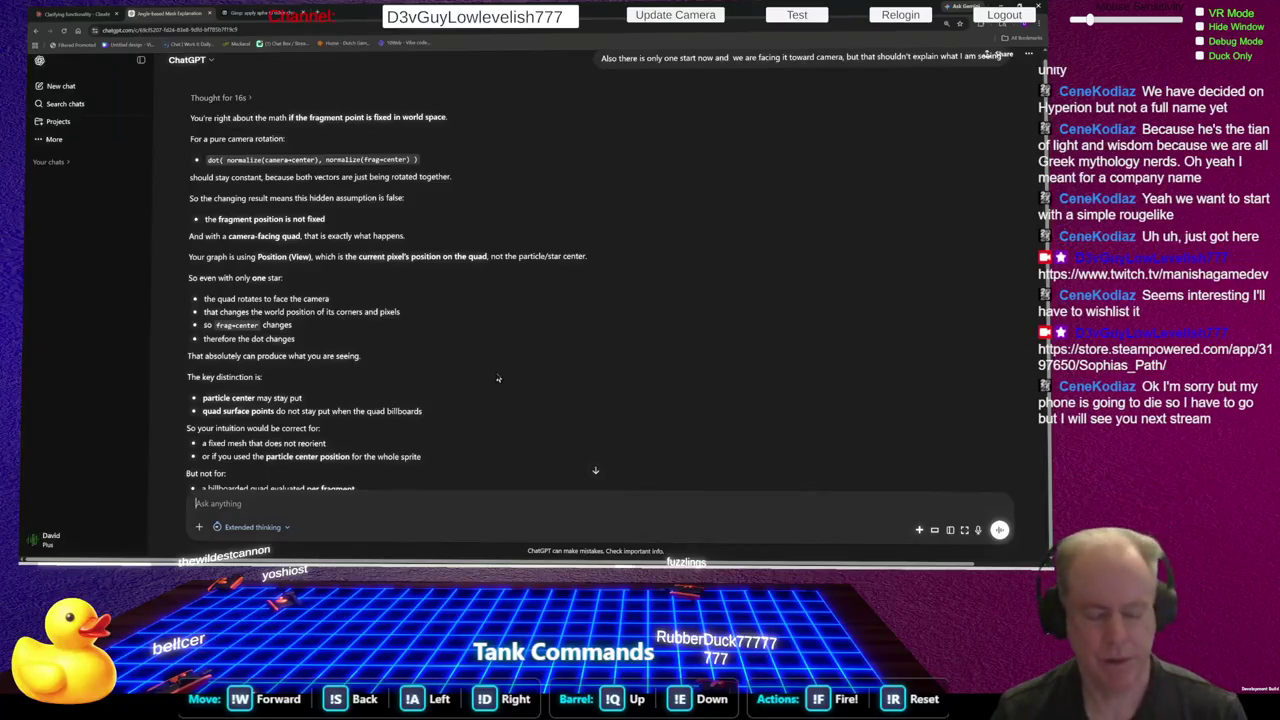
Switch to the Paint sketch of the quad with arrows from its center
key(alt+Tab)
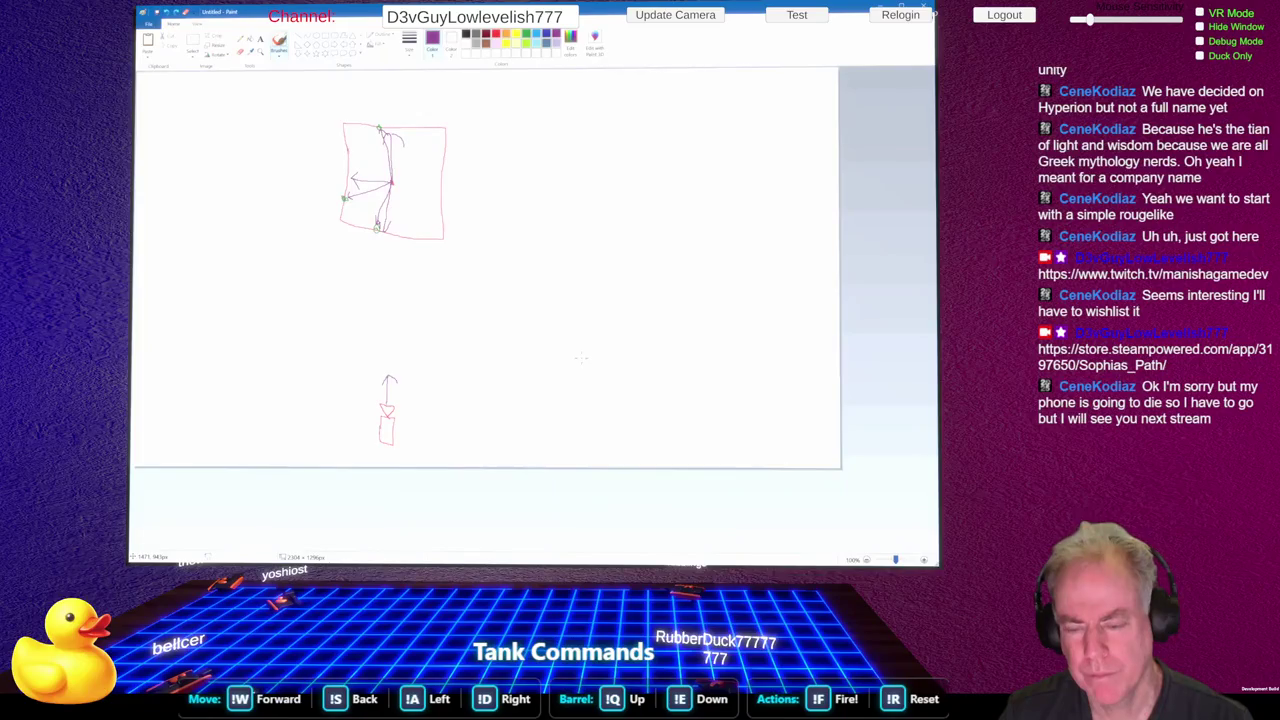
Extend the top line and sketch a vertical arrow over a small box, a diamond, and a second horizontal line
drag(572, 158, 628, 155)
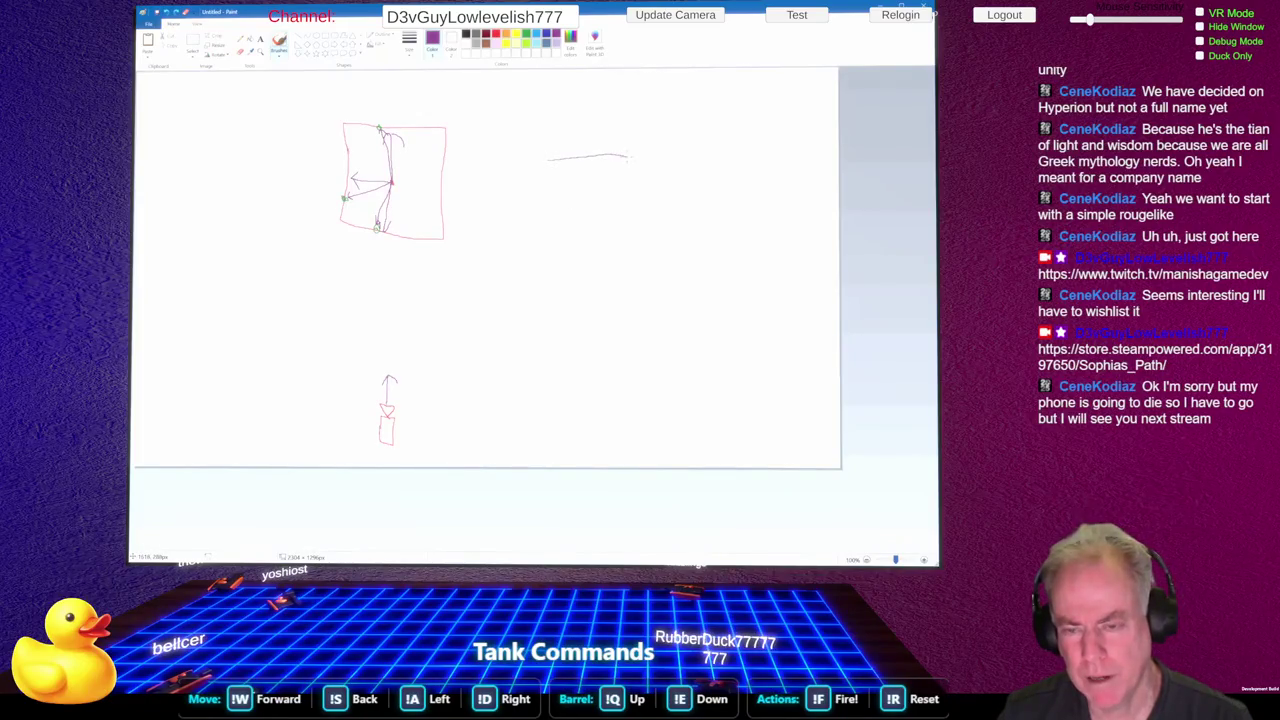
drag(590, 366, 583, 303)
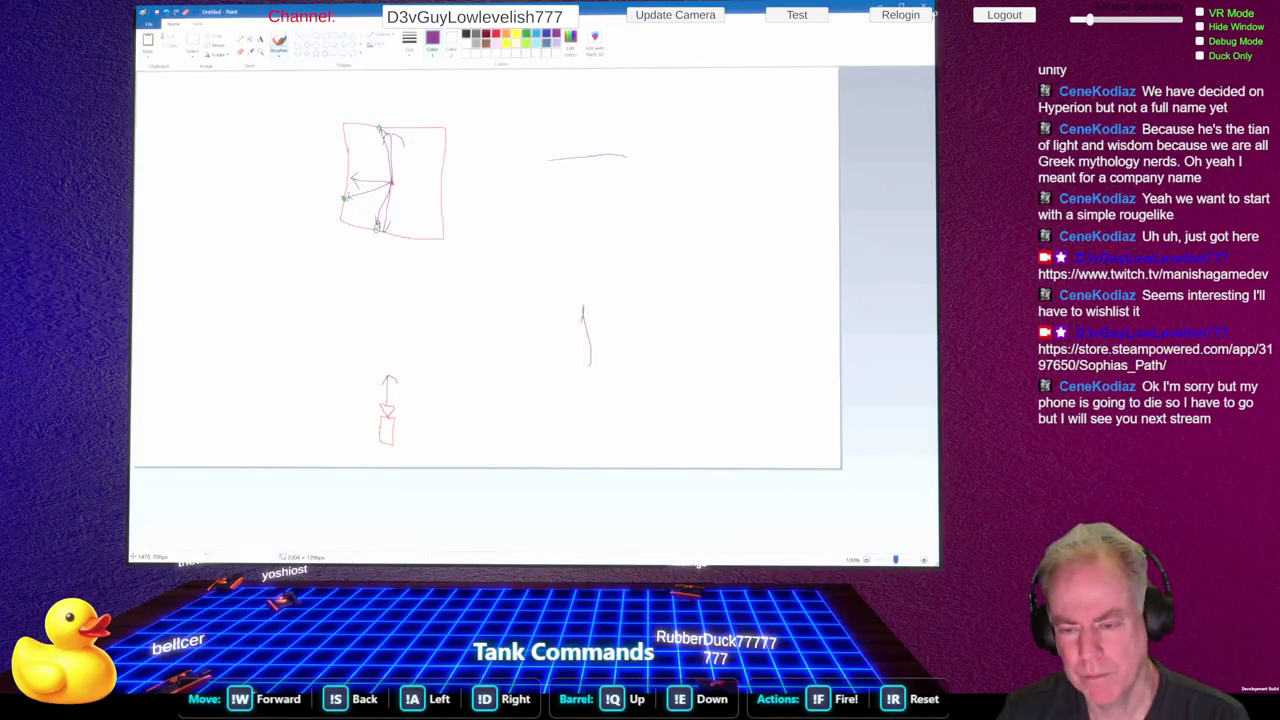
mouse_move(586, 352)
mouse_down()
mouse_move(579, 375)
mouse_move(599, 344)
mouse_move(585, 340)
mouse_move(578, 368)
mouse_up()
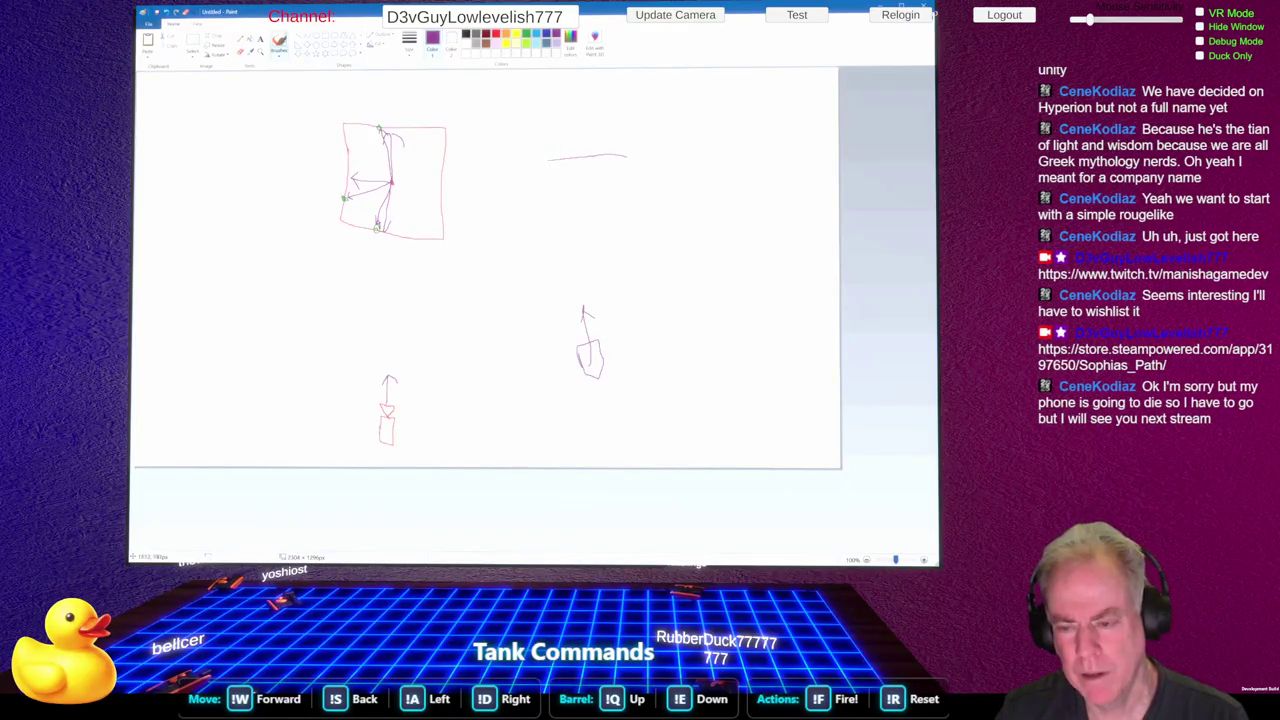
mouse_move(677, 343)
mouse_down()
mouse_move(649, 367)
mouse_move(674, 388)
mouse_move(700, 368)
mouse_move(677, 342)
mouse_up()
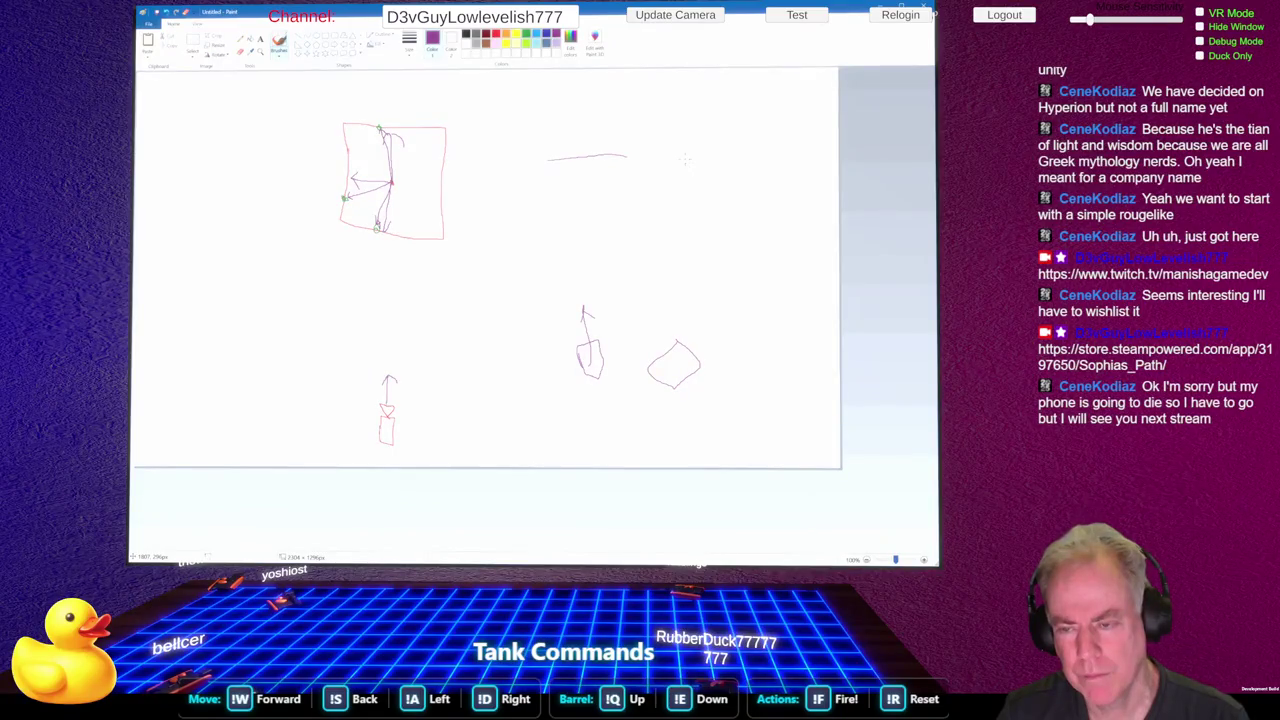
drag(690, 158, 733, 156)
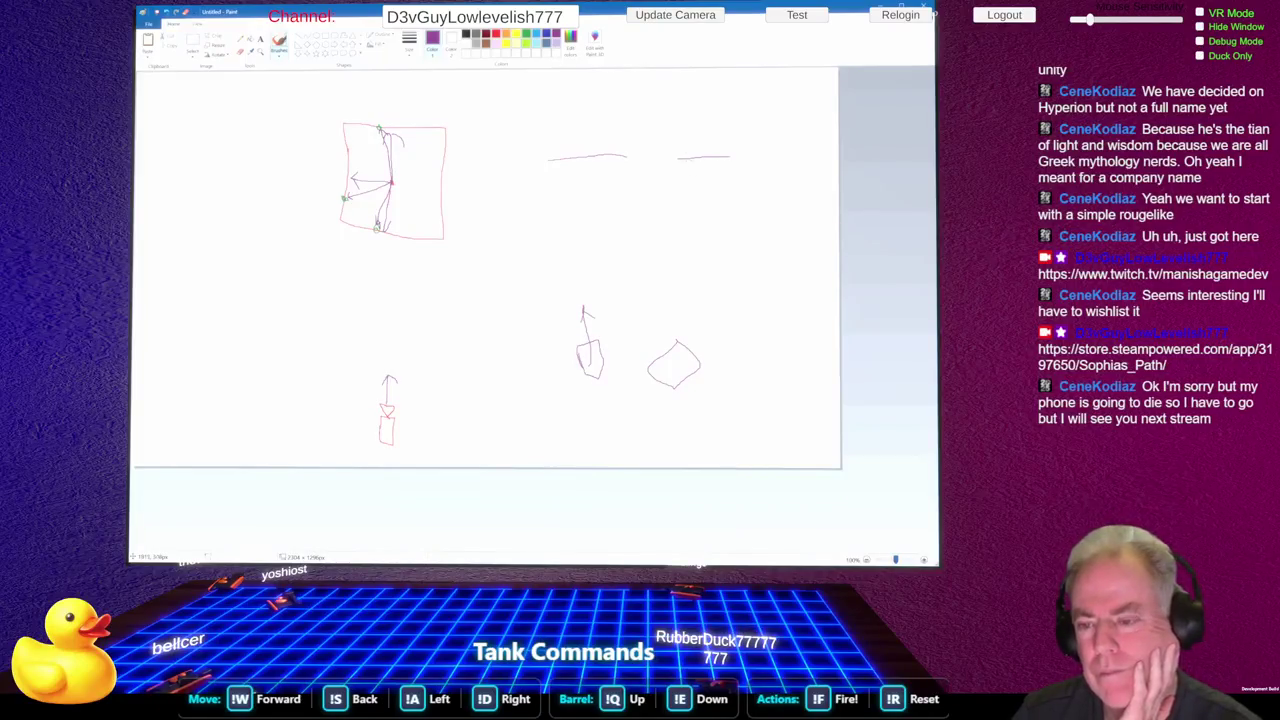
drag(690, 159, 744, 184)
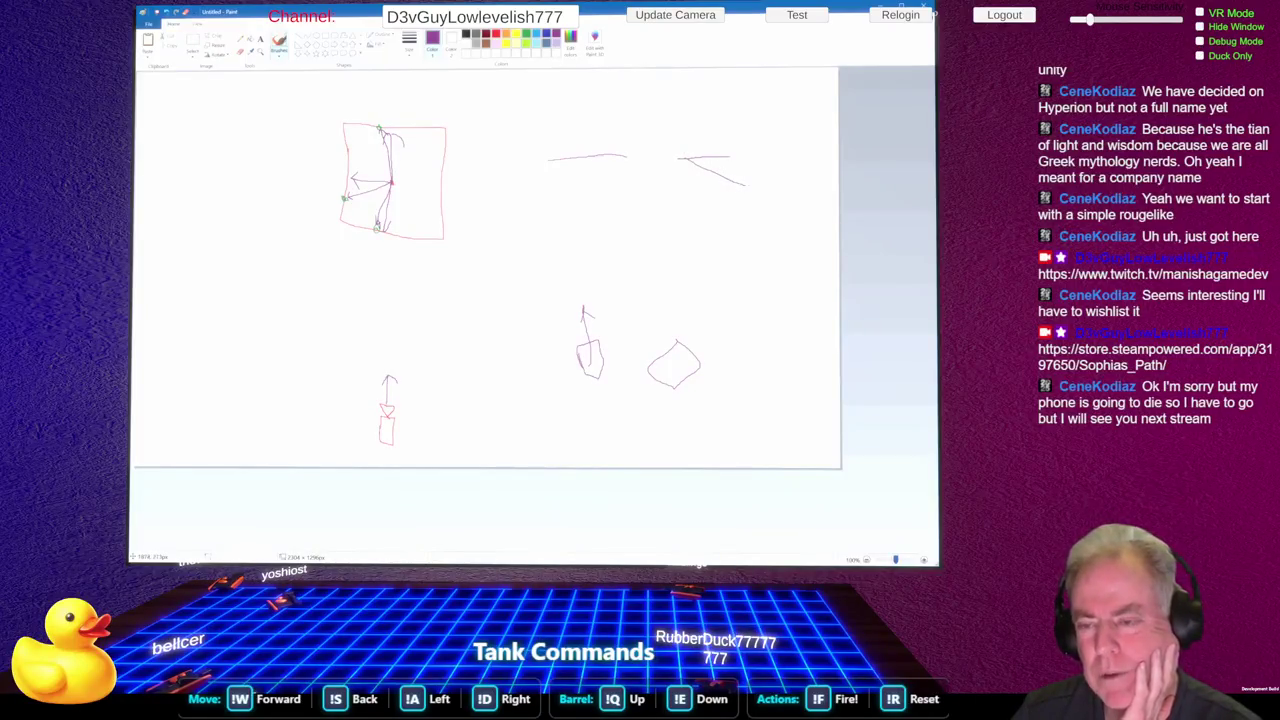
key(ctrl+z)
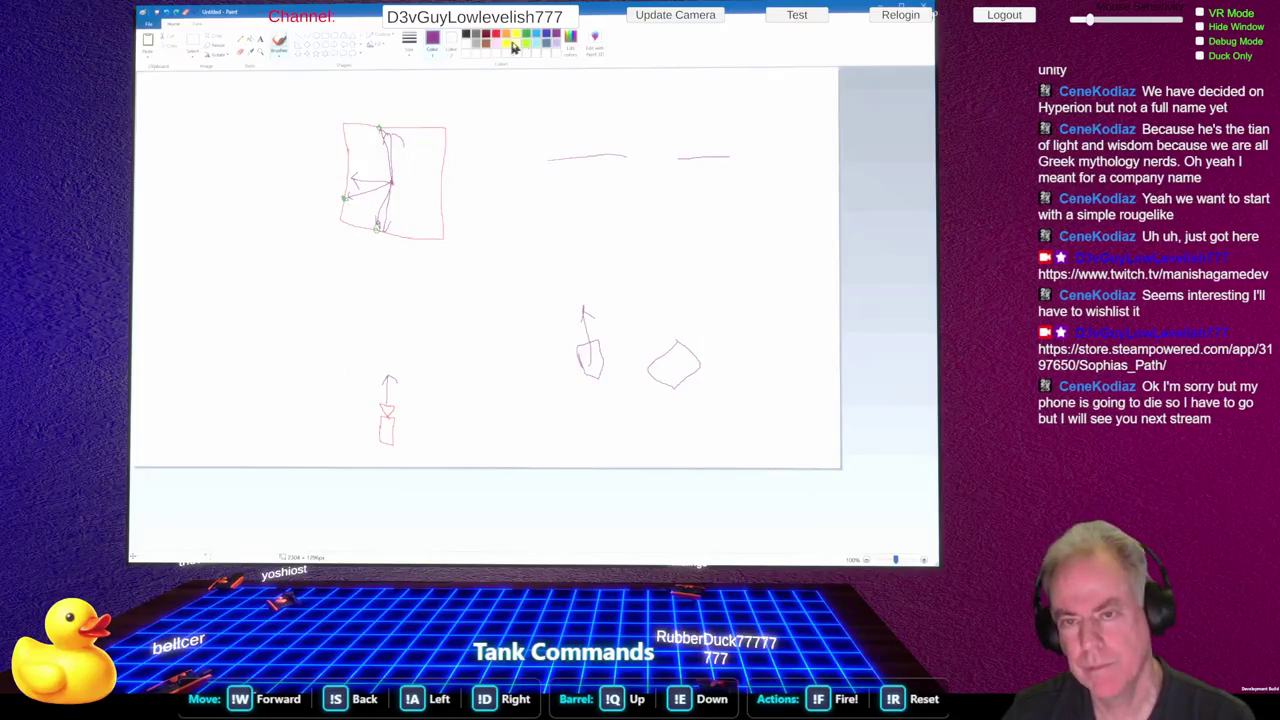
Cross the right horizontal line with a green diagonal, then go back to ChatGPT
click(527, 40)
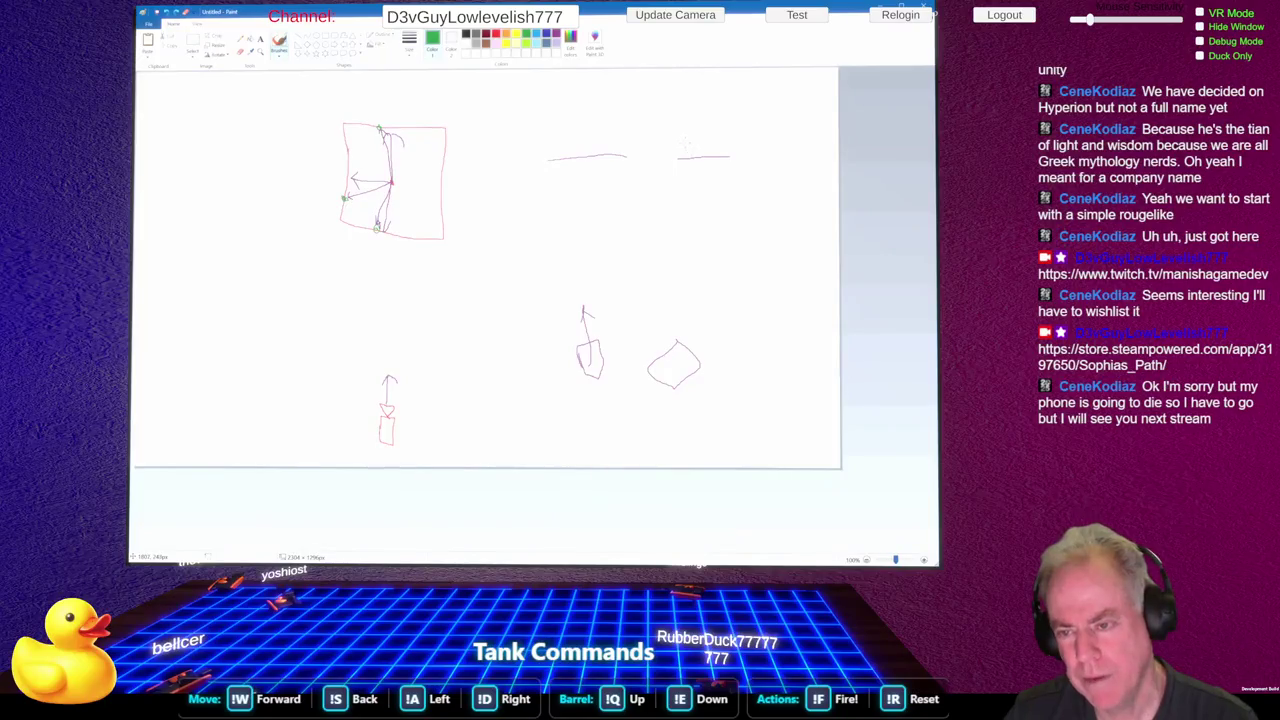
drag(700, 157, 724, 180)
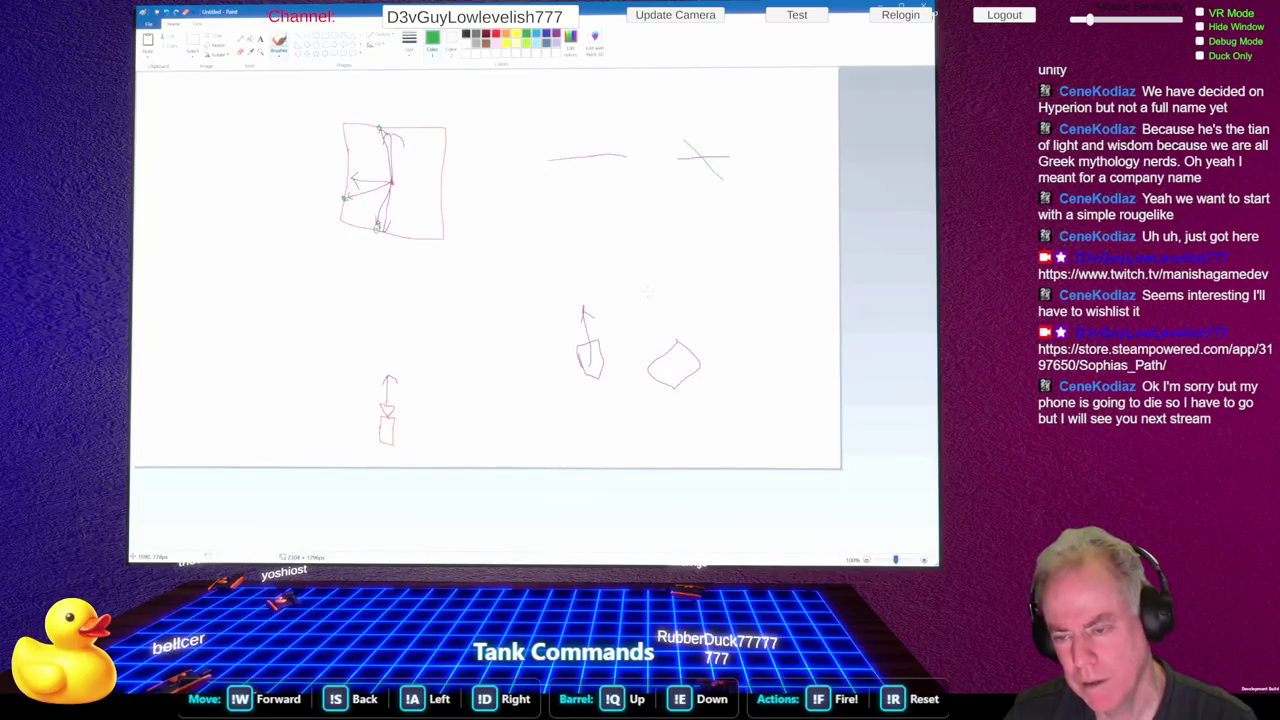
mouse_move(748, 414)
mouse_down()
mouse_move(617, 279)
mouse_move(646, 311)
mouse_move(712, 328)
mouse_move(748, 362)
mouse_up()
key(ctrl+z)
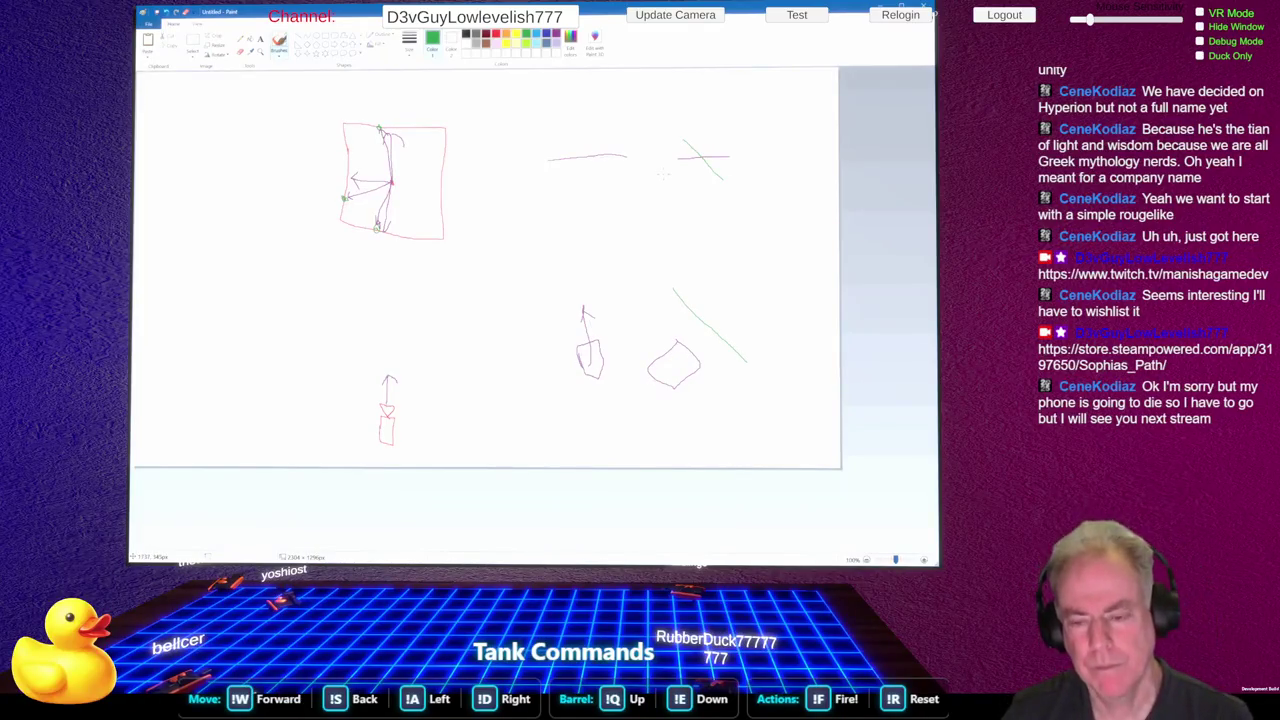
key(alt+Tab)
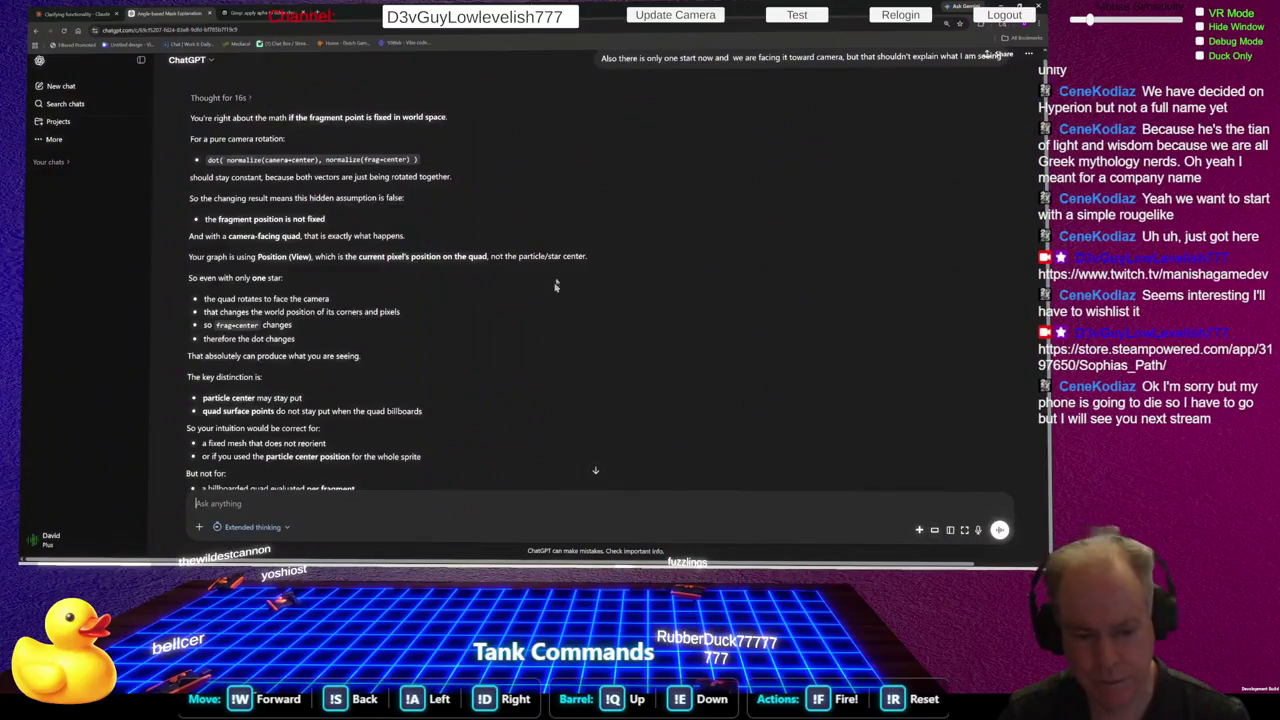
Send the follow-up 'Never the less the vertical component should change'
scroll(560, 262, down, 2)
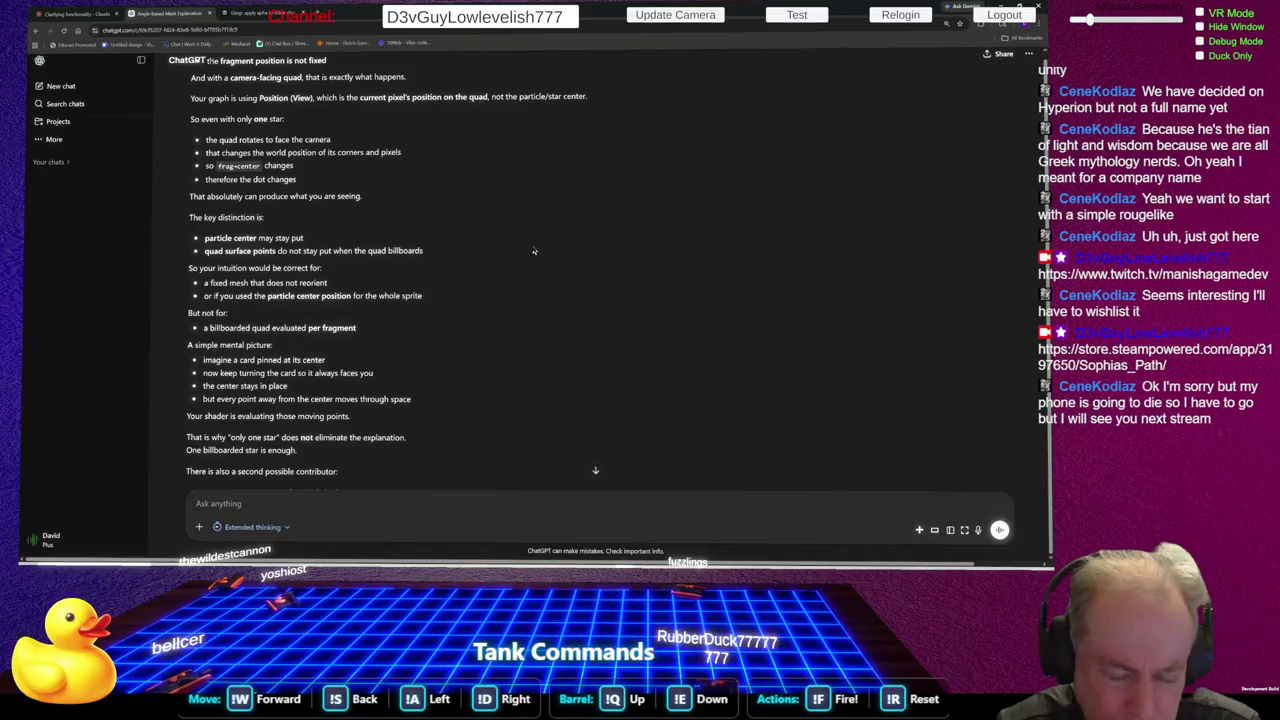
text(Never the less)
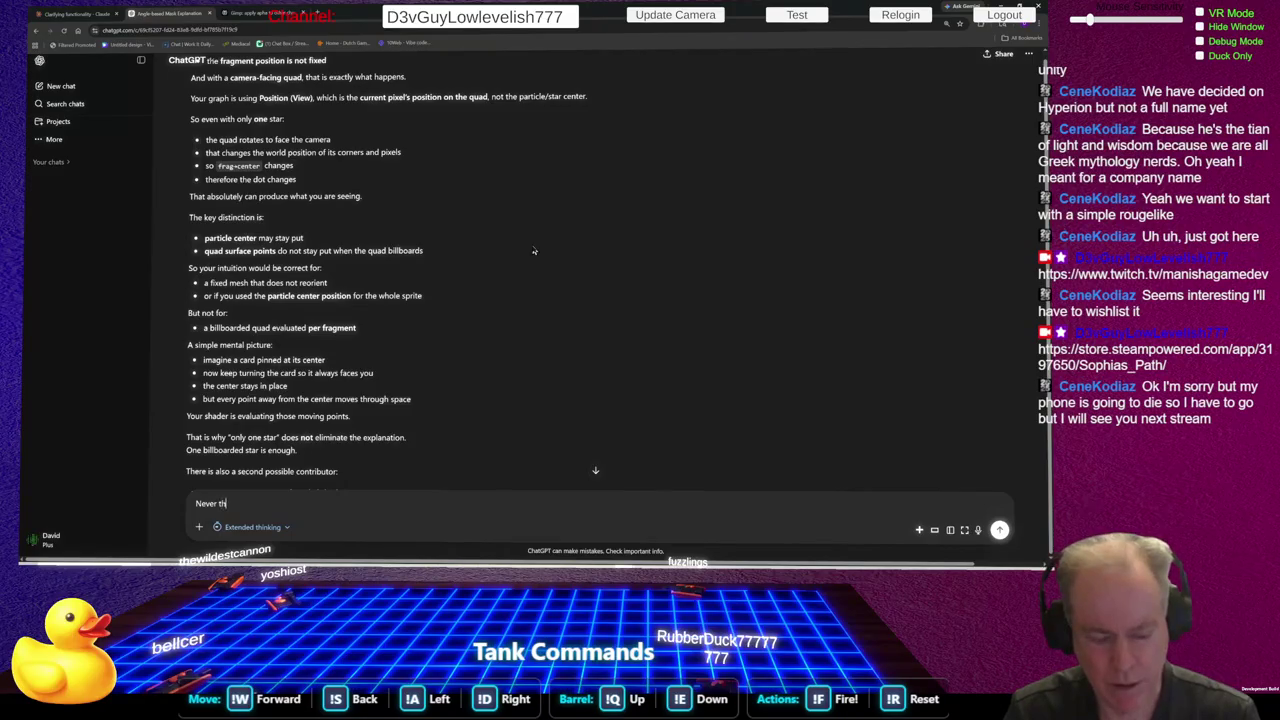
text( the)
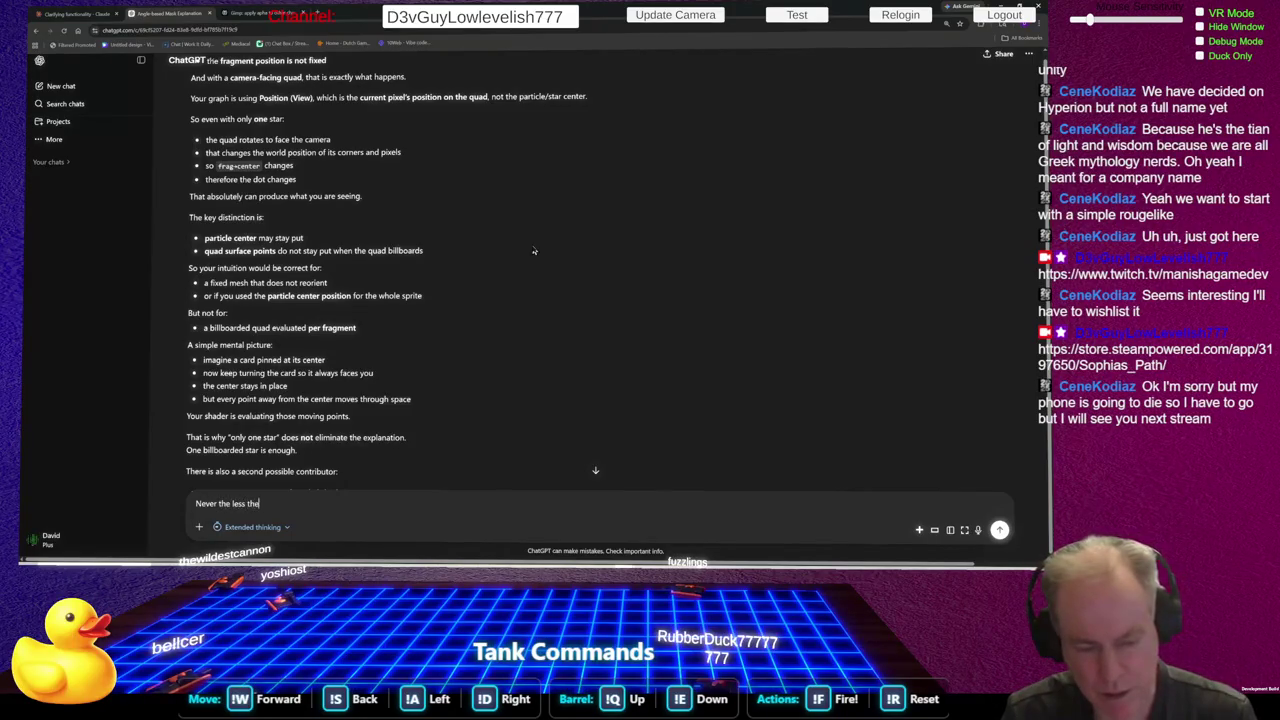
text( vertical )
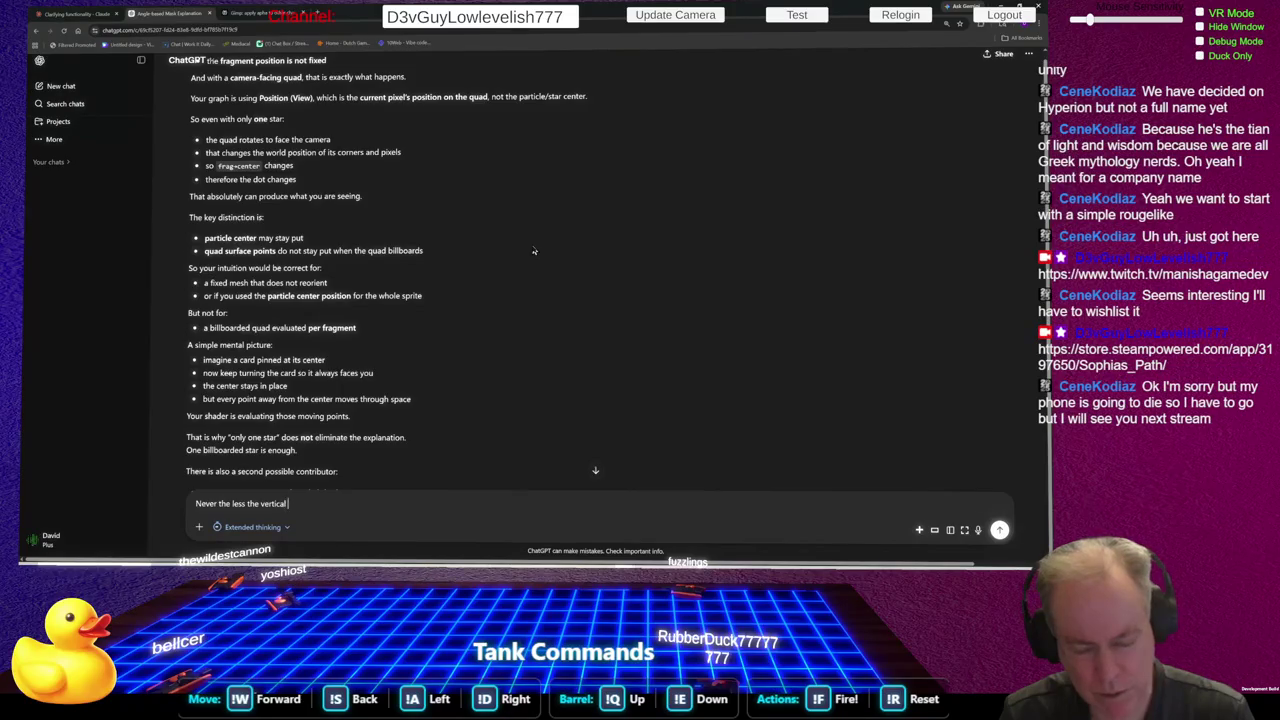
text(compon)
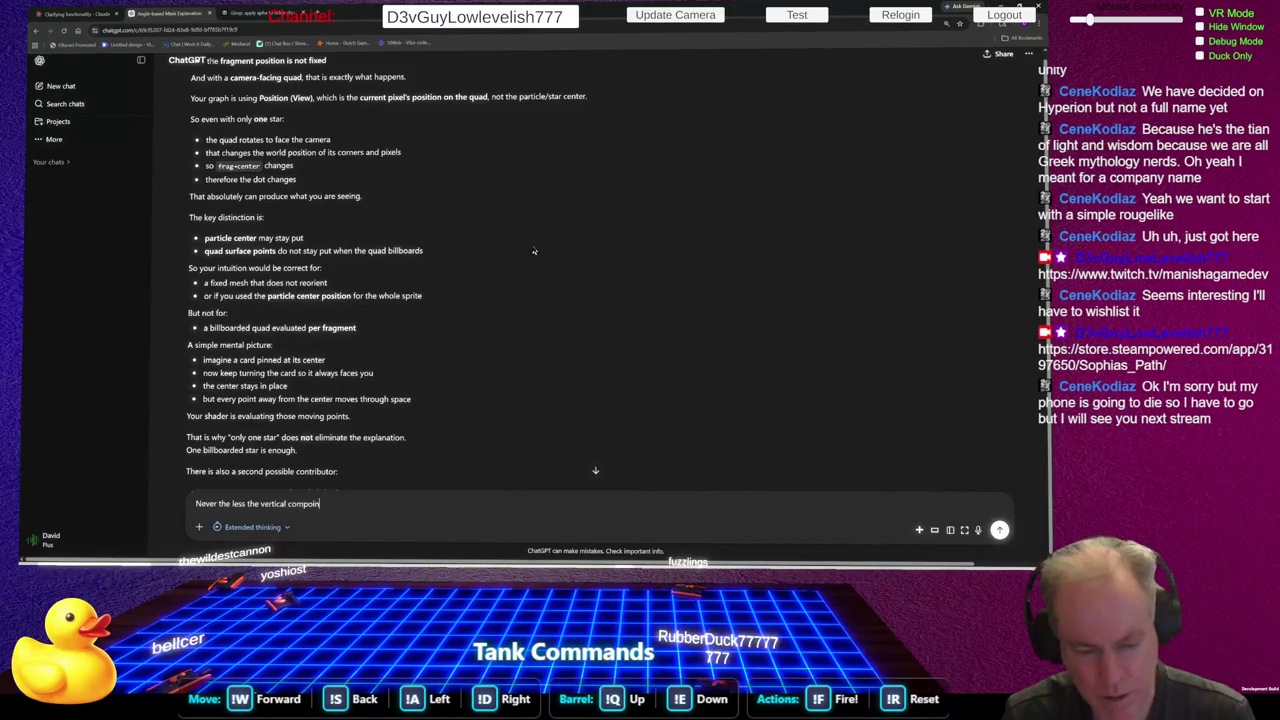
text(ent )
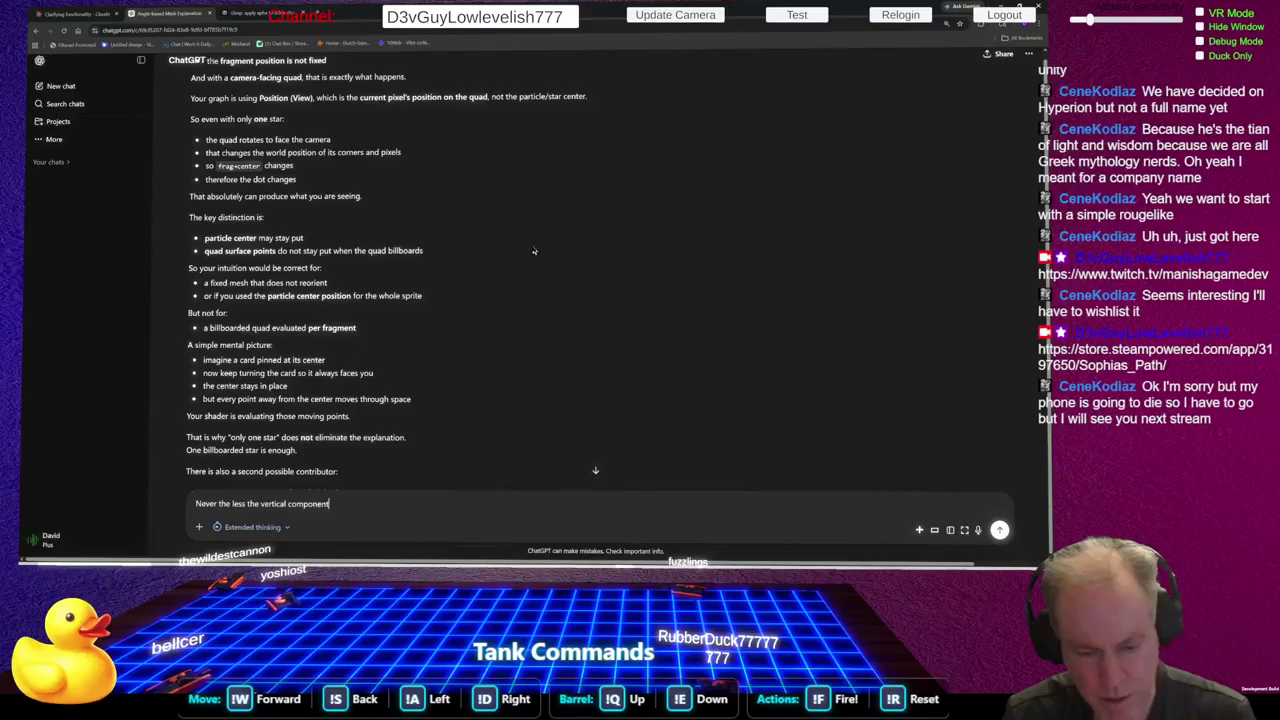
text(should ch)
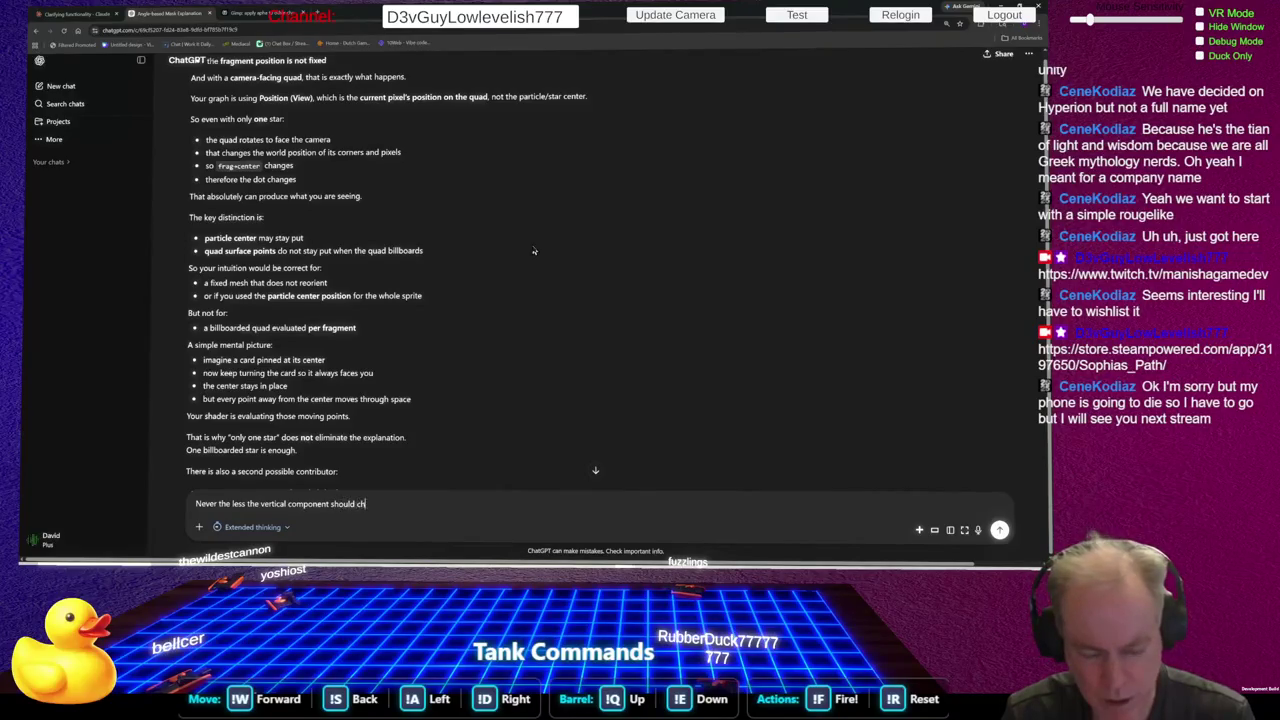
text(ange)
key(Return)
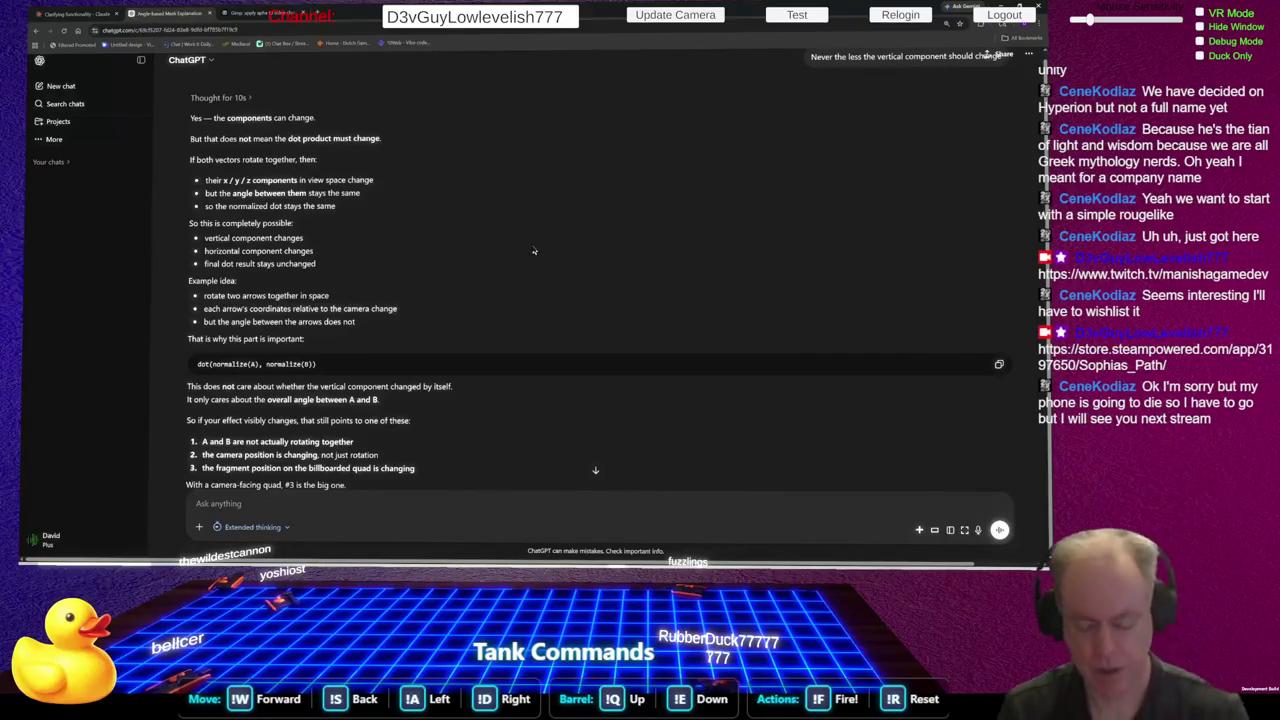
Start drafting the follow-up 'But the Center is not fading toward the center'
text(But the)
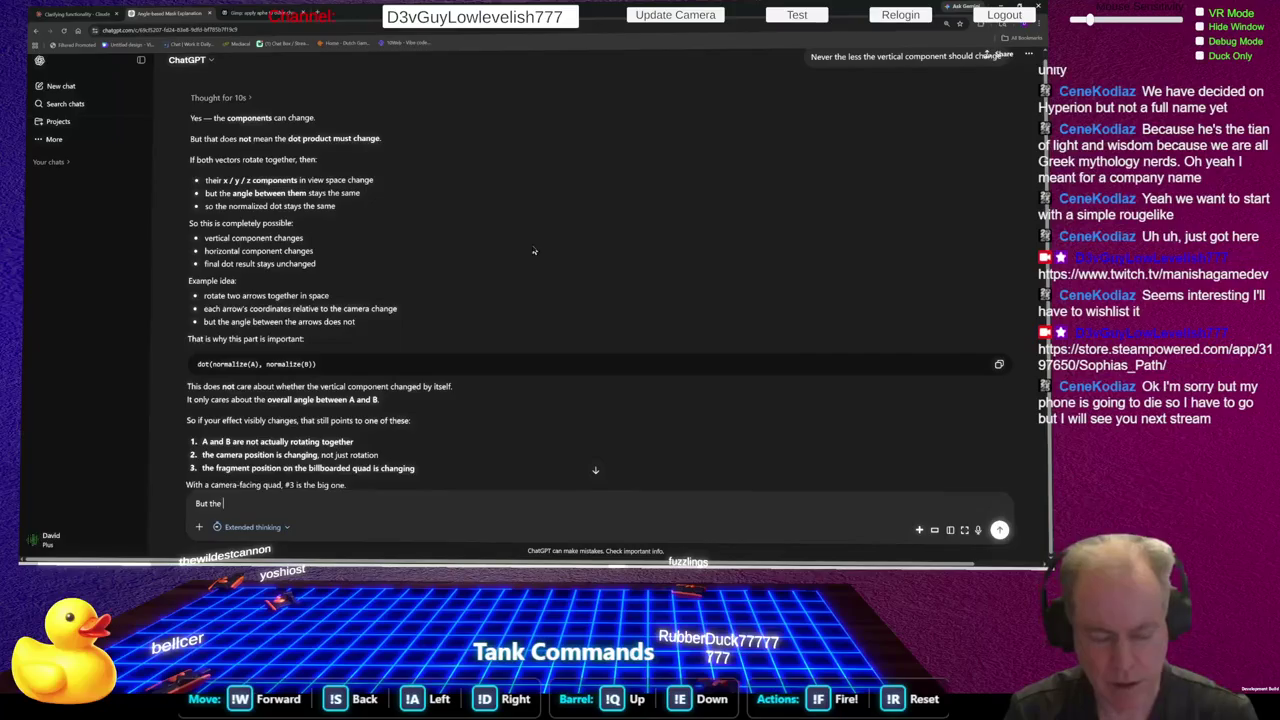
text( Center i)
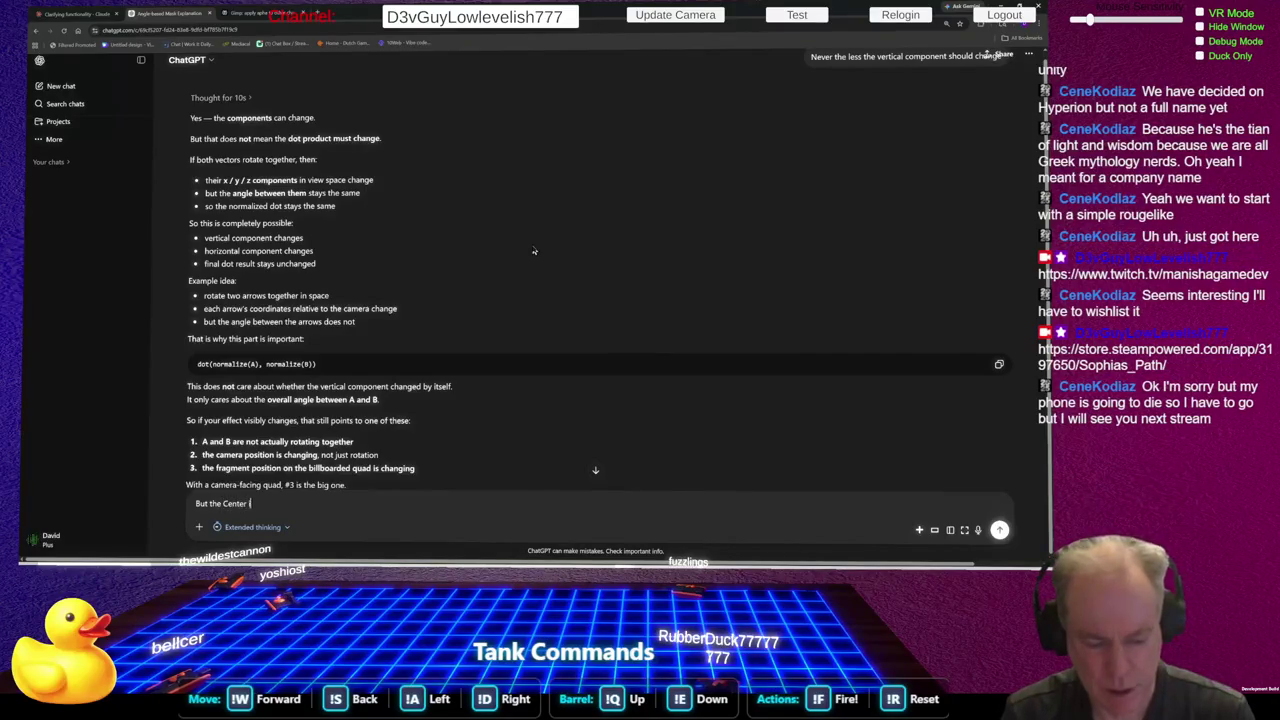
text(s not fading)
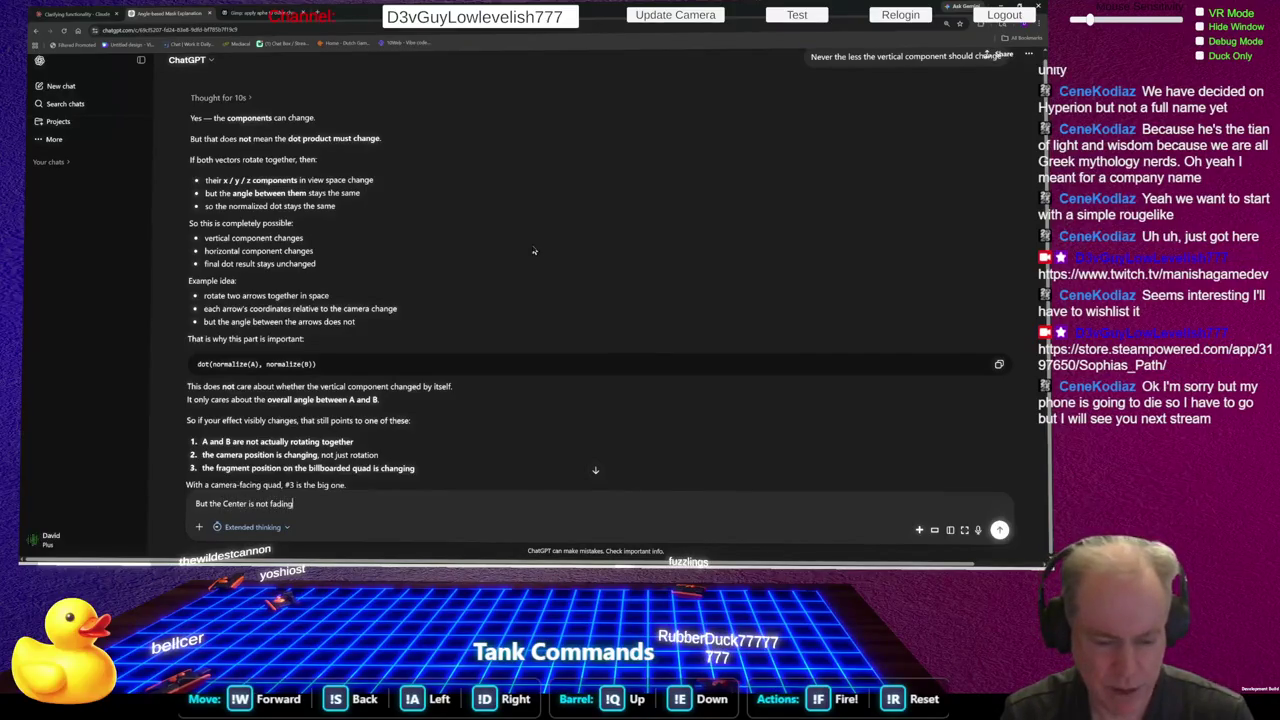
text( towar)
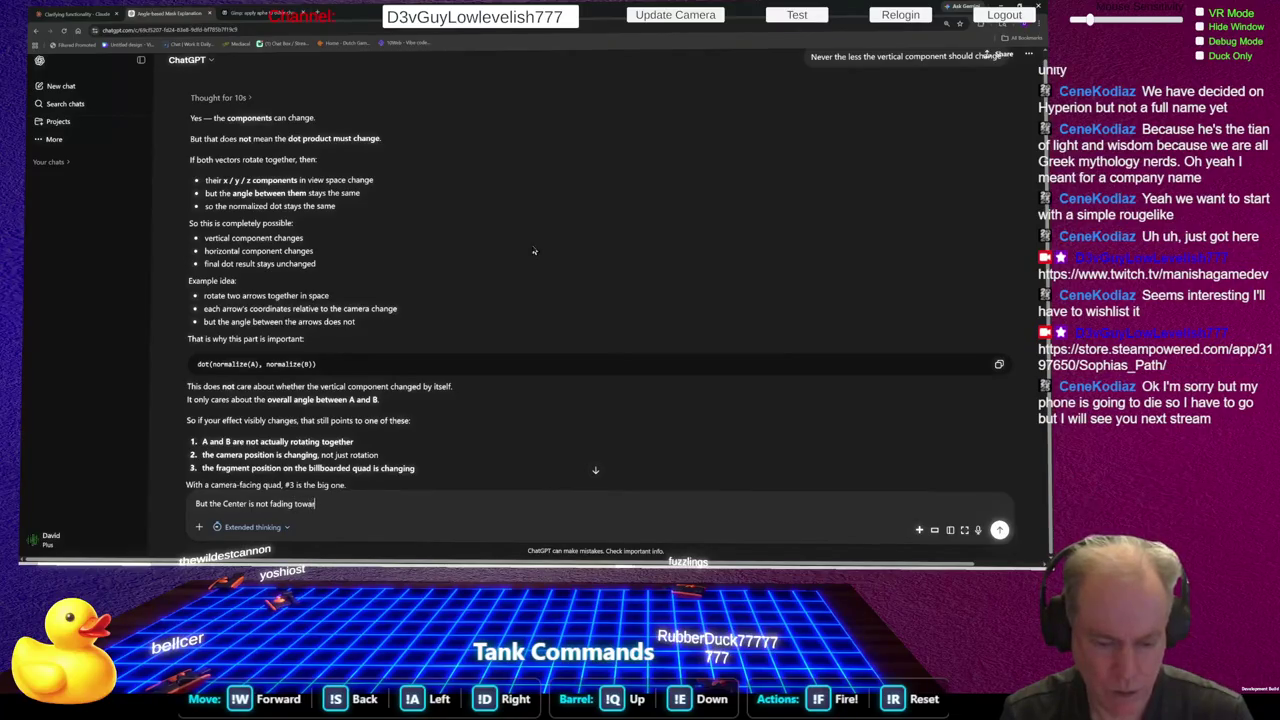
text(d the center)
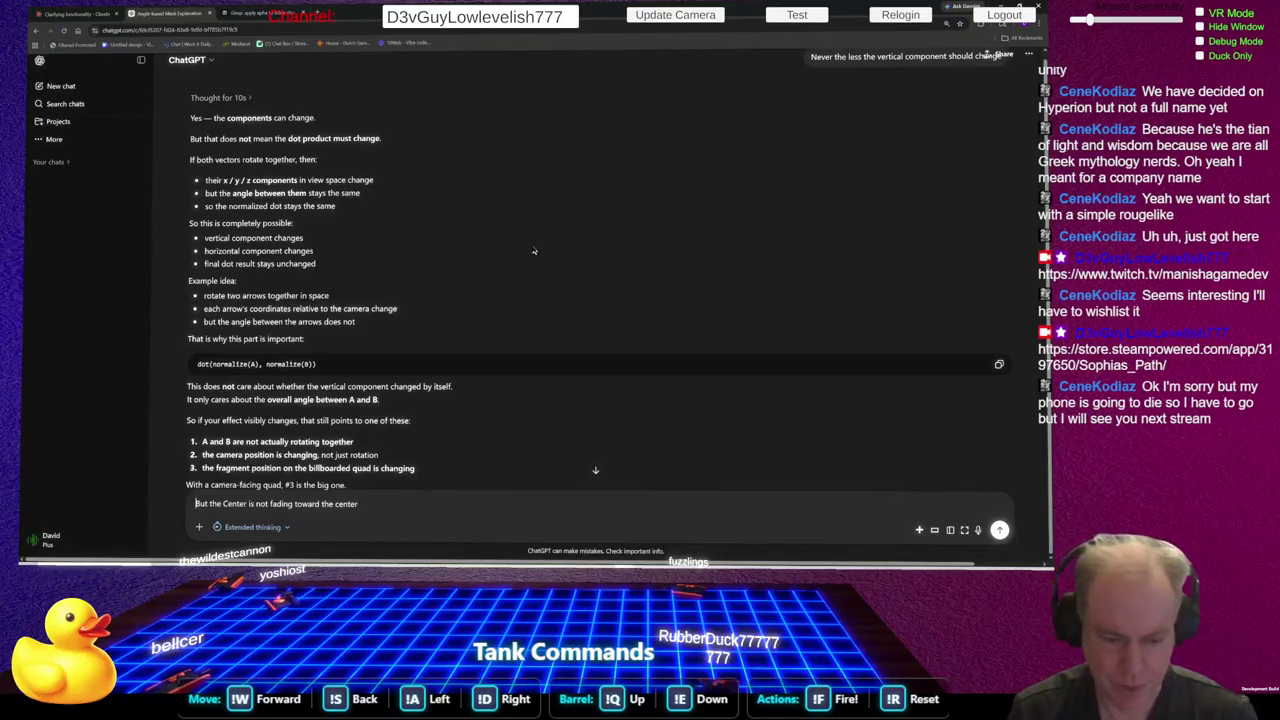
Reword the draft to 'But the Star is not fading toward going vertically. Why?' and send it
key(ctrl+shift+Right)
key(BackSpace)
text(Star)
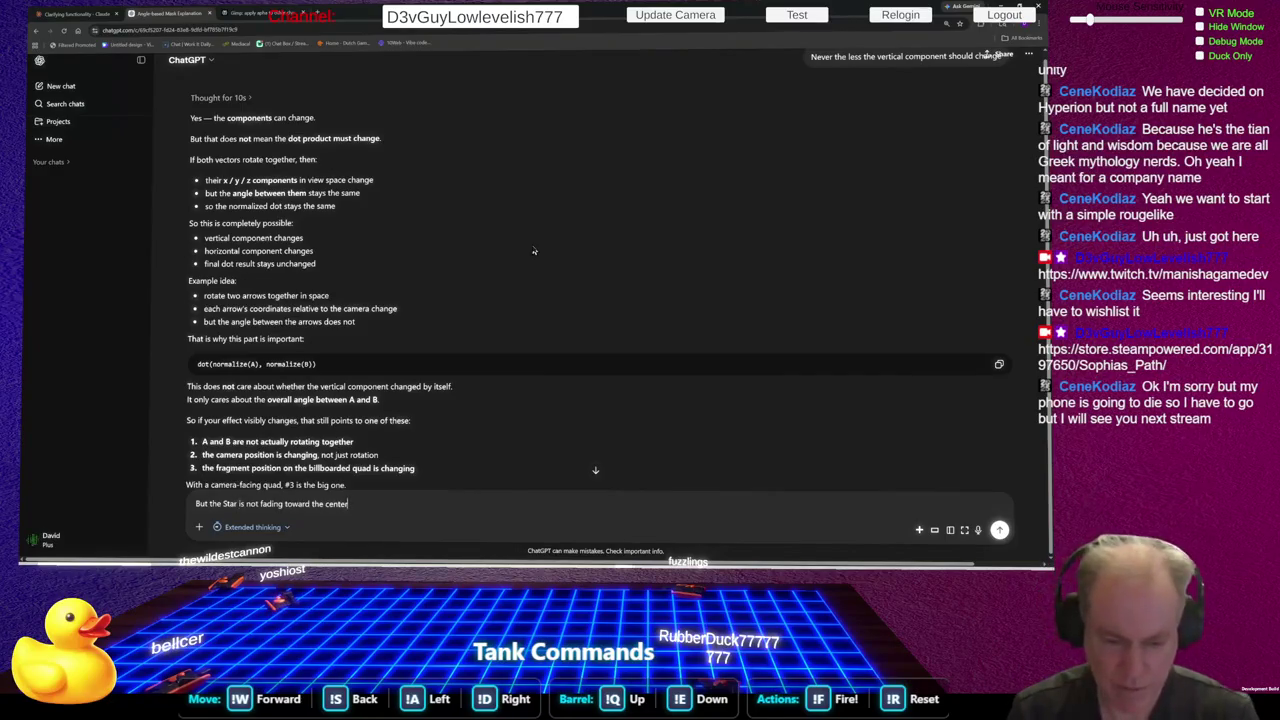
key(ctrl+BackSpace)
key(BackSpace)
key(BackSpace)
key(BackSpace)
text(going vertically.)
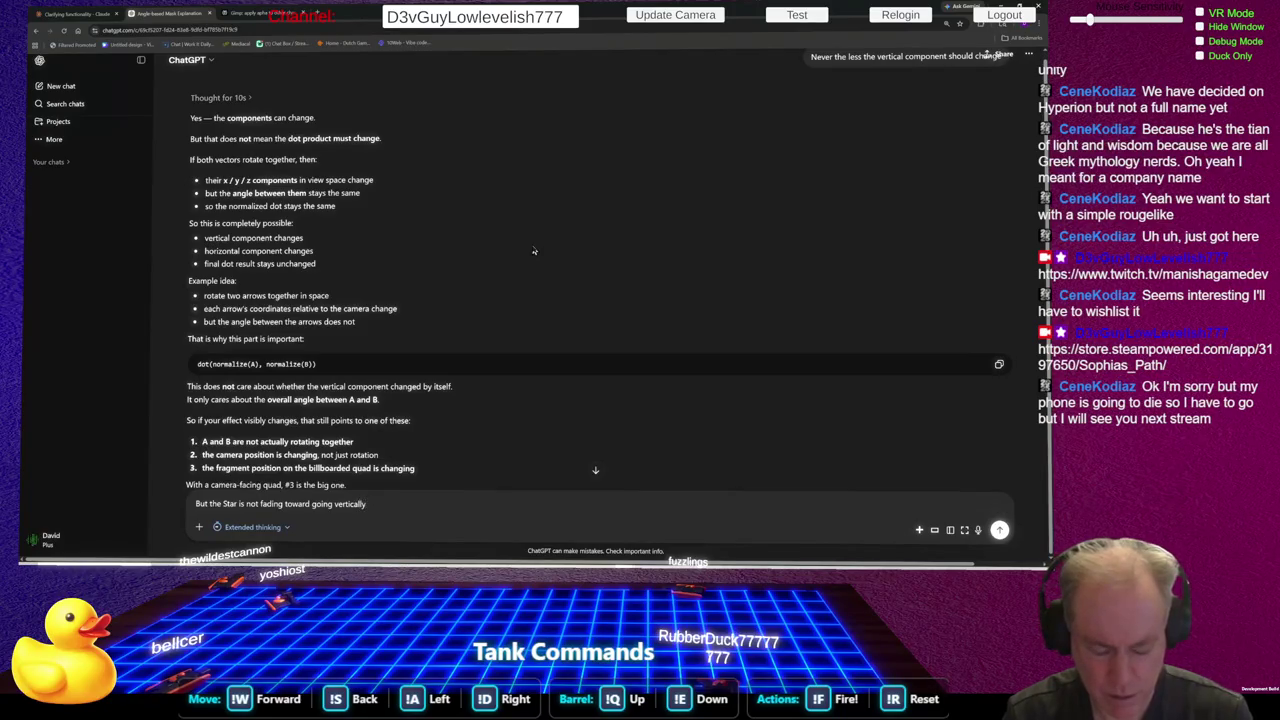
text( Why?)
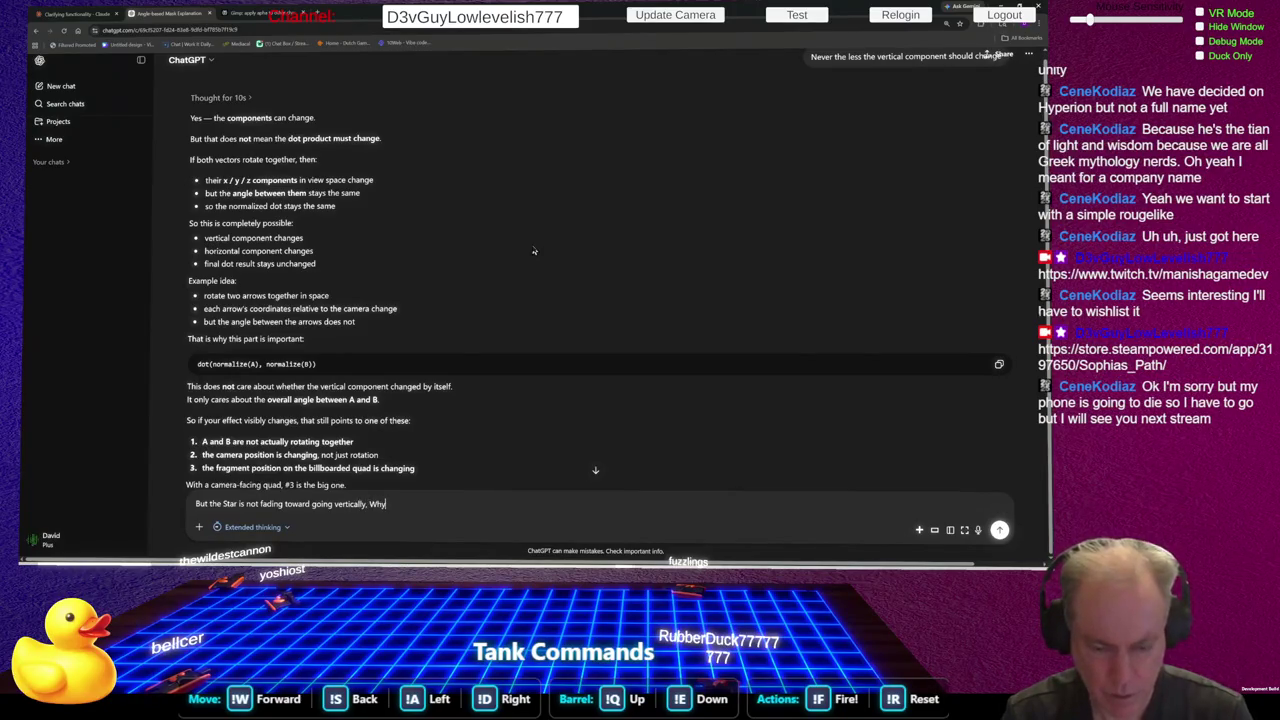
key(Return)
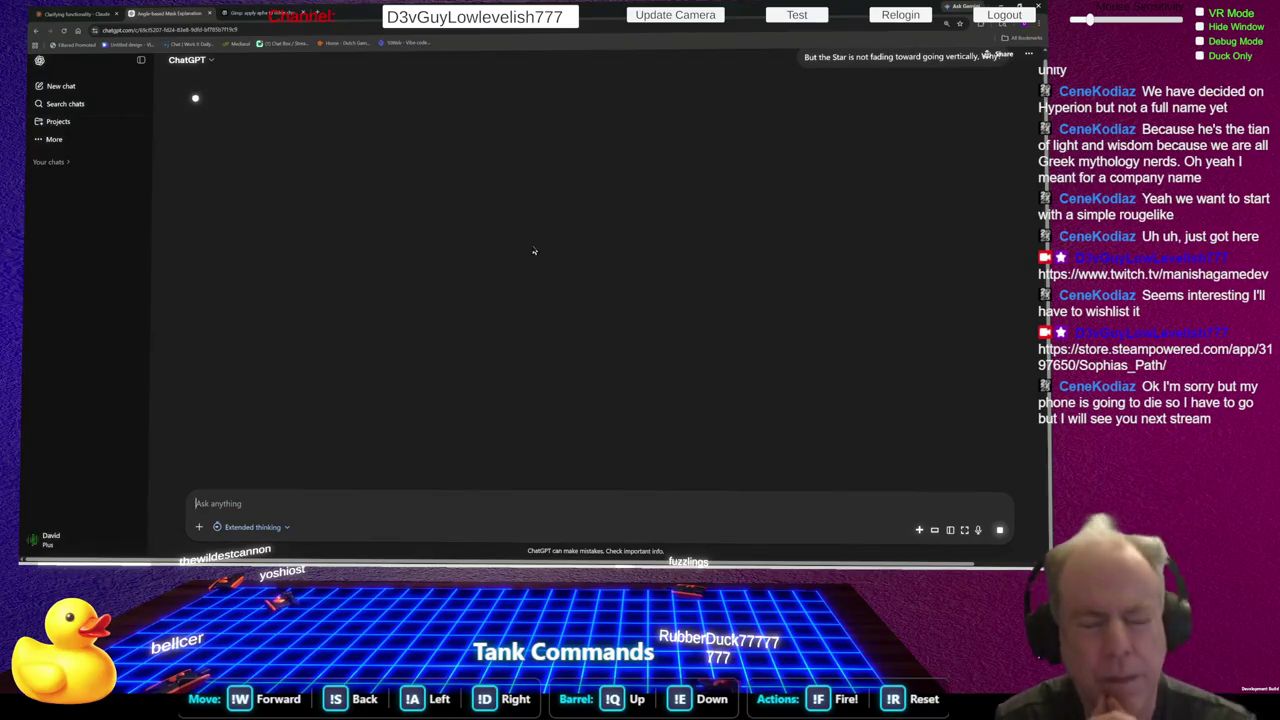